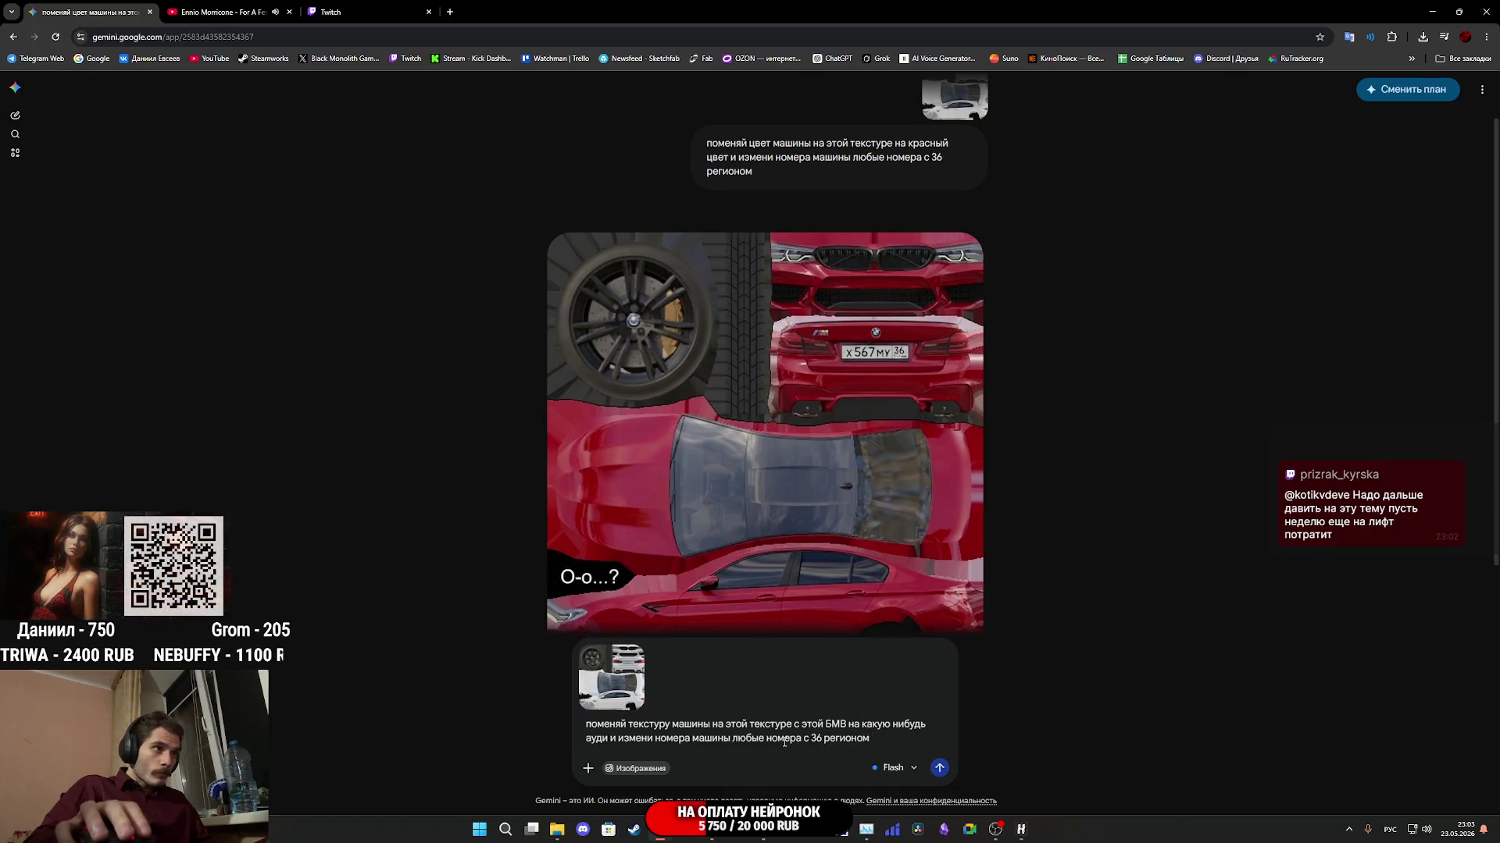
Submit the Audi retexture request with region-36 plates and open the resulting texture sheet full size.
click(940, 770)
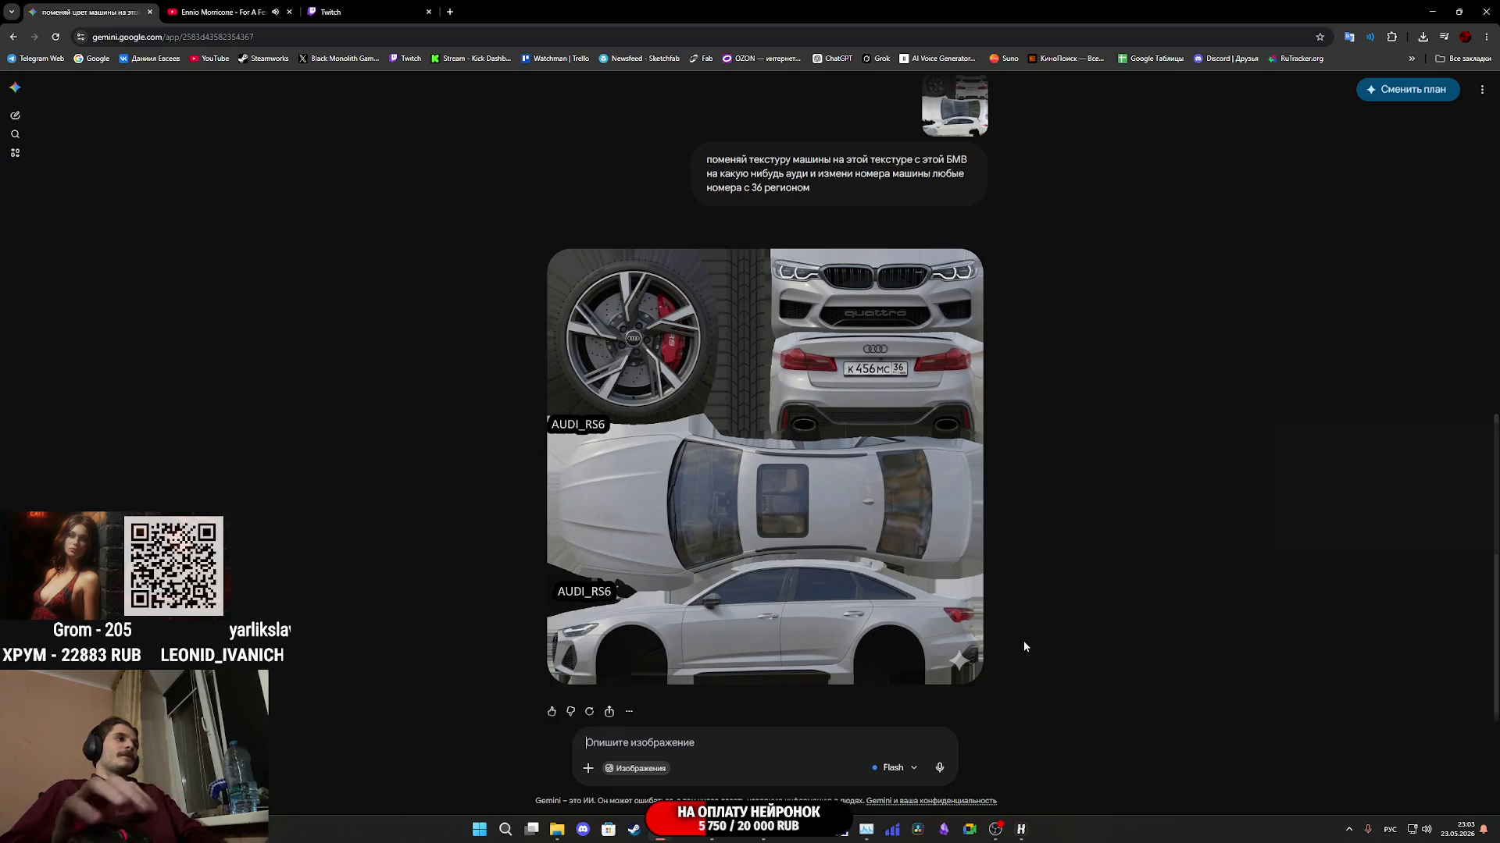
mouse_move(945, 565)
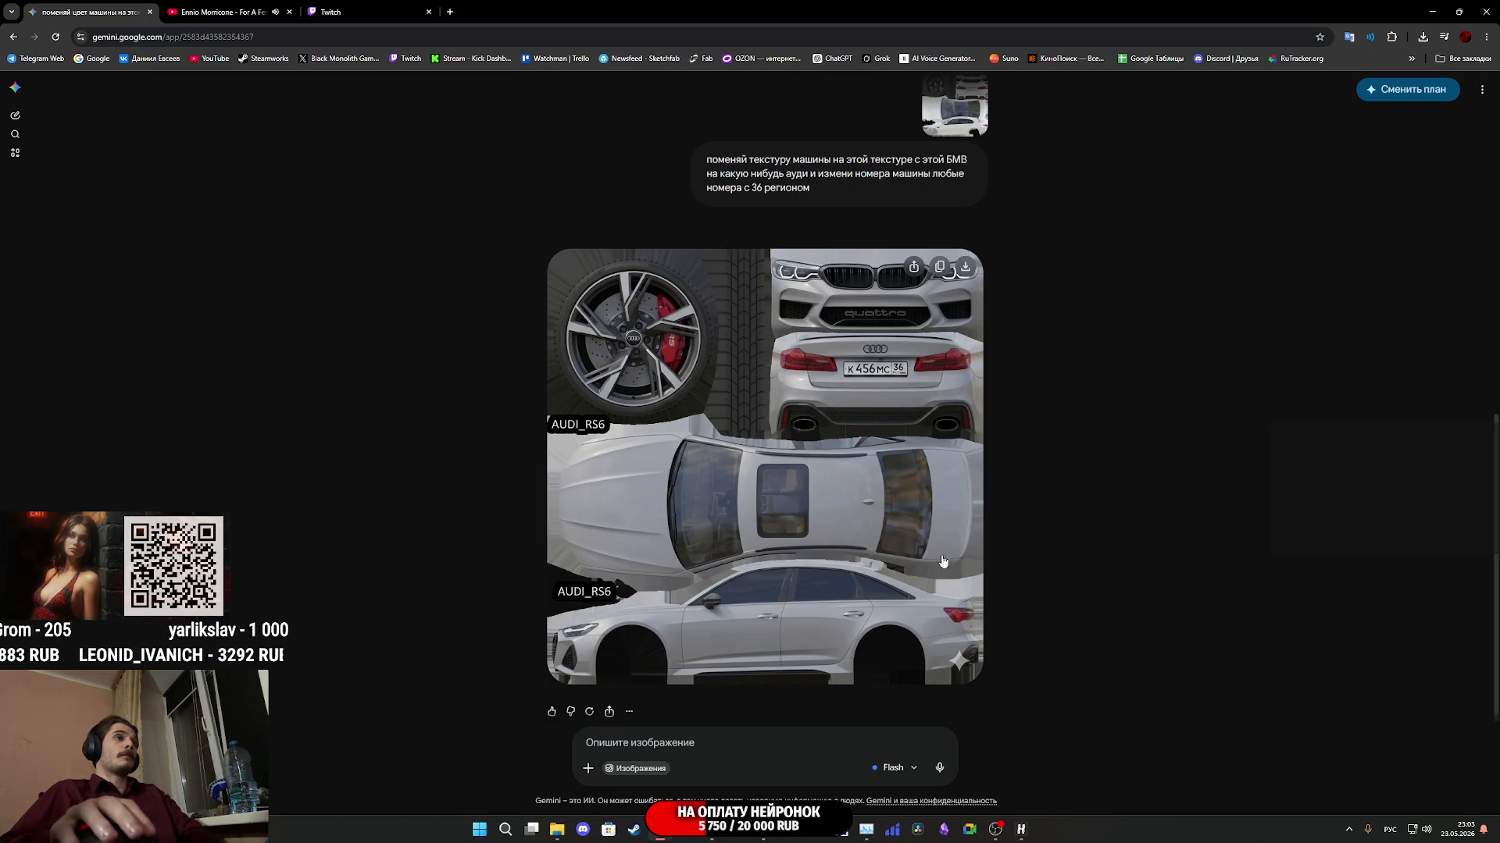
click(885, 345)
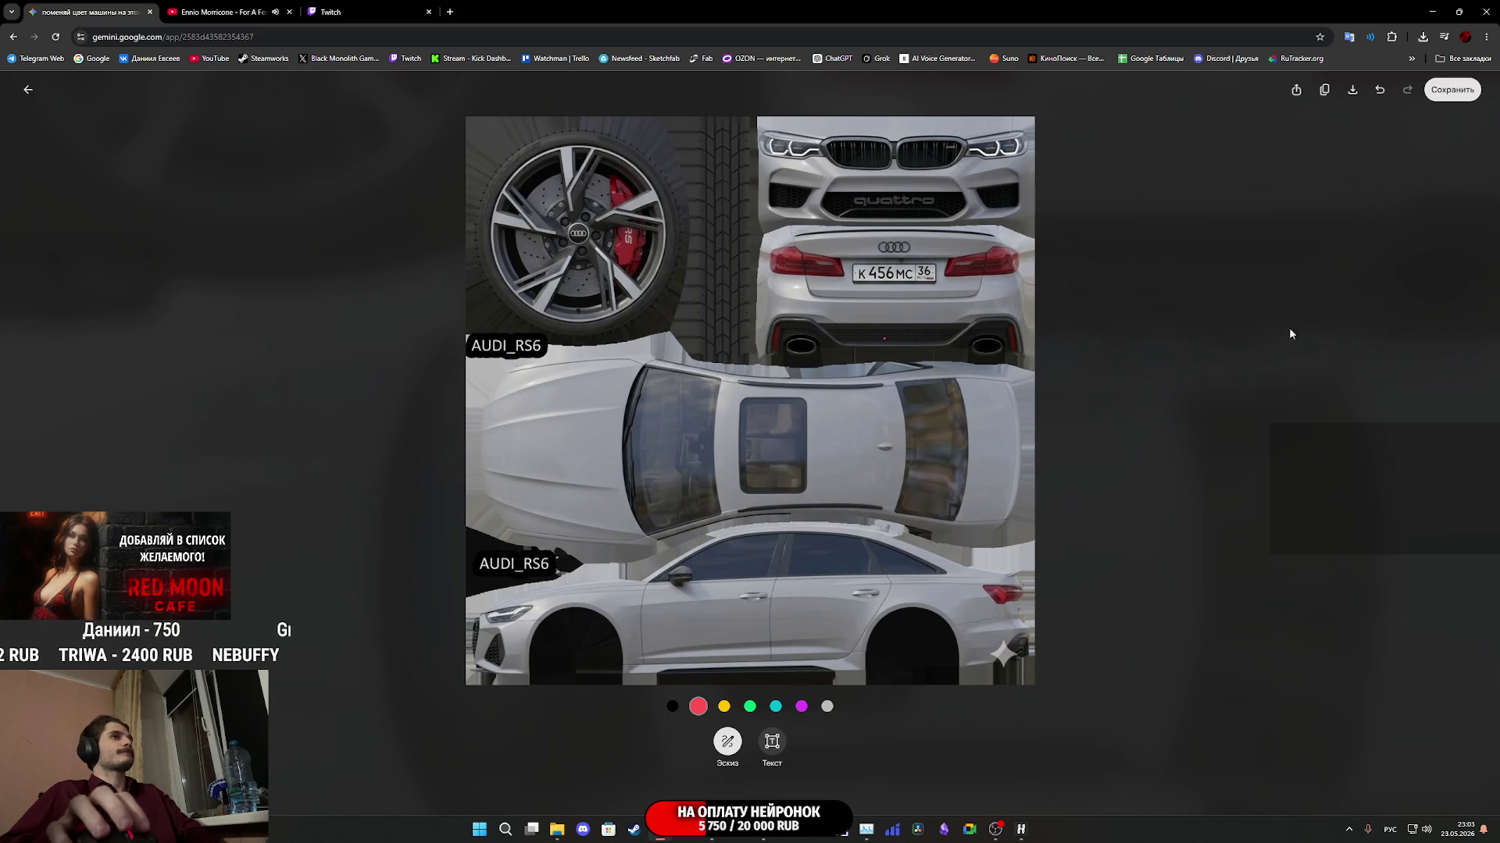
Return to the chat and regenerate the Audi texture sheet to get a version without AUDI_RS6 captions.
click(28, 93)
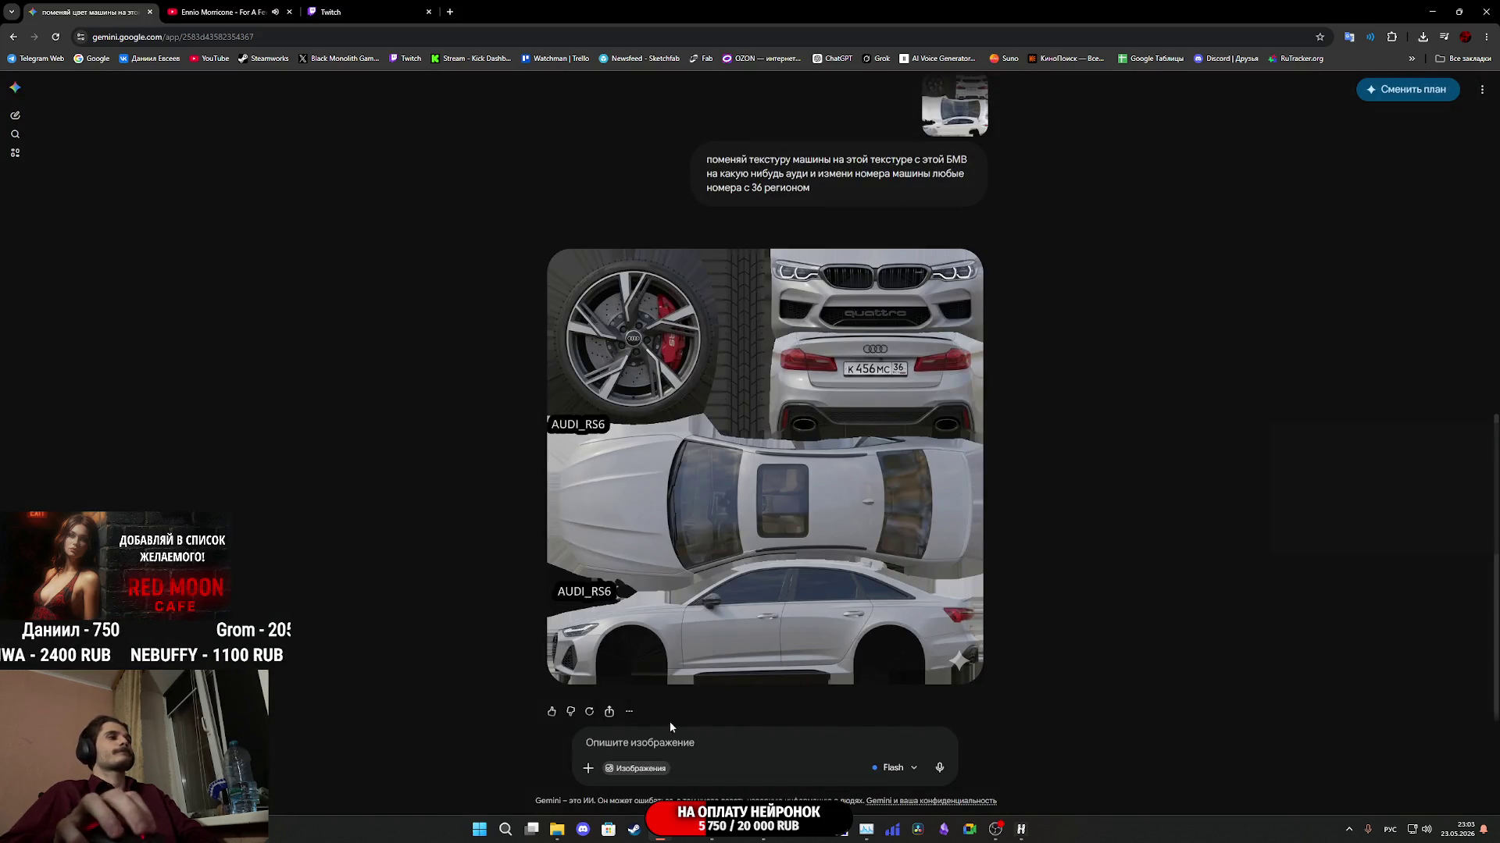
click(620, 740)
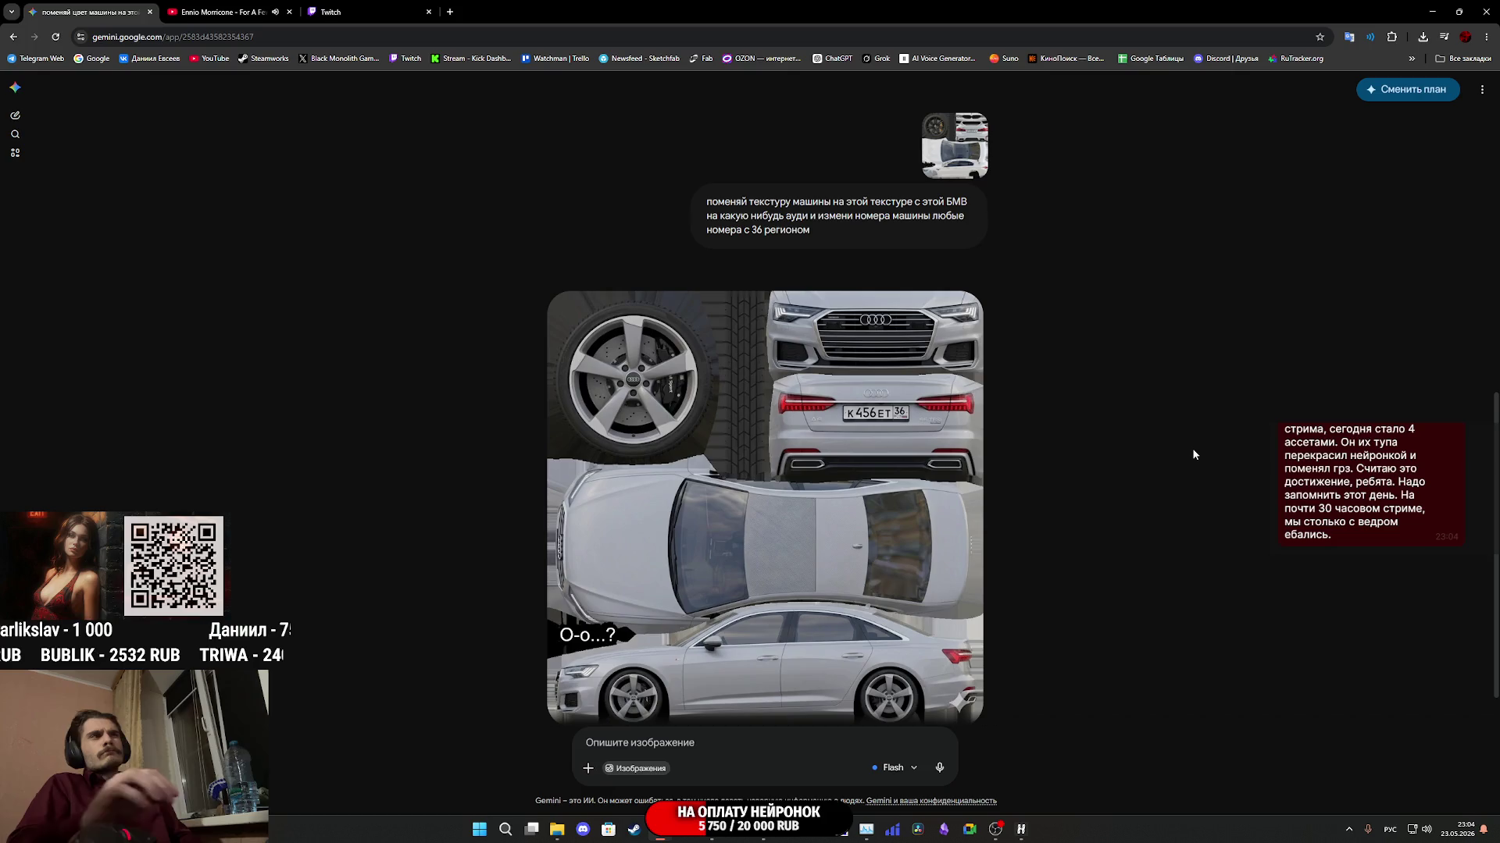
mouse_move(889, 485)
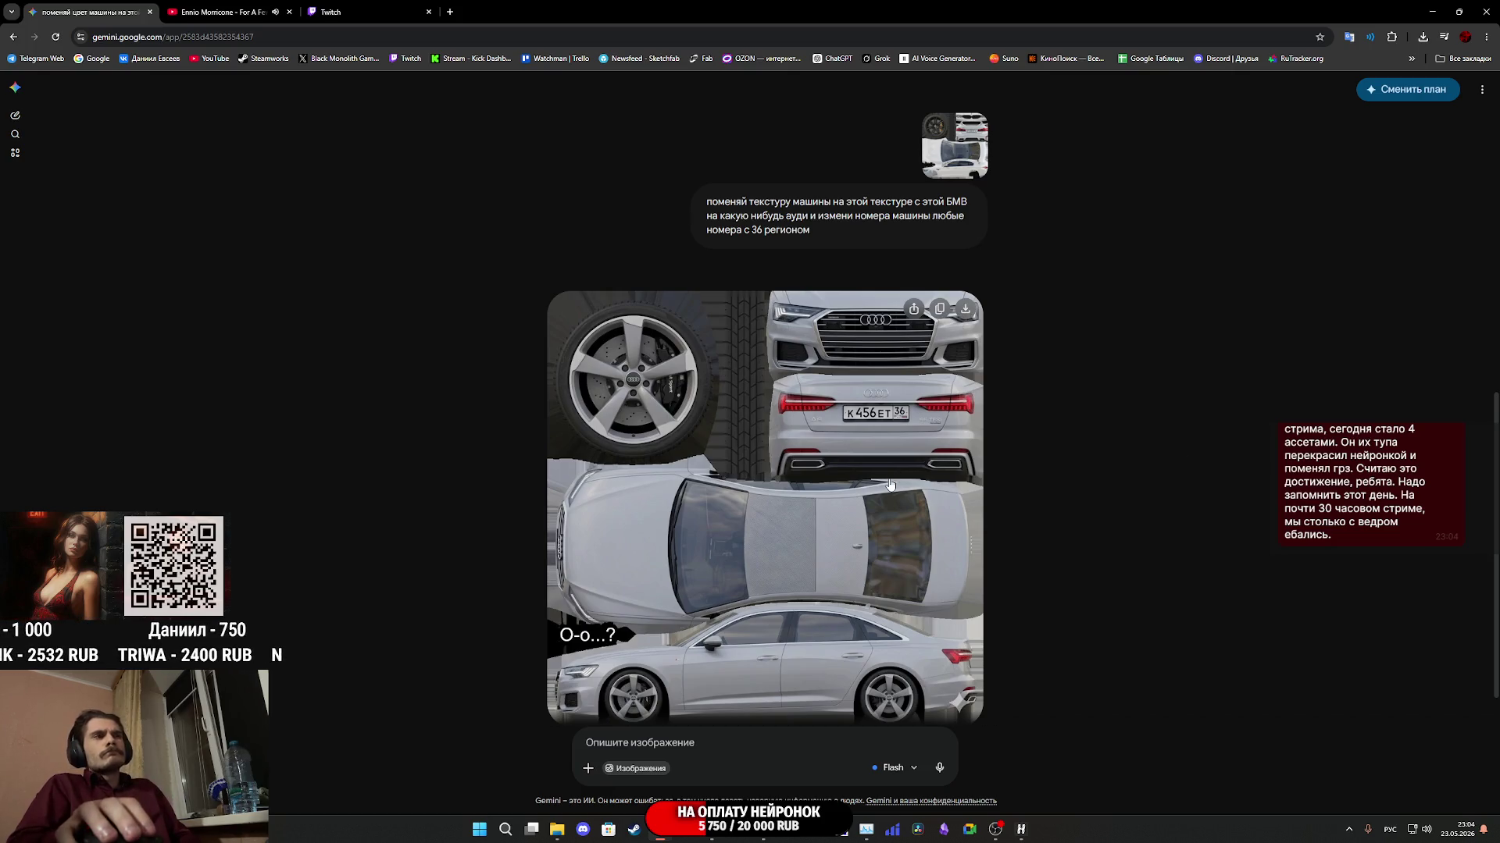
Save the regenerated Audi texture image as a JPG into the Downloads folder.
right_click(889, 484)
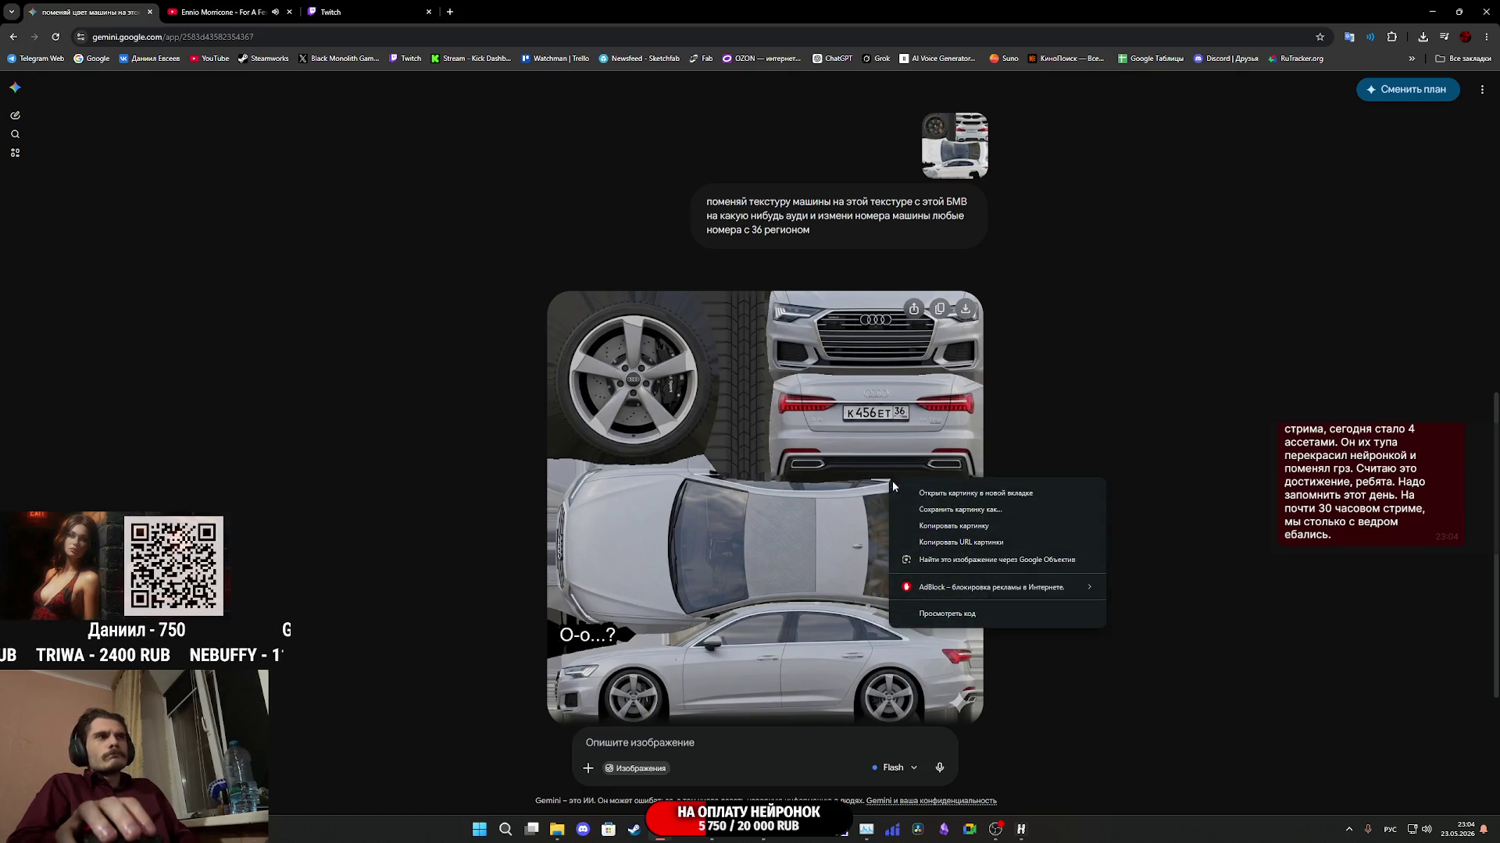
click(952, 511)
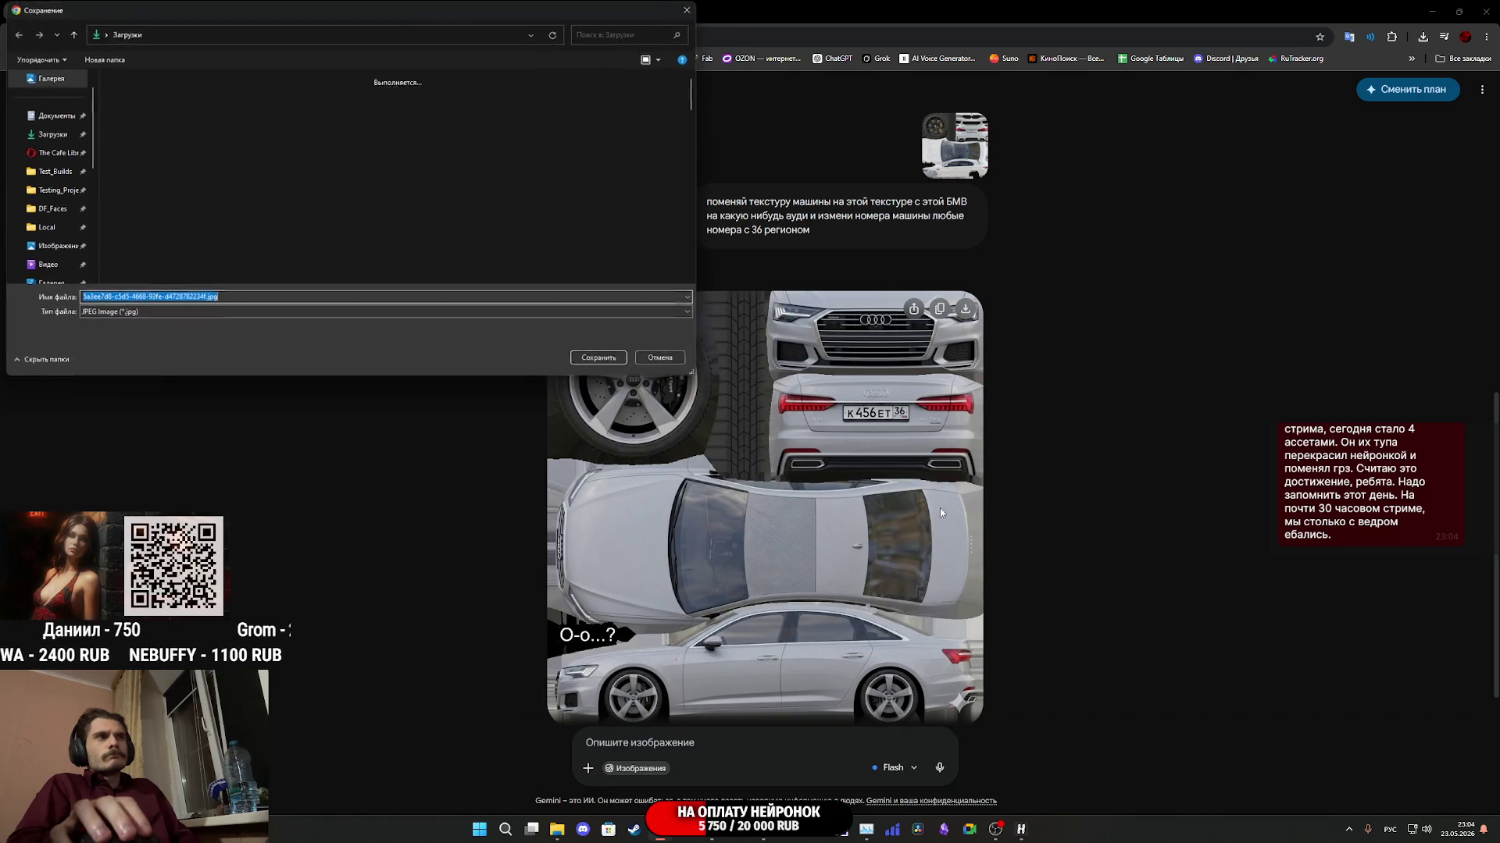
click(591, 360)
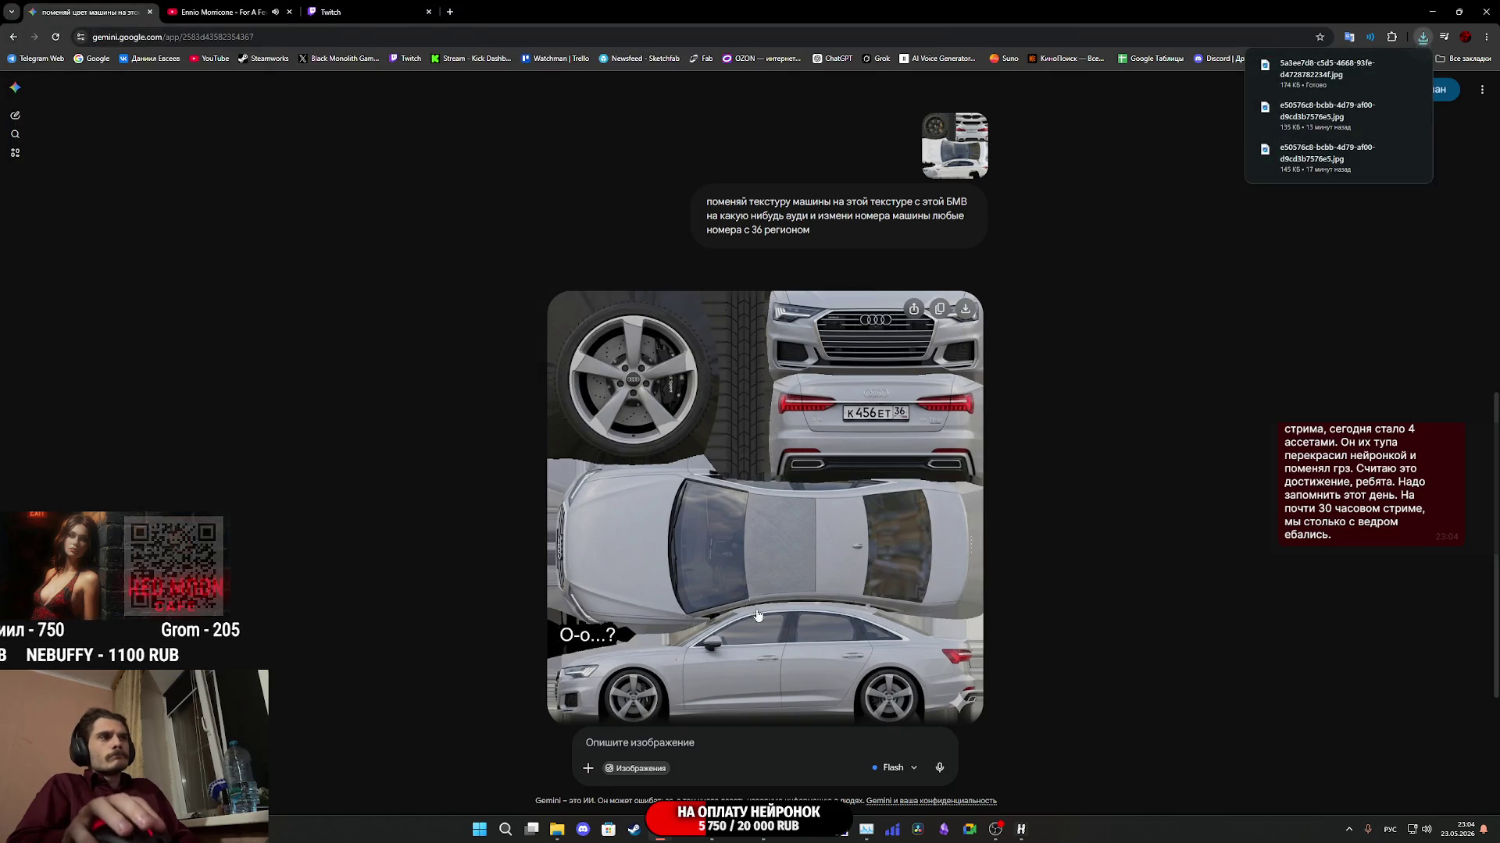
click(713, 838)
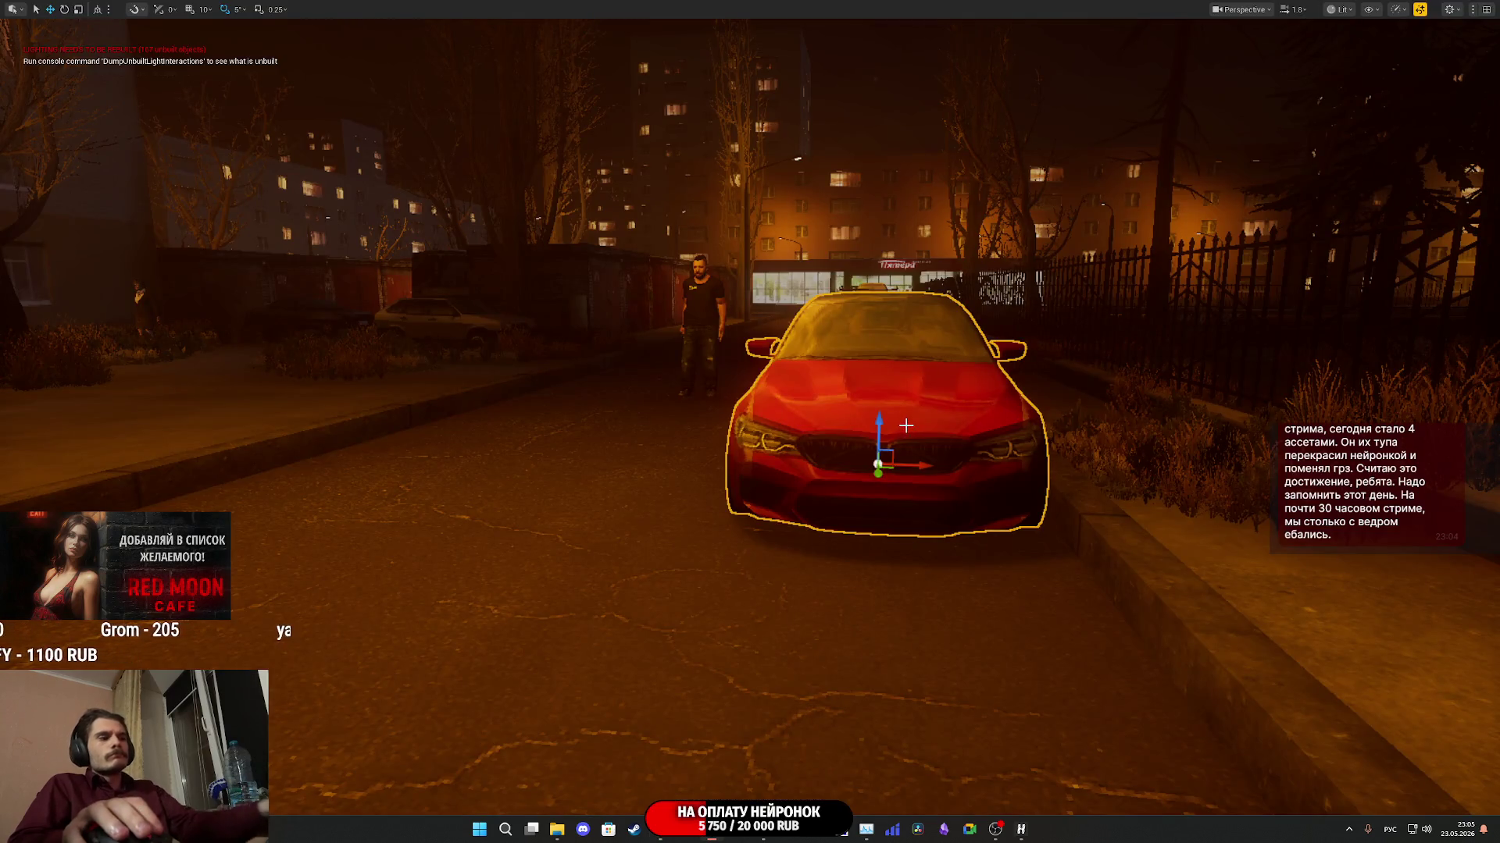
Import the downloaded Audi texture JPG from Downloads into the Cars/BMW content folder and open it.
key(F11)
click(557, 829)
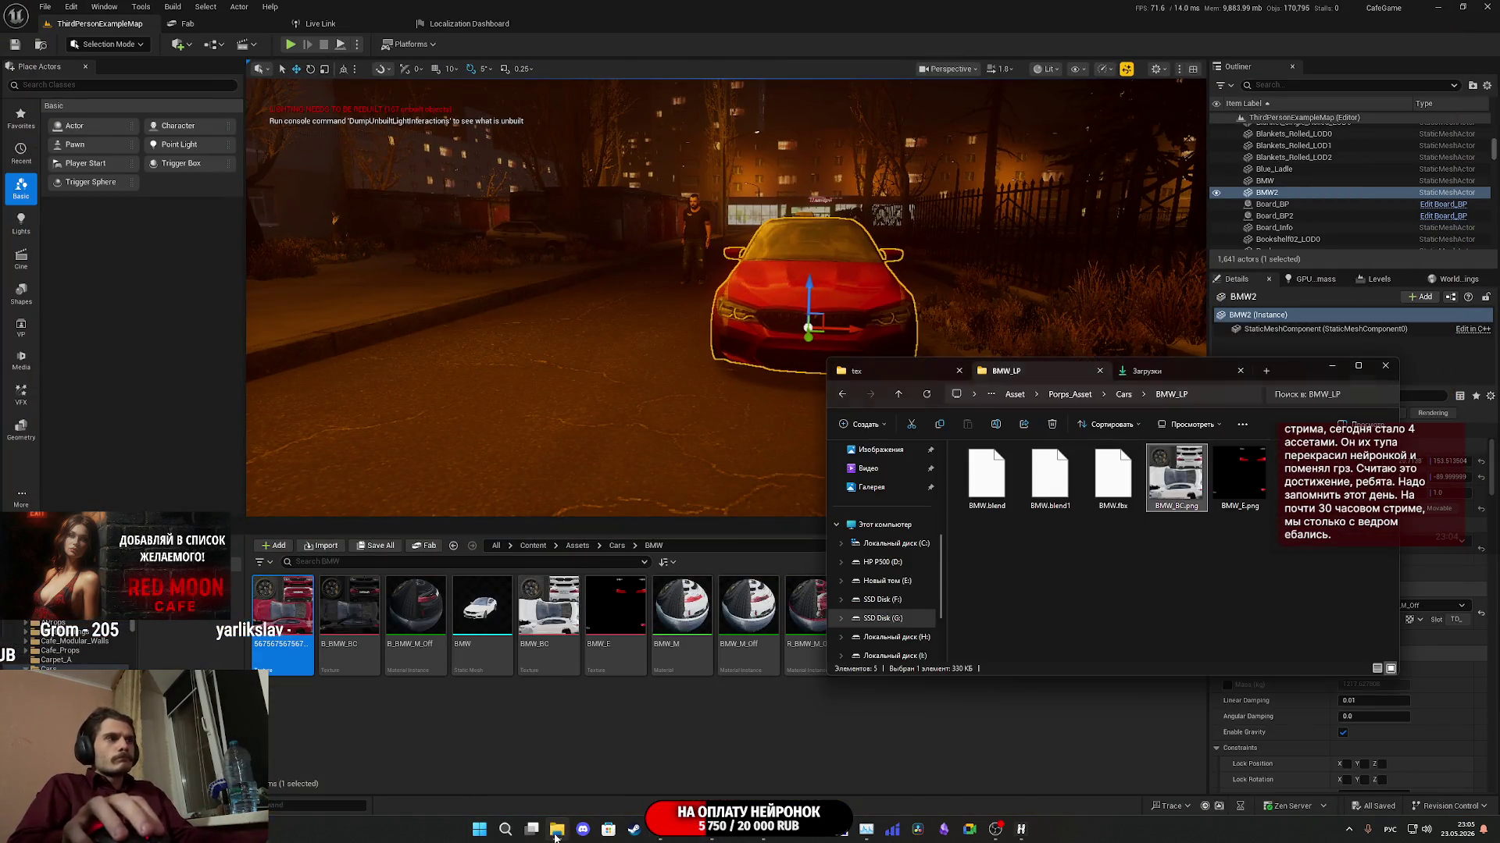
click(1147, 371)
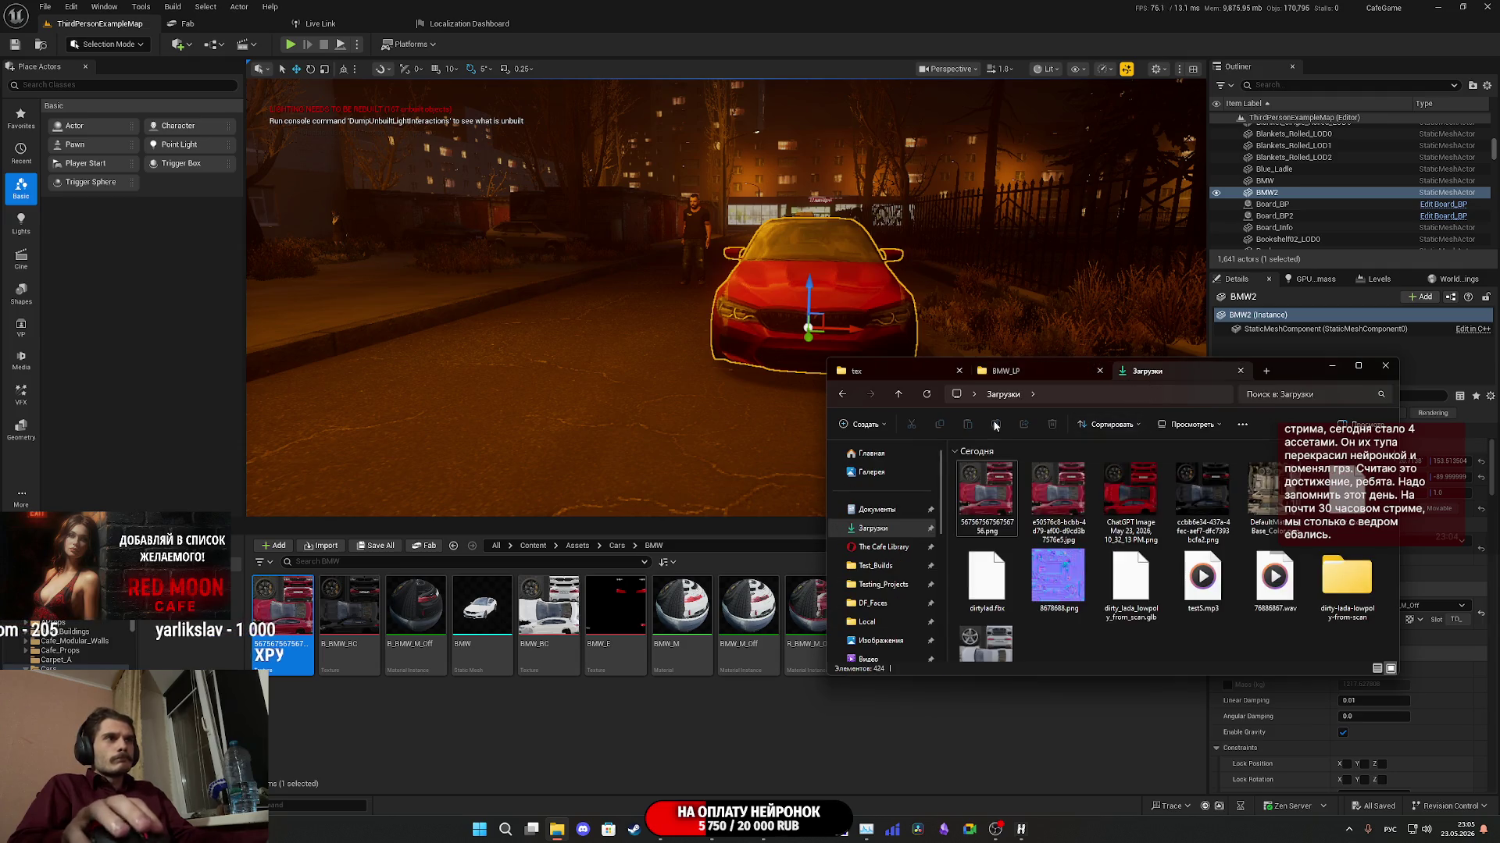
click(993, 494)
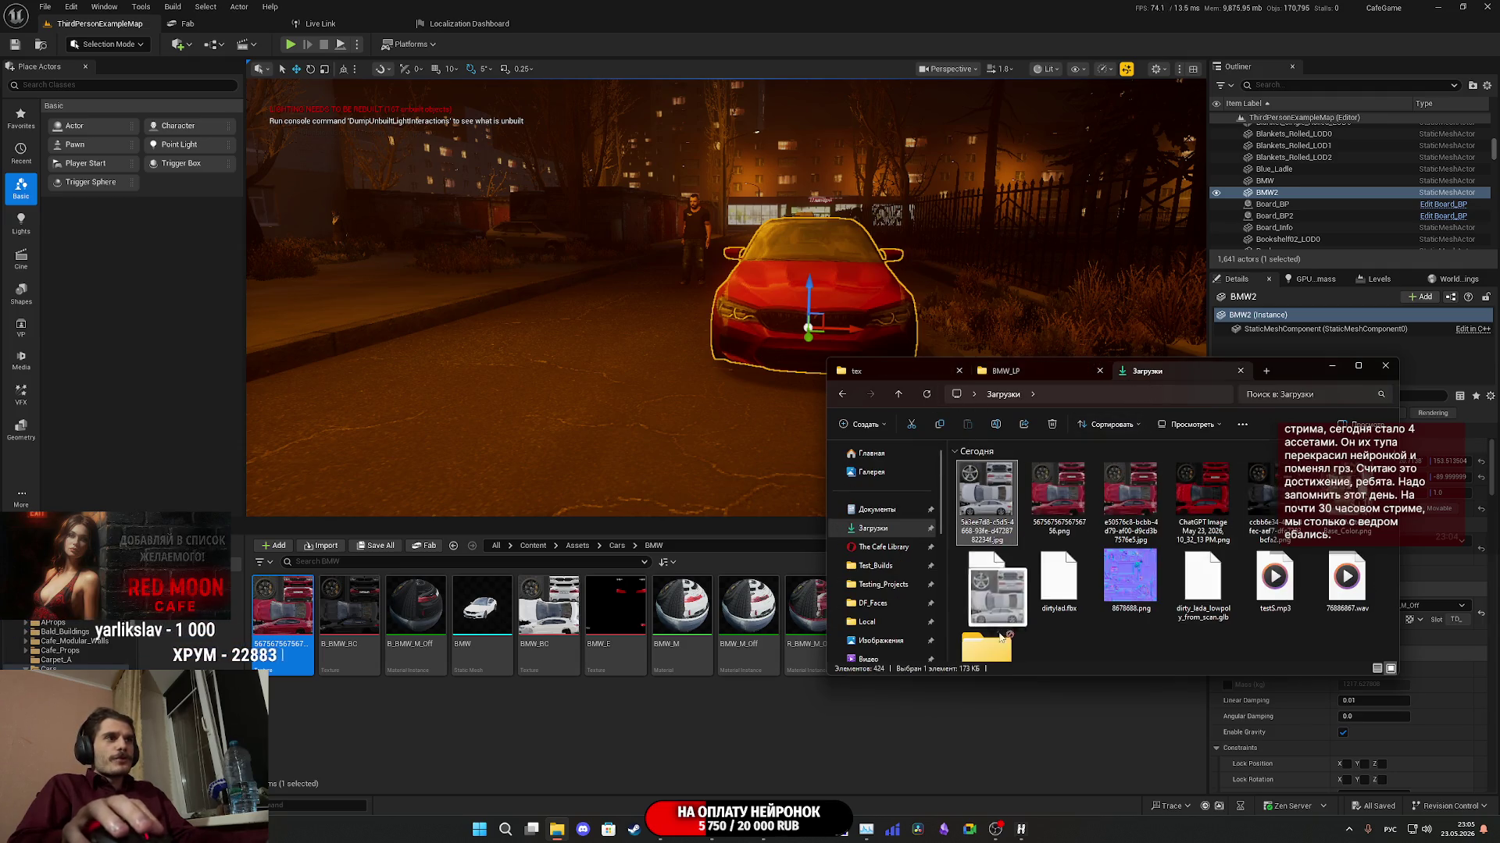
click(903, 747)
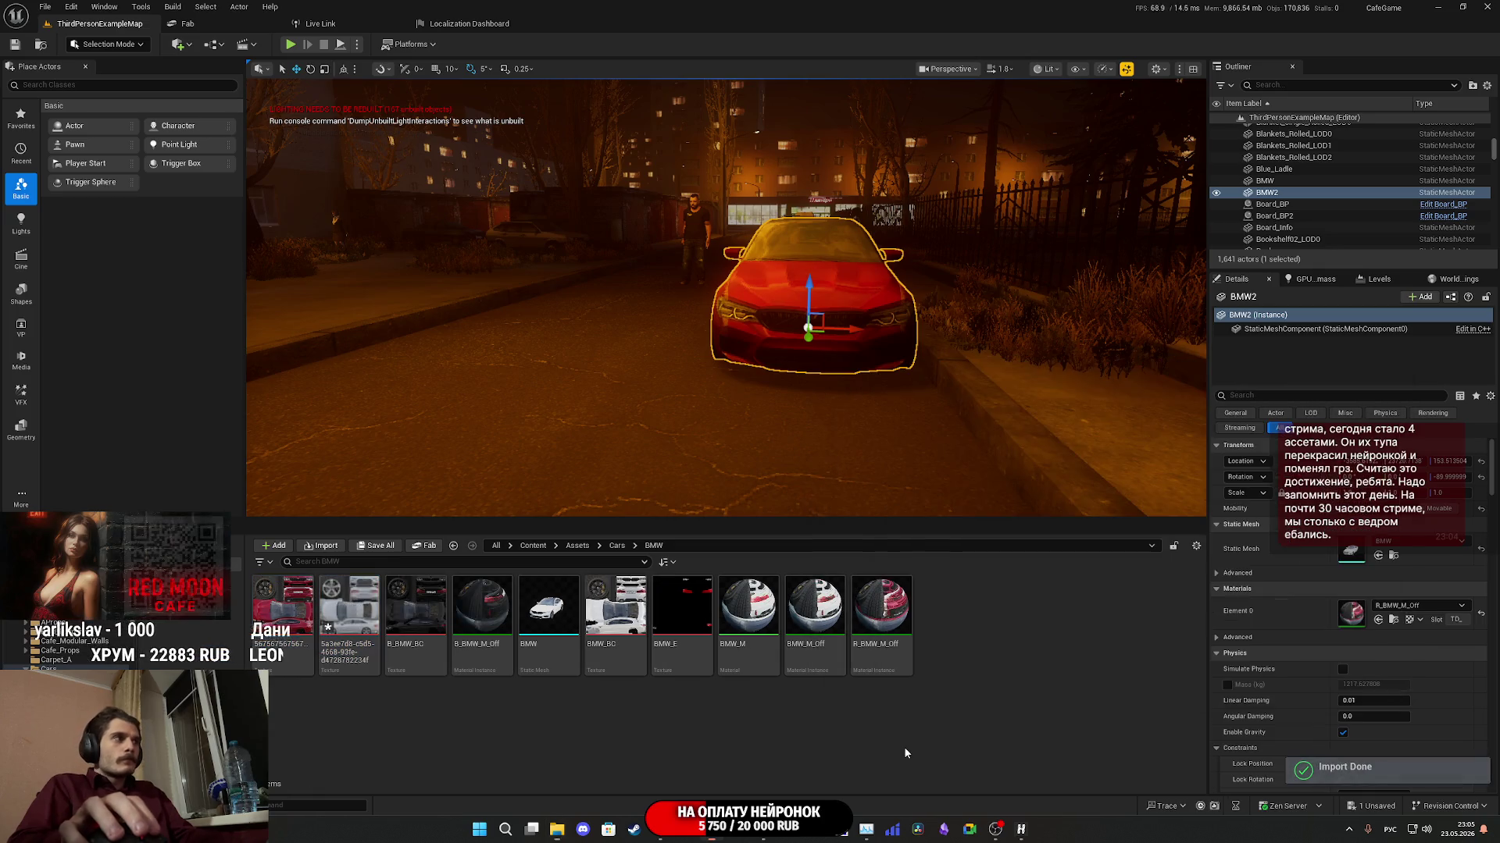
double_click(358, 597)
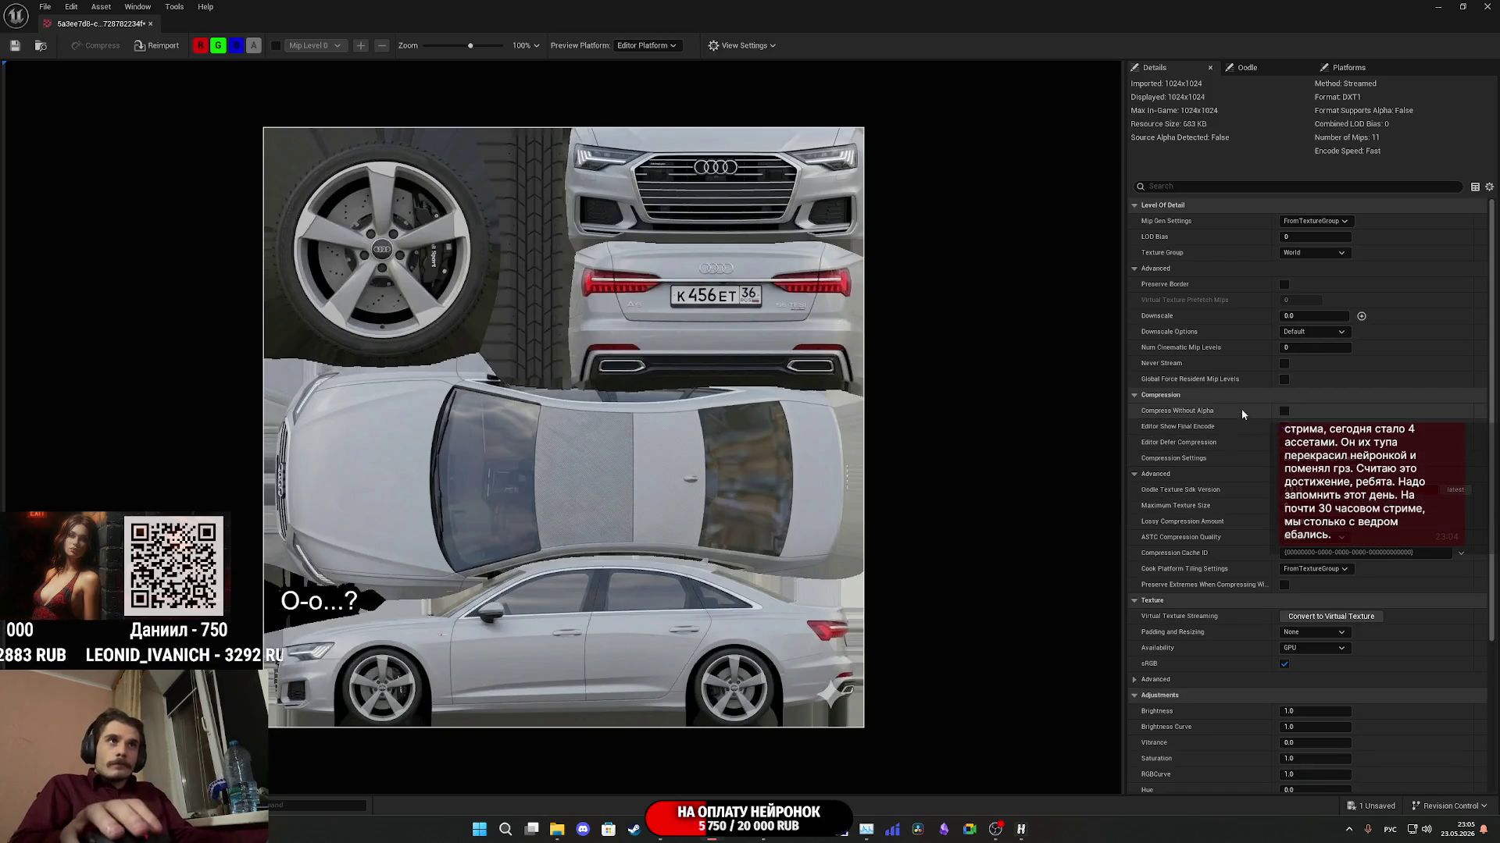
Set the Audi texture's Texture Group to 8 Bit Data and enable sRGB.
click(1317, 253)
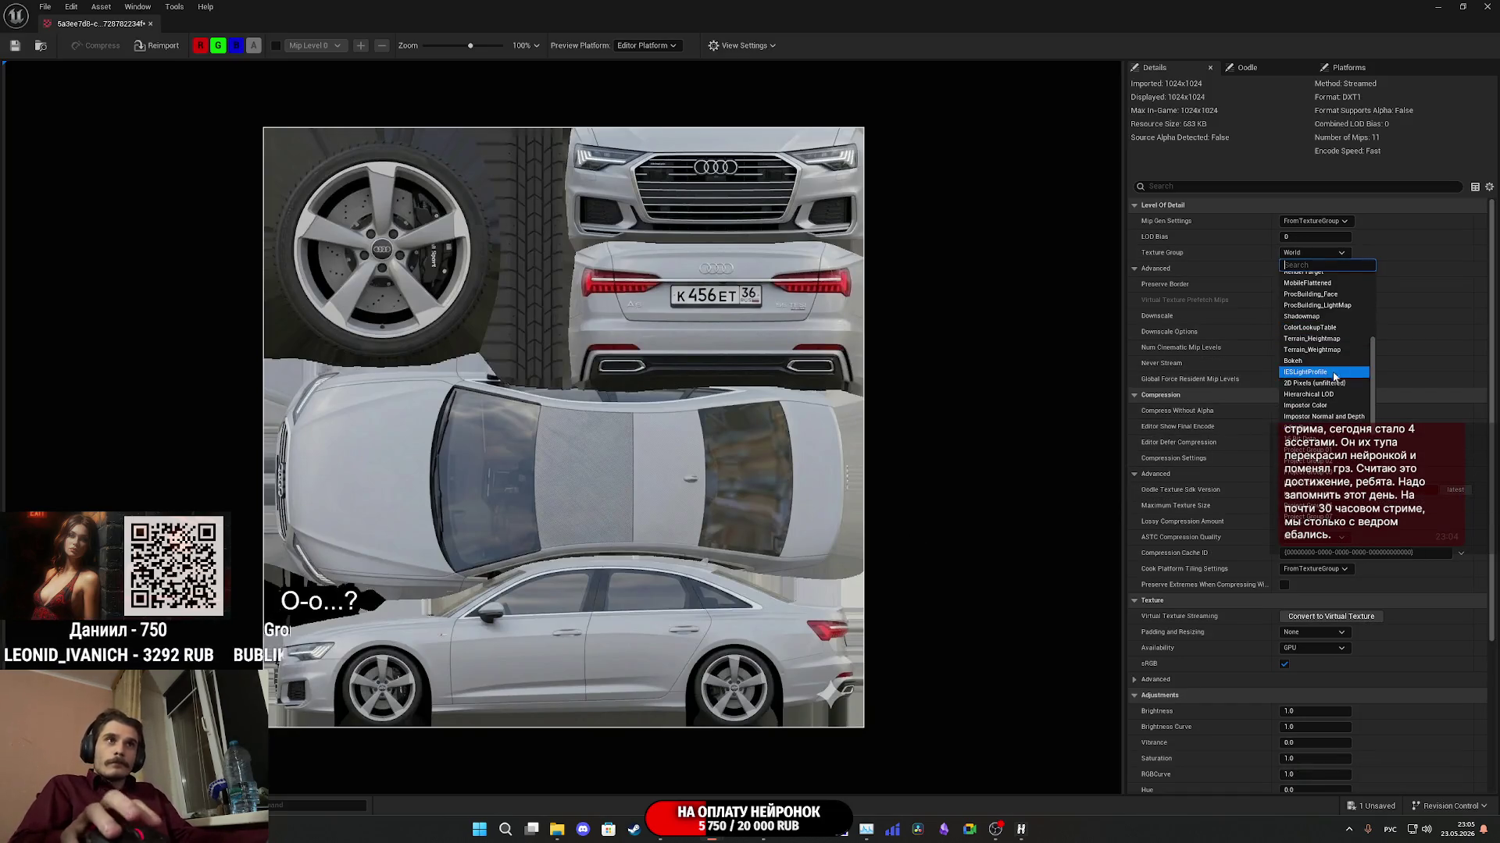
click(1320, 421)
scroll(1237, 567, down, 1)
scroll(1237, 573, down, 1)
click(1284, 609)
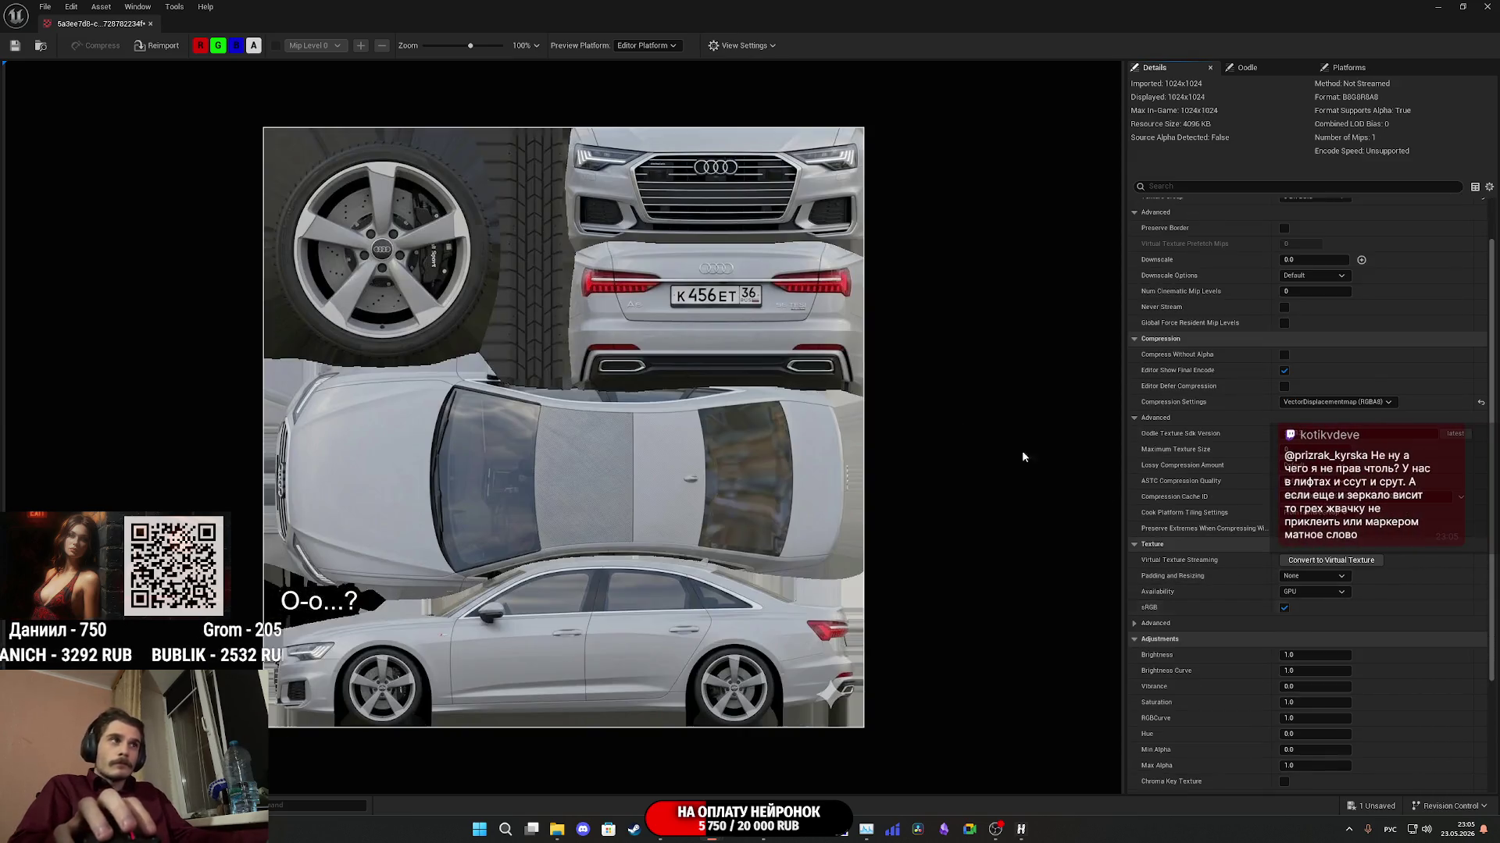
Cap the texture's Maximum Texture Size at 512 and save the asset.
click(1178, 186)
text(ьфч)
key(BackSpace)
key(BackSpace)
key(BackSpace)
key(alt+shift)
text(m)
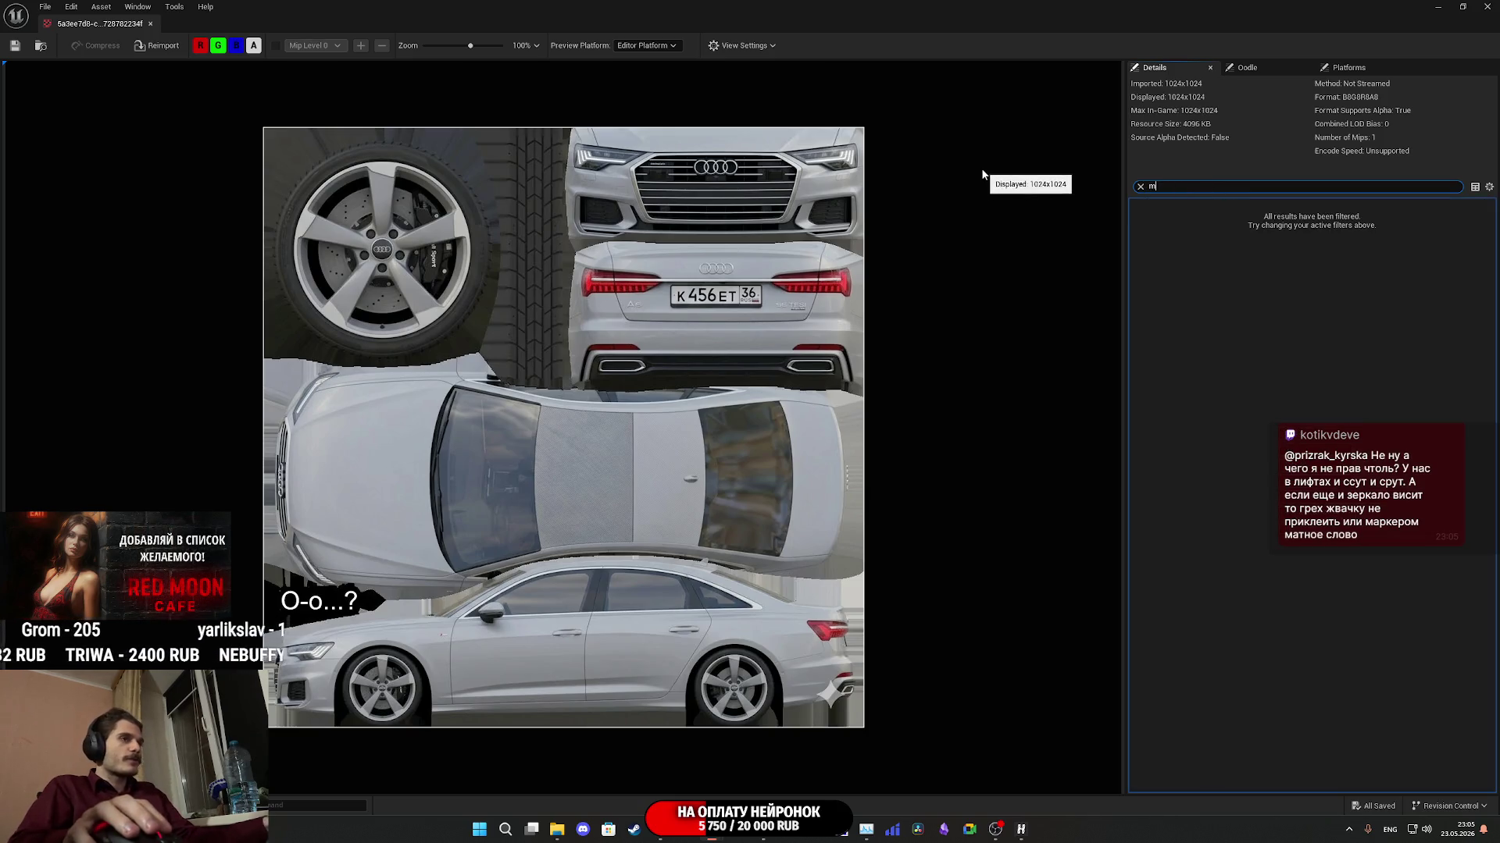
text(ax)
text(512)
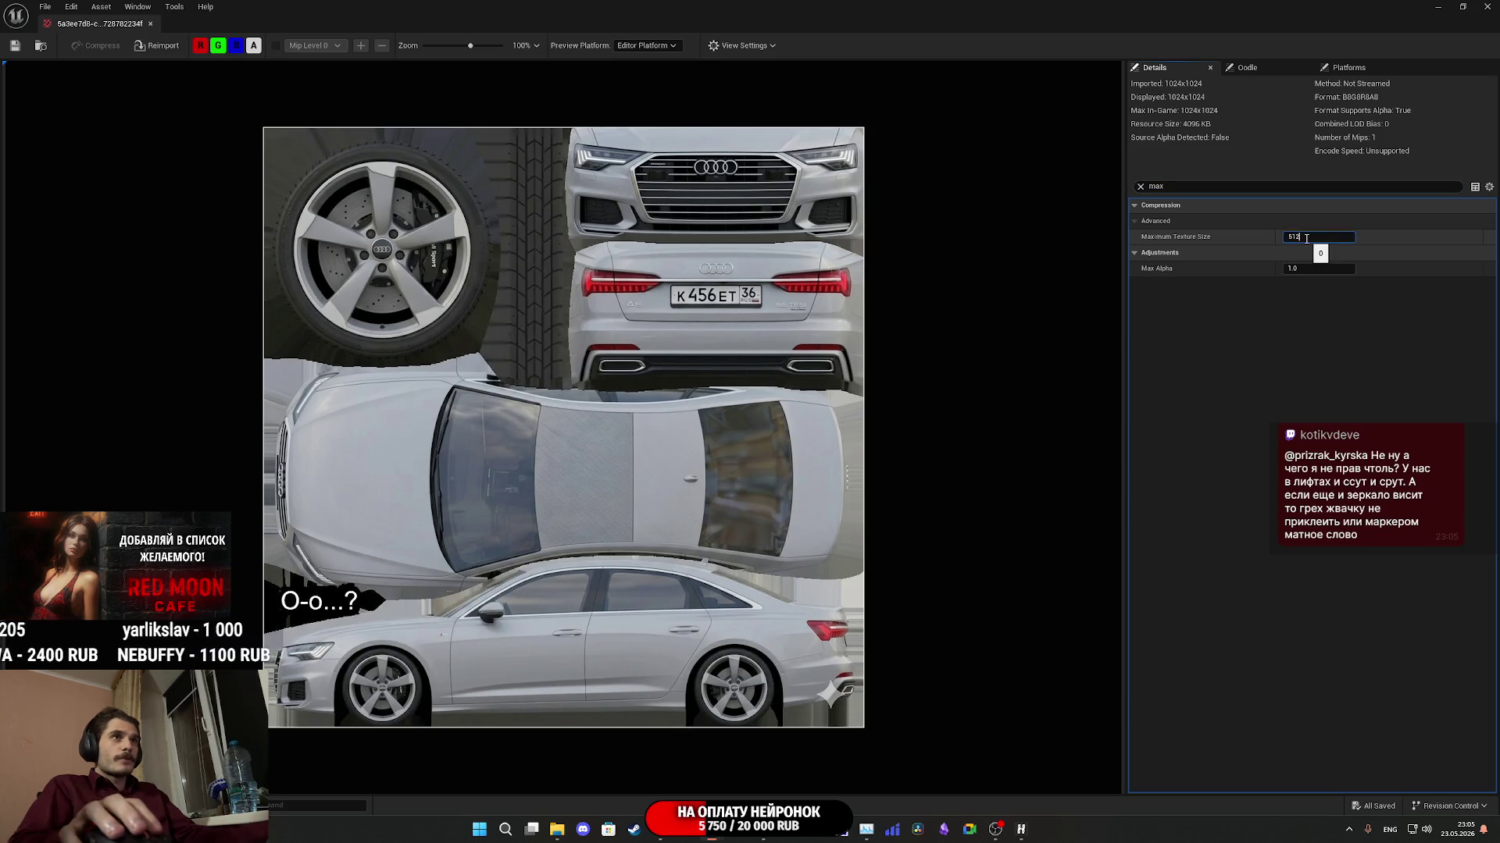
key(Return)
click(13, 45)
key(alt+Tab)
Copy the BMW further along the street, then duplicate BMW_M_Off as W_AUDI_M_Off and open it.
mouse_move(980, 342)
right_down()
mouse_move(1023, 367)
mouse_move(1058, 350)
right_up()
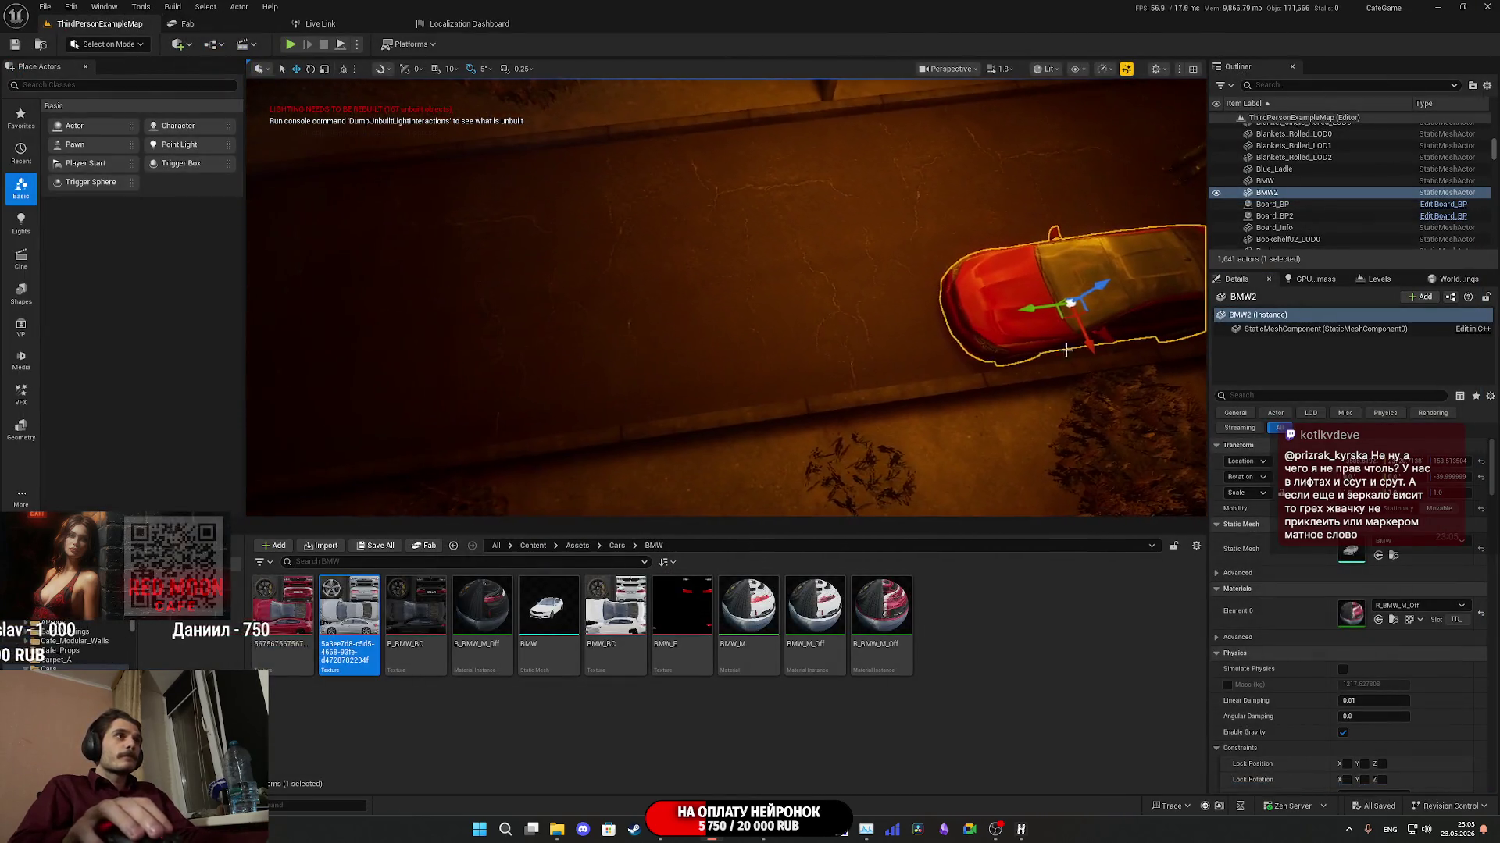
mouse_move(1059, 350)
alt+mouse_down()
mouse_move(777, 399)
mouse_move(636, 397)
mouse_move(648, 402)
alt+mouse_up()
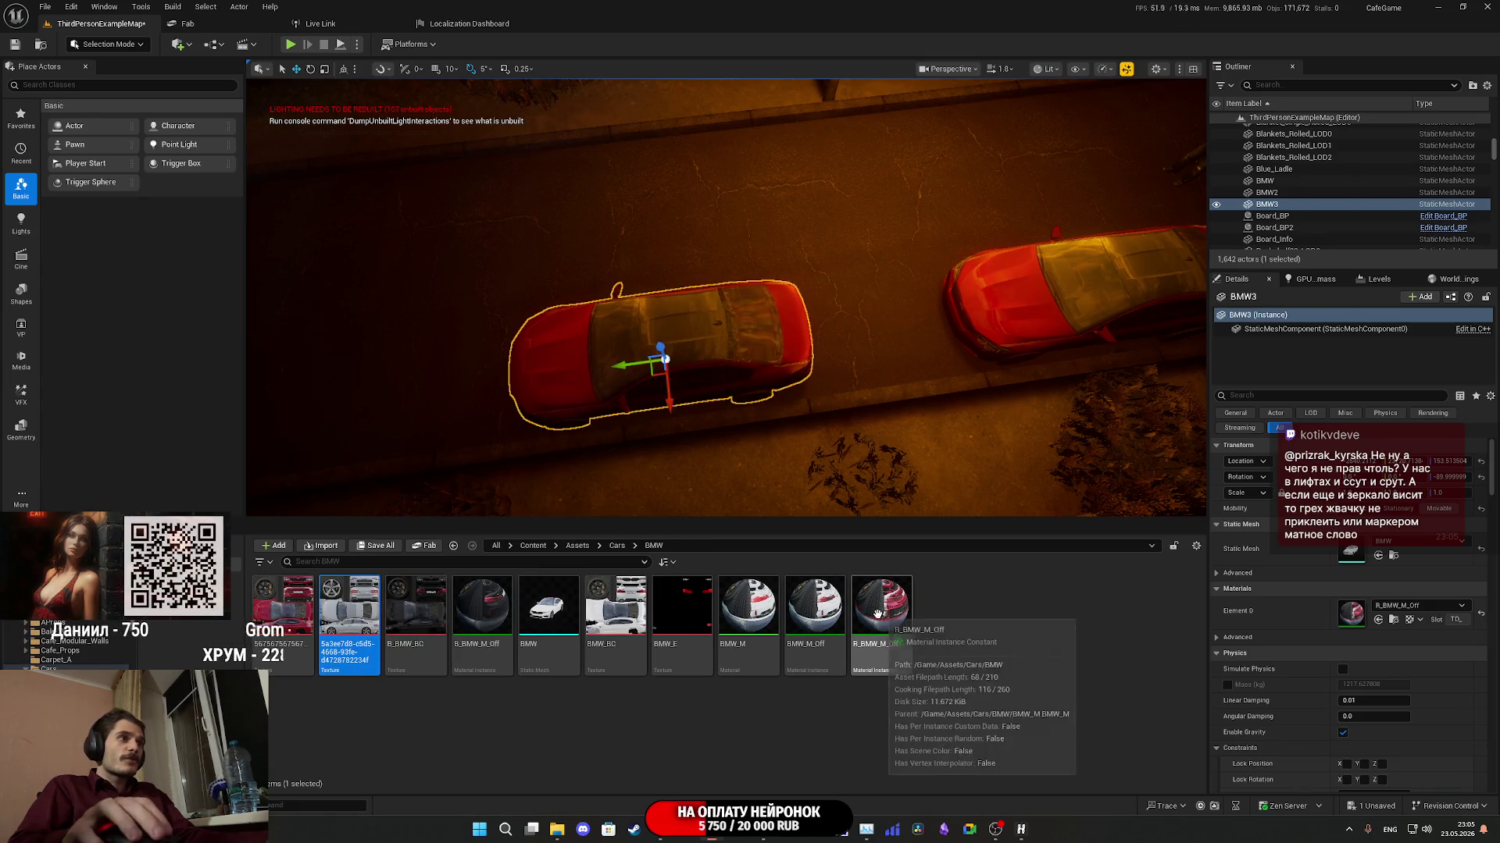
click(819, 608)
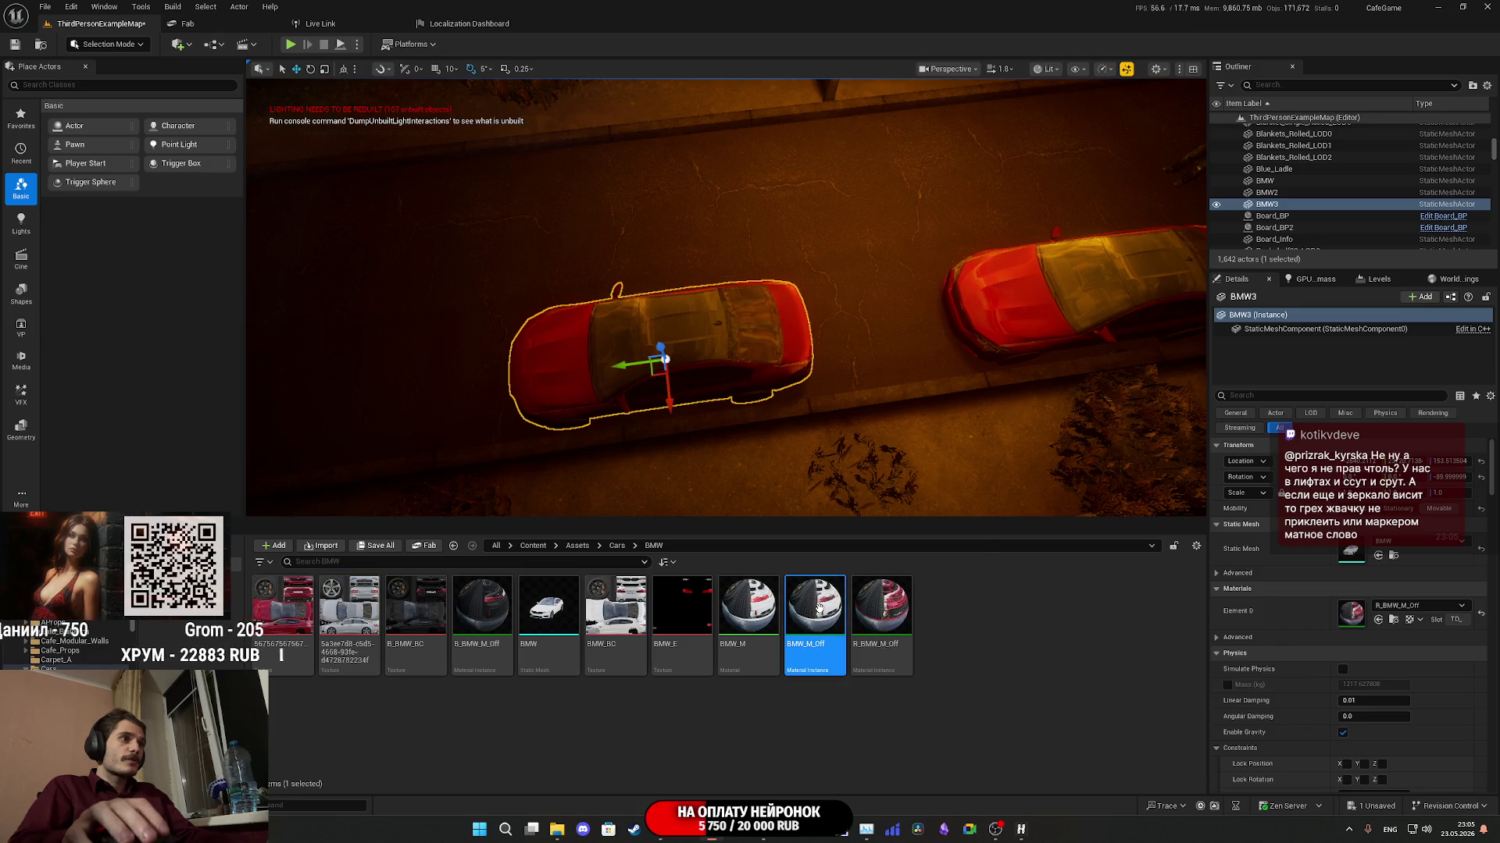
right_click(819, 608)
mouse_move(872, 386)
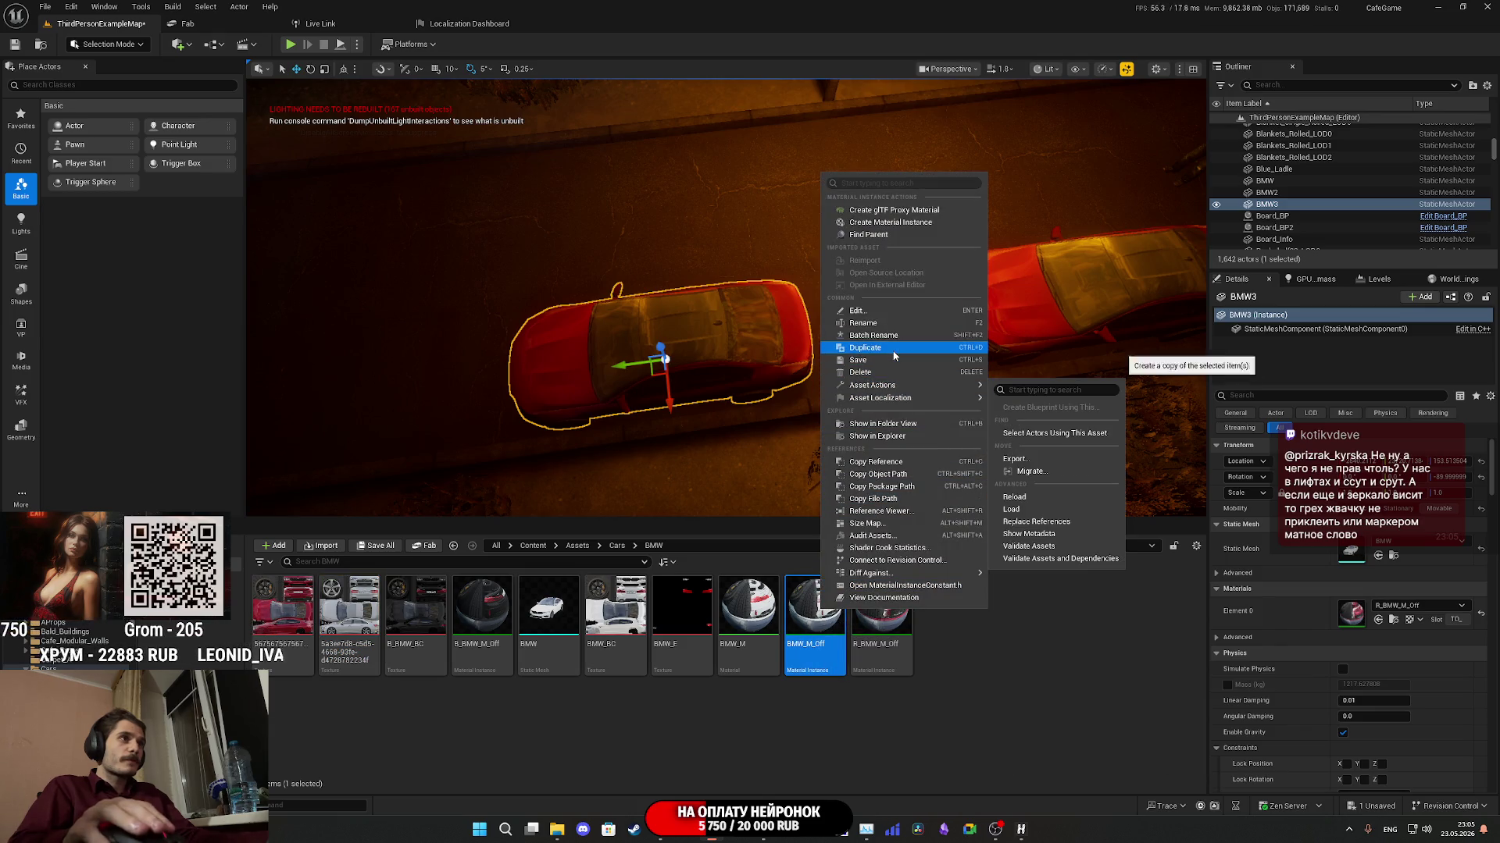
click(894, 356)
key(BackSpace)
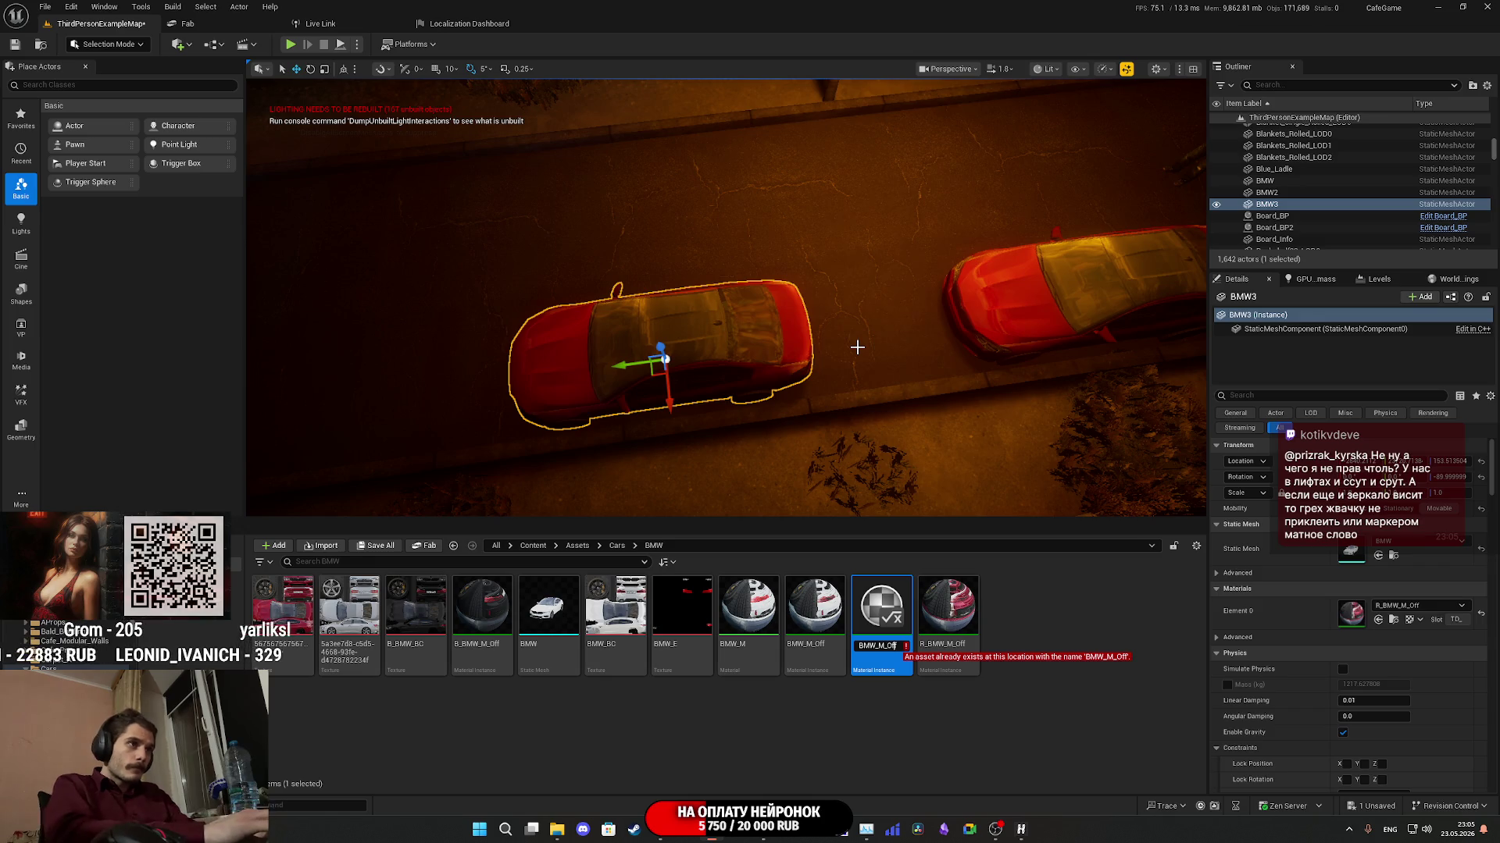
key(BackSpace)
key(BackSpace)
key(BackSpace)
text(A)
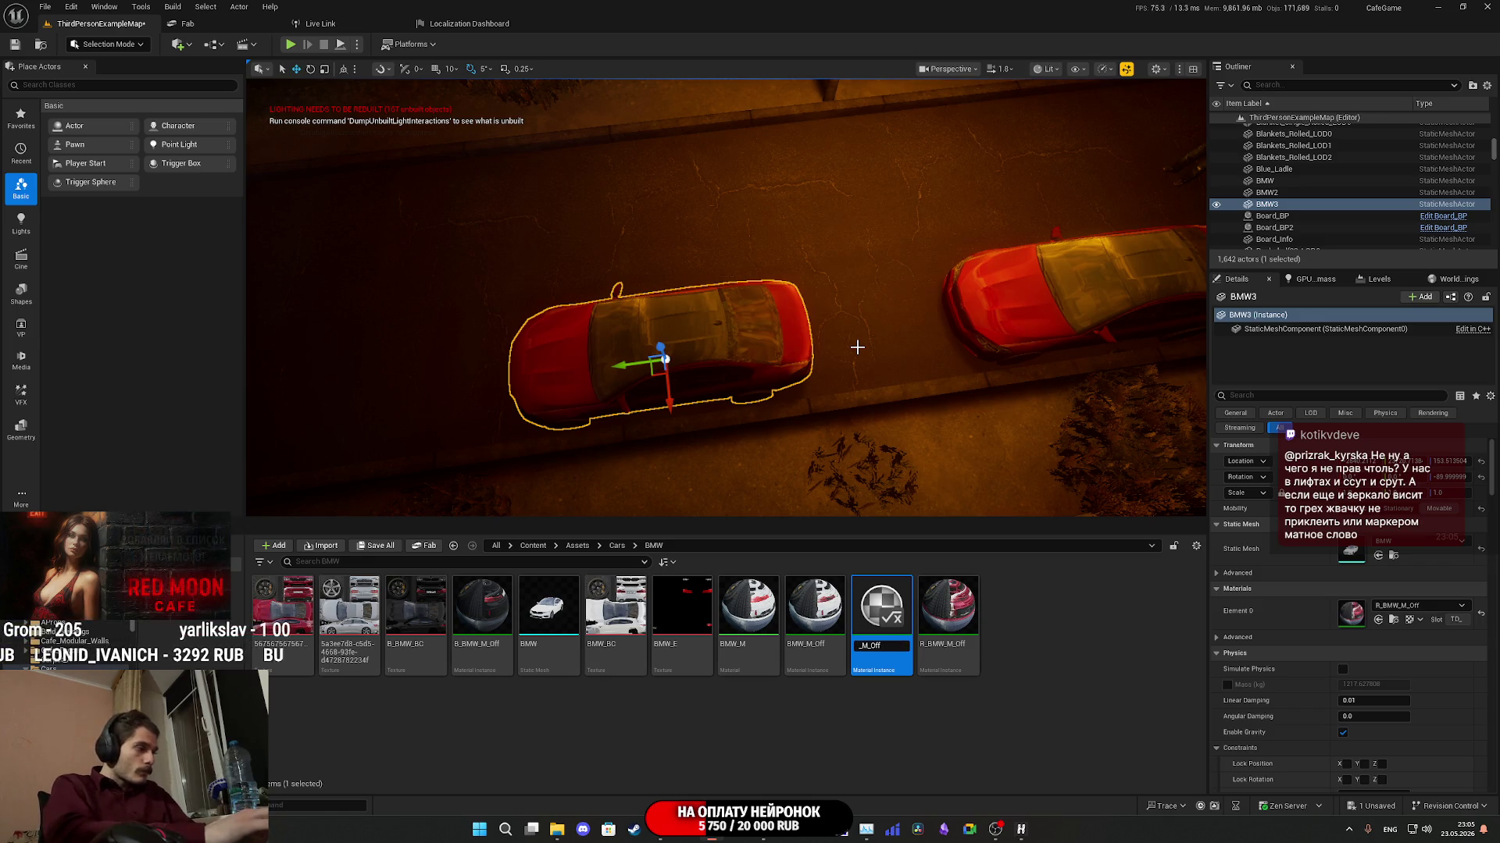
text(UDI)
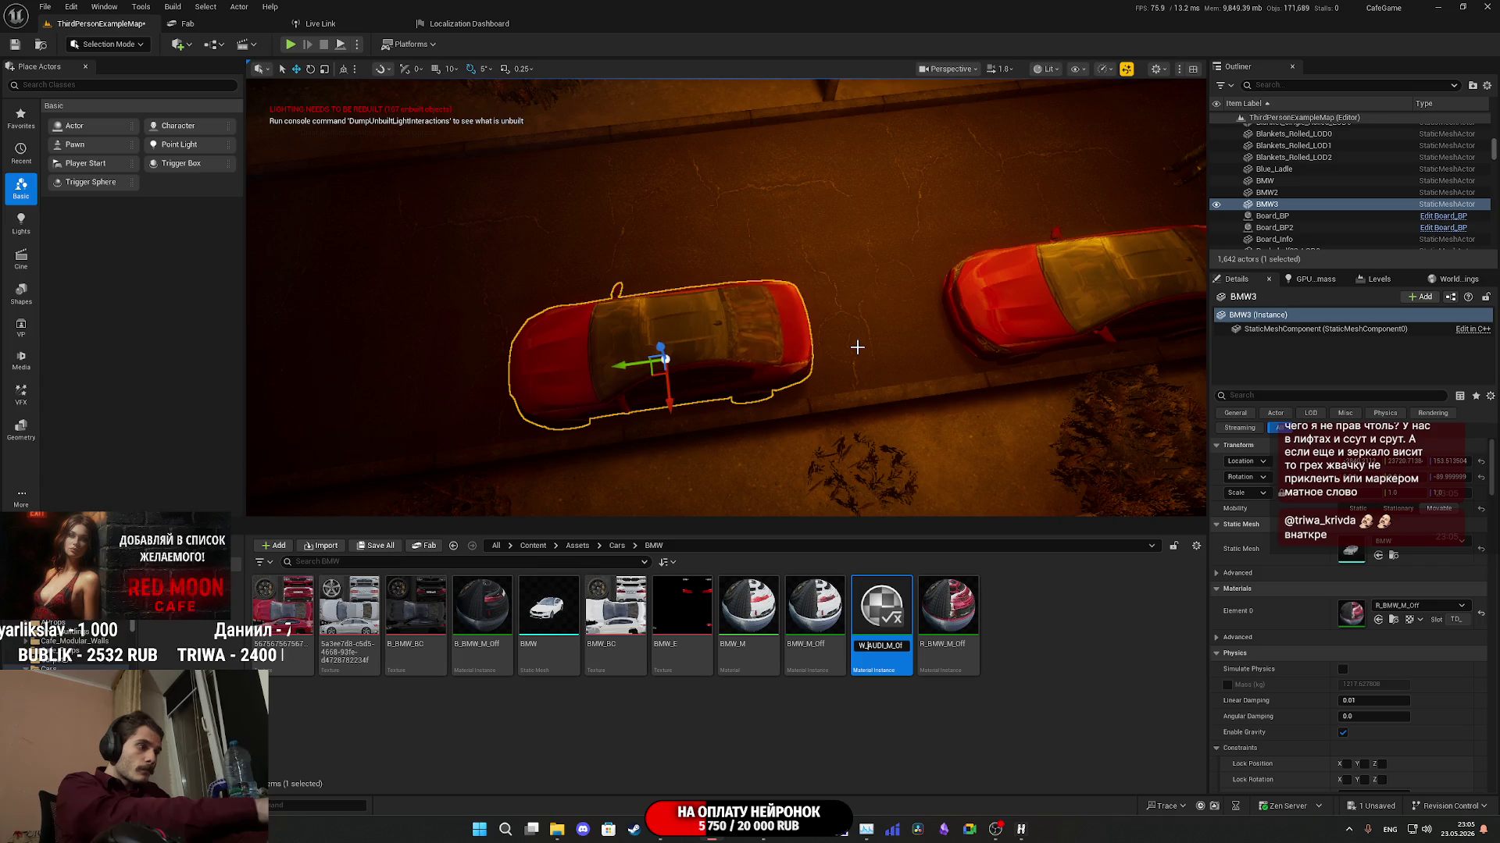
text(_)
key(Return)
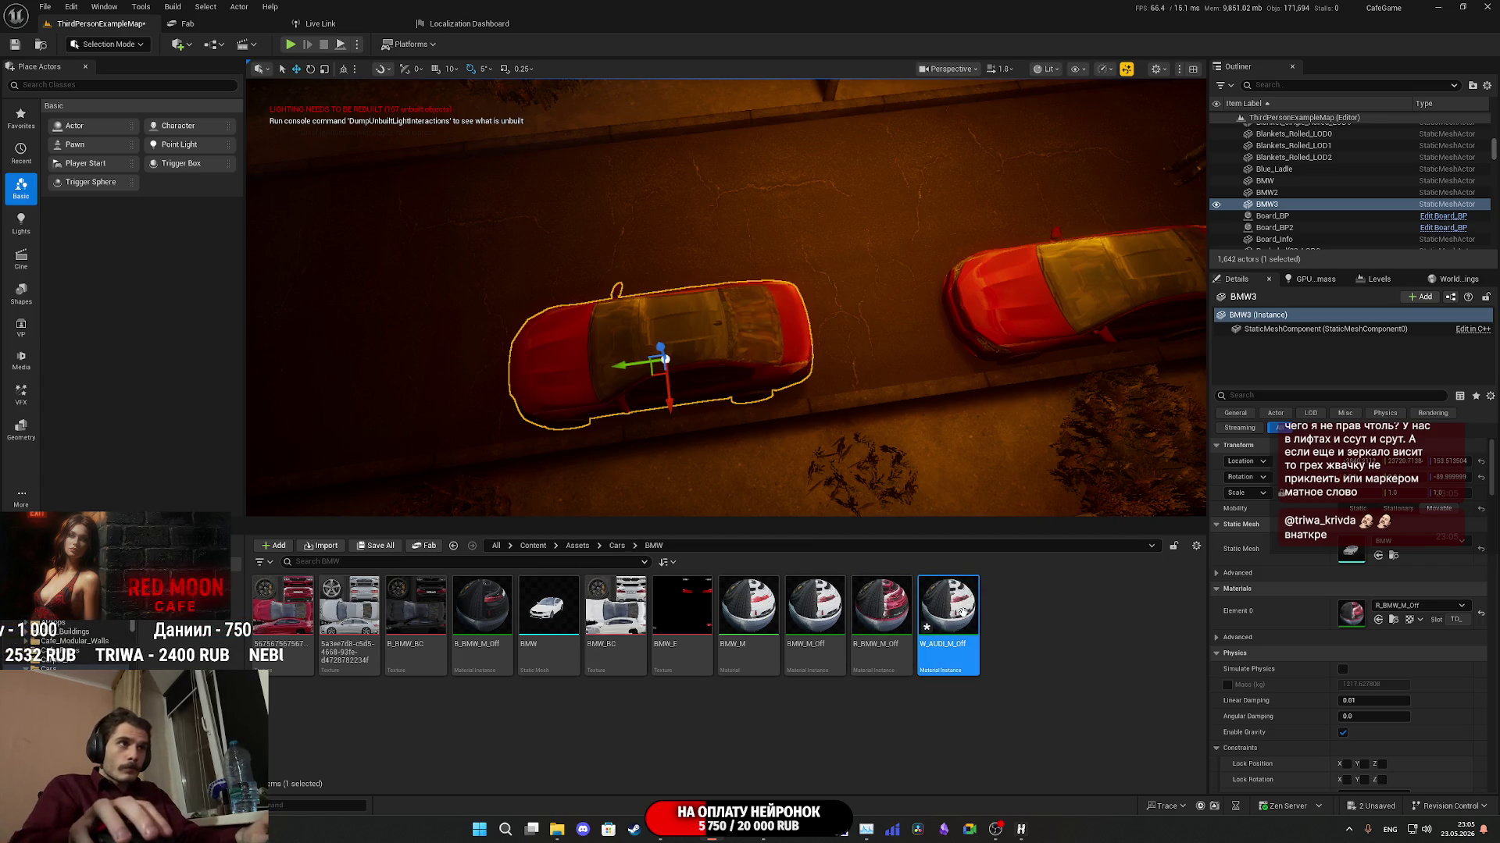
double_click(953, 611)
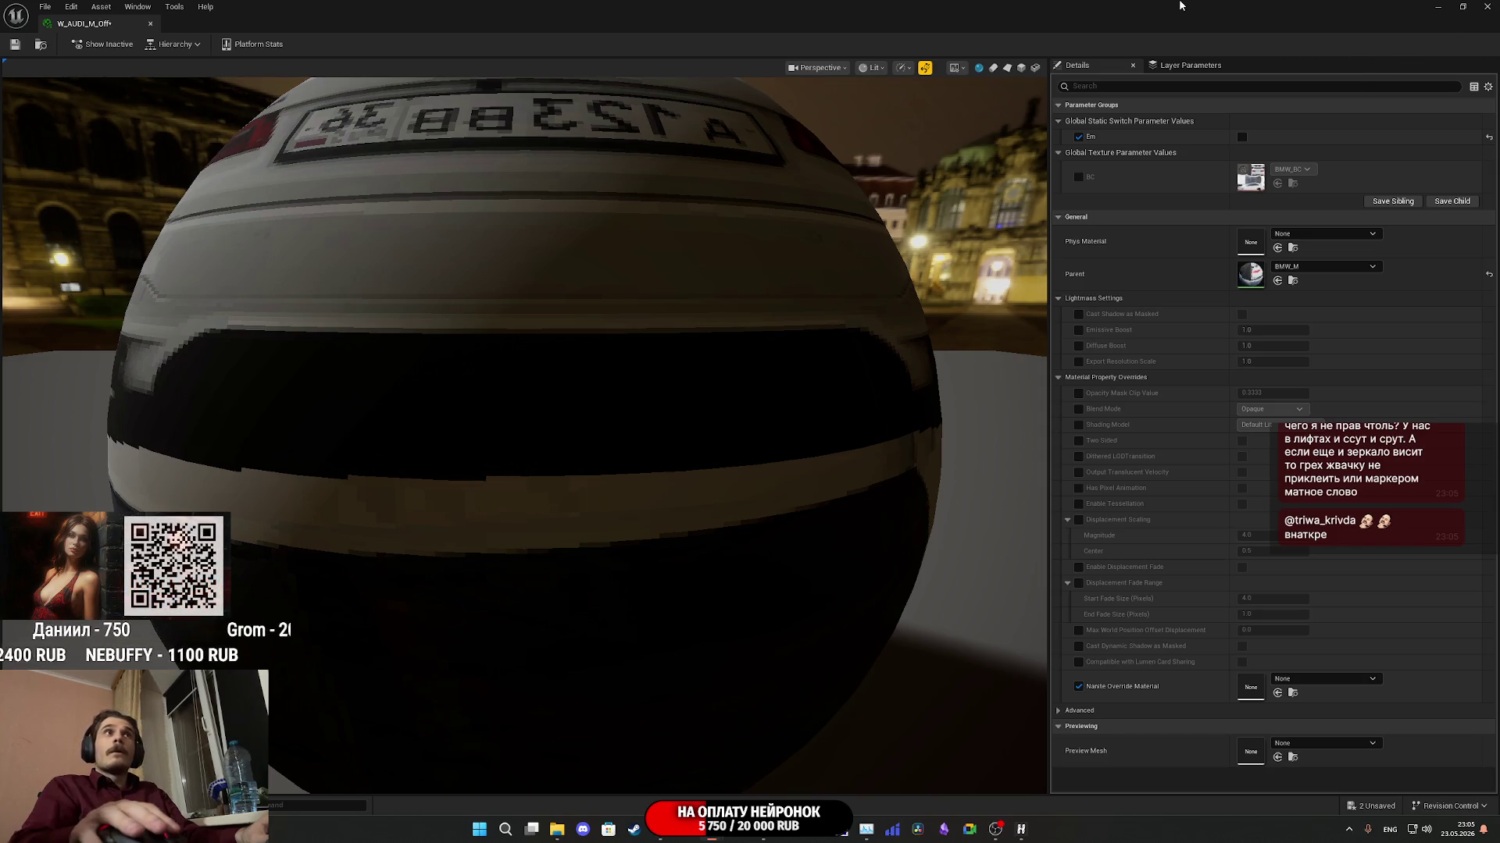
Enable W_AUDI_M_Off's BC texture parameter, set it to the imported Audi texture, and save.
click(1462, 6)
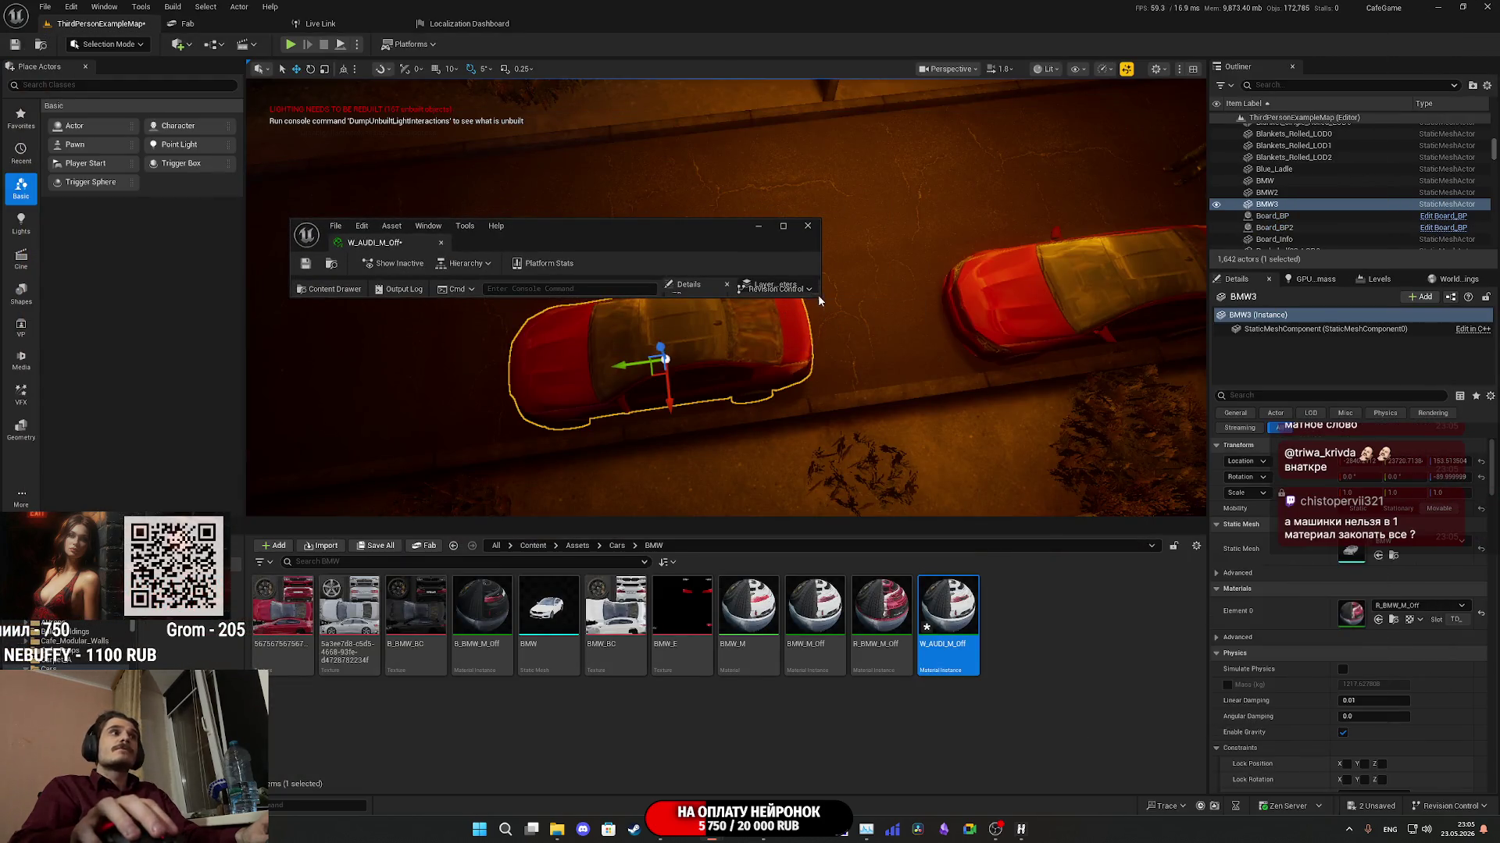
mouse_move(821, 303)
mouse_down()
mouse_move(1017, 625)
mouse_move(1045, 627)
mouse_up()
click(850, 395)
drag(850, 238, 948, 108)
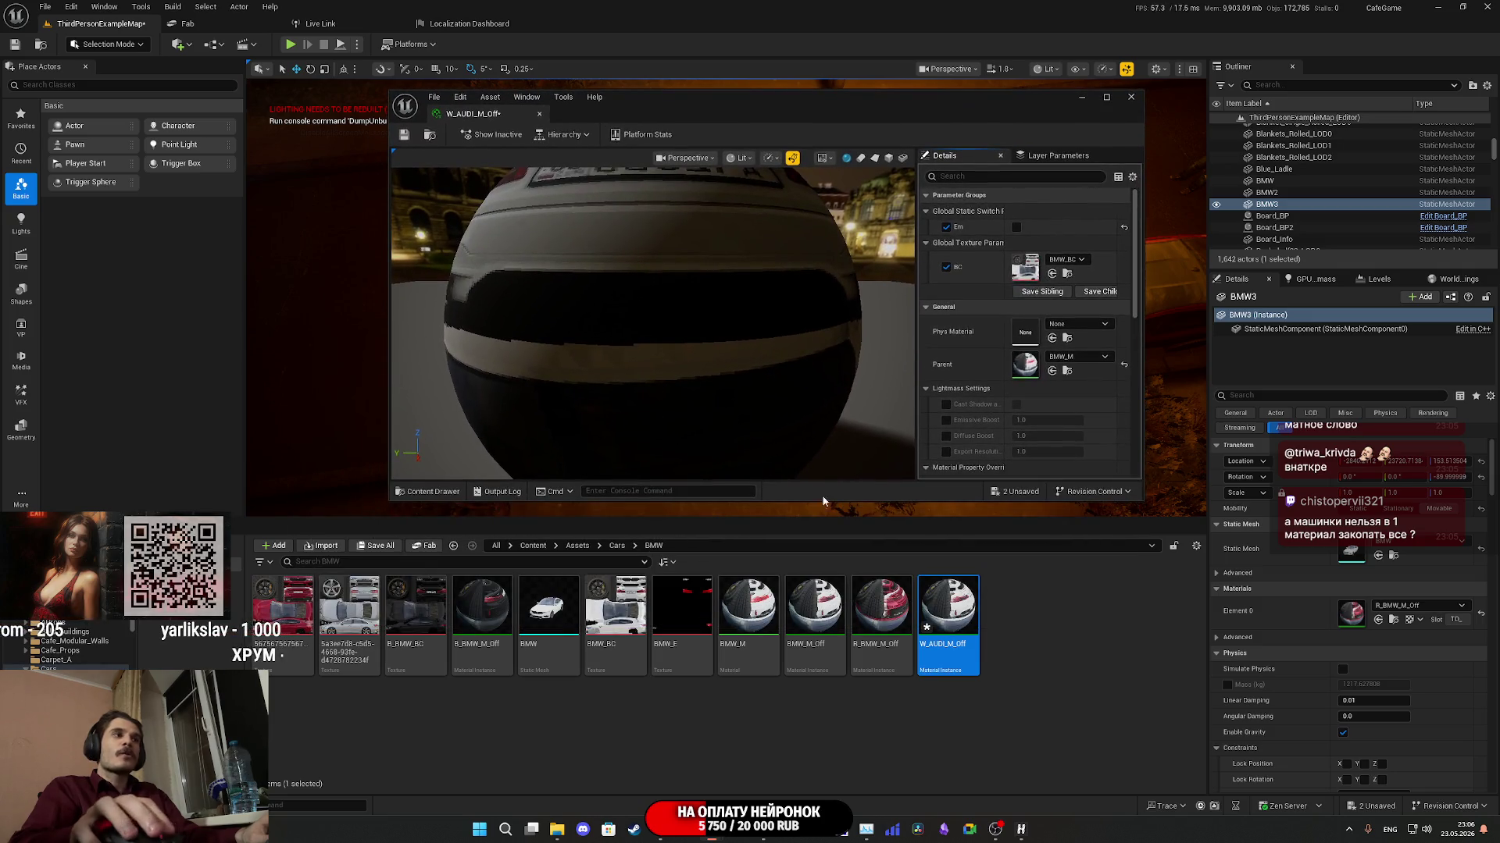
click(349, 617)
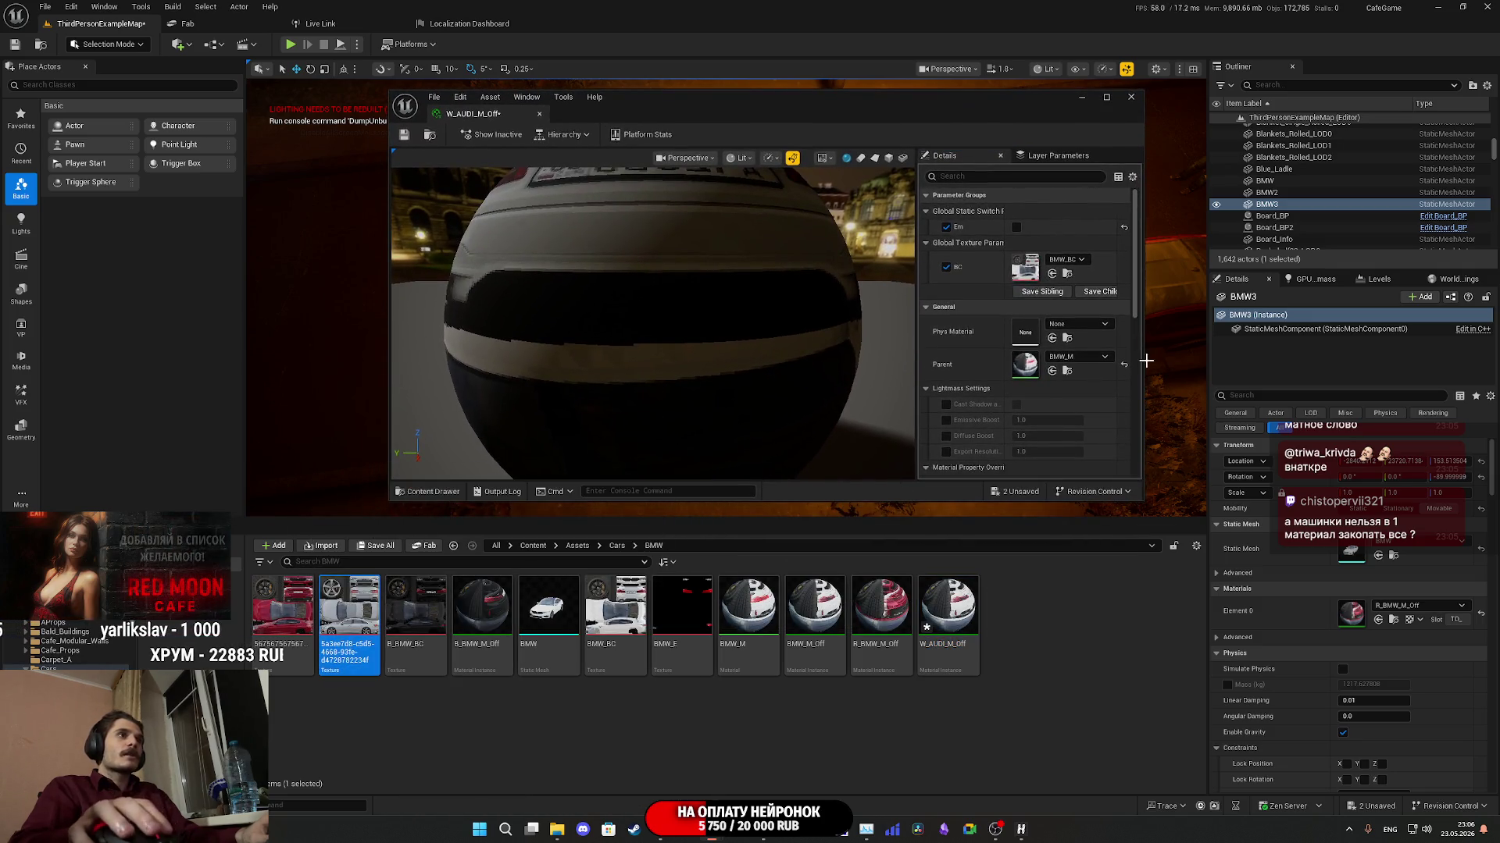
click(1052, 273)
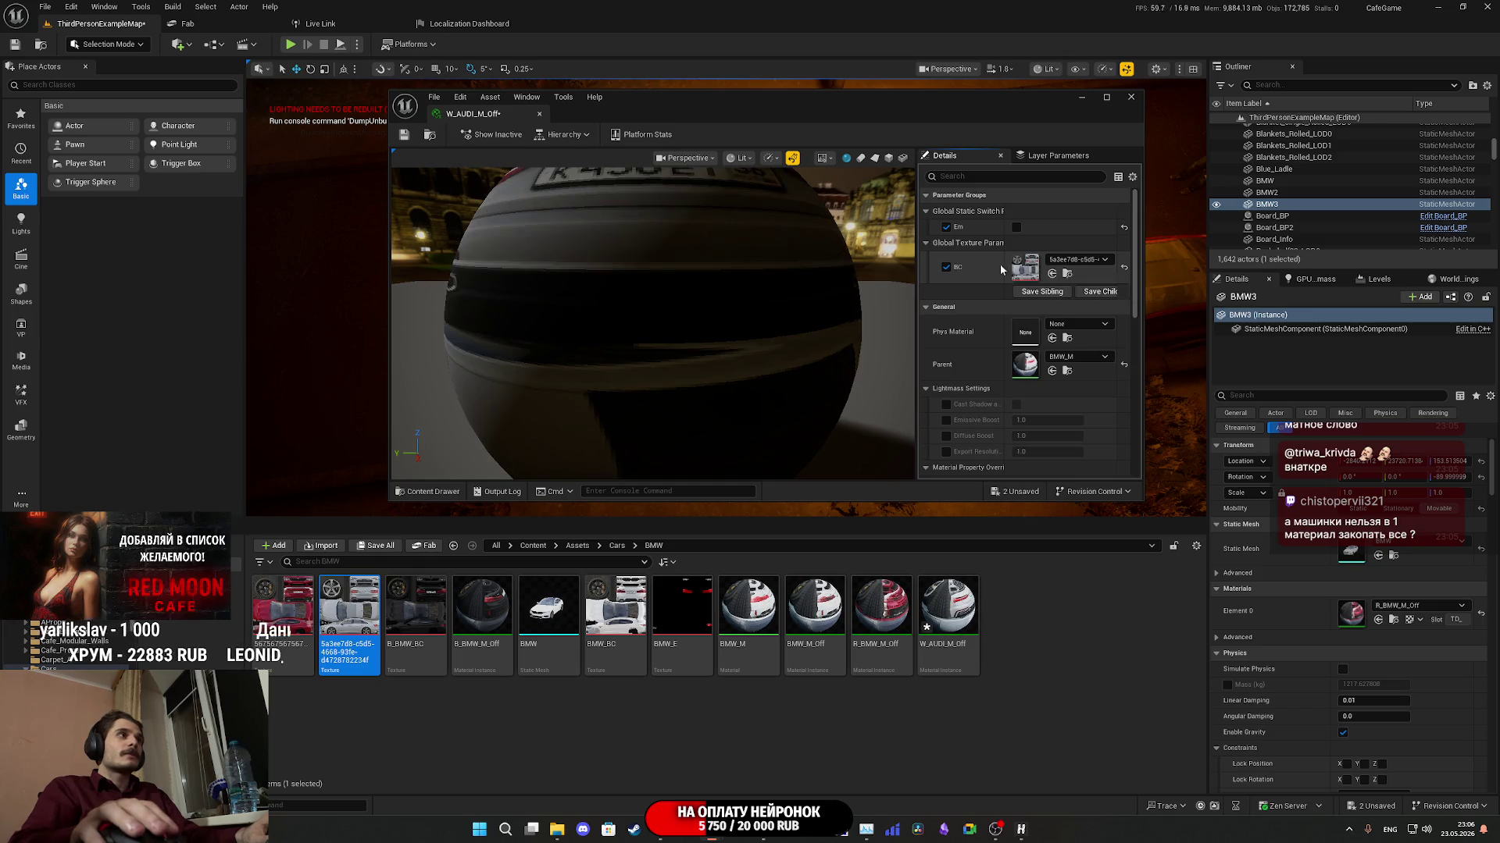
click(404, 134)
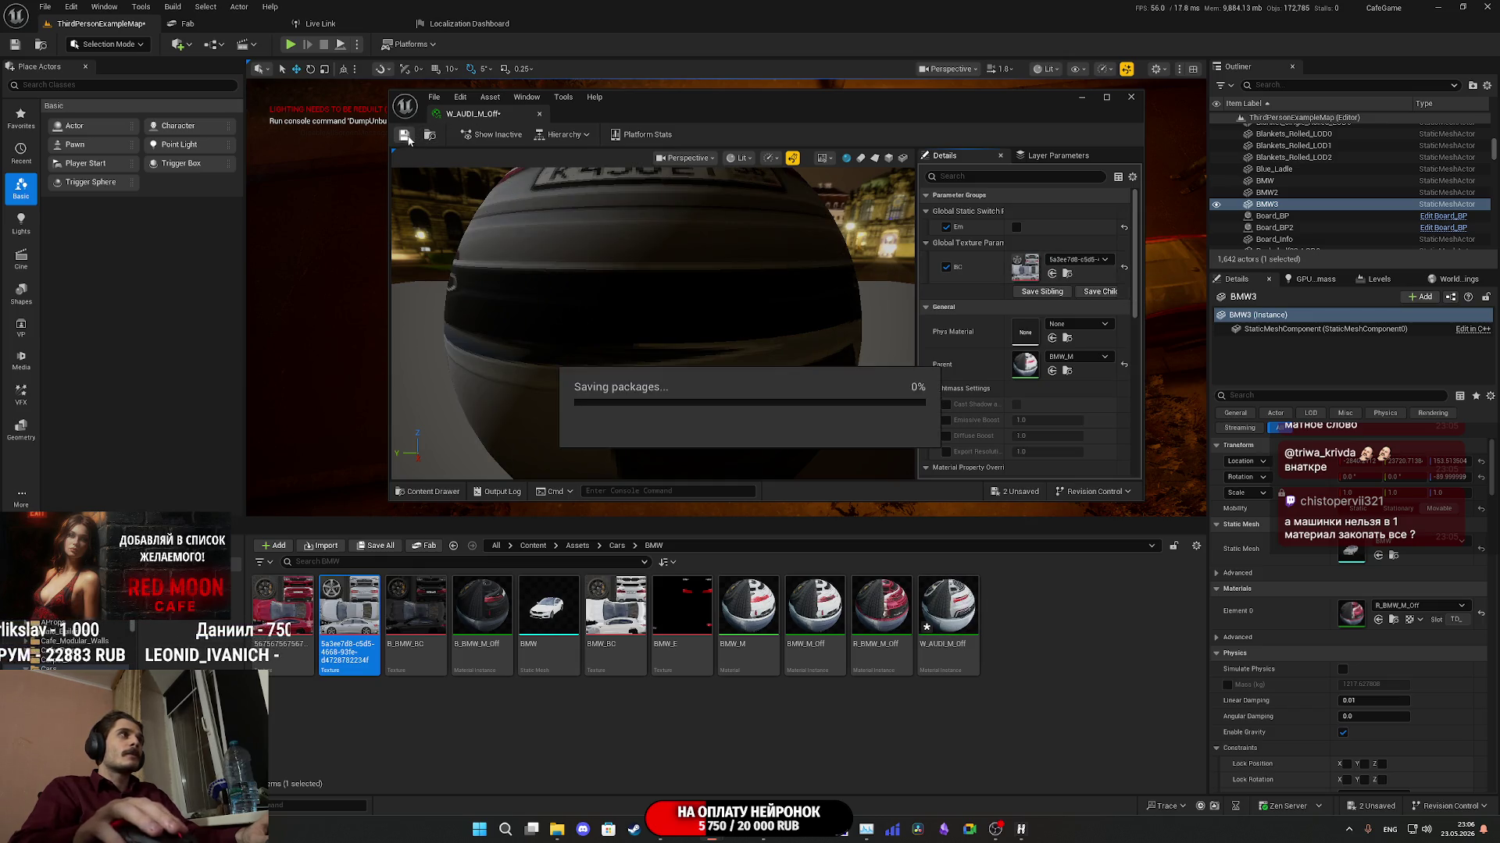
click(1081, 98)
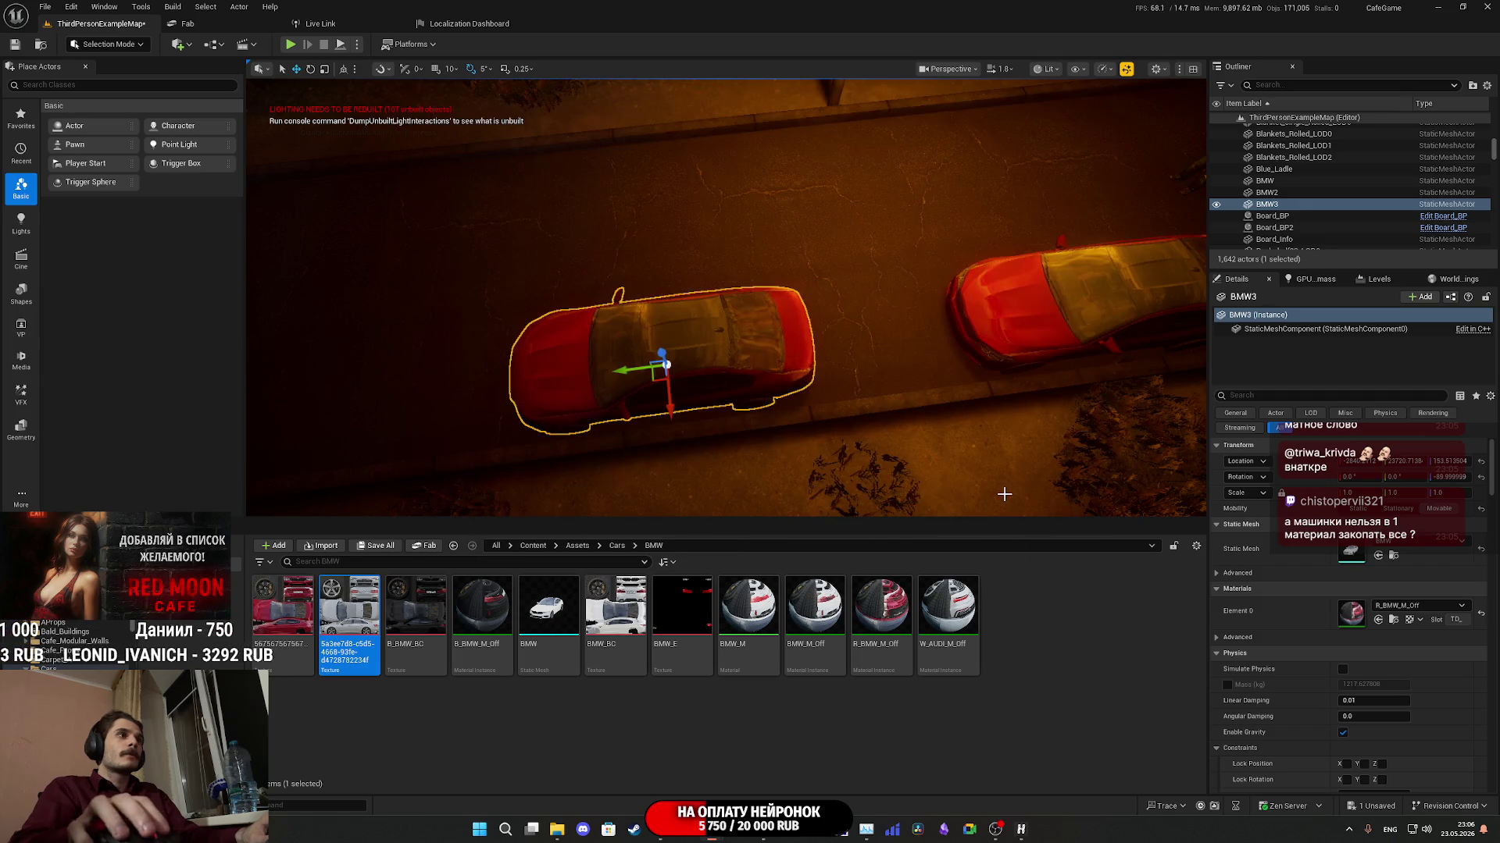
Assign W_AUDI_M_Off to BMW3's Element 0 and inspect the white Audi in Unlit view.
click(975, 615)
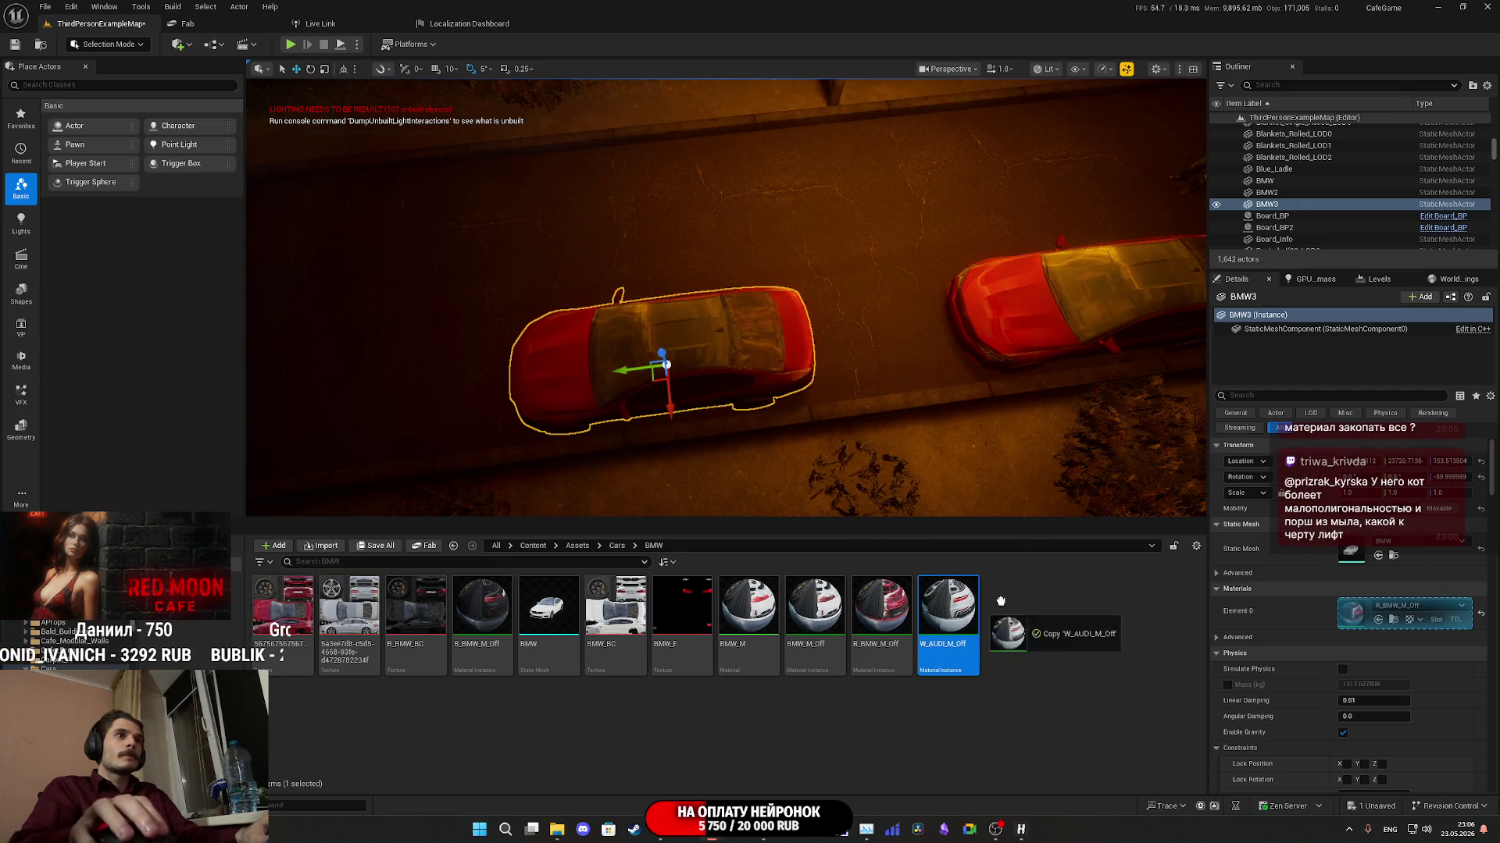
click(1377, 619)
right_drag(726, 313, 727, 234)
right_drag(726, 312, 726, 297)
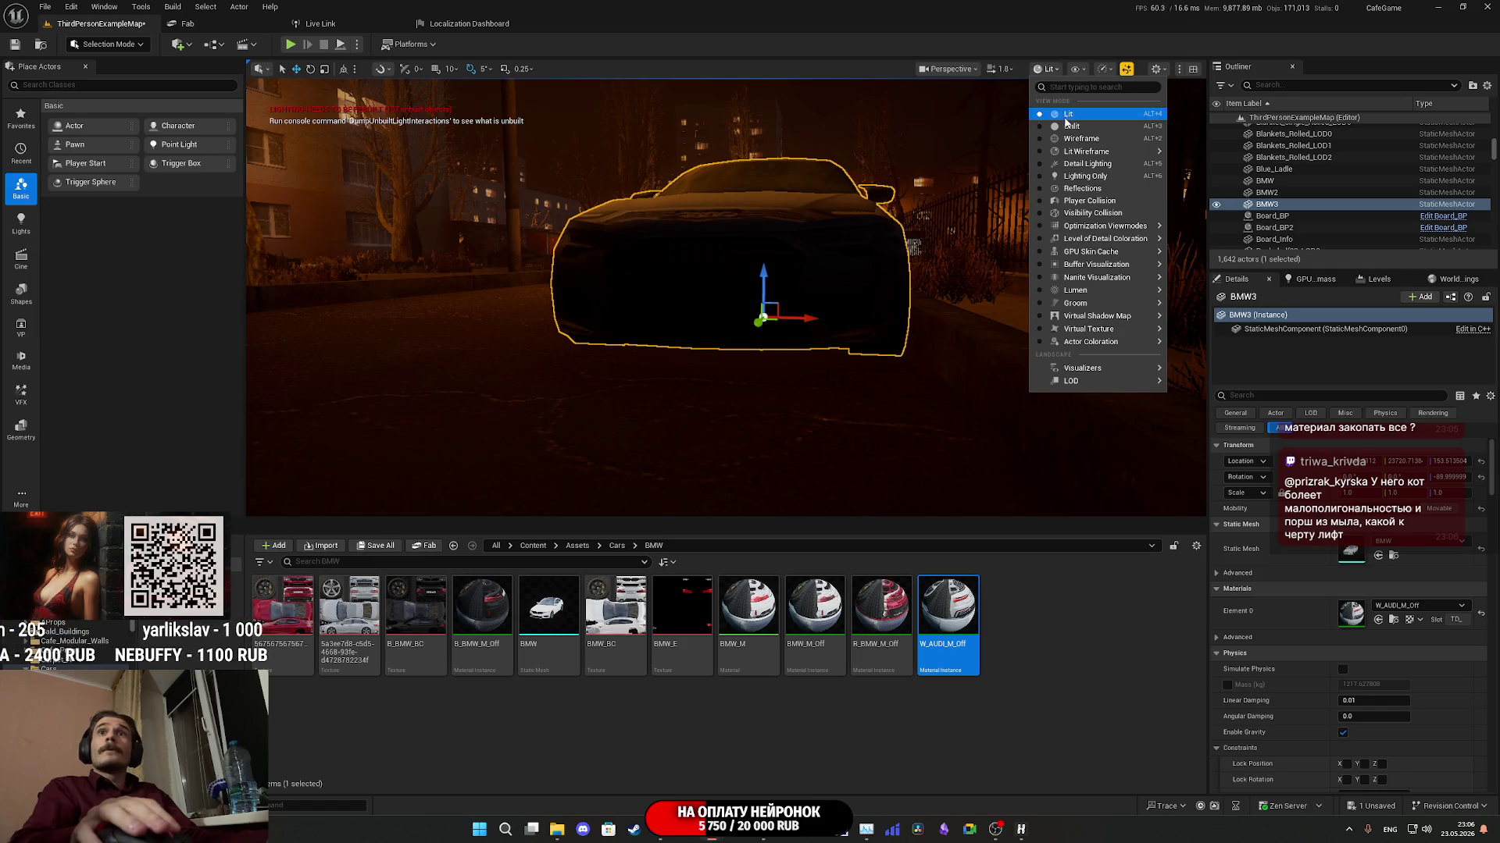
click(1070, 127)
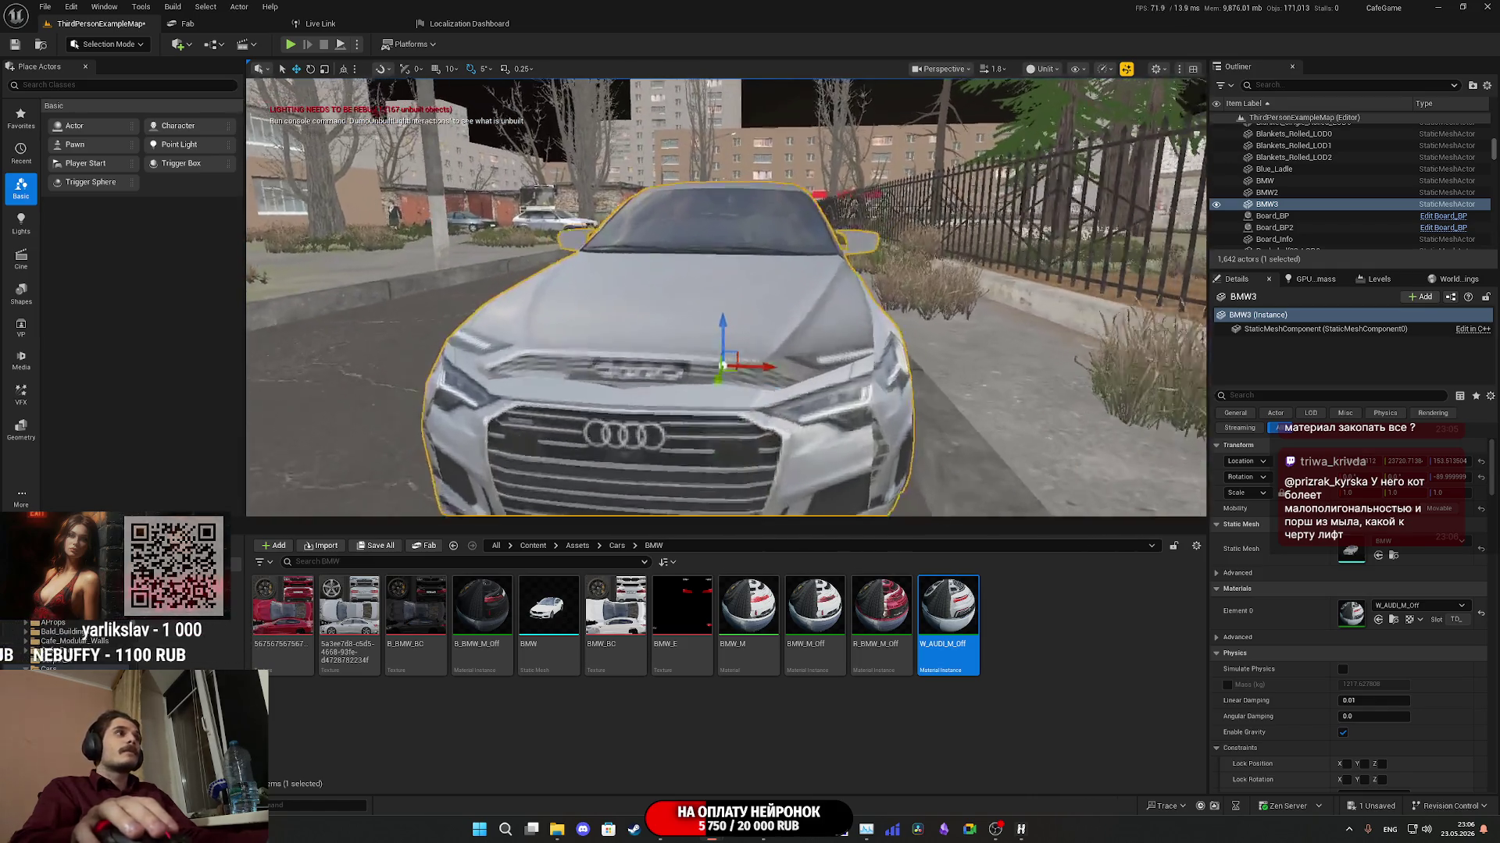
alt+drag(727, 313, 531, 313)
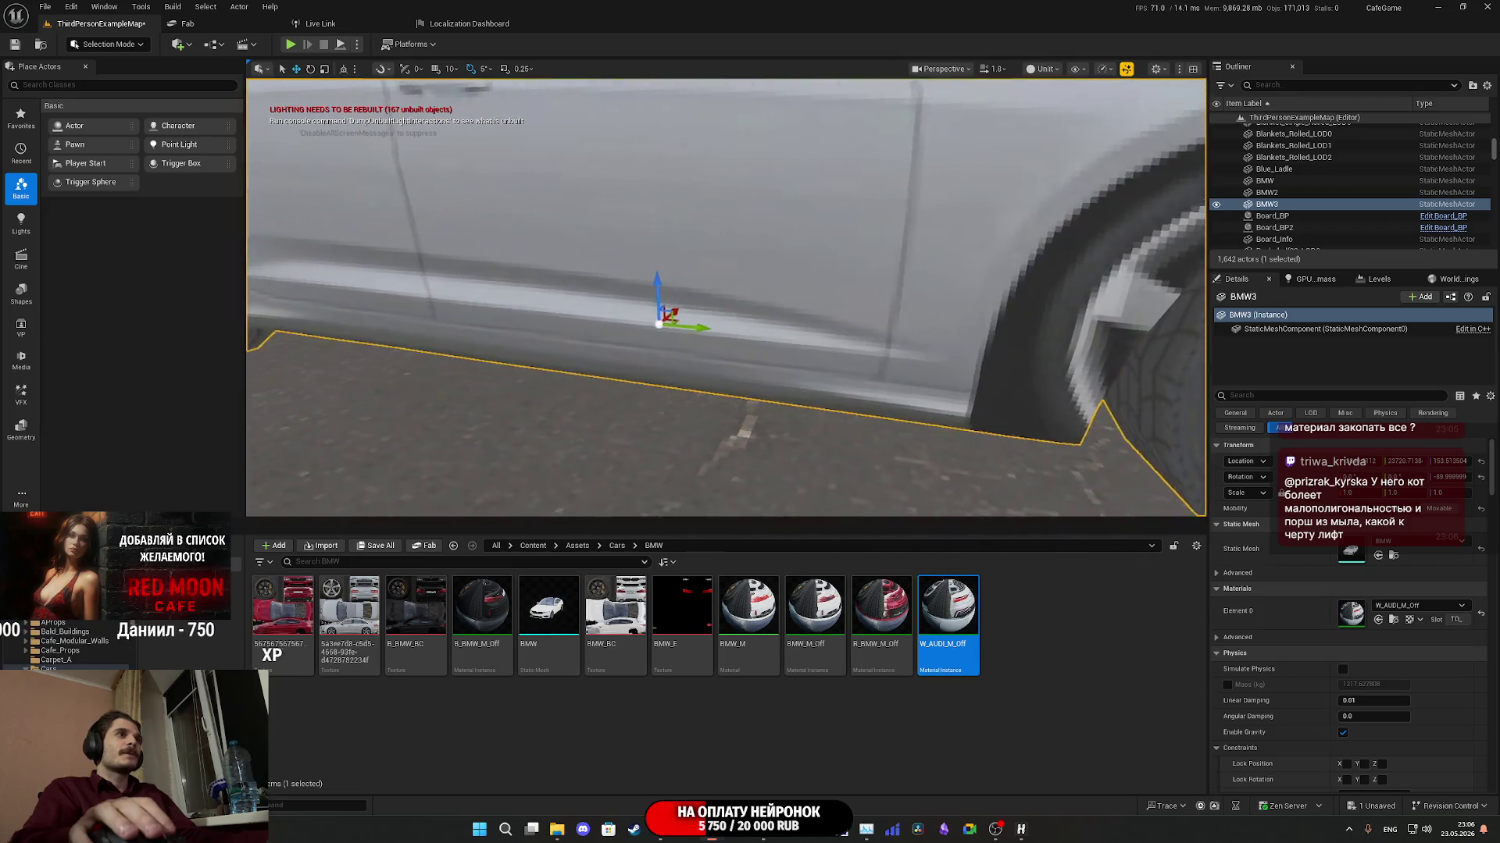
mouse_move(726, 312)
alt+mouse_down()
mouse_move(656, 312)
mouse_move(703, 289)
mouse_move(460, 308)
mouse_move(453, 329)
mouse_move(437, 309)
mouse_move(358, 296)
alt+mouse_up()
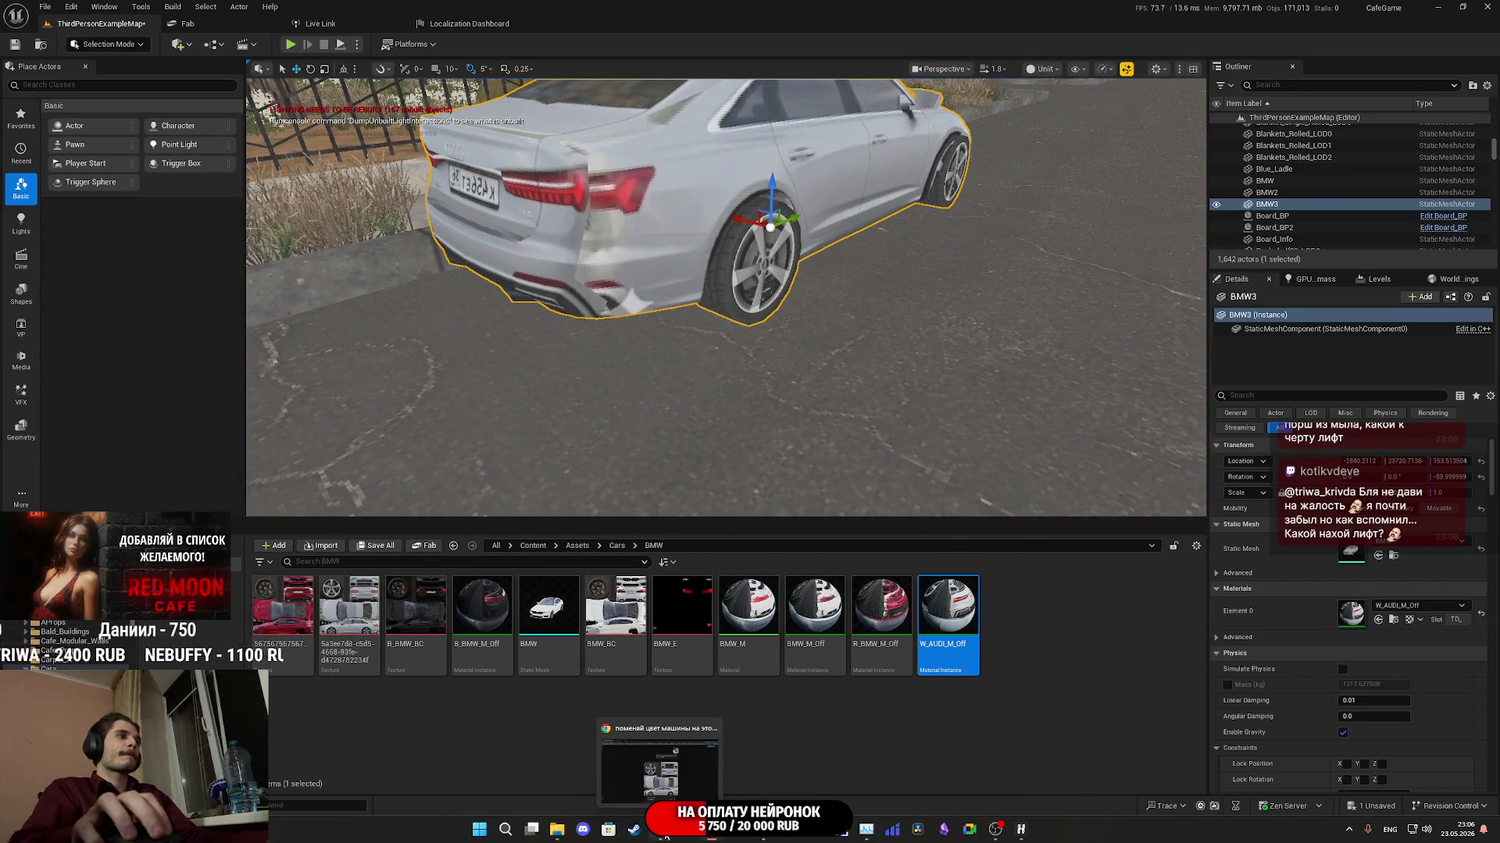
Edit the Audi prompt and append a sentence, which comes out typed in the wrong keyboard layout.
click(660, 829)
scroll(743, 579, down, 1)
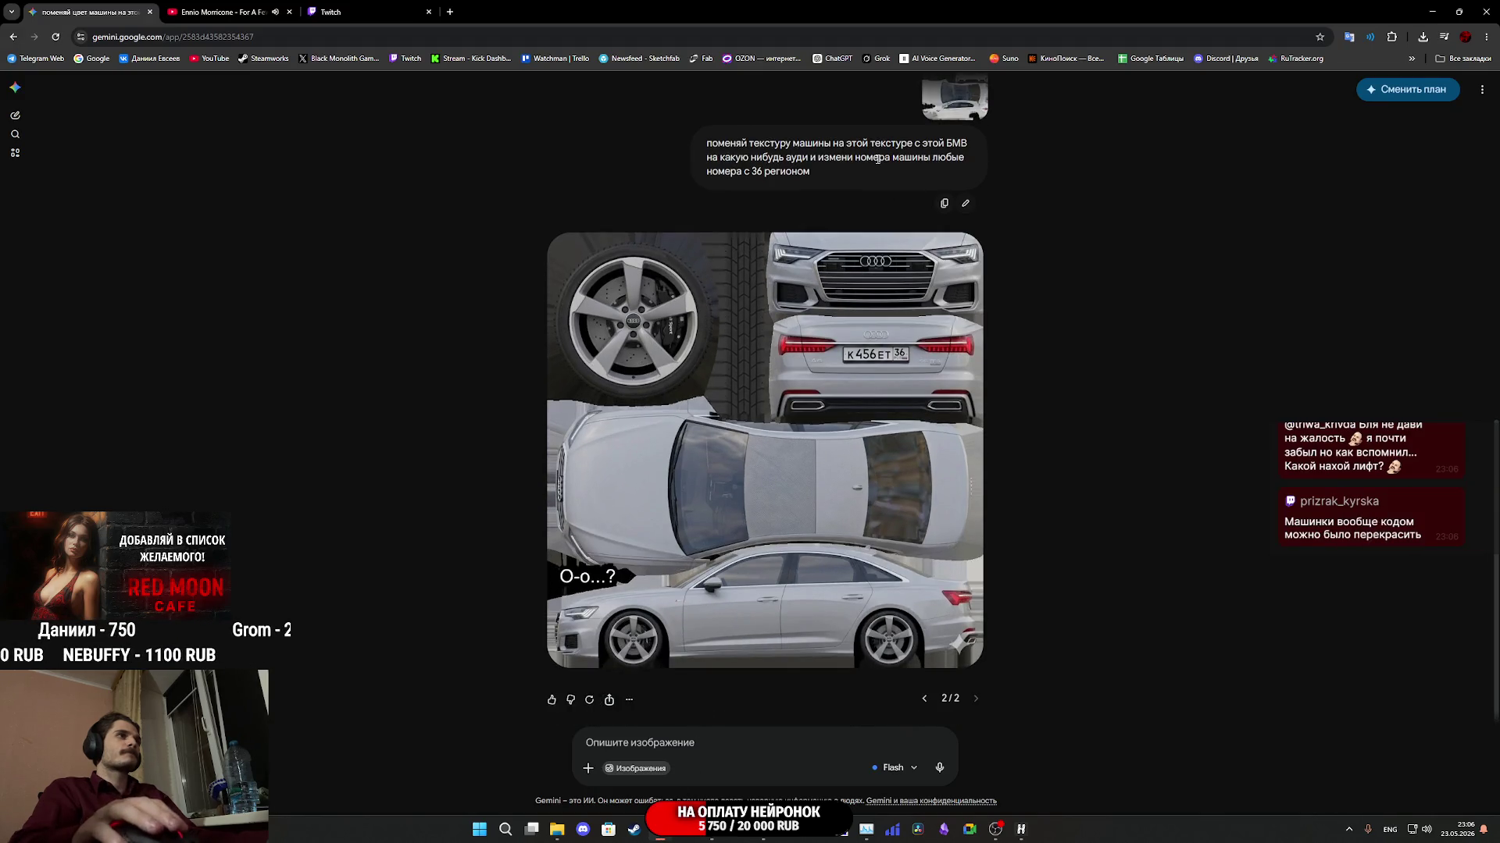
scroll(982, 364, up, 2)
click(966, 378)
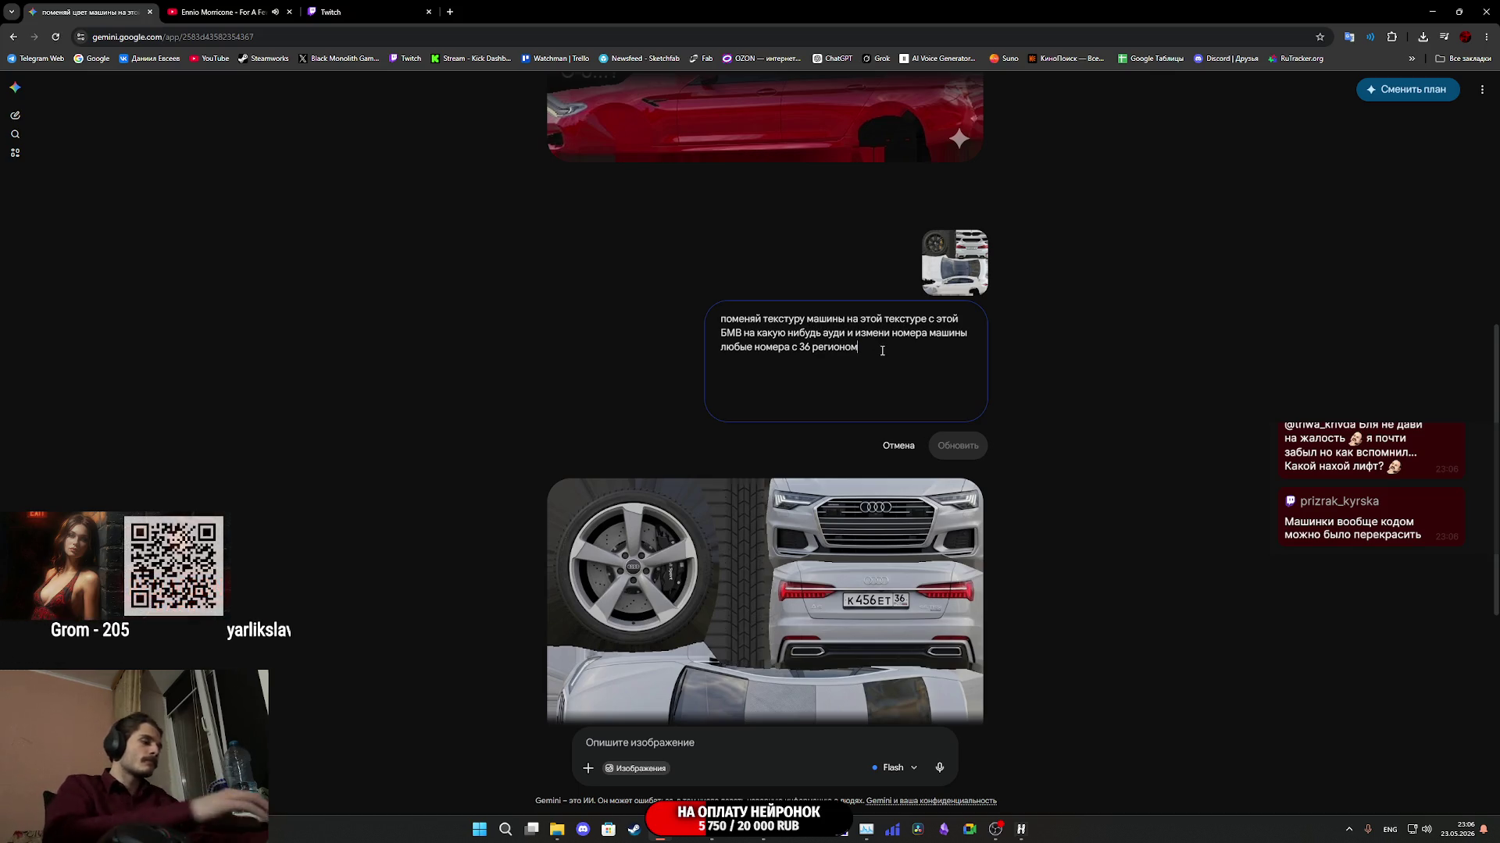
key(BackSpace)
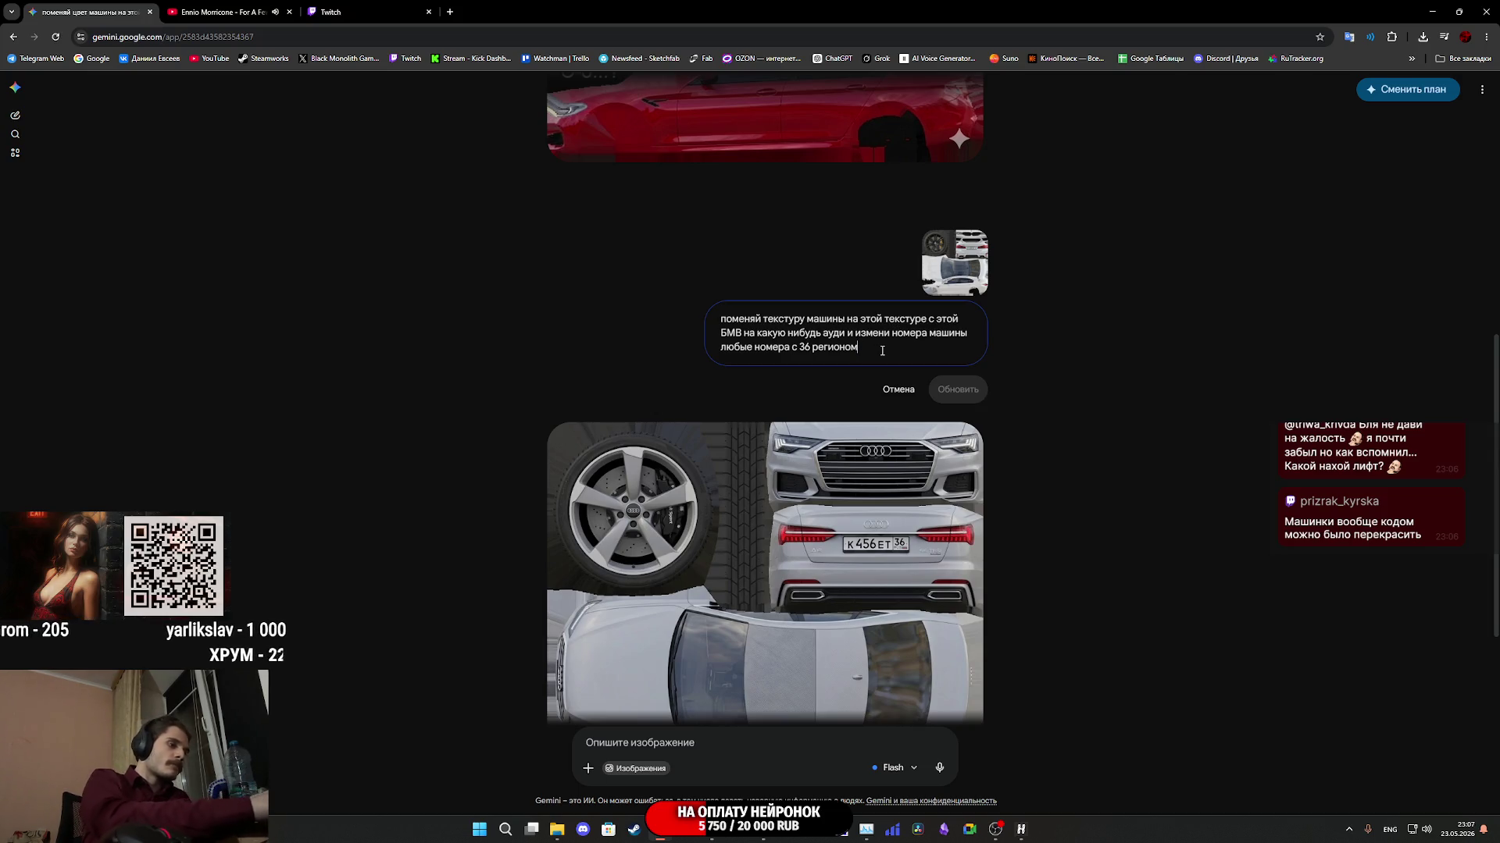
text(.)
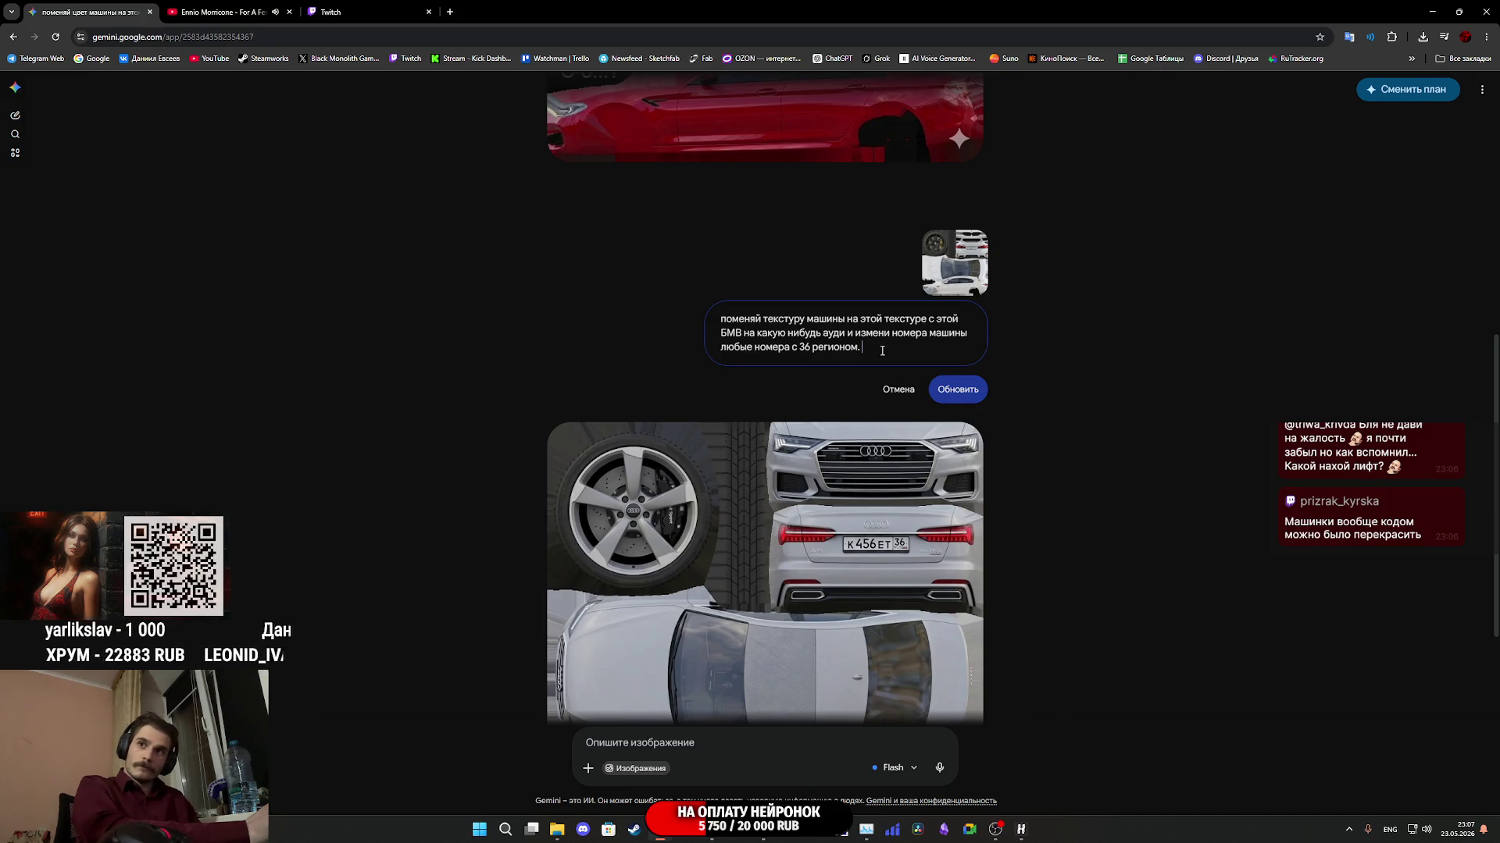
key(super)
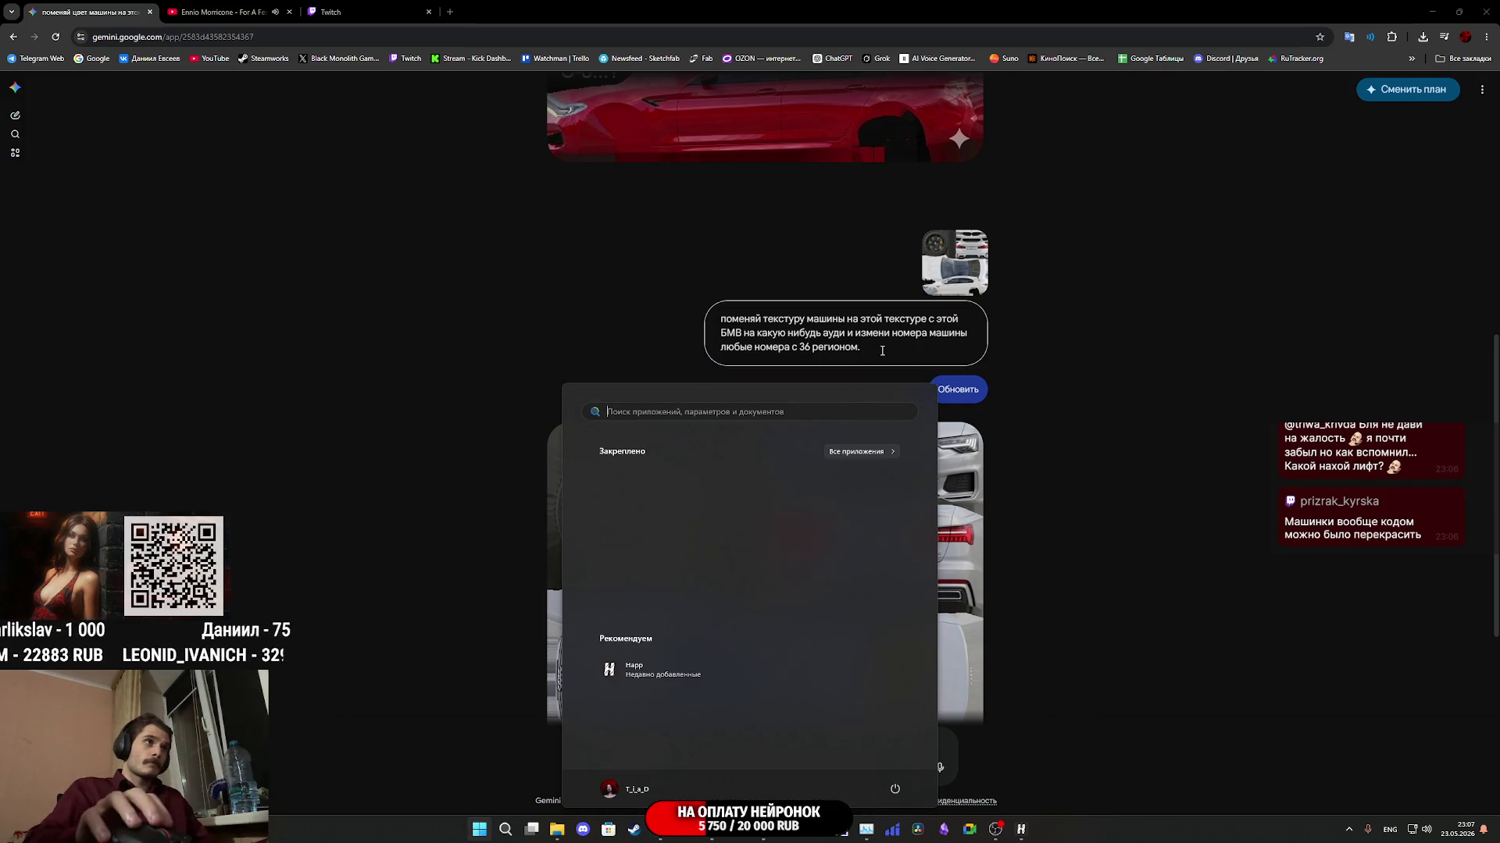
key(super)
text(Cktlb dybvfntkmyj pf n)
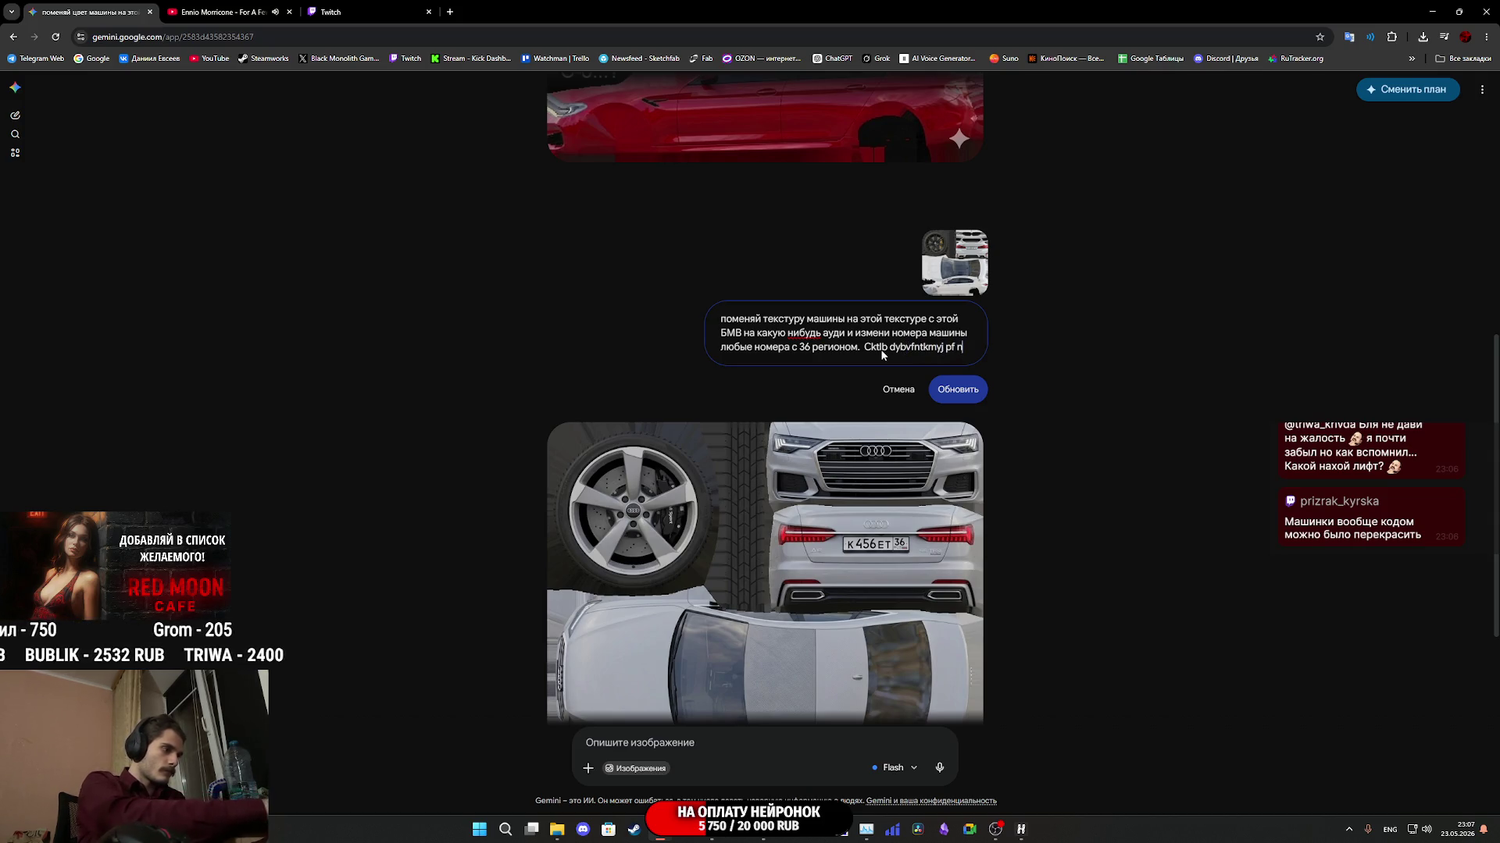
text(v xnj.s dct)
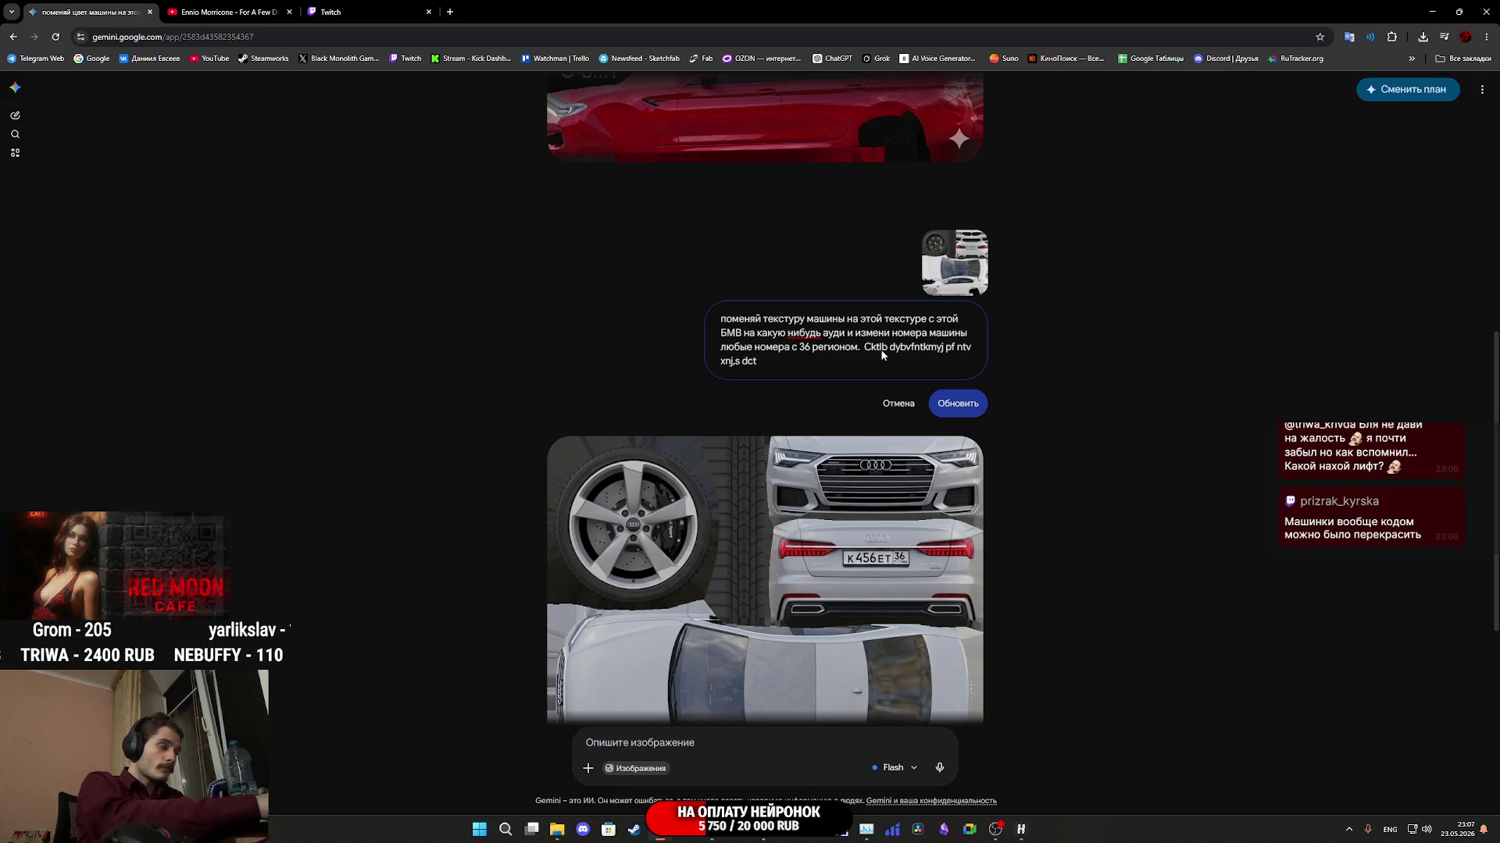
text(yfkj;bkjcm ghfdbkmyj)
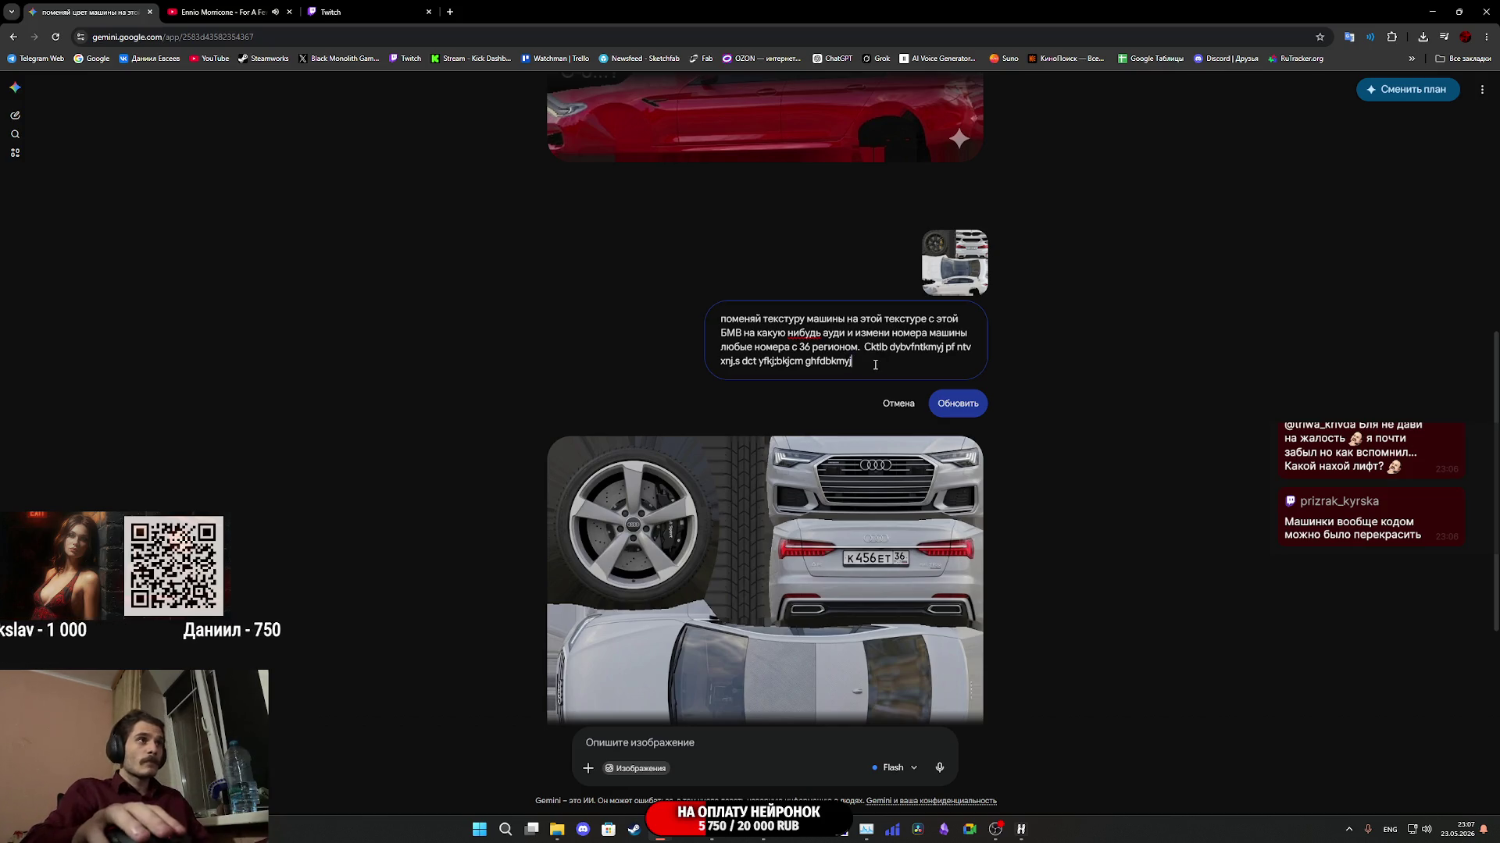
Convert the garbled text to proper Russian via a Google search, paste it in, and resubmit.
drag(874, 365, 865, 348)
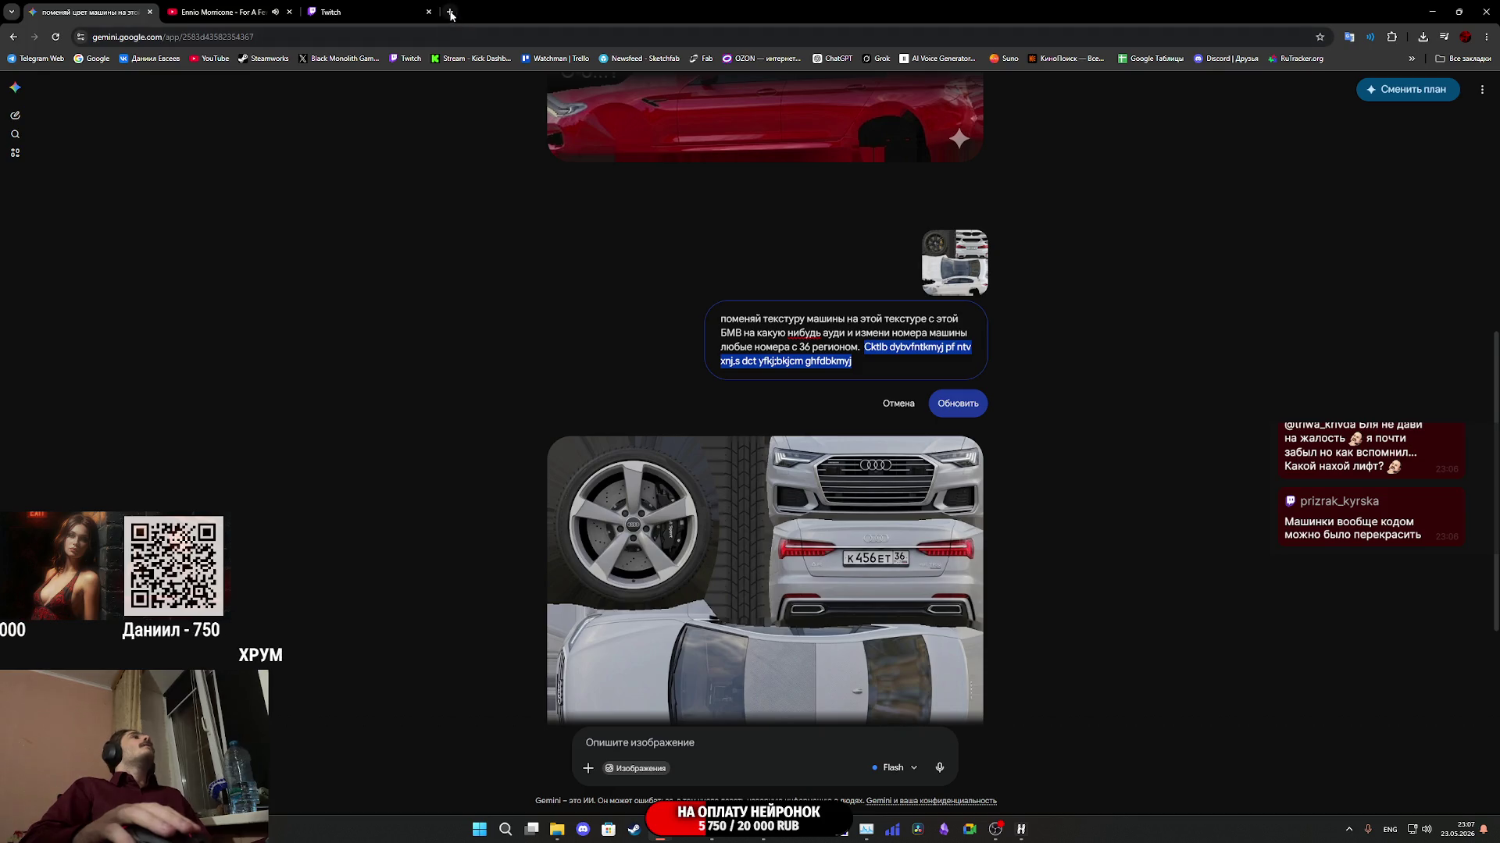
click(451, 13)
text(Cktlb dybvfntkmyj pf ntv xnj,s dct yfkj;bkjcm ghfdbkmyj)
key(Return)
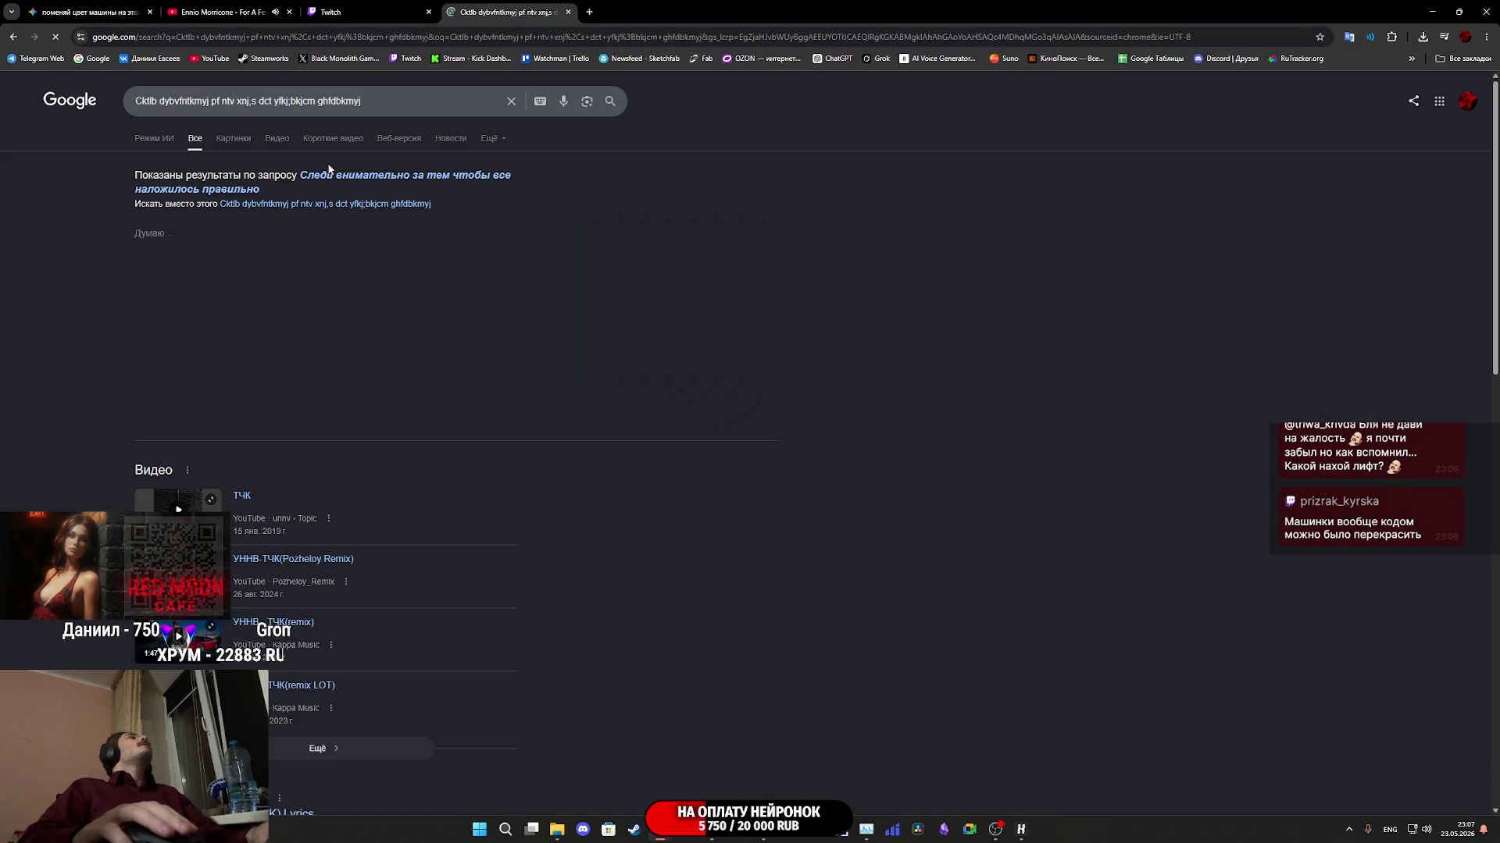
mouse_move(405, 101)
mouse_down()
mouse_move(312, 101)
mouse_move(541, 3)
mouse_up()
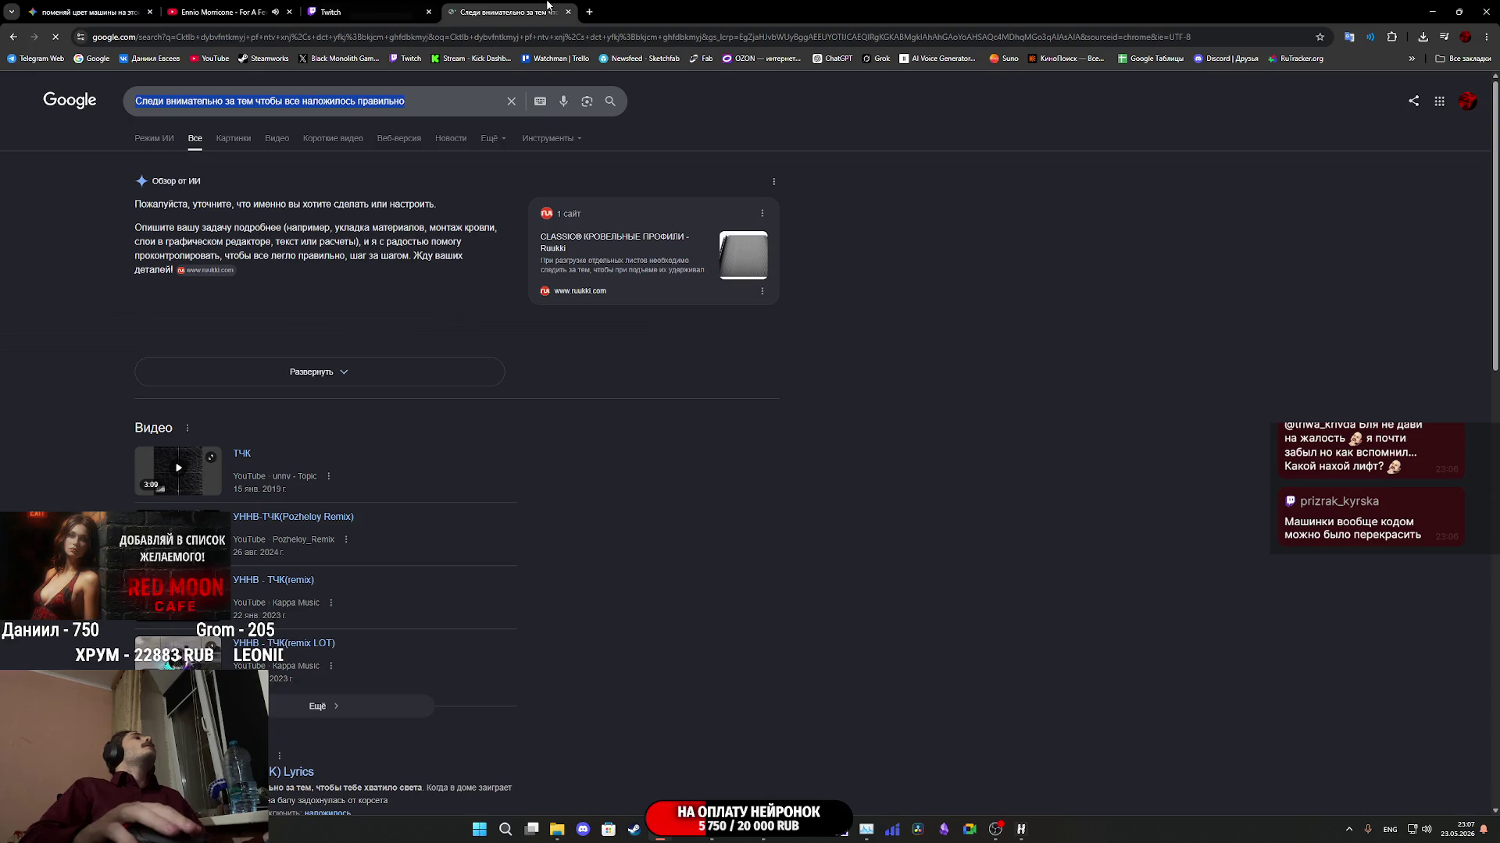
key(ctrl+c)
middle_click(541, 4)
key(ctrl+v)
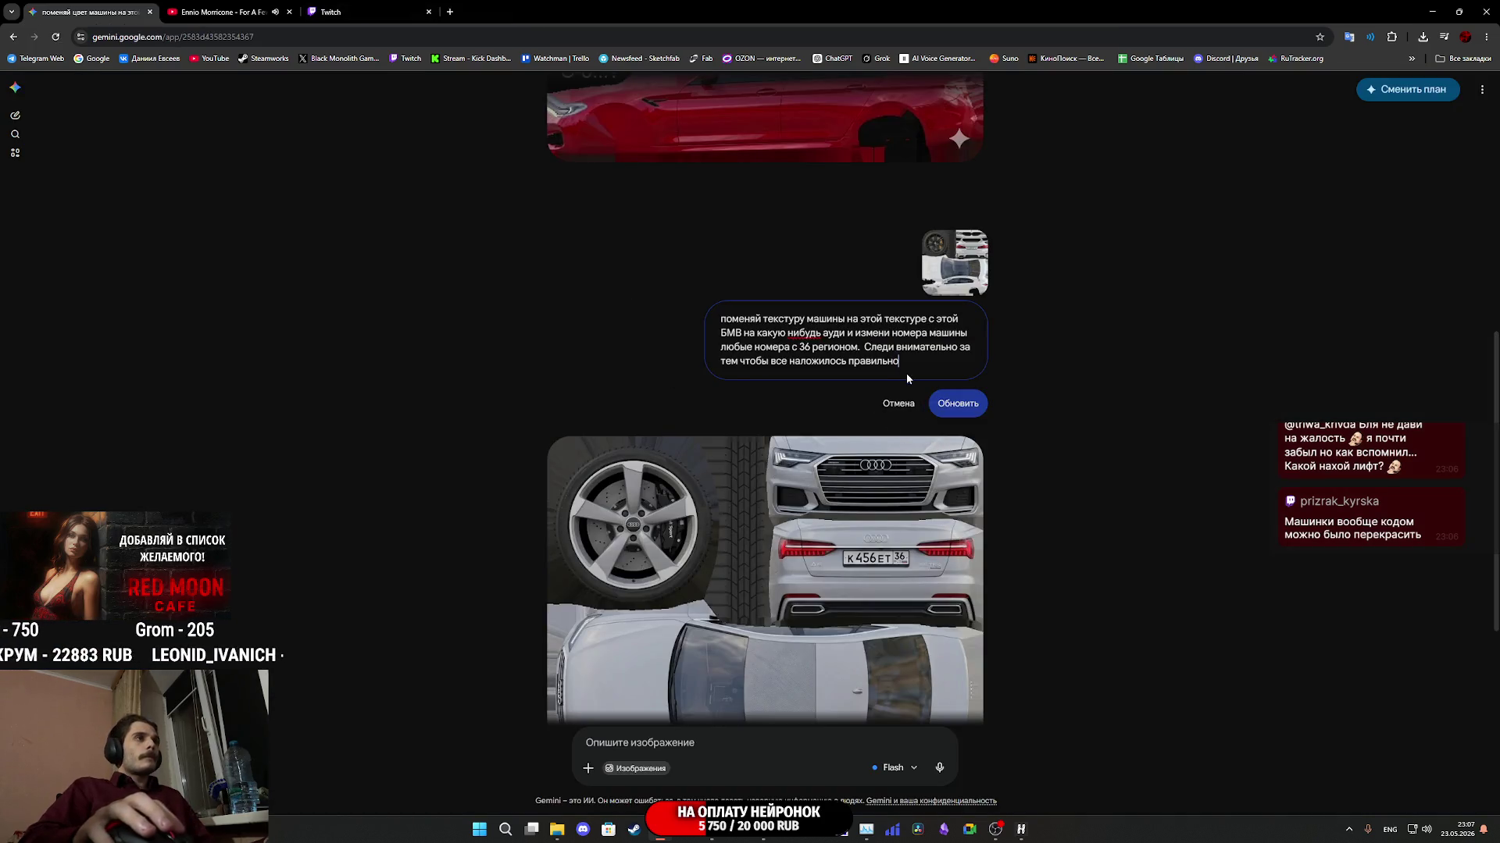
click(972, 405)
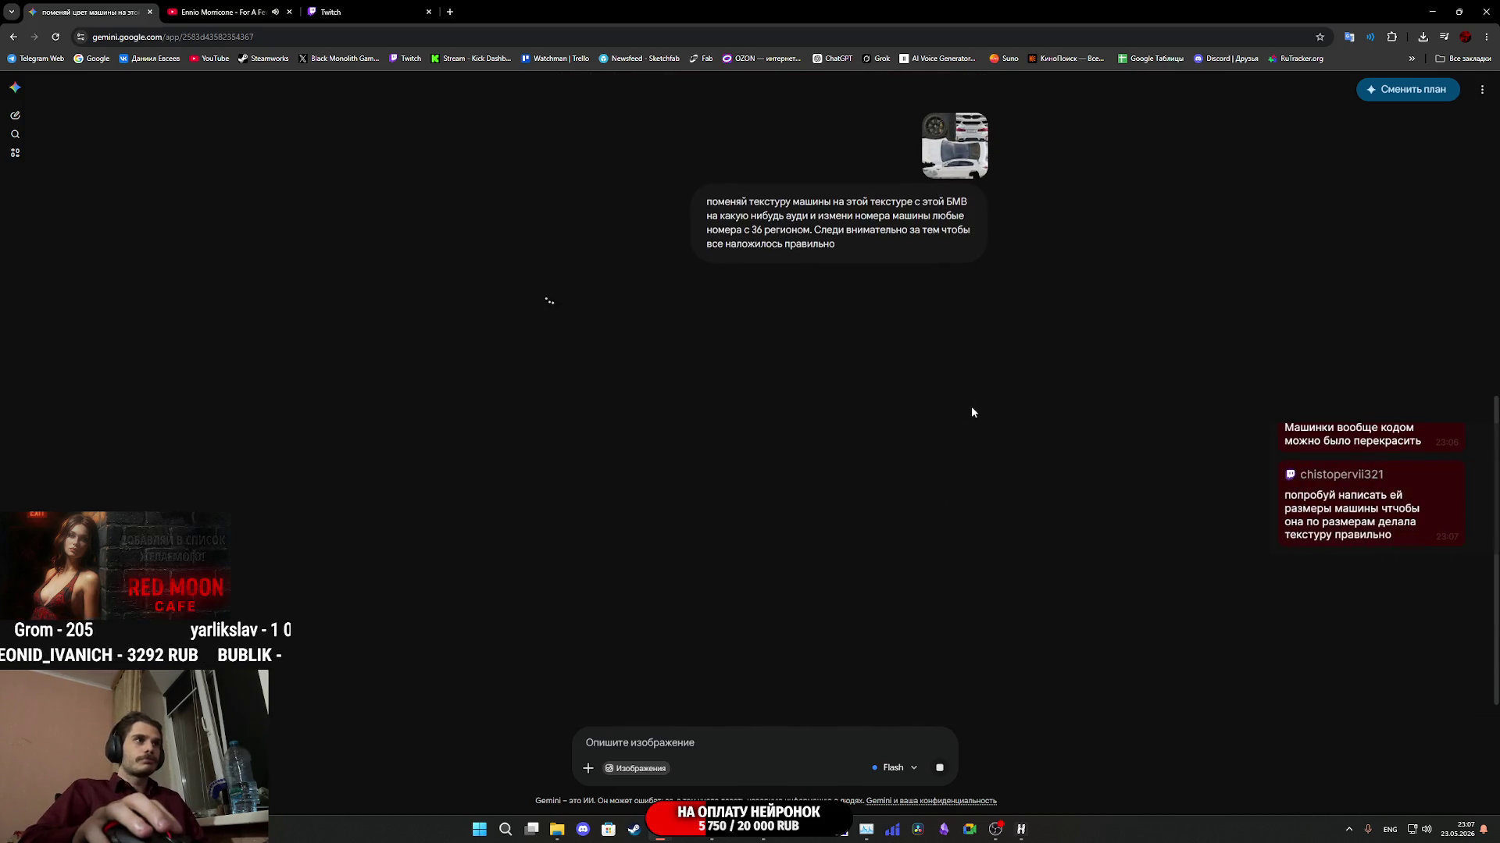
Check the Twitch stream dashboard, then go back to Gemini to see the regenerated red-car sheet.
click(345, 10)
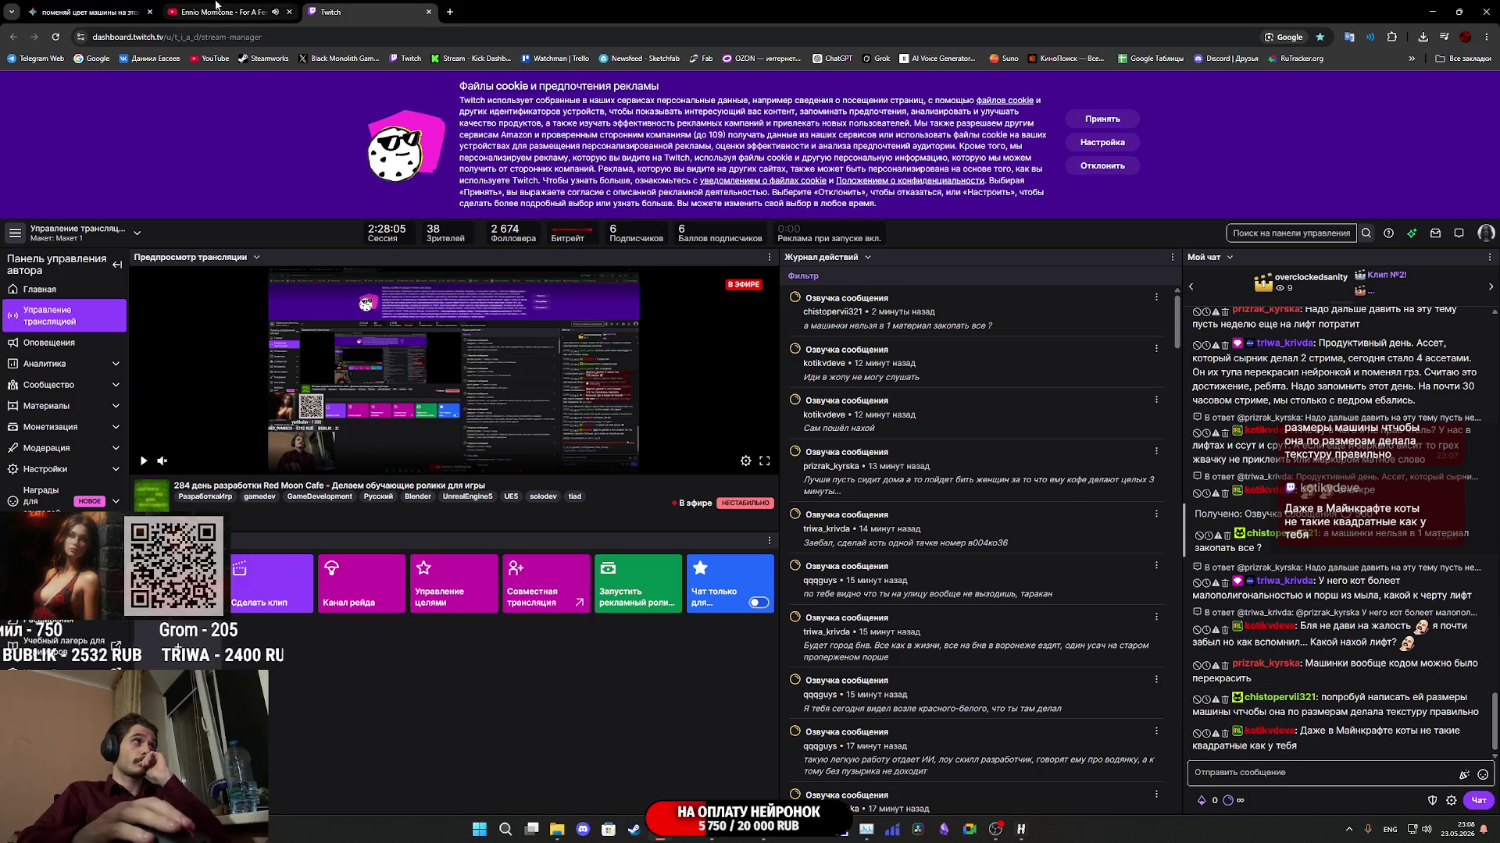
click(109, 6)
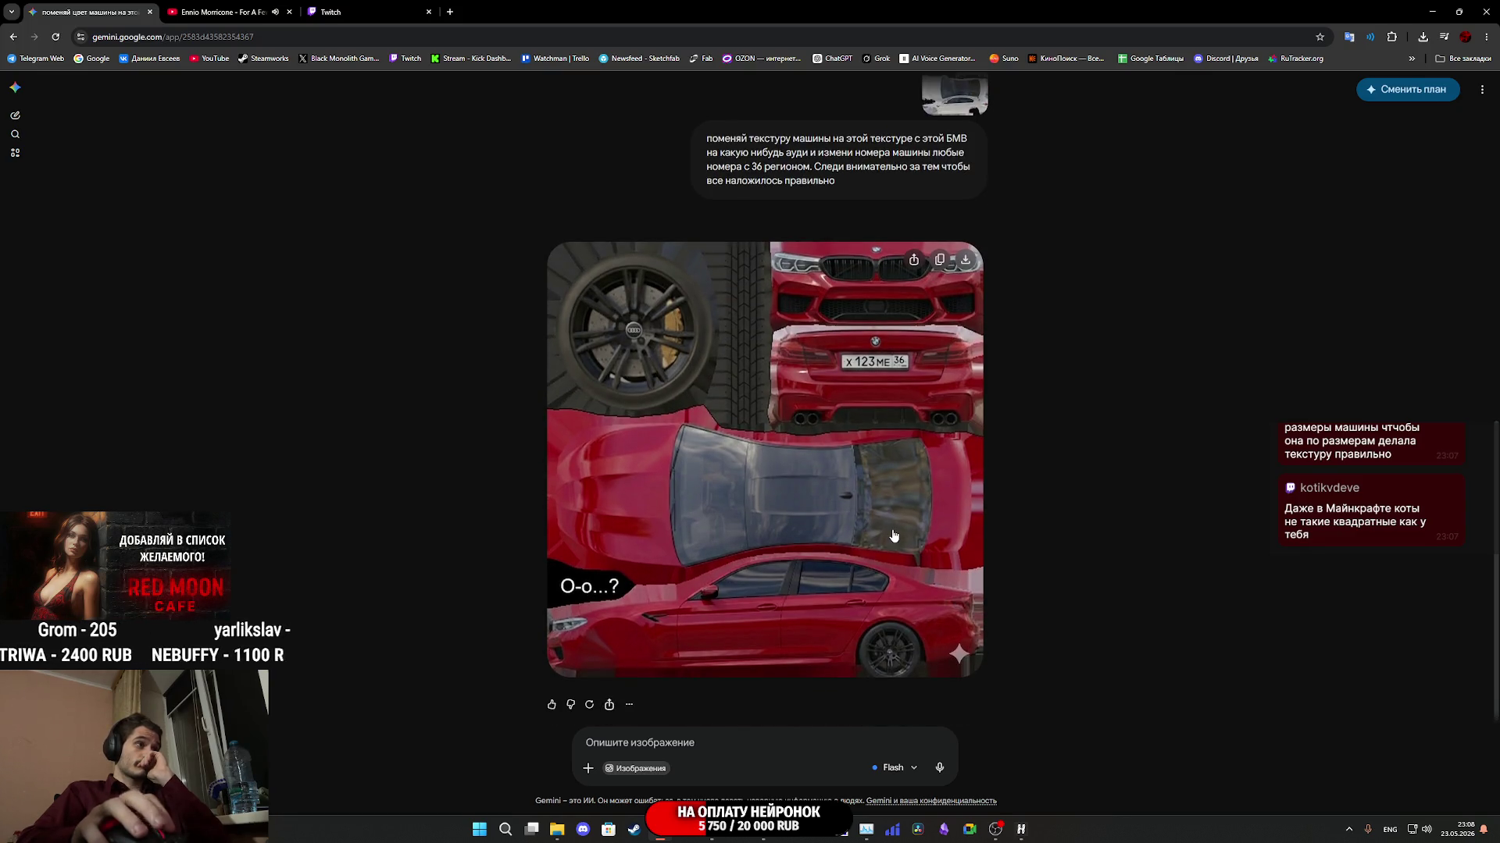
Review the texture prompt, briefly selecting its last sentence and then clearing the selection.
scroll(893, 535, up, 4)
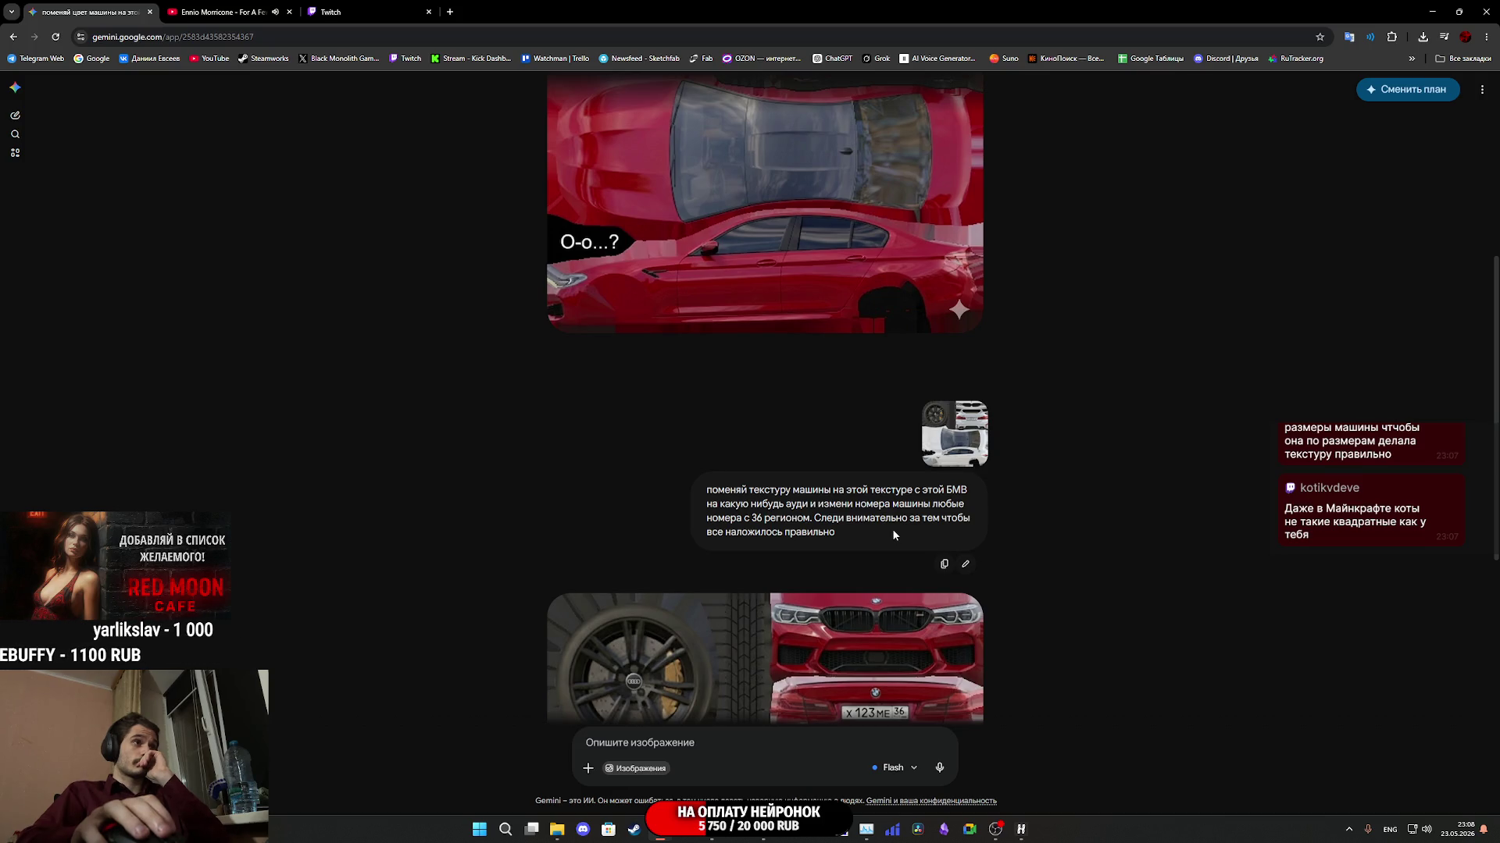
scroll(893, 535, down, 1)
scroll(893, 535, down, 4)
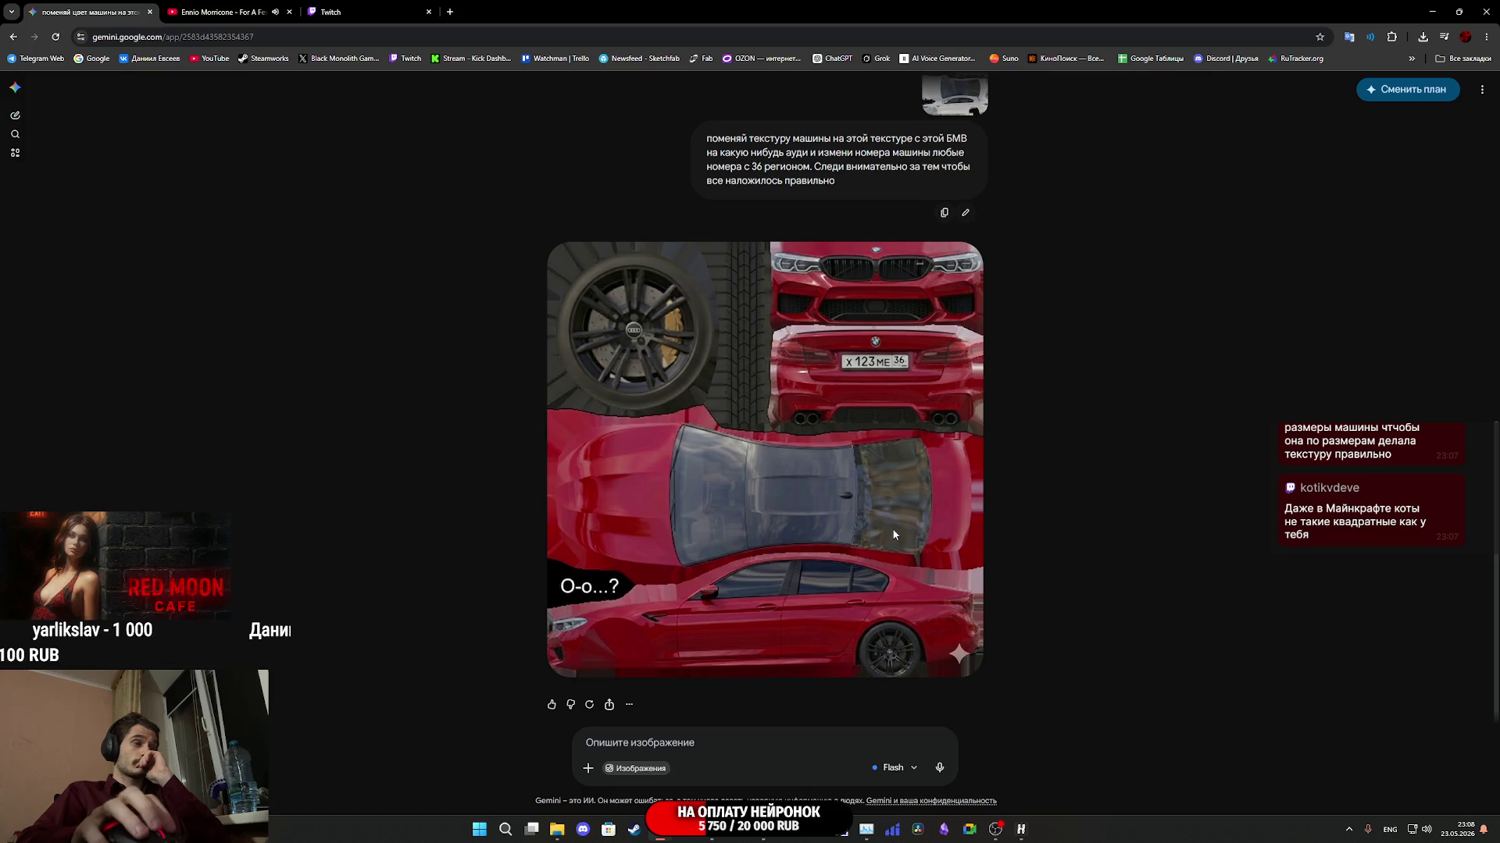
scroll(895, 387, up, 1)
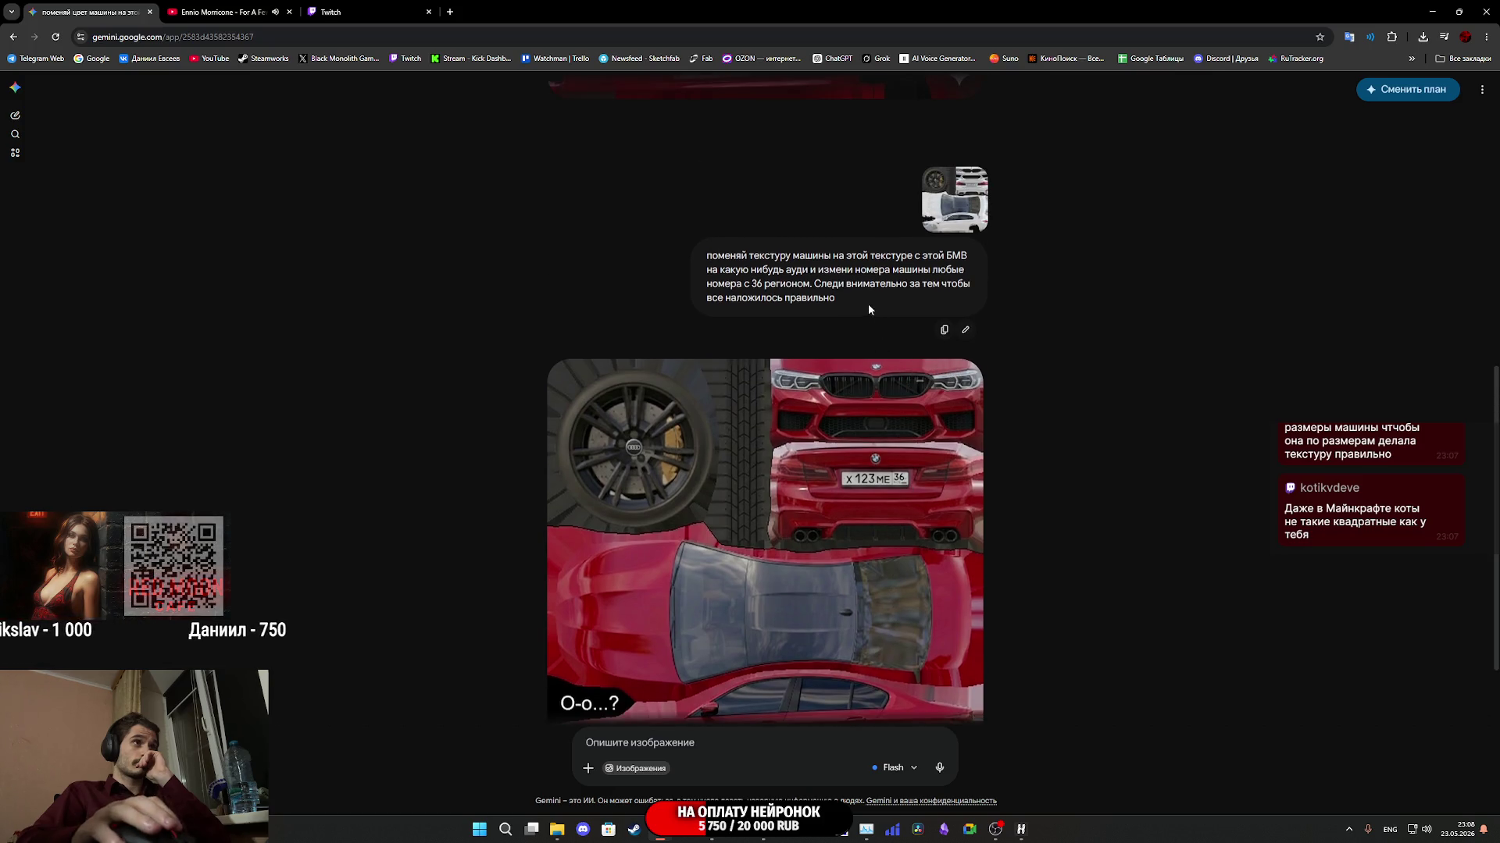
drag(852, 297, 816, 282)
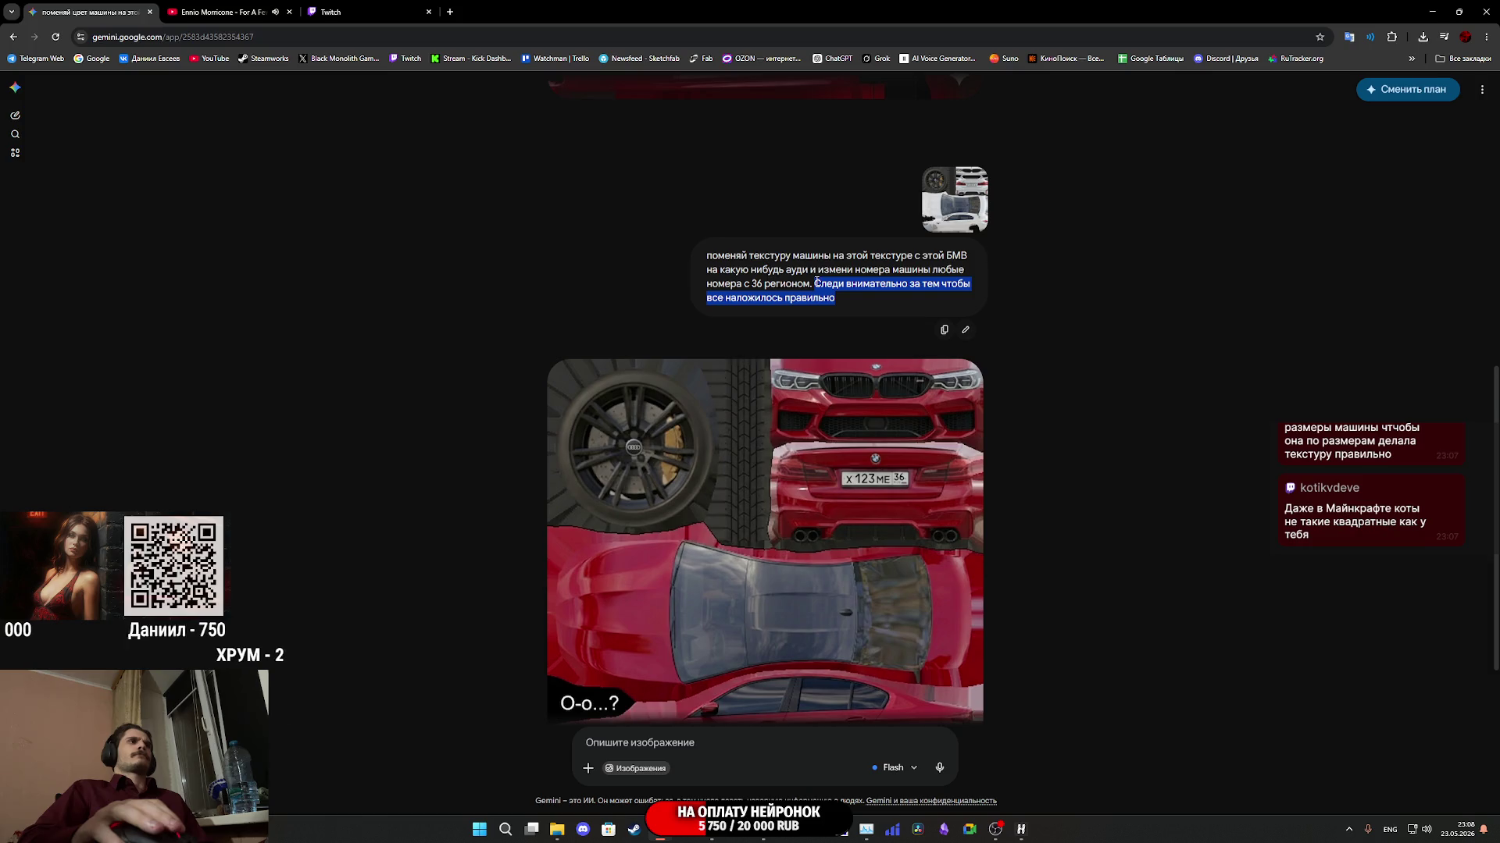
scroll(842, 298, down, 8)
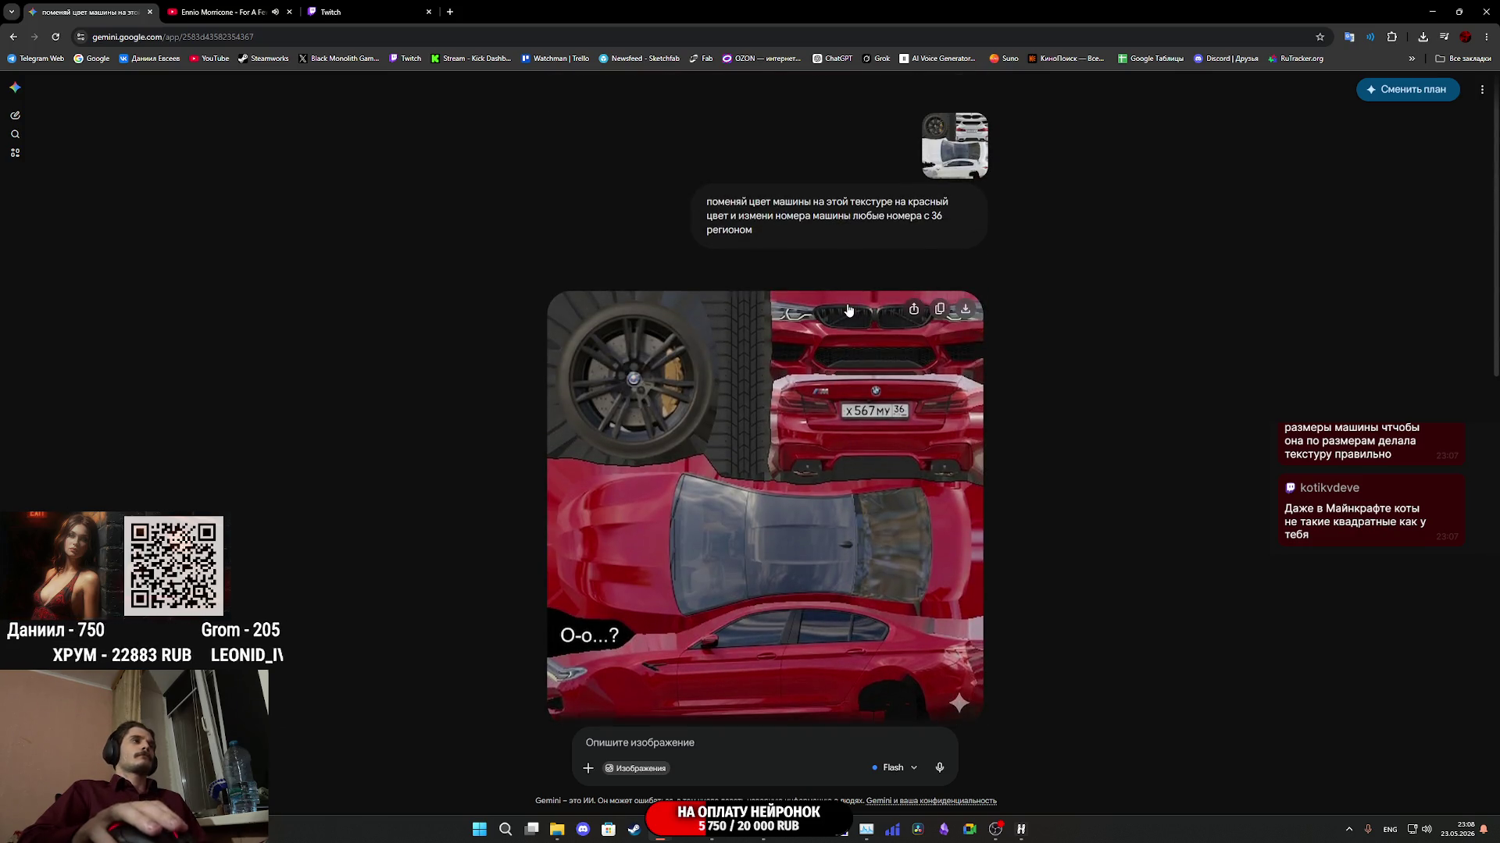
scroll(849, 313, up, 10)
scroll(849, 320, down, 5)
mouse_move(851, 324)
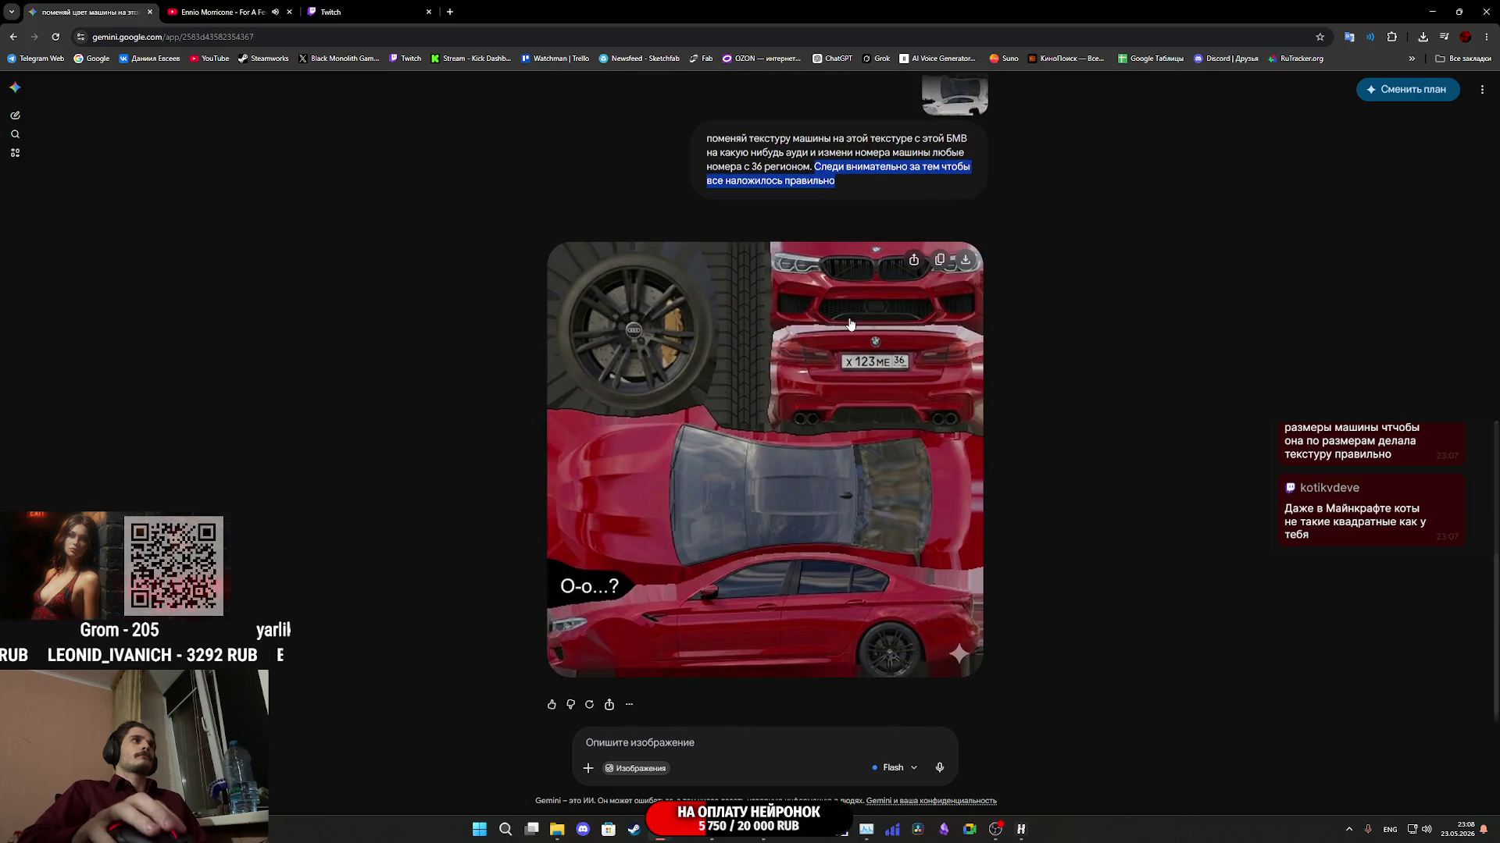
mouse_move(888, 230)
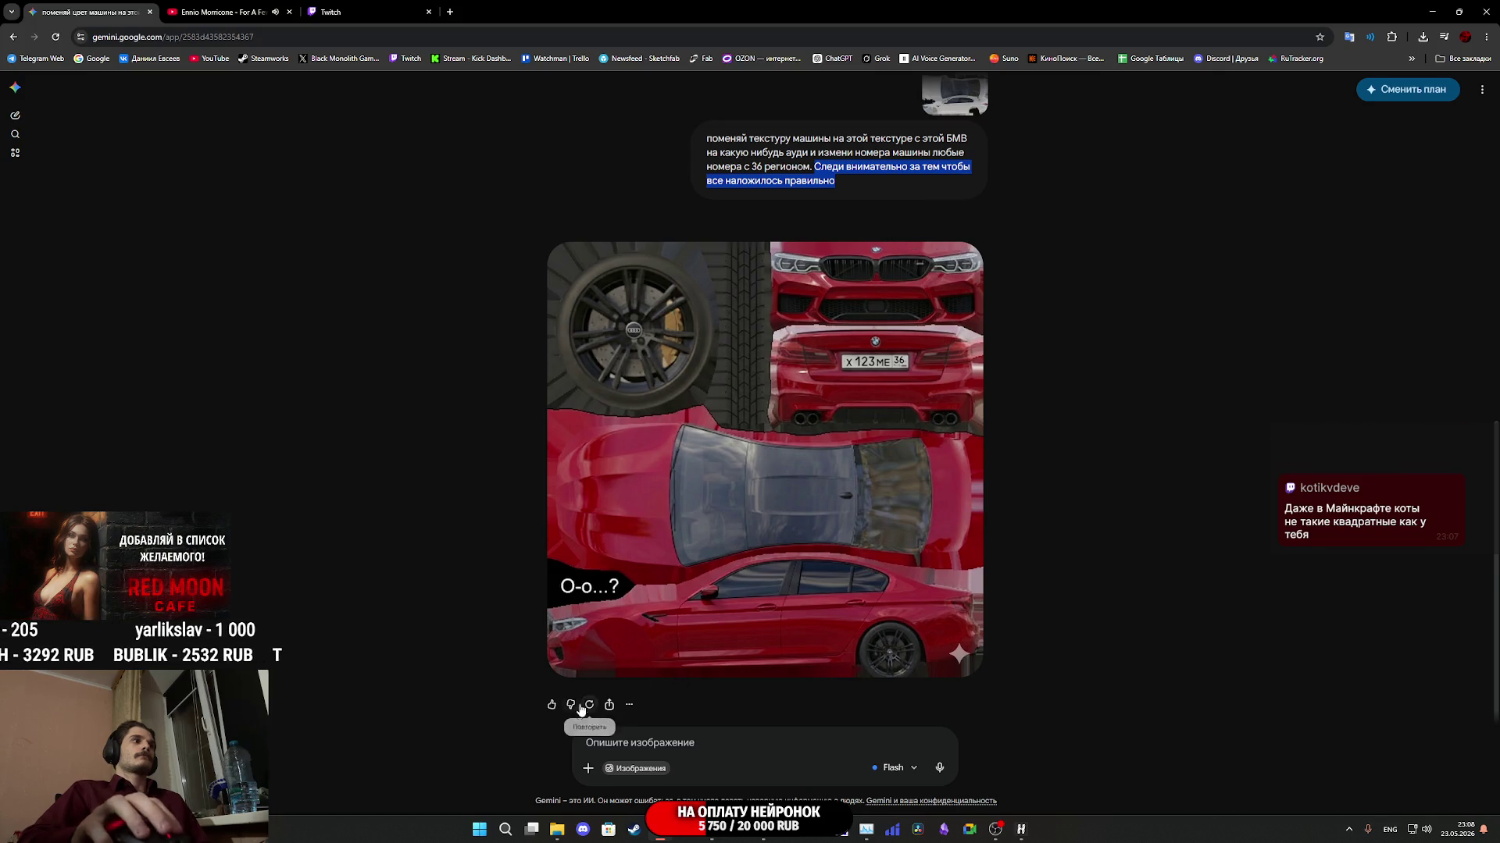
mouse_move(857, 506)
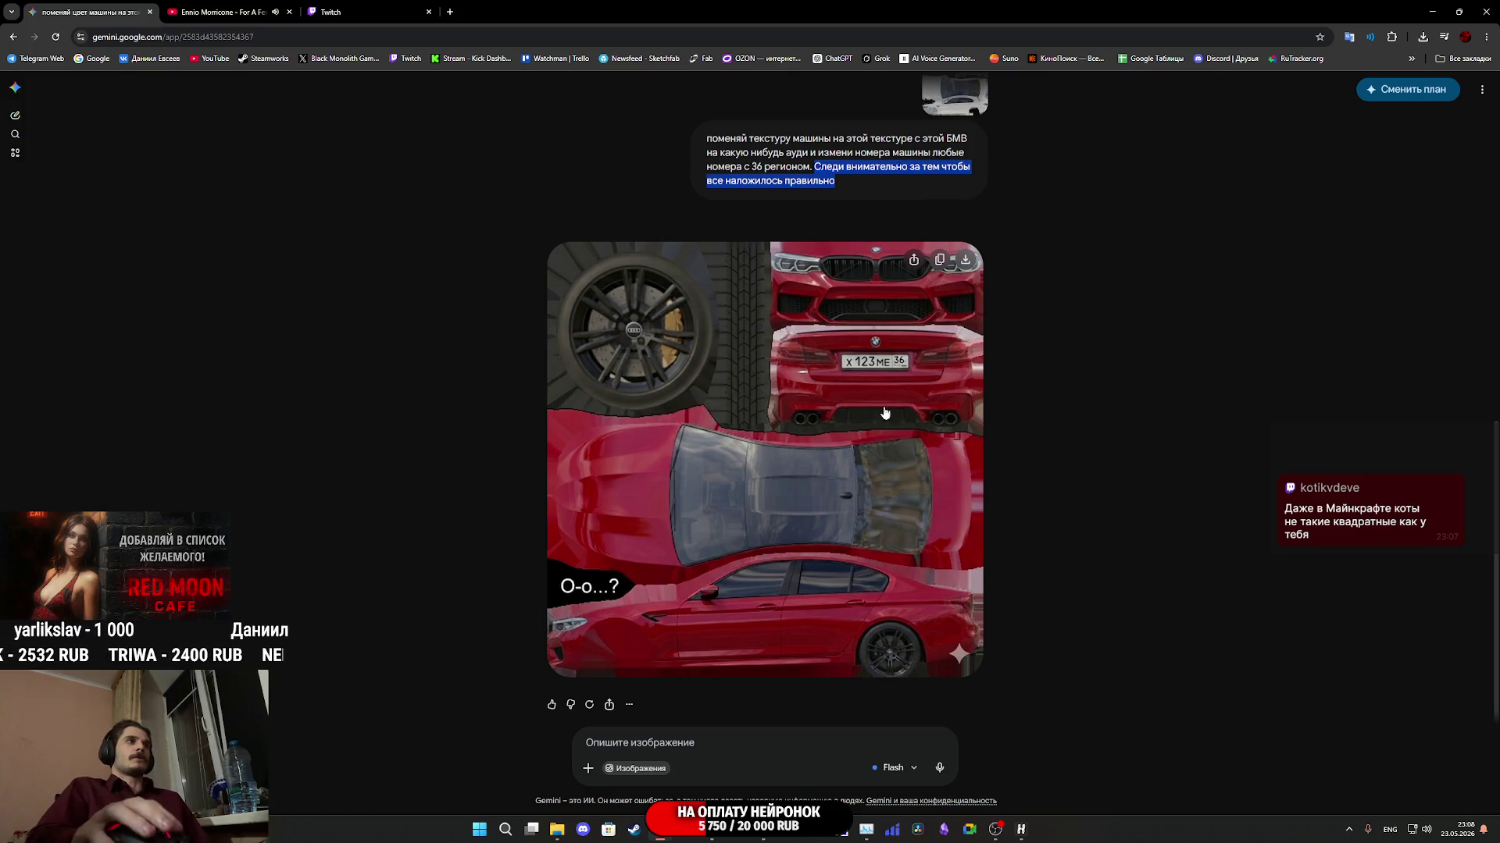
scroll(906, 376, up, 2)
click(853, 355)
Replace 'ауди' with 'AUDI' in the texture prompt and submit the edit.
click(966, 389)
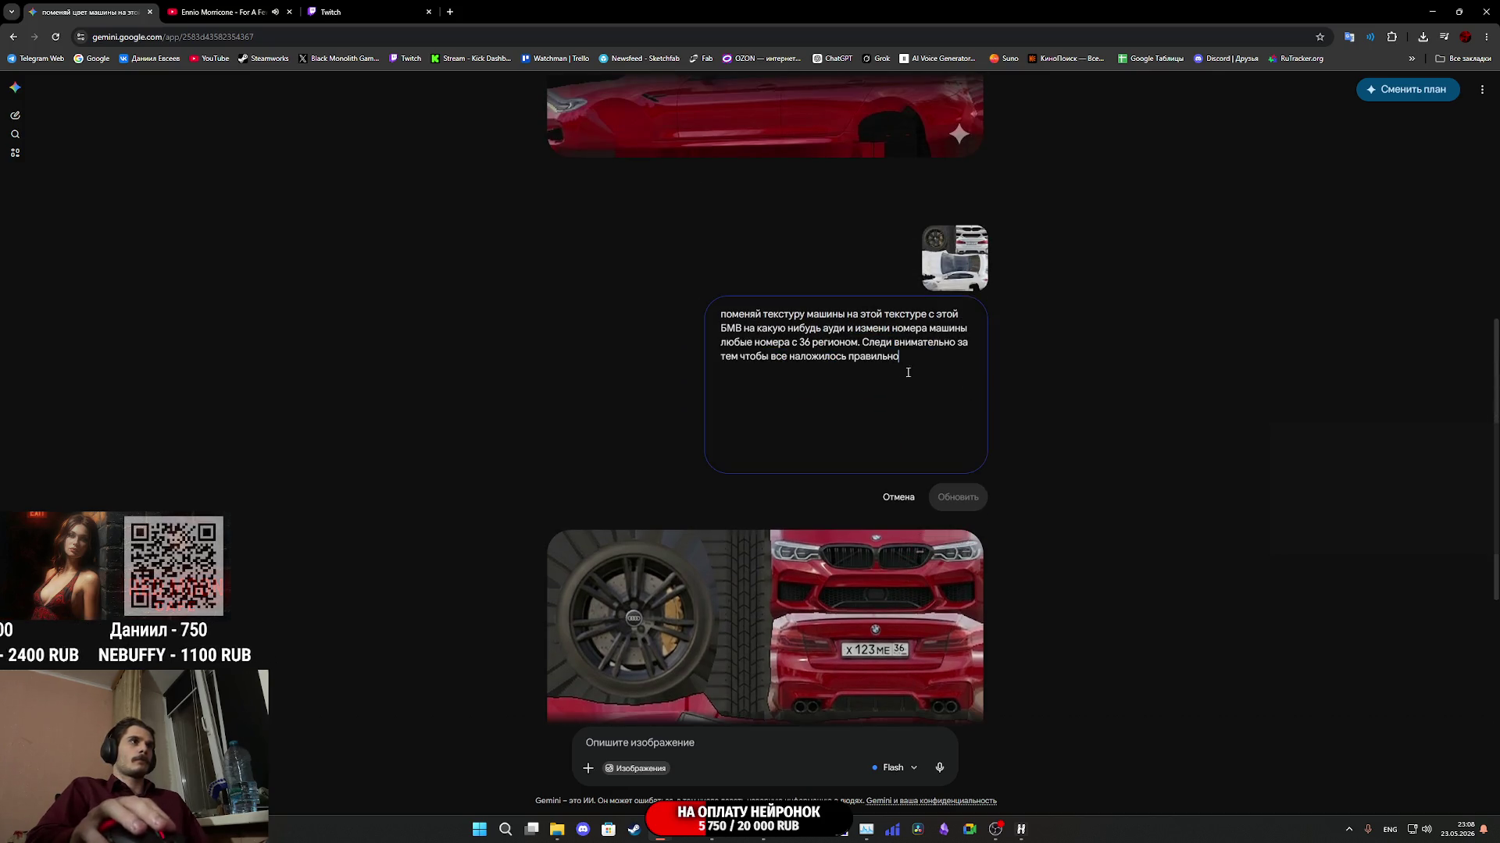
drag(898, 356, 865, 347)
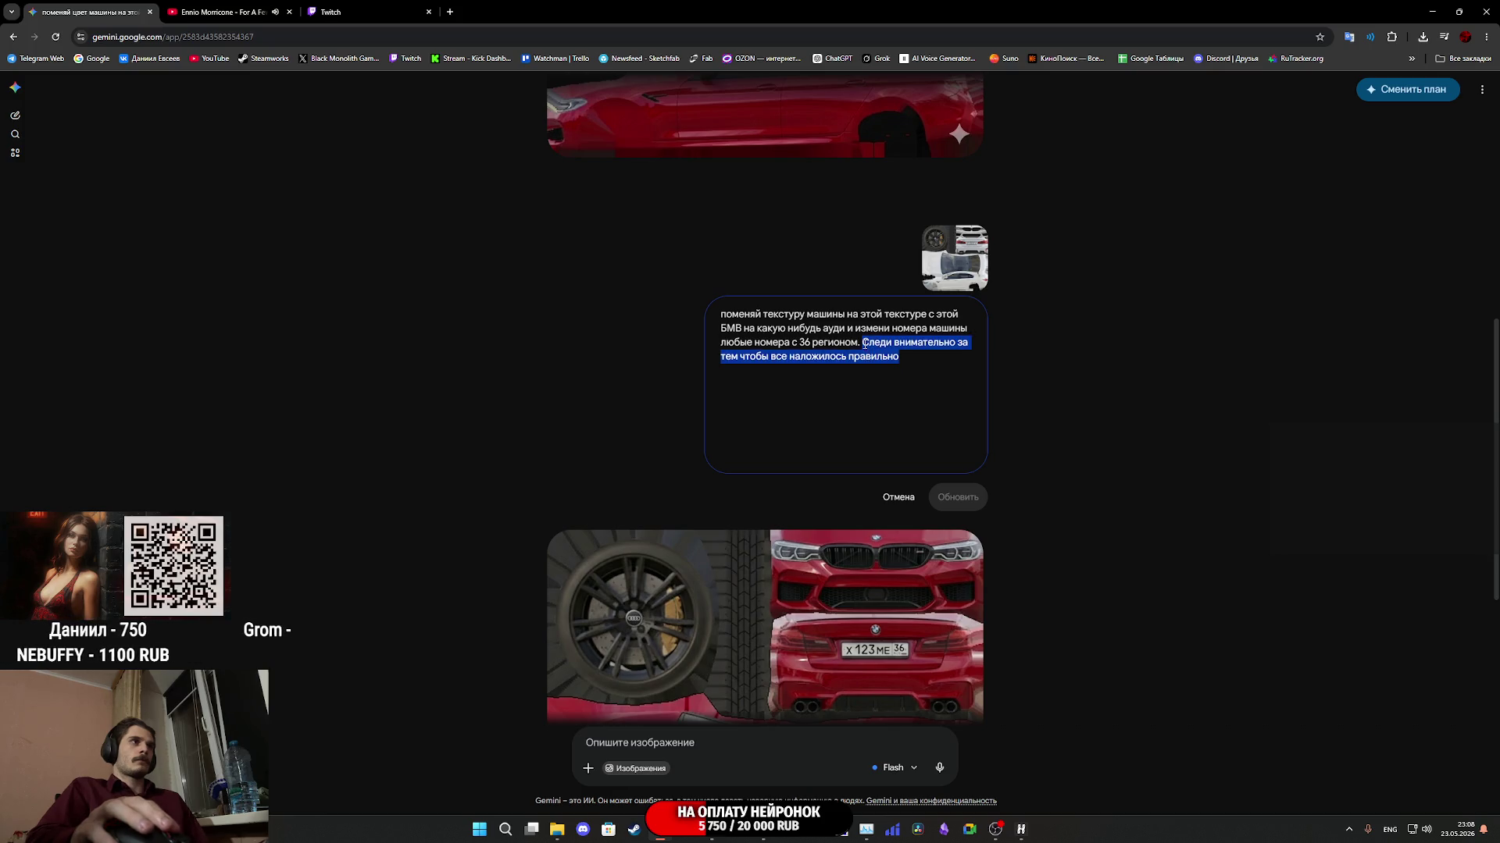
click(865, 345)
double_click(875, 356)
click(844, 329)
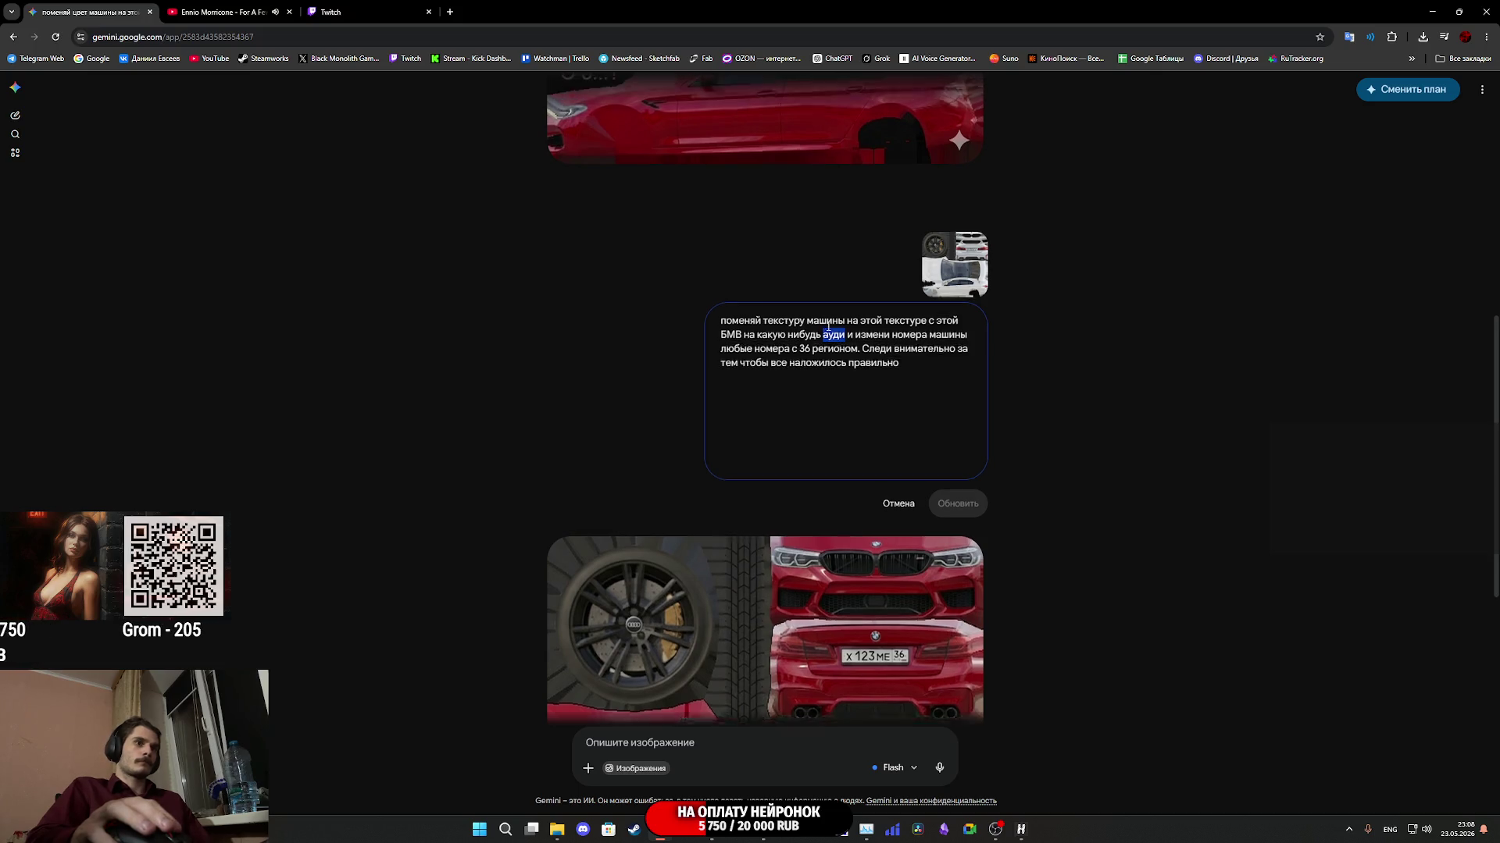
text(A)
text(UDI)
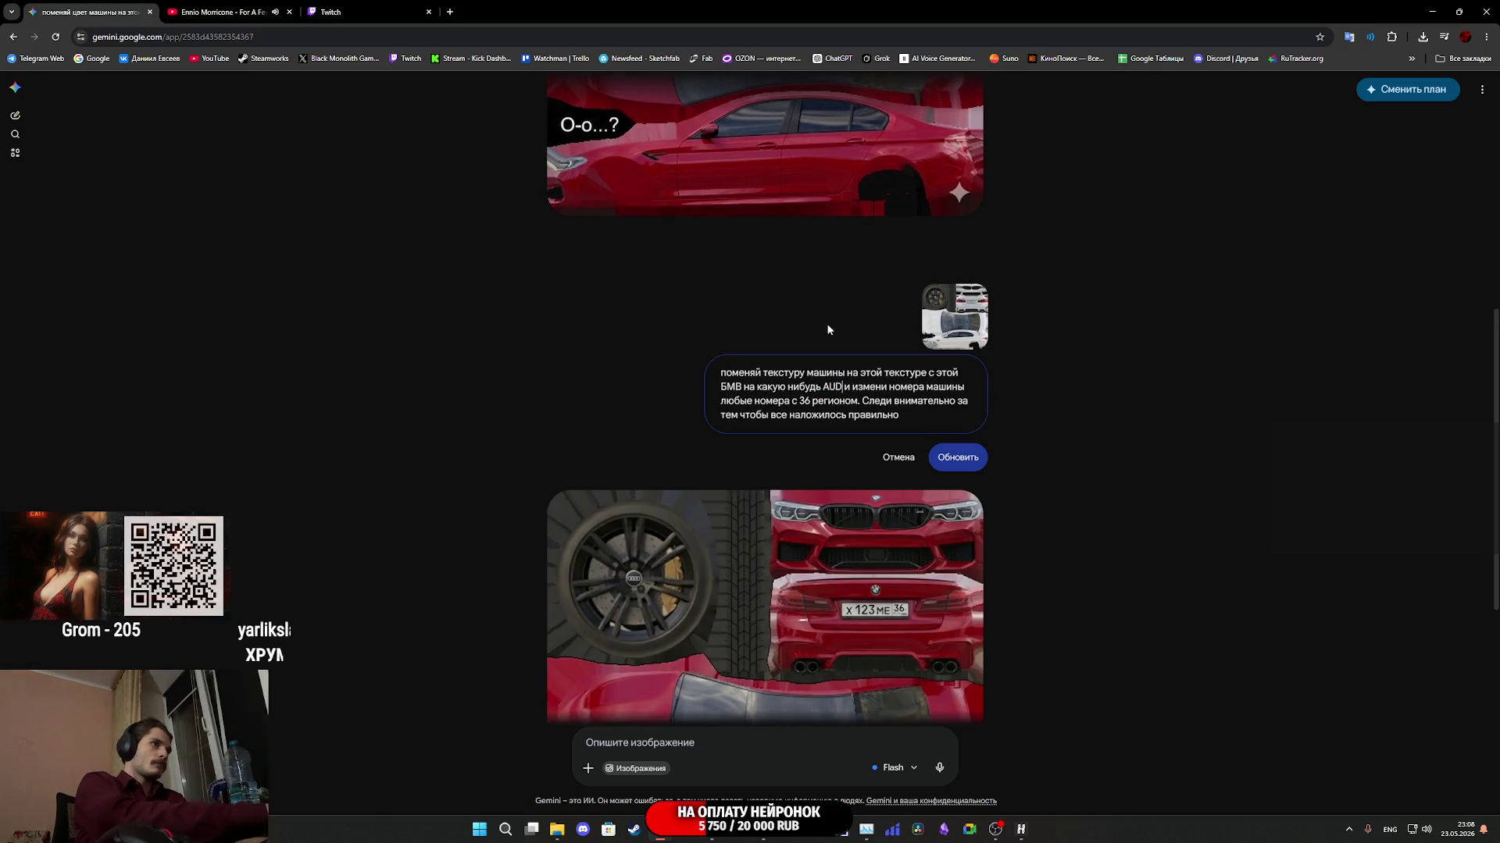
click(956, 459)
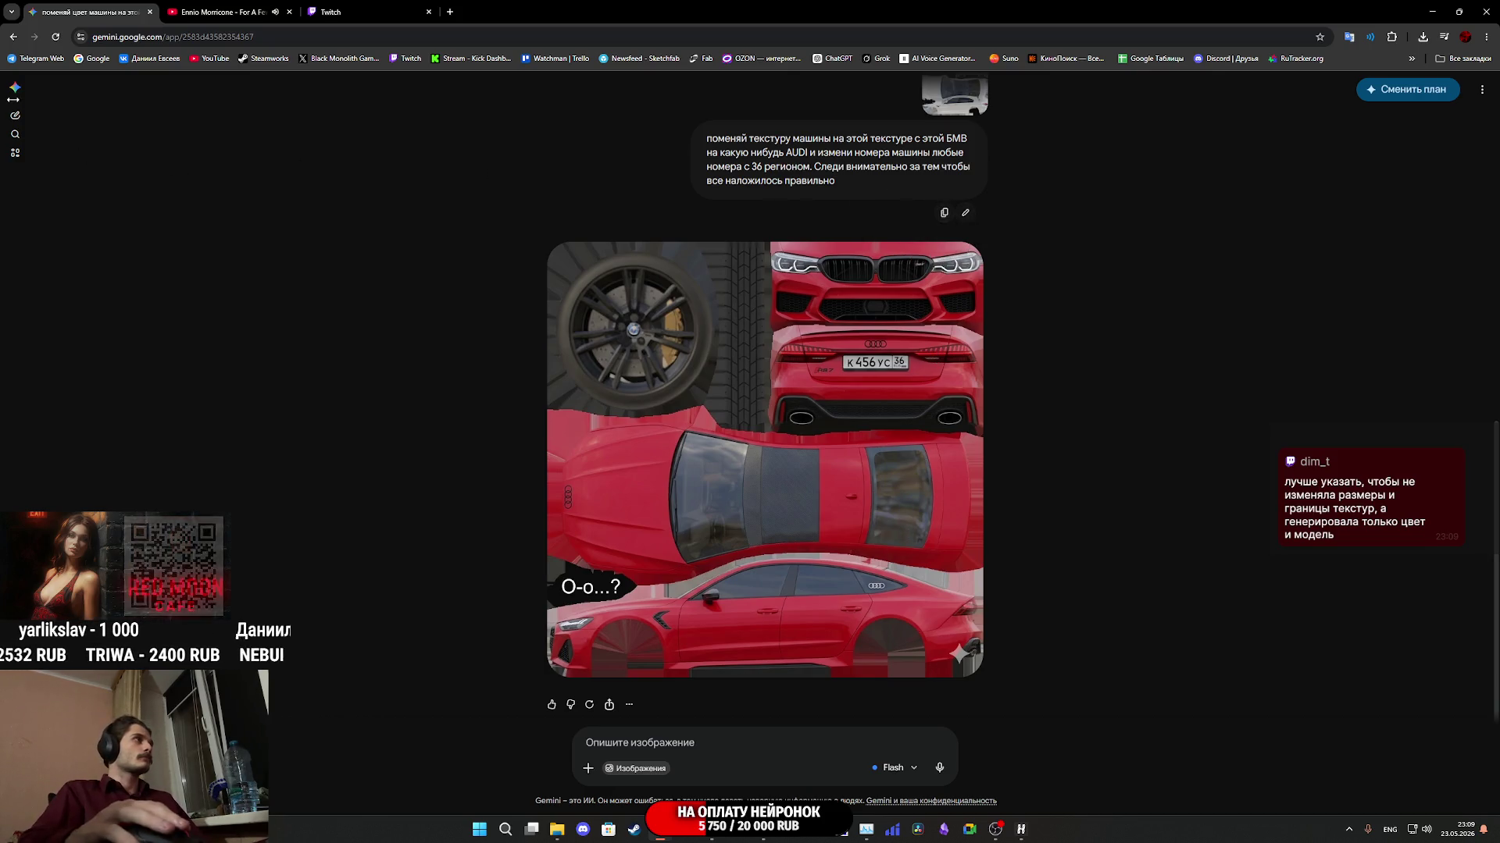
Start a new, empty Gemini chat.
click(17, 119)
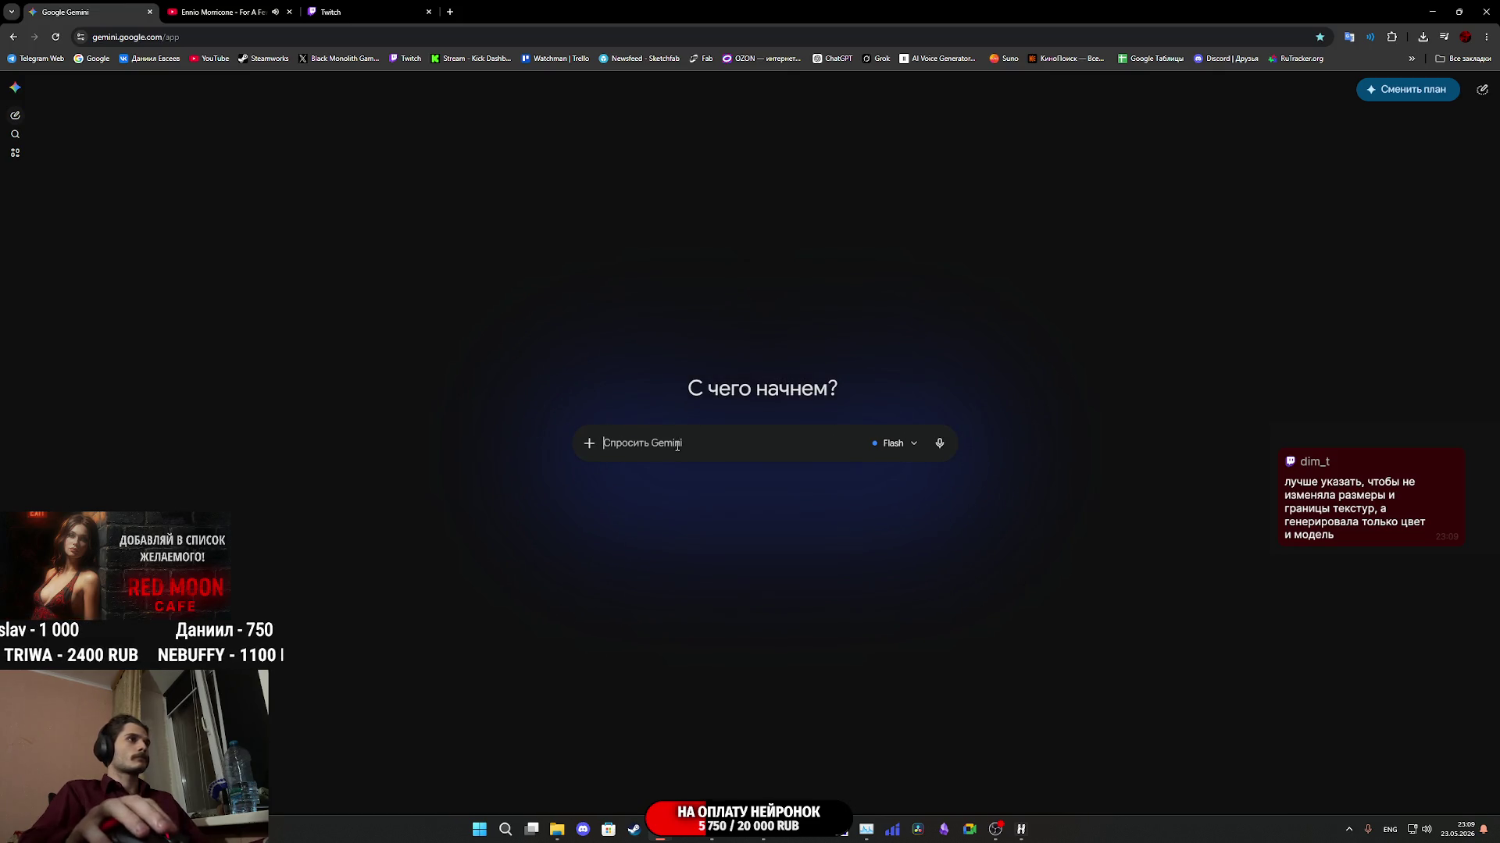
Paste the previous prompt and attach the car texture image from the BMW_LP folder.
text(поменяй текстуру машины на этой текстуре с этой БМВ на какую нибудь AUDI и измени номера машины любые номера с 36 регионом. Следи внимательно за тем чтобы все наложилось правильно)
click(556, 830)
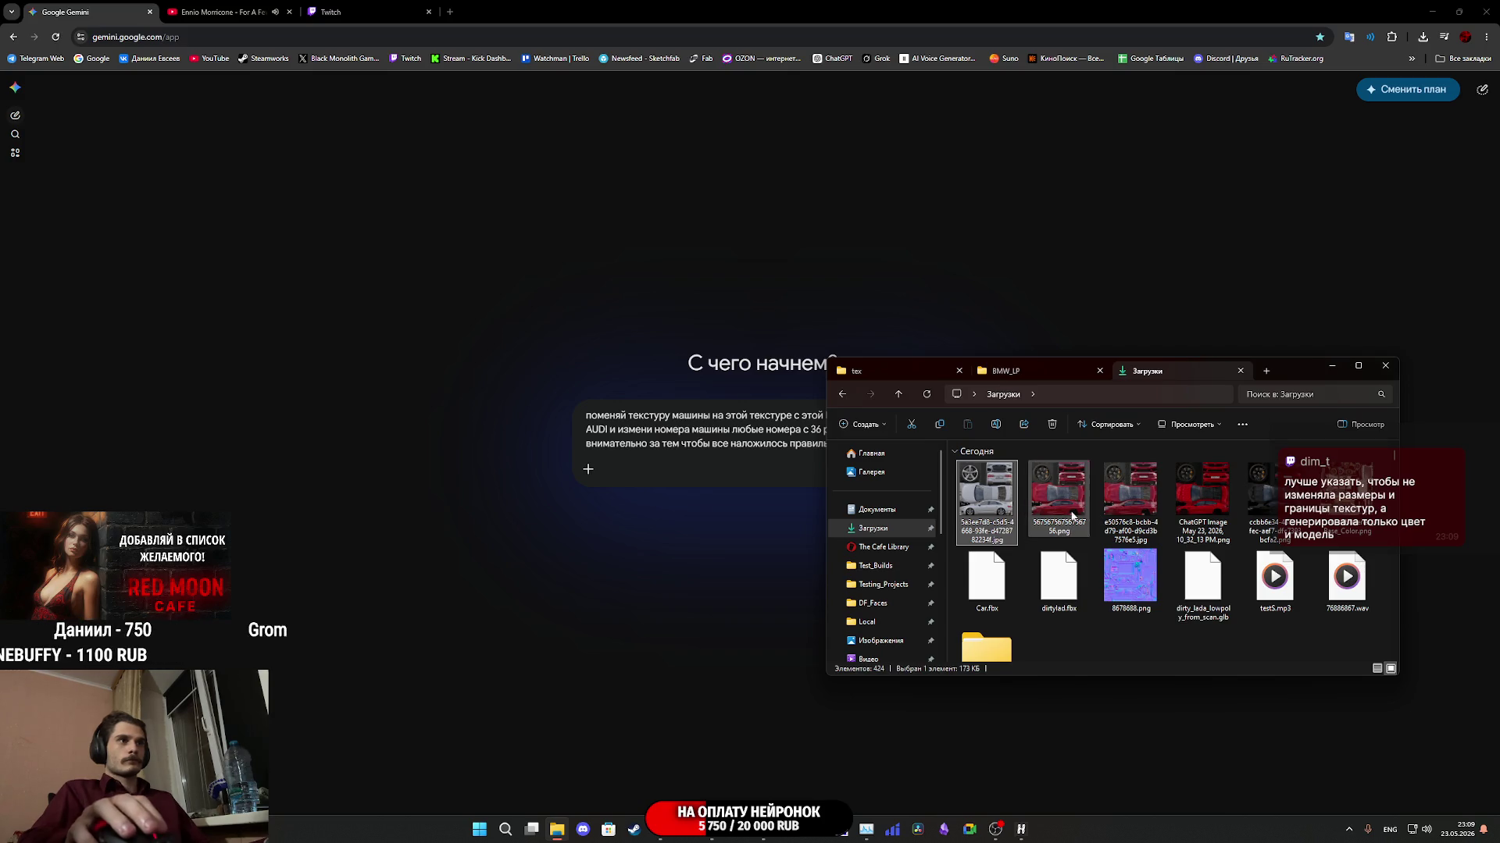
click(1053, 372)
drag(1175, 479, 715, 462)
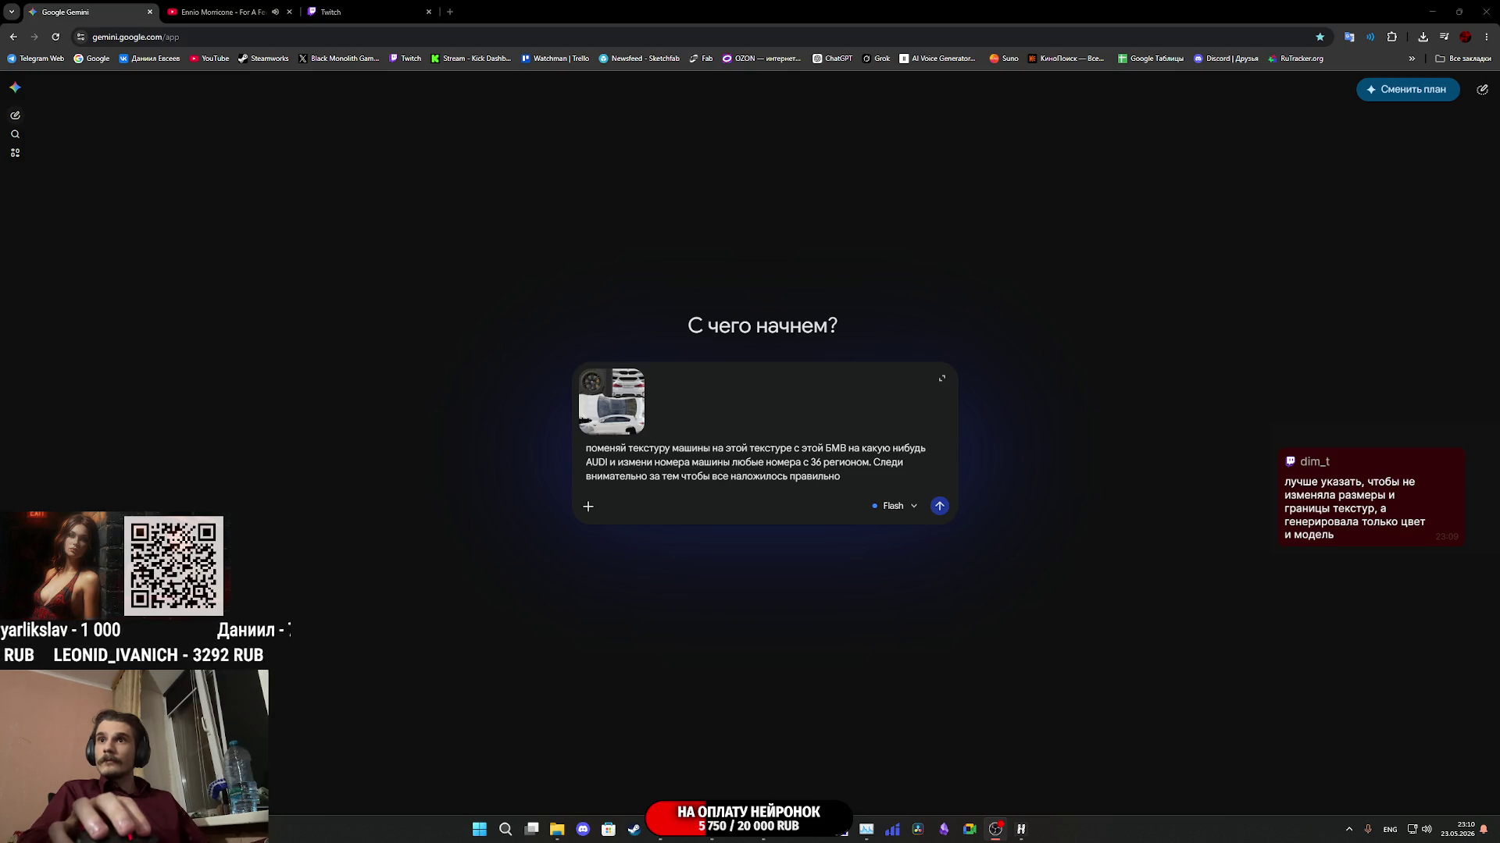
Append '- чтобы не изменяла размеры и границы текстур, а генерировала только цвет и модель' and send.
click(874, 480)
text(-)
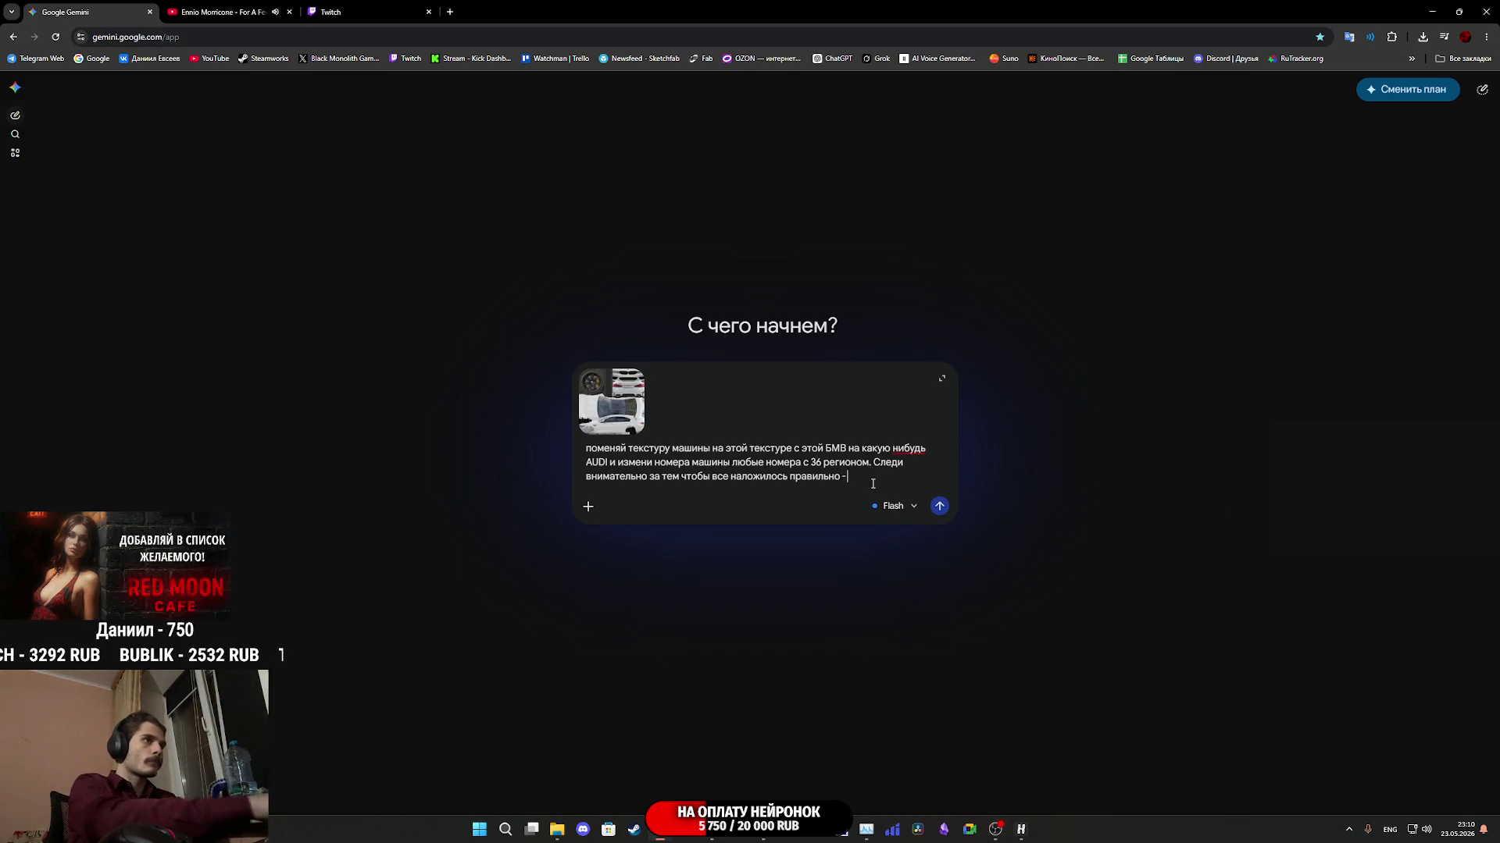
text( чтобы не изменяла размеры и границы текстур, а генерировала только цвет и модель)
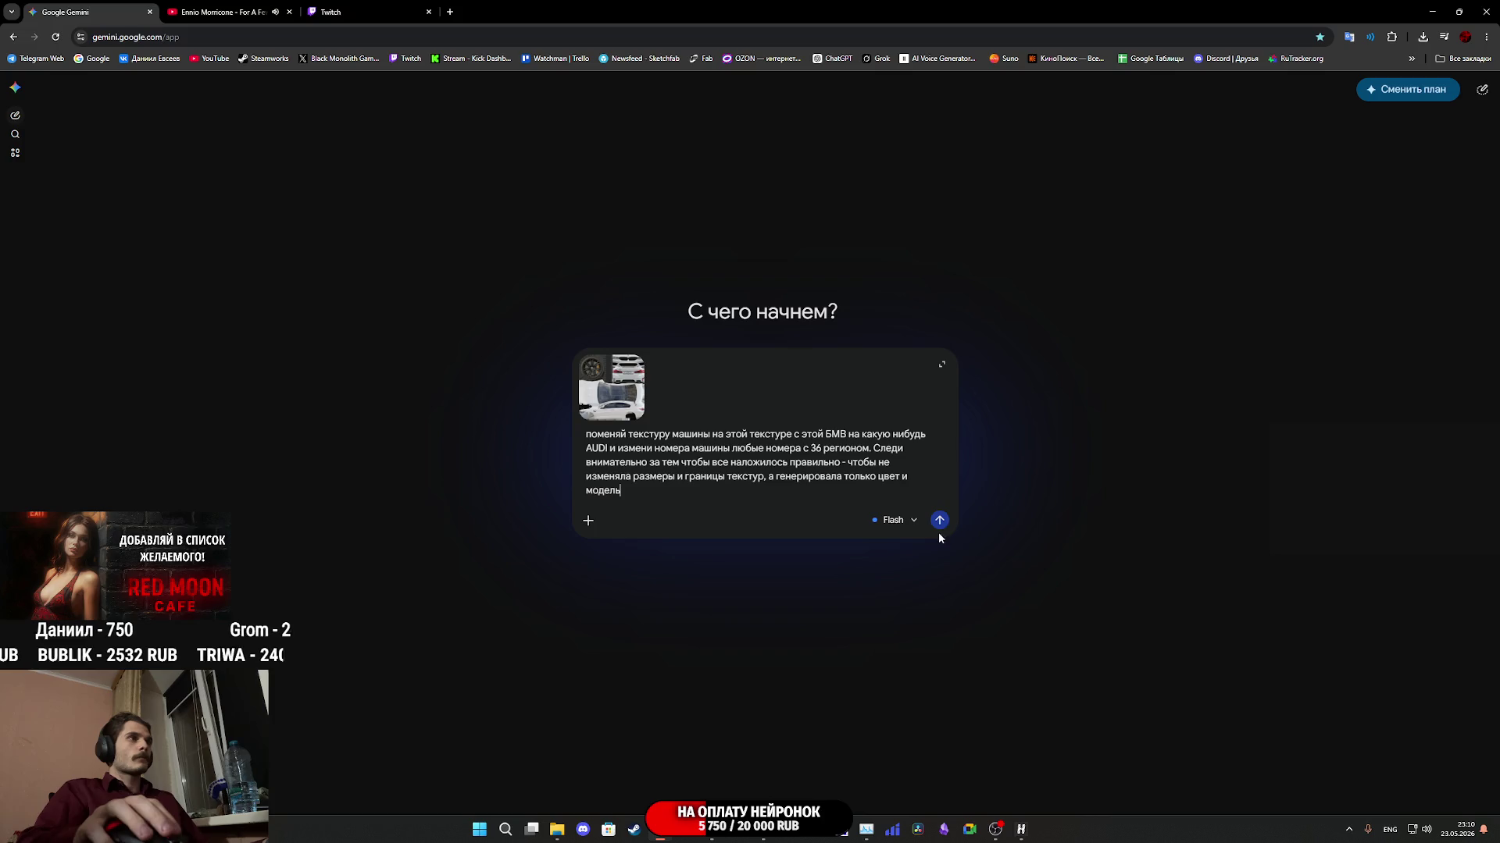
click(939, 520)
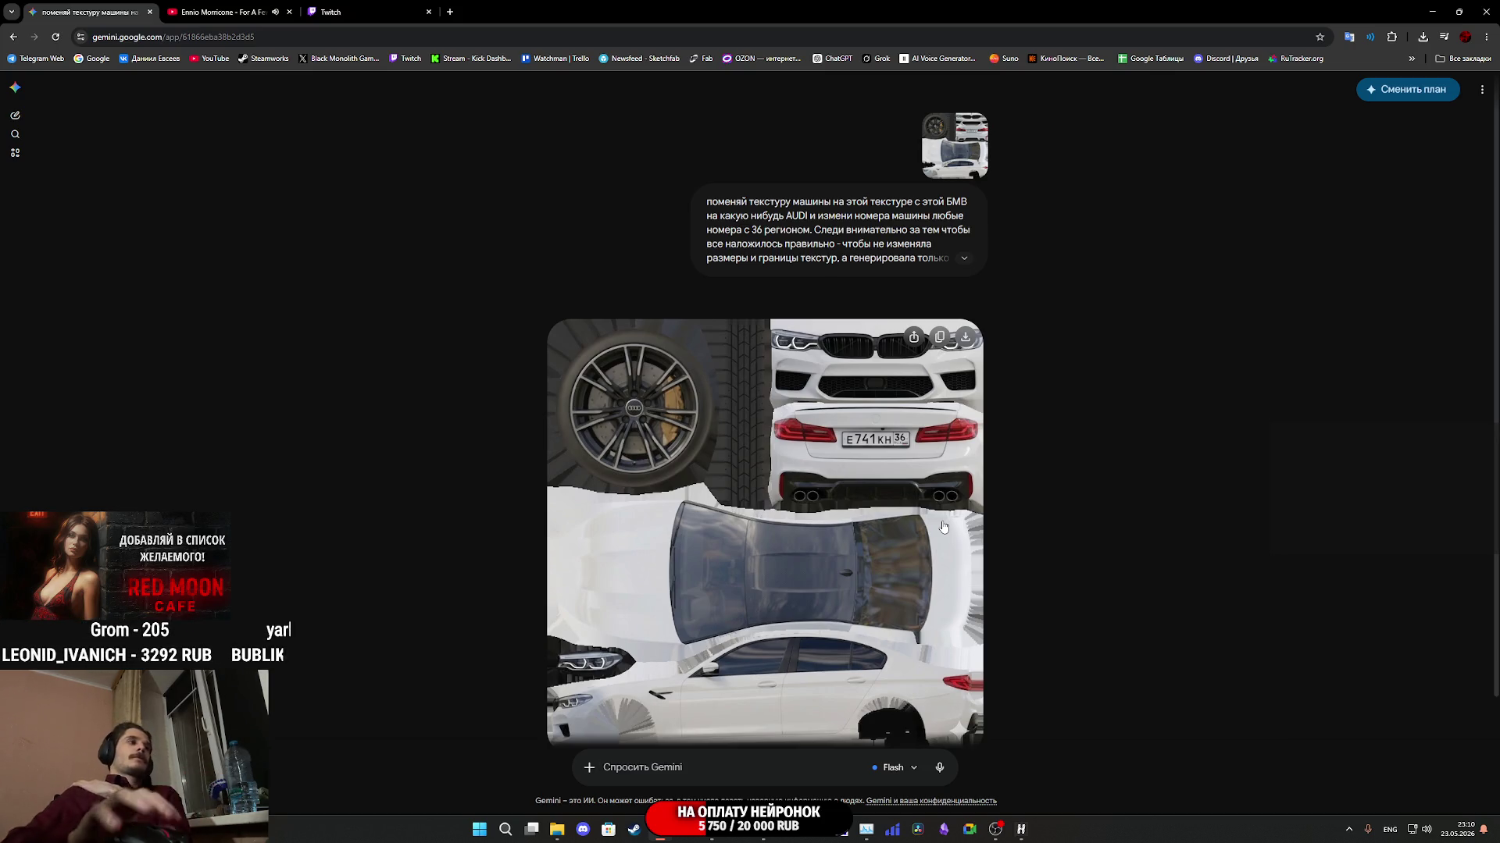
Regenerate the texture reply twice with Повторить, then view the white Audi sheet full-size.
scroll(781, 617, down, 1)
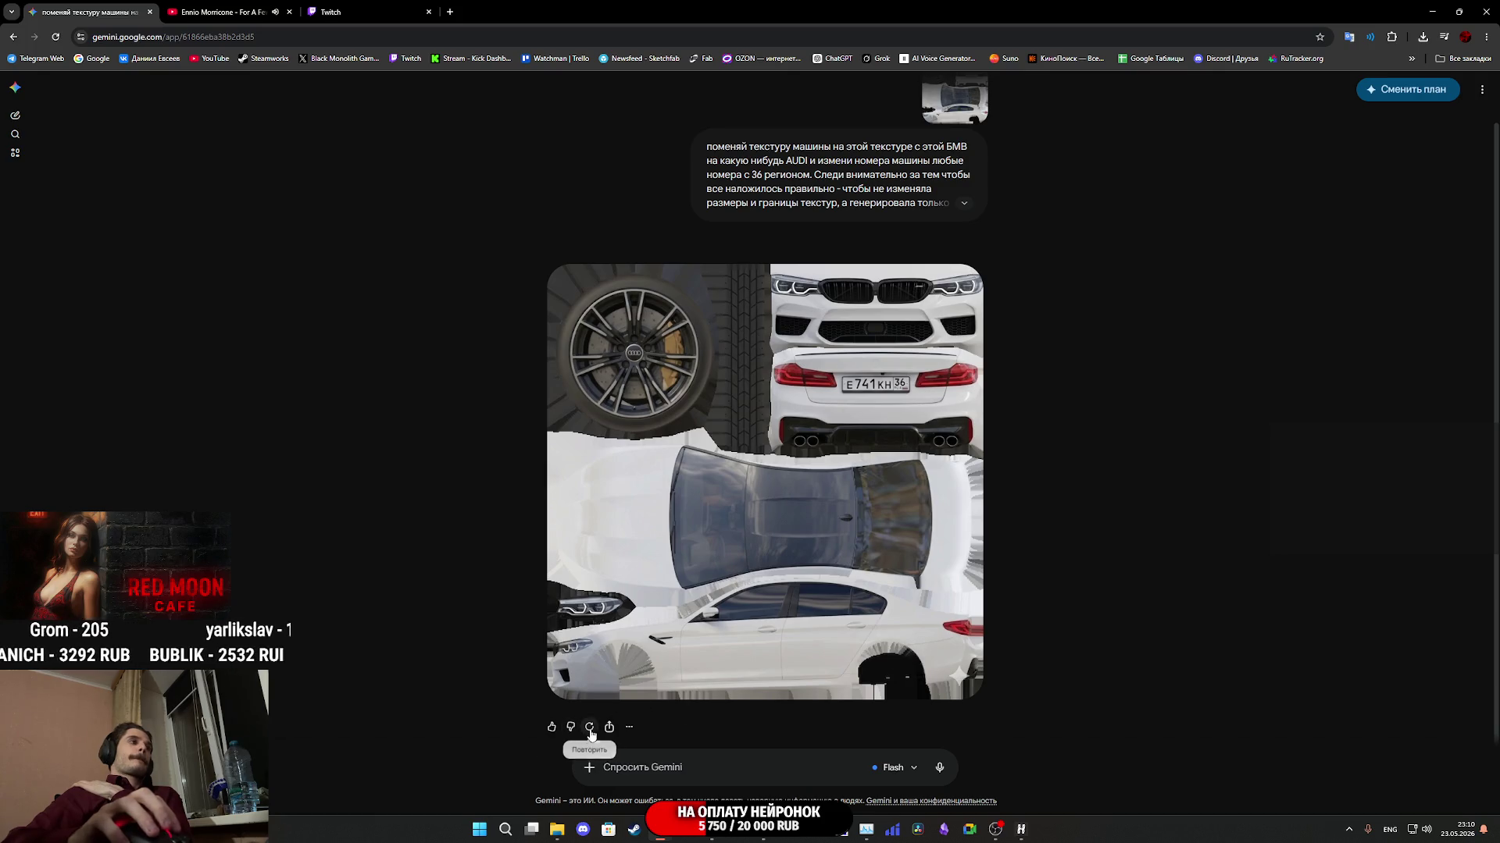
click(589, 726)
click(627, 754)
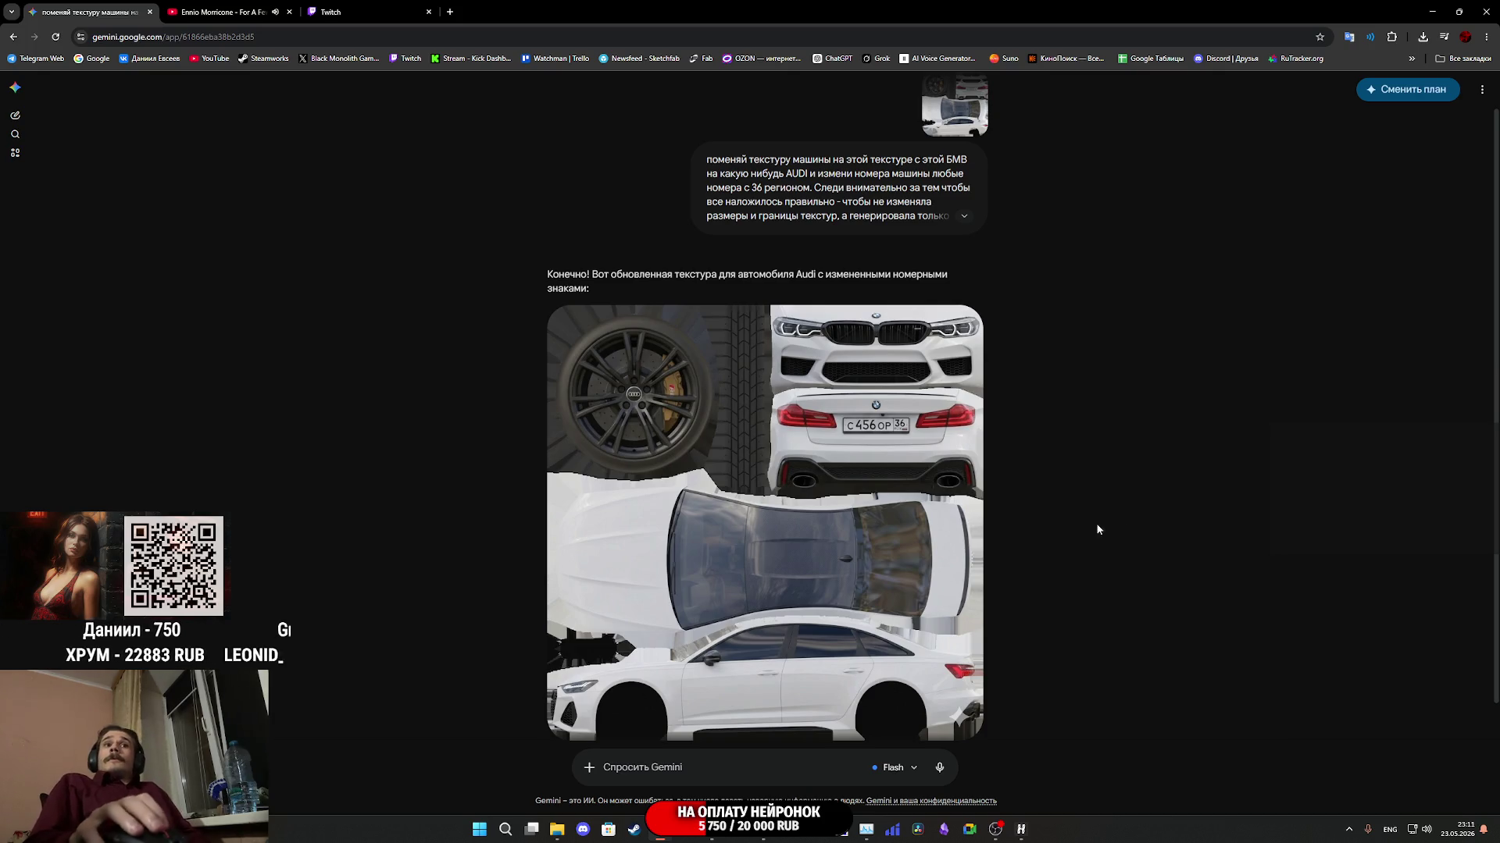
scroll(1050, 497, down, 1)
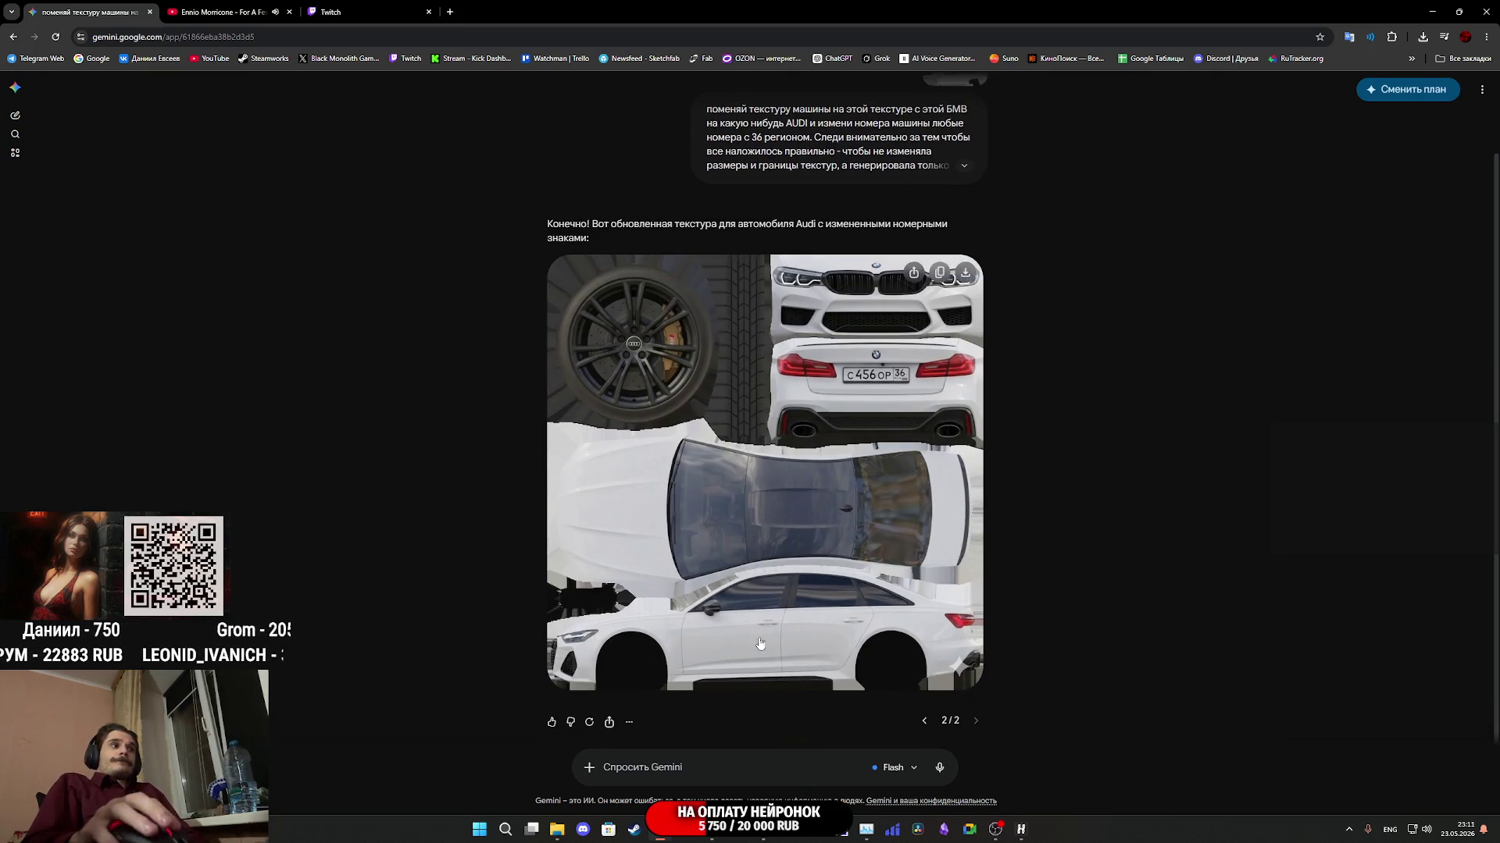
click(590, 722)
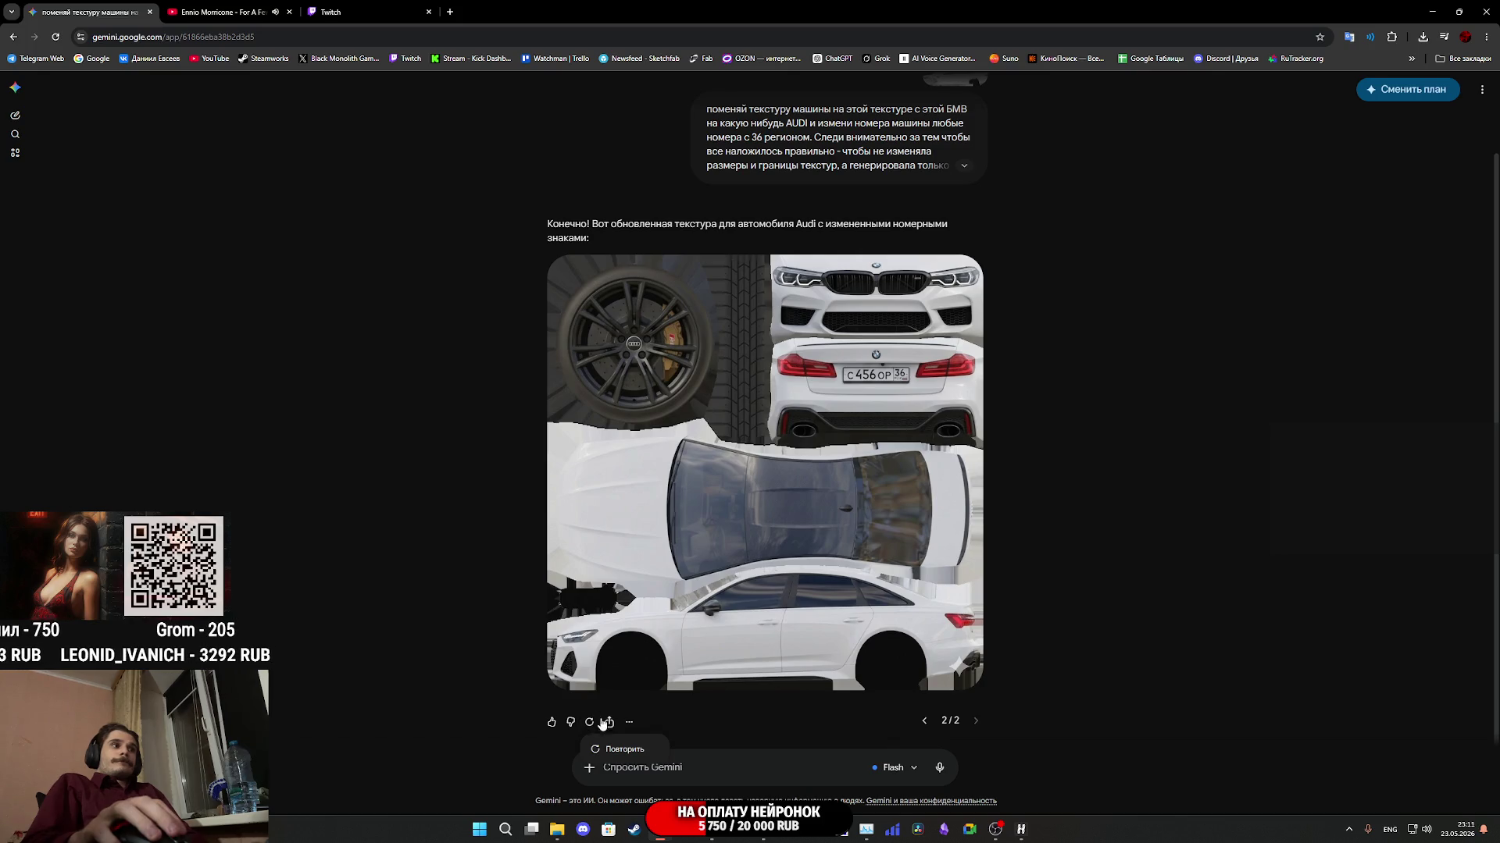
click(625, 748)
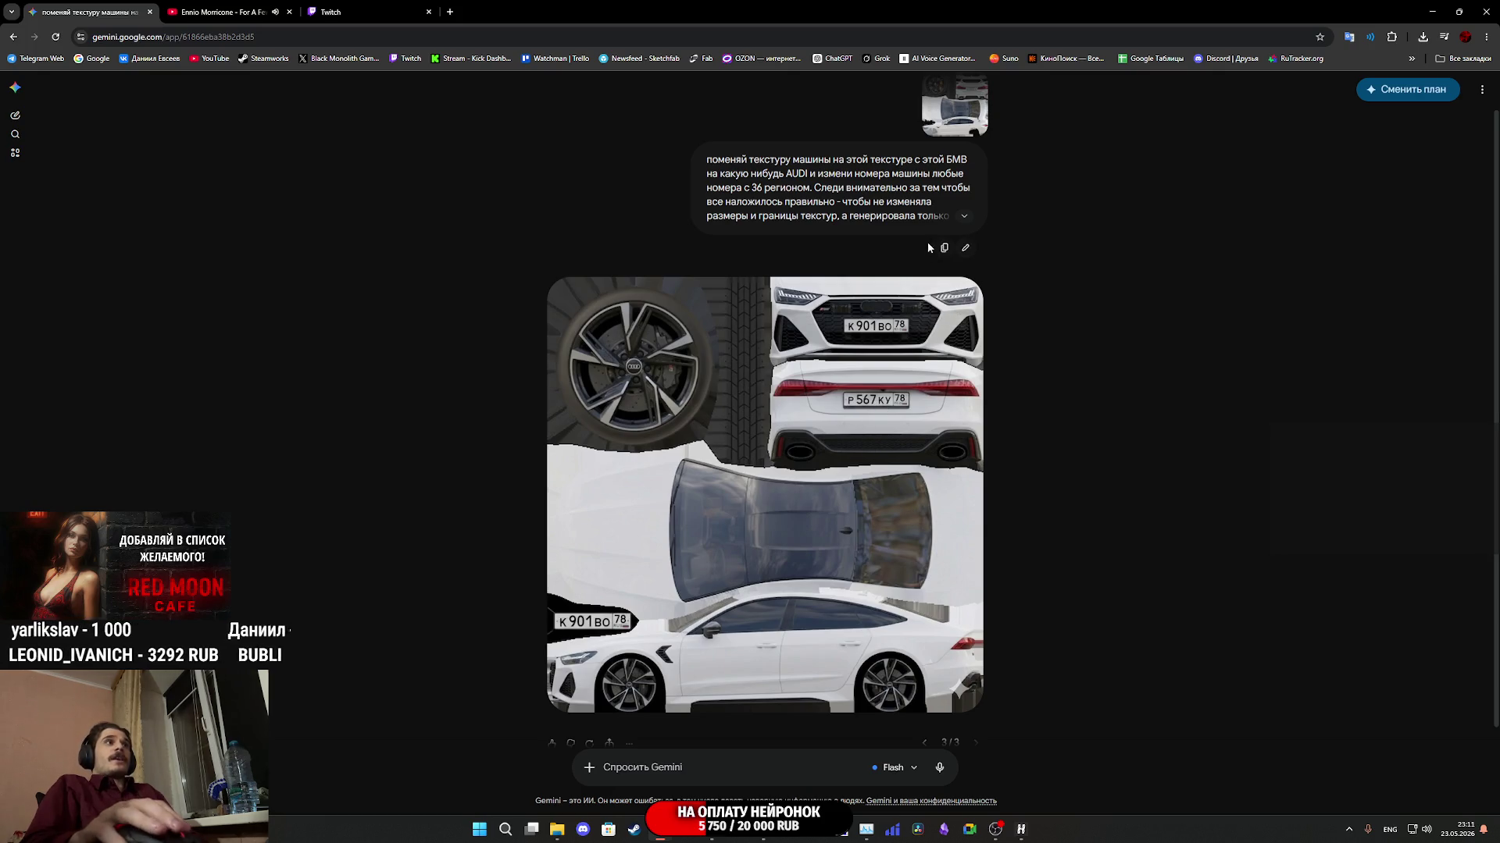
click(896, 407)
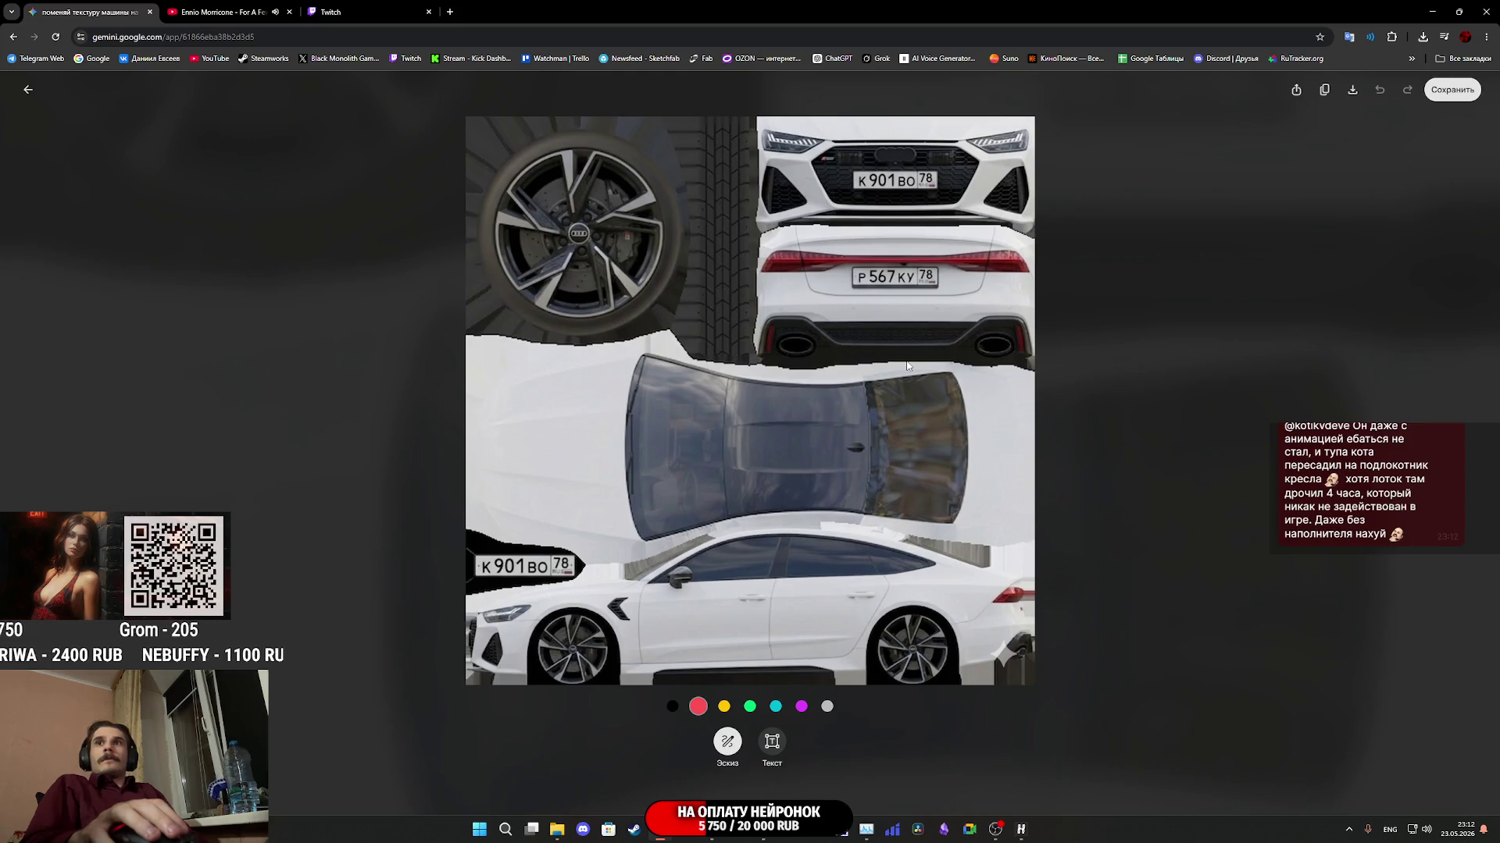
Close the image viewer and save the white Audi texture sheet as a PNG.
click(28, 92)
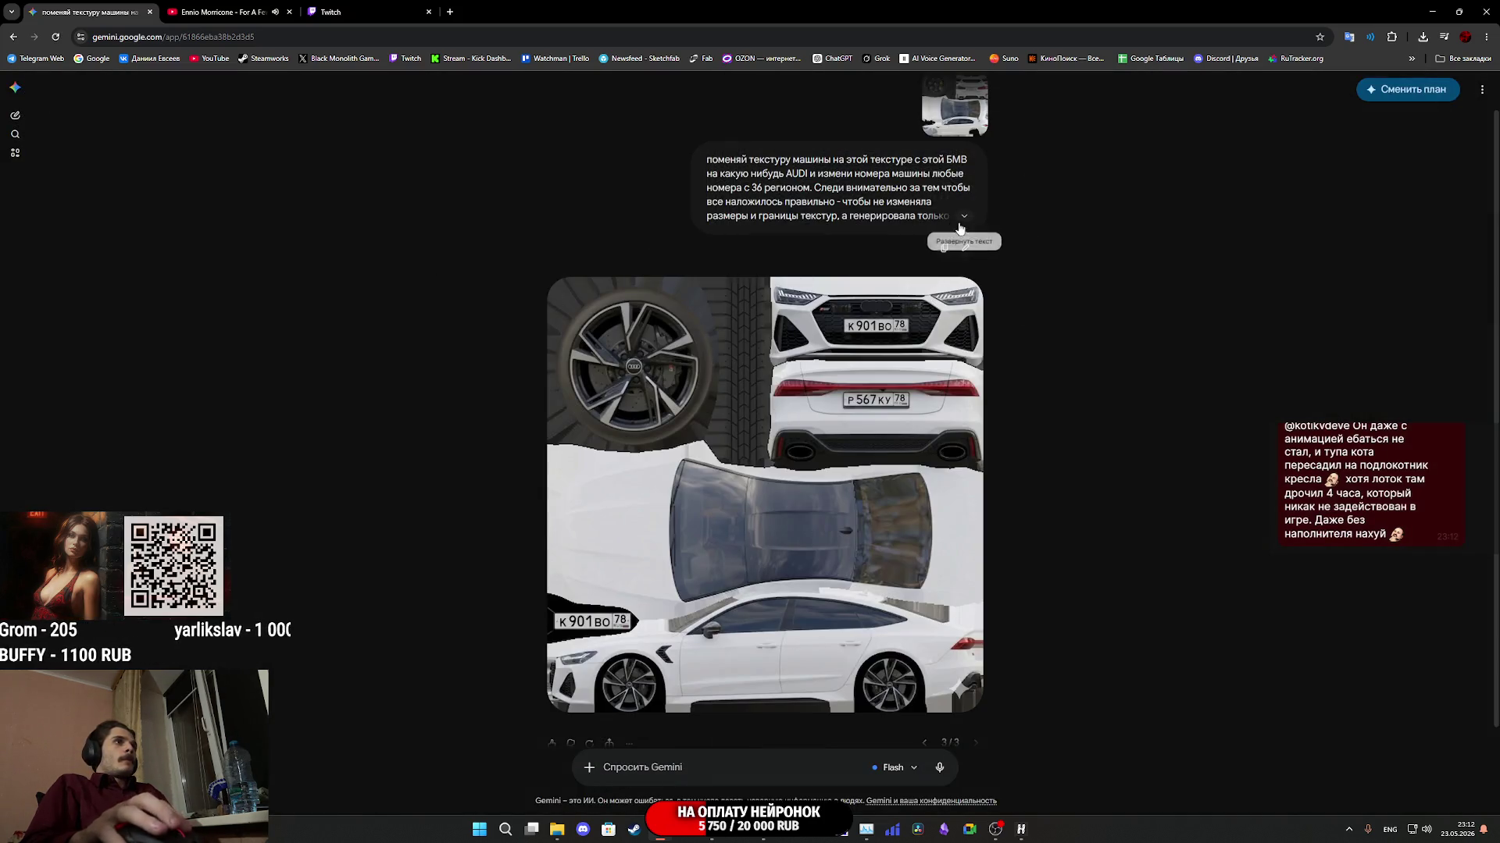
scroll(859, 351, up, 1)
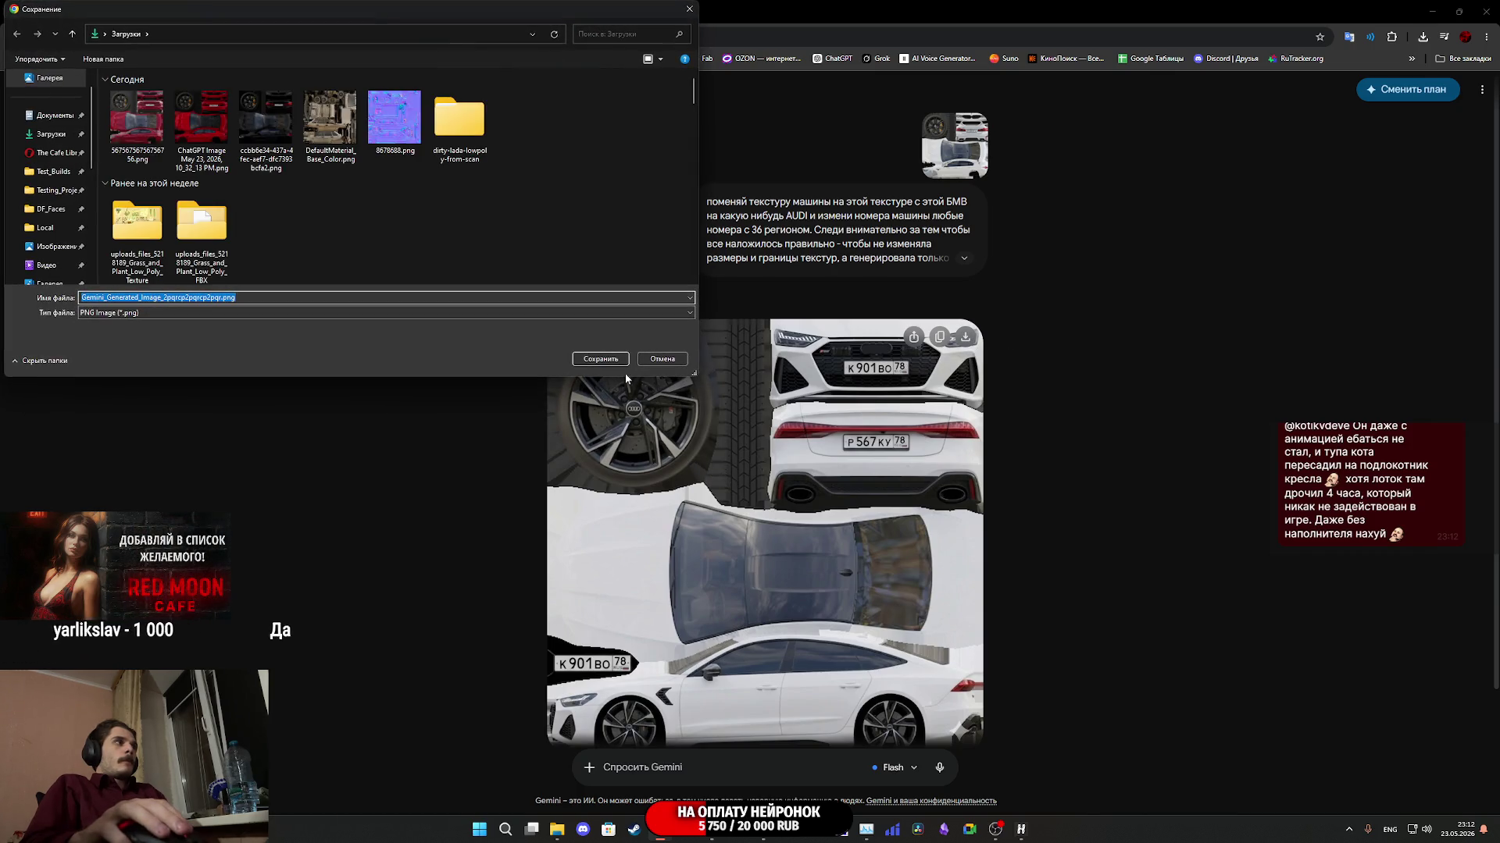
click(615, 360)
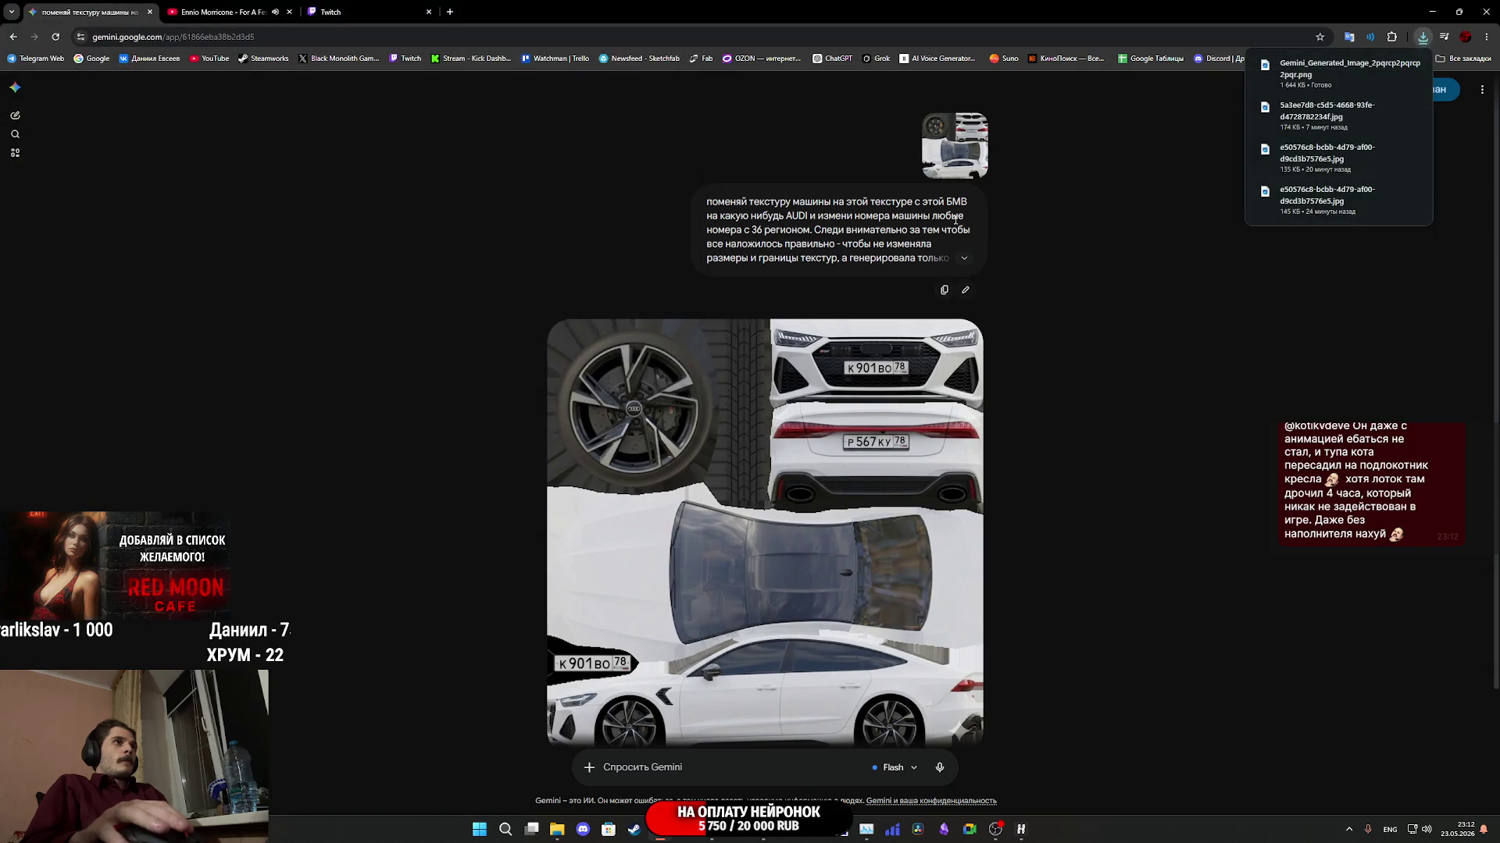
Delete 'БМВ' from the sent prompt and resubmit it with Обновить.
click(965, 290)
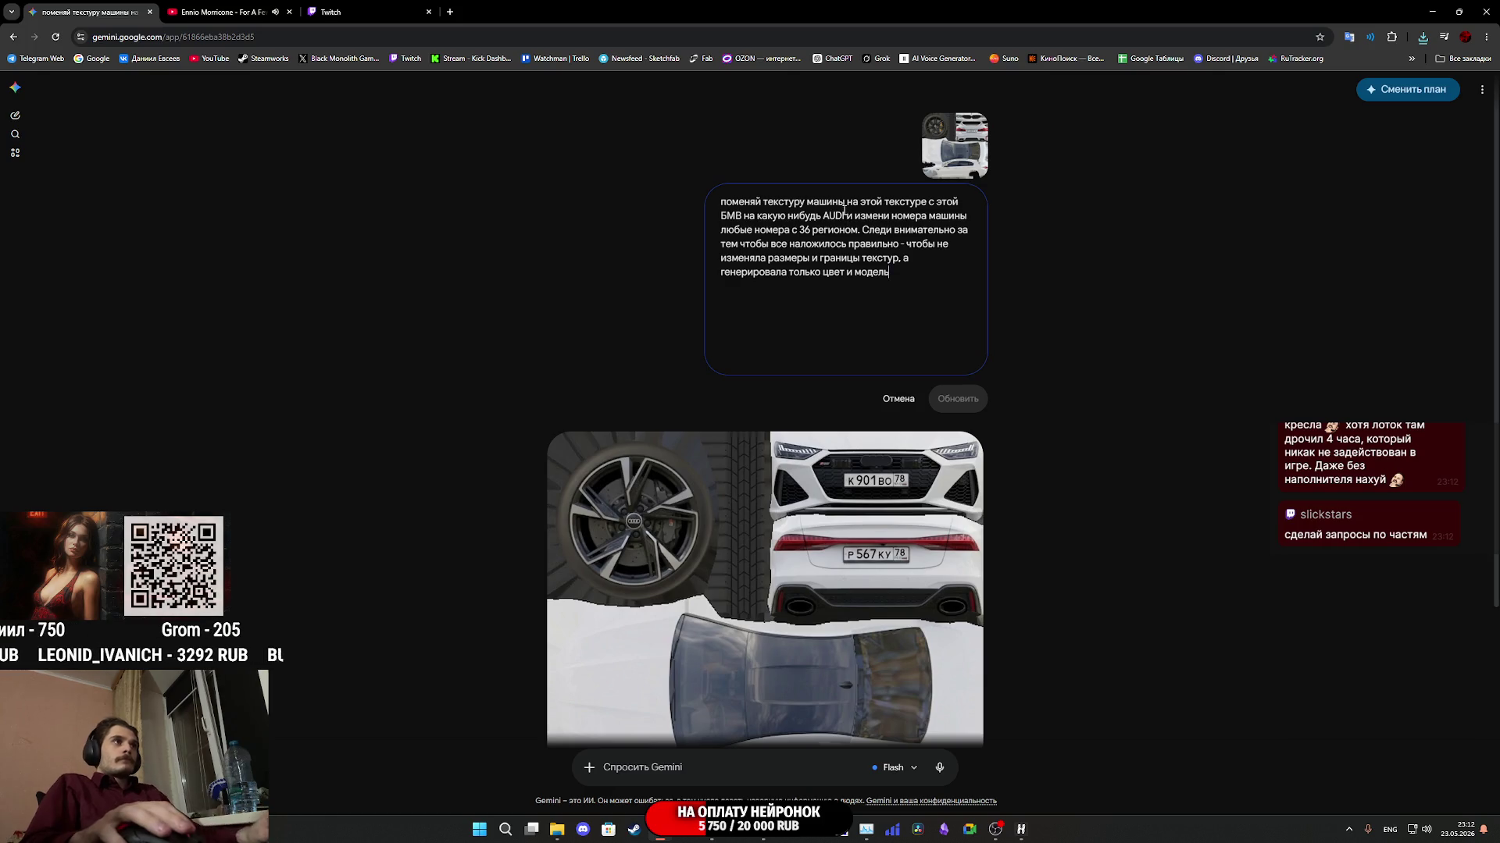
key(BackSpace)
key(BackSpace)
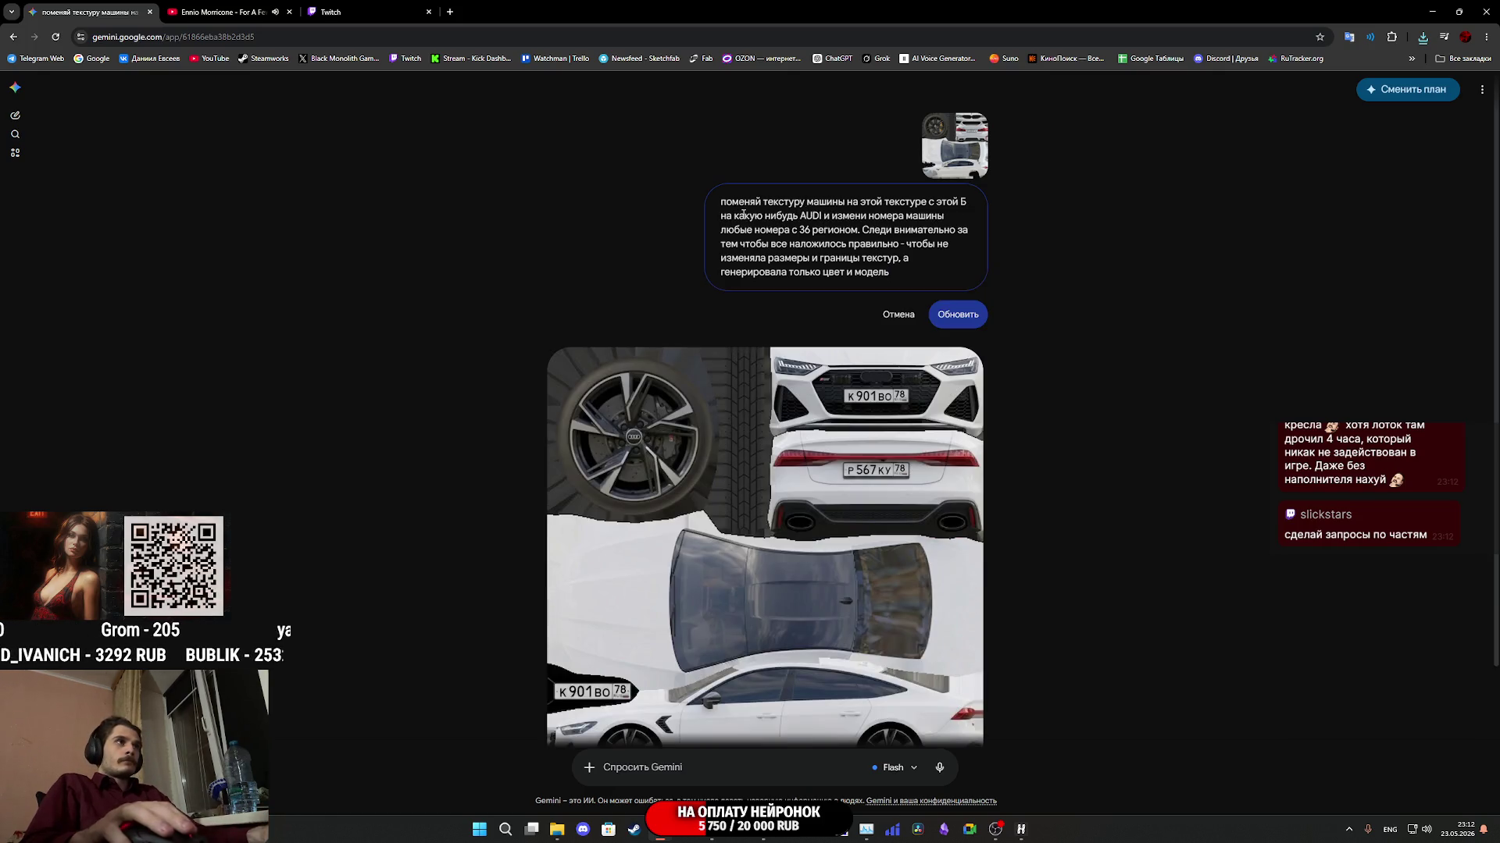
key(BackSpace)
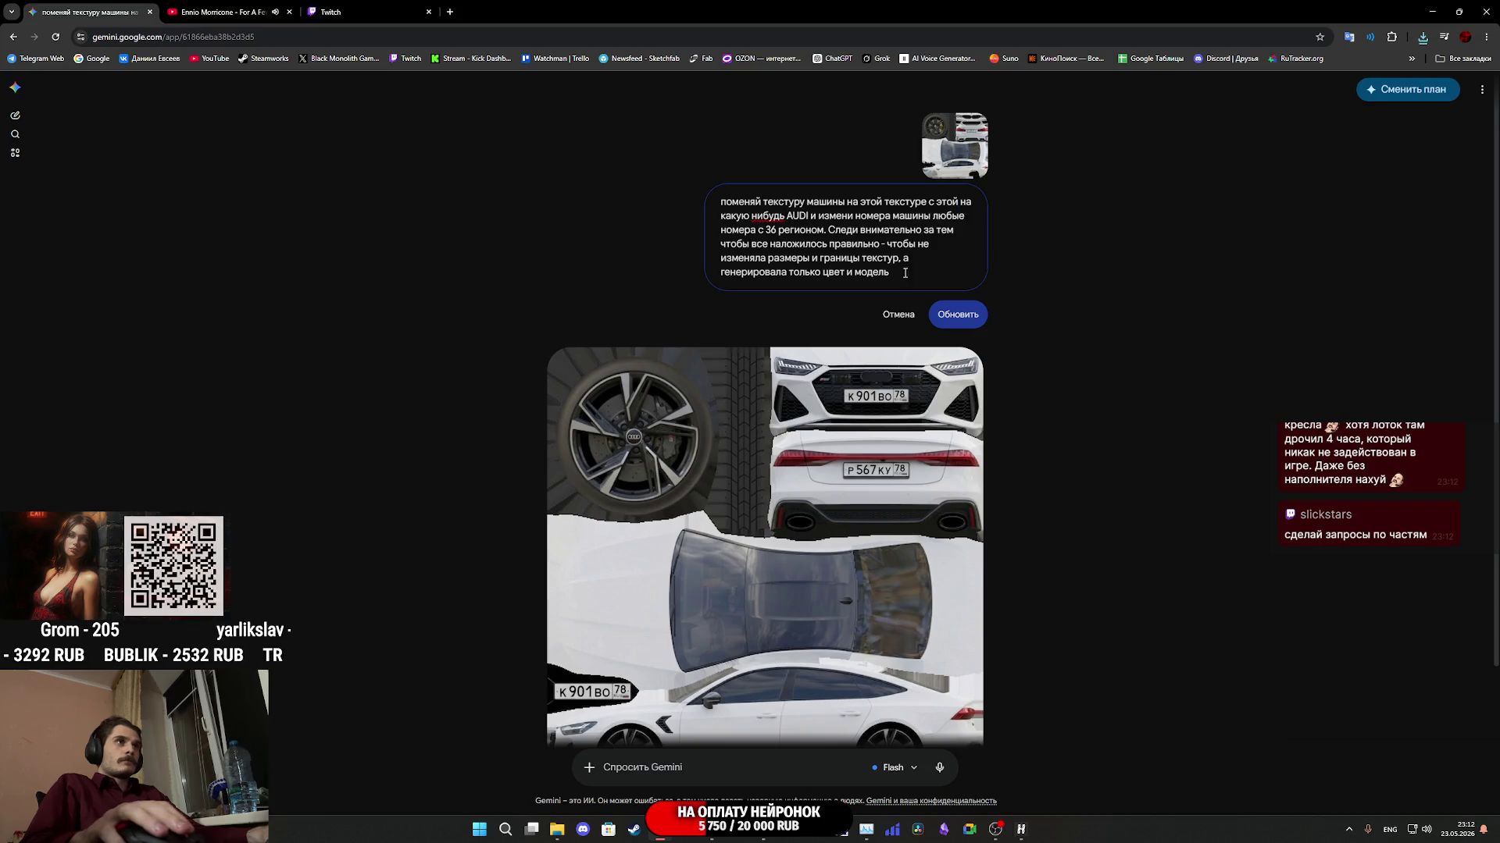
click(949, 313)
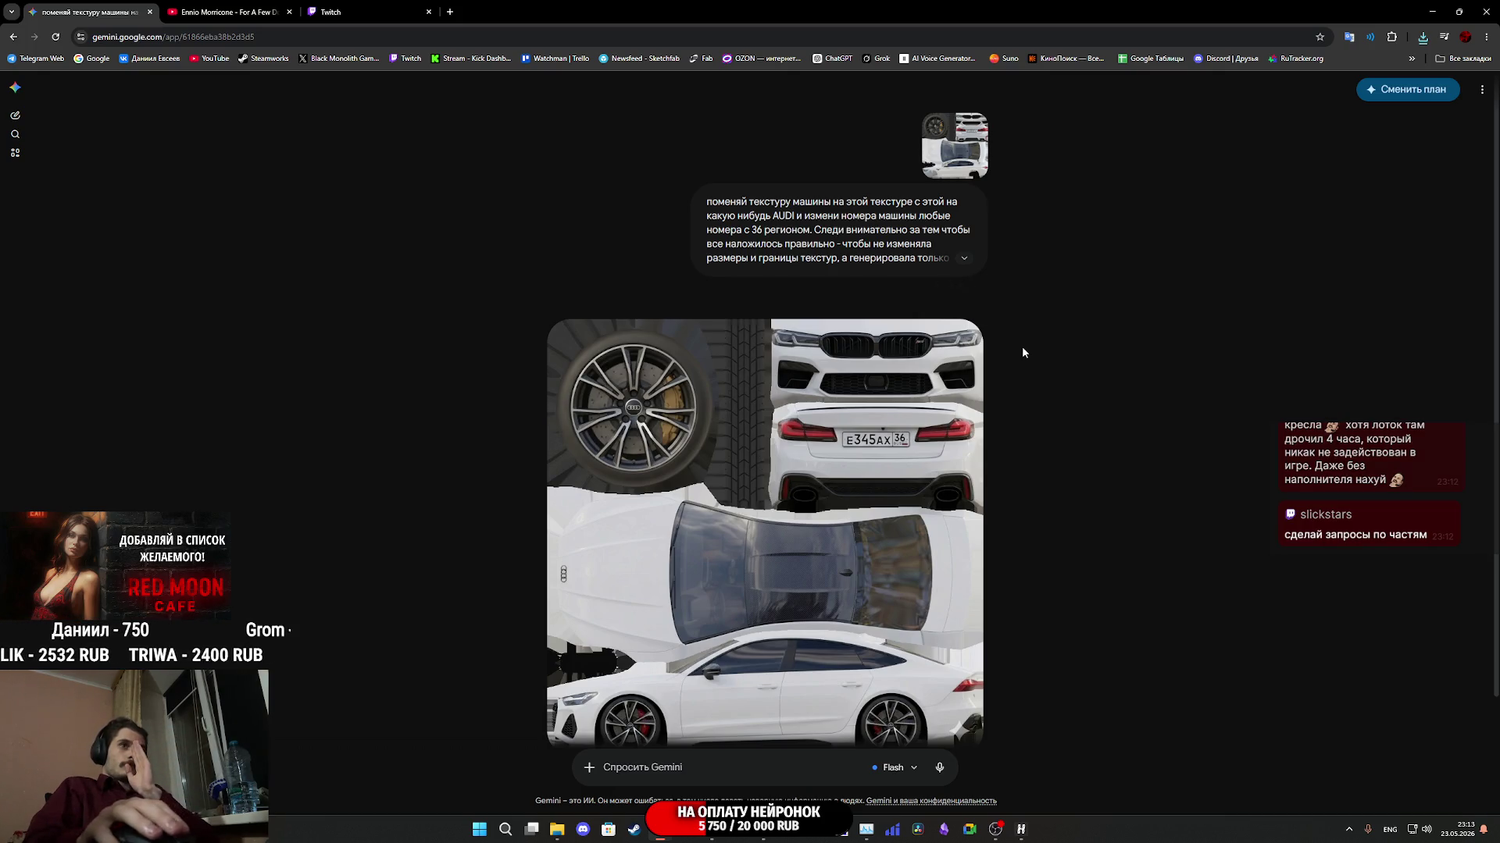
Regenerate the texture sheet with Повторить, then switch back to the Unreal Editor scene.
scroll(766, 546, down, 1)
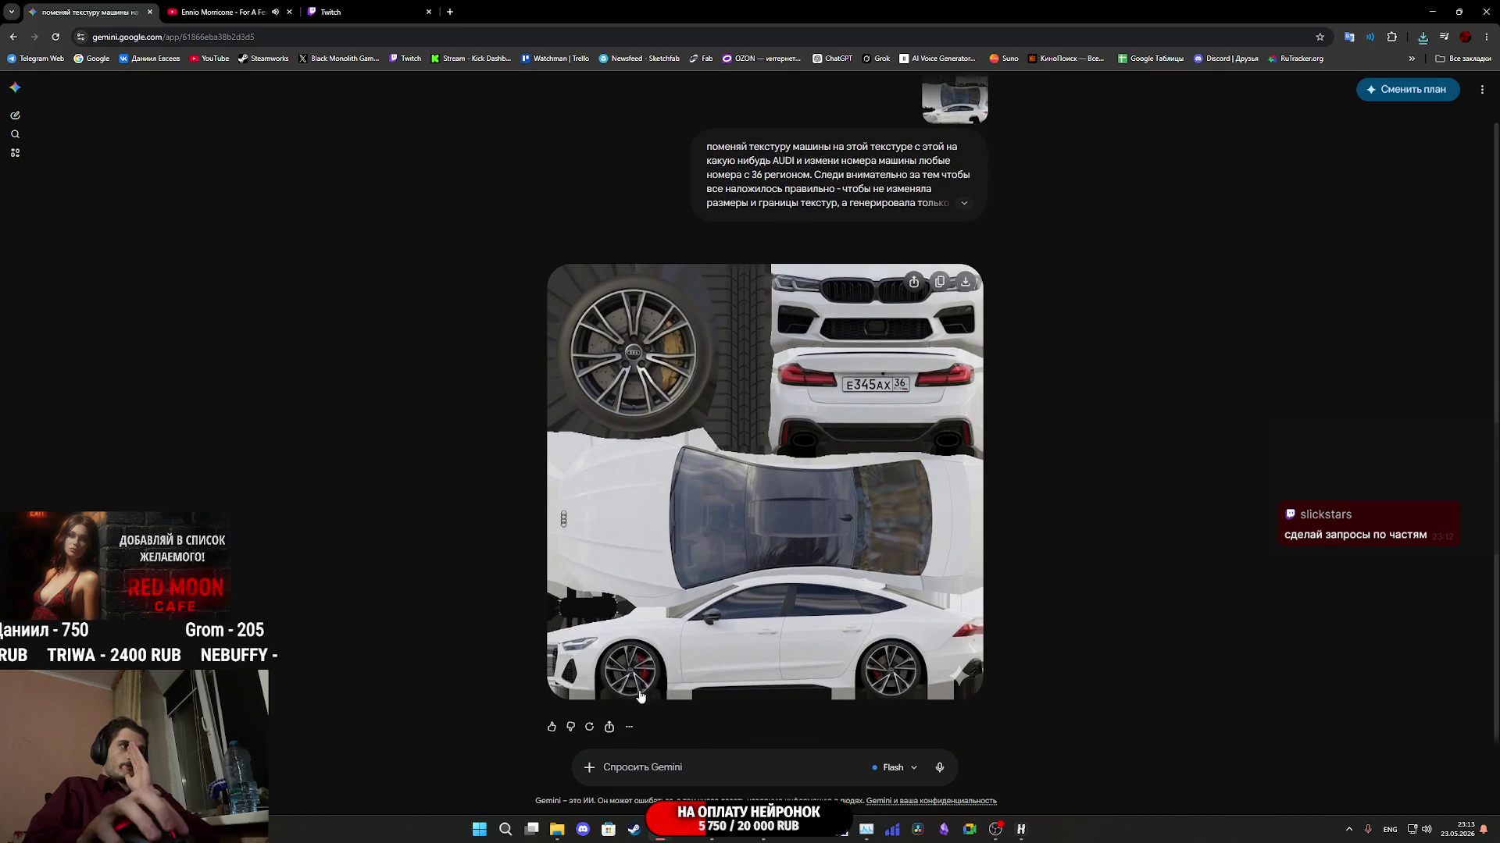
click(591, 729)
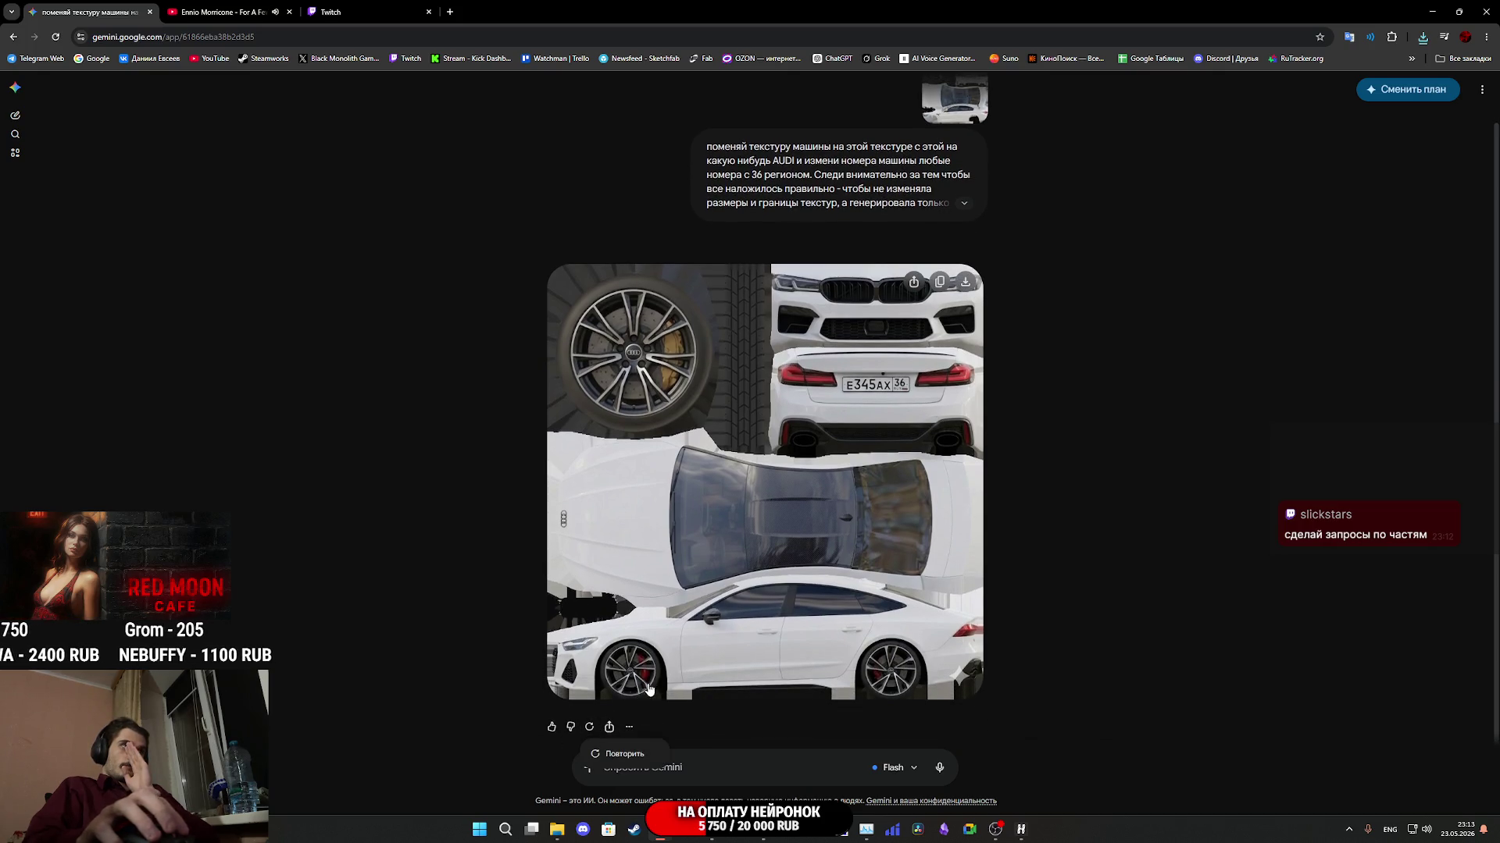
click(617, 753)
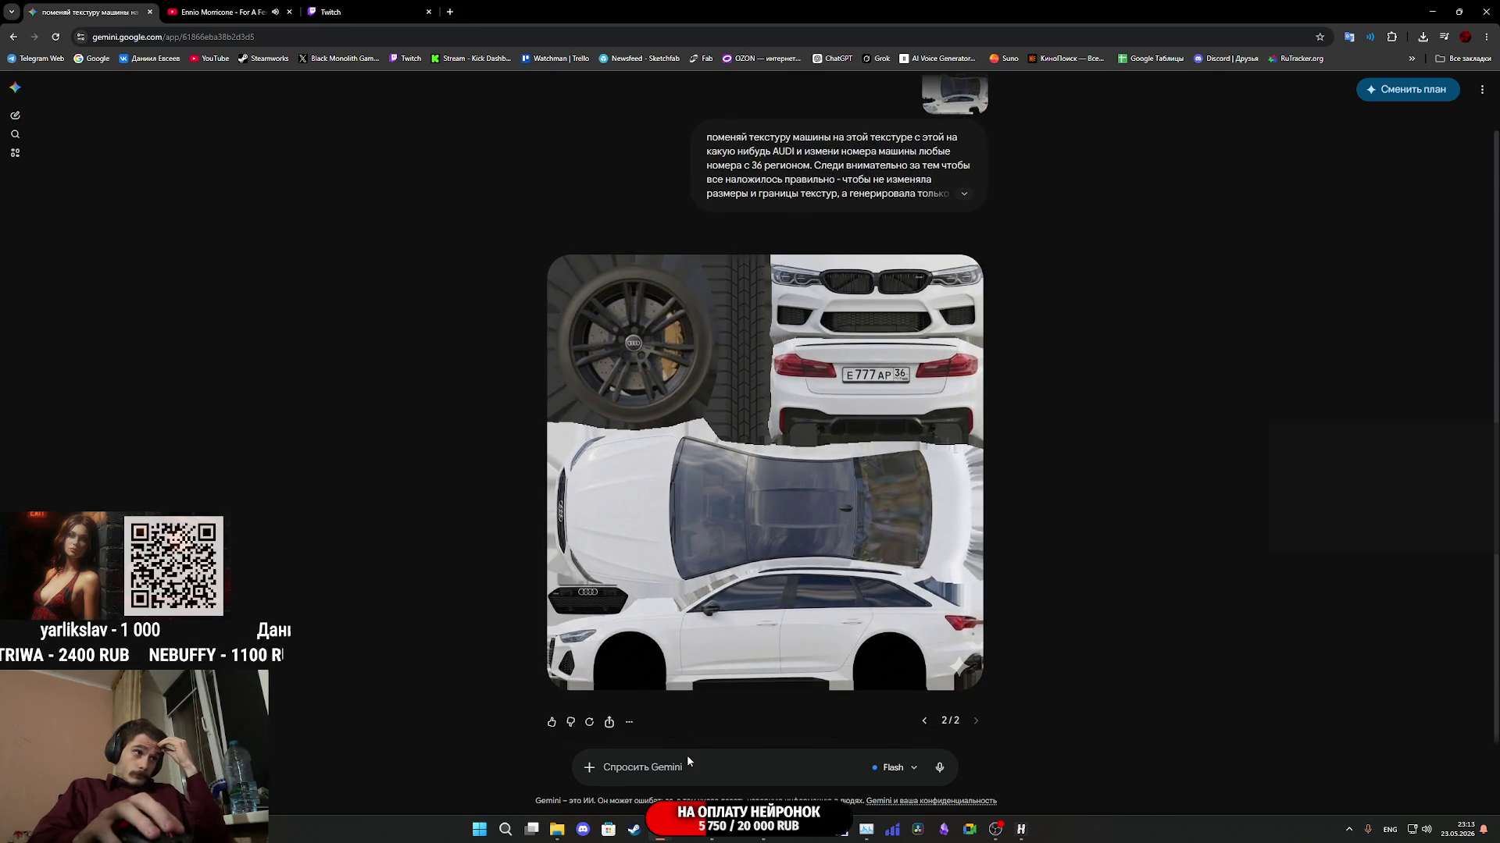
mouse_move(712, 829)
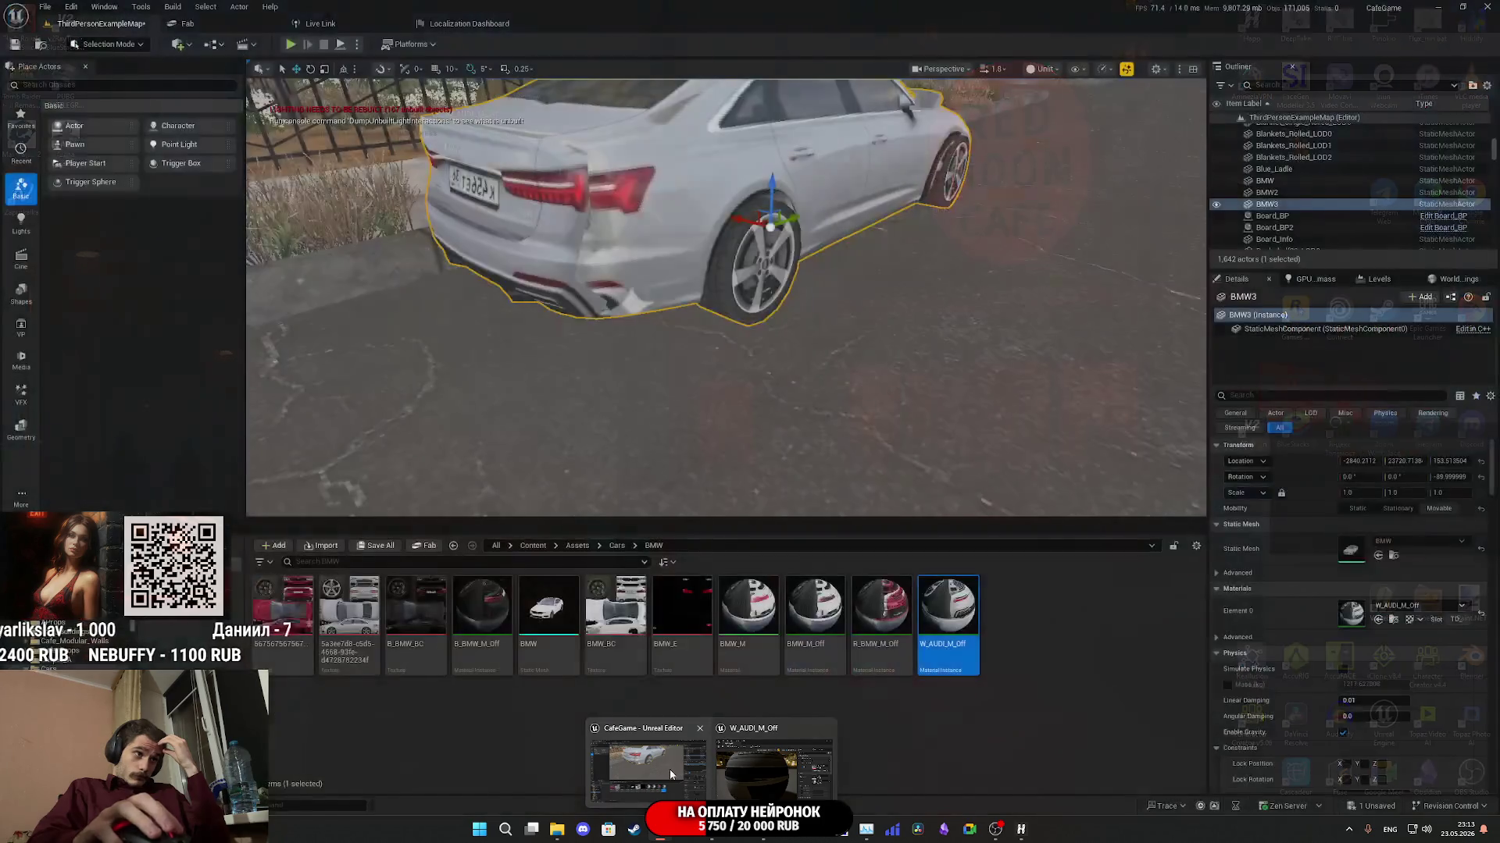
click(664, 762)
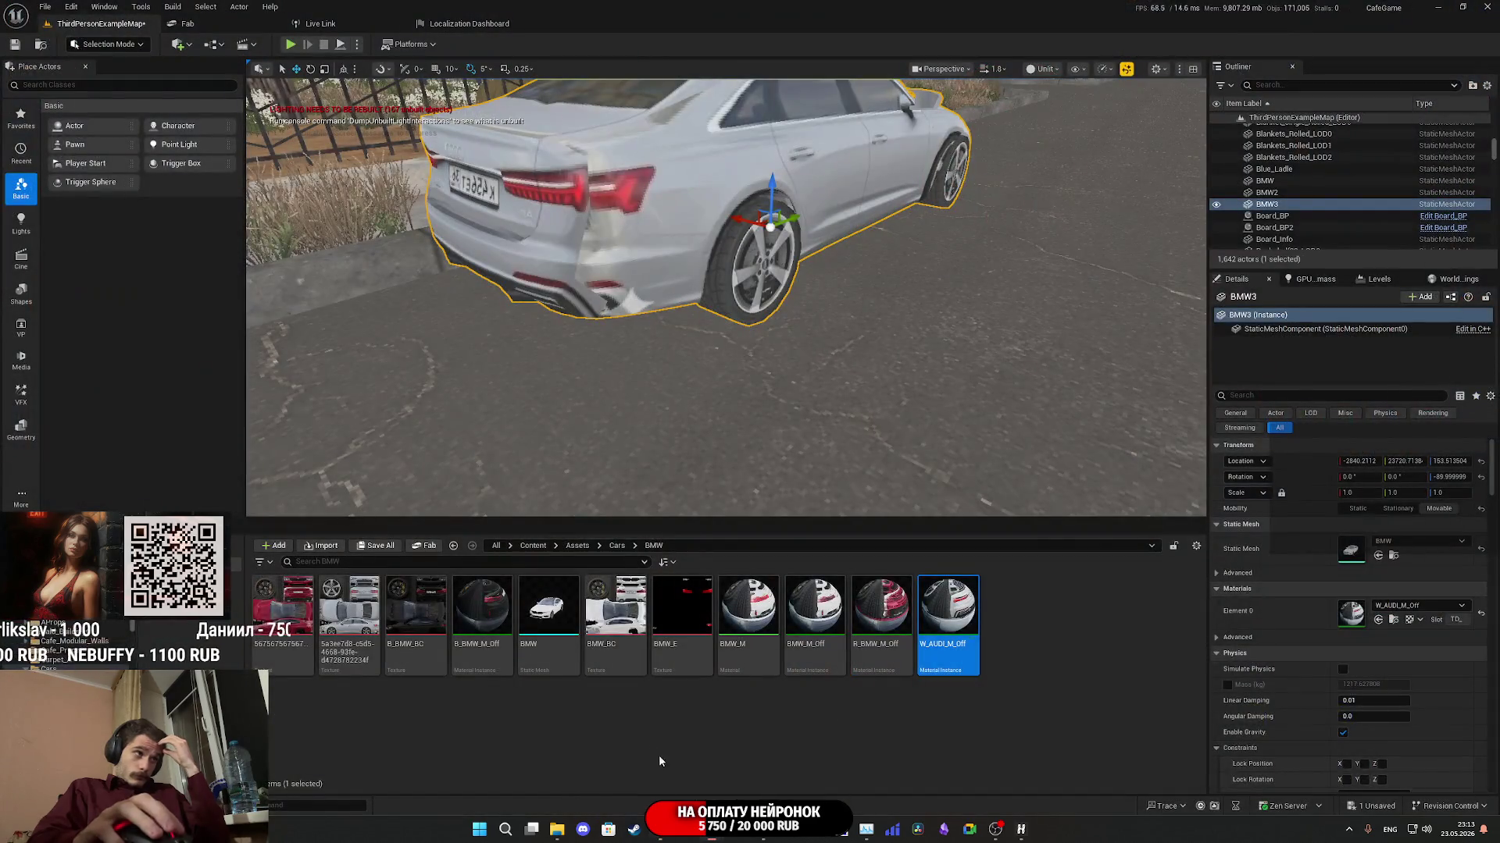
Delete the old downloaded texture jpg from the Downloads folder.
click(557, 829)
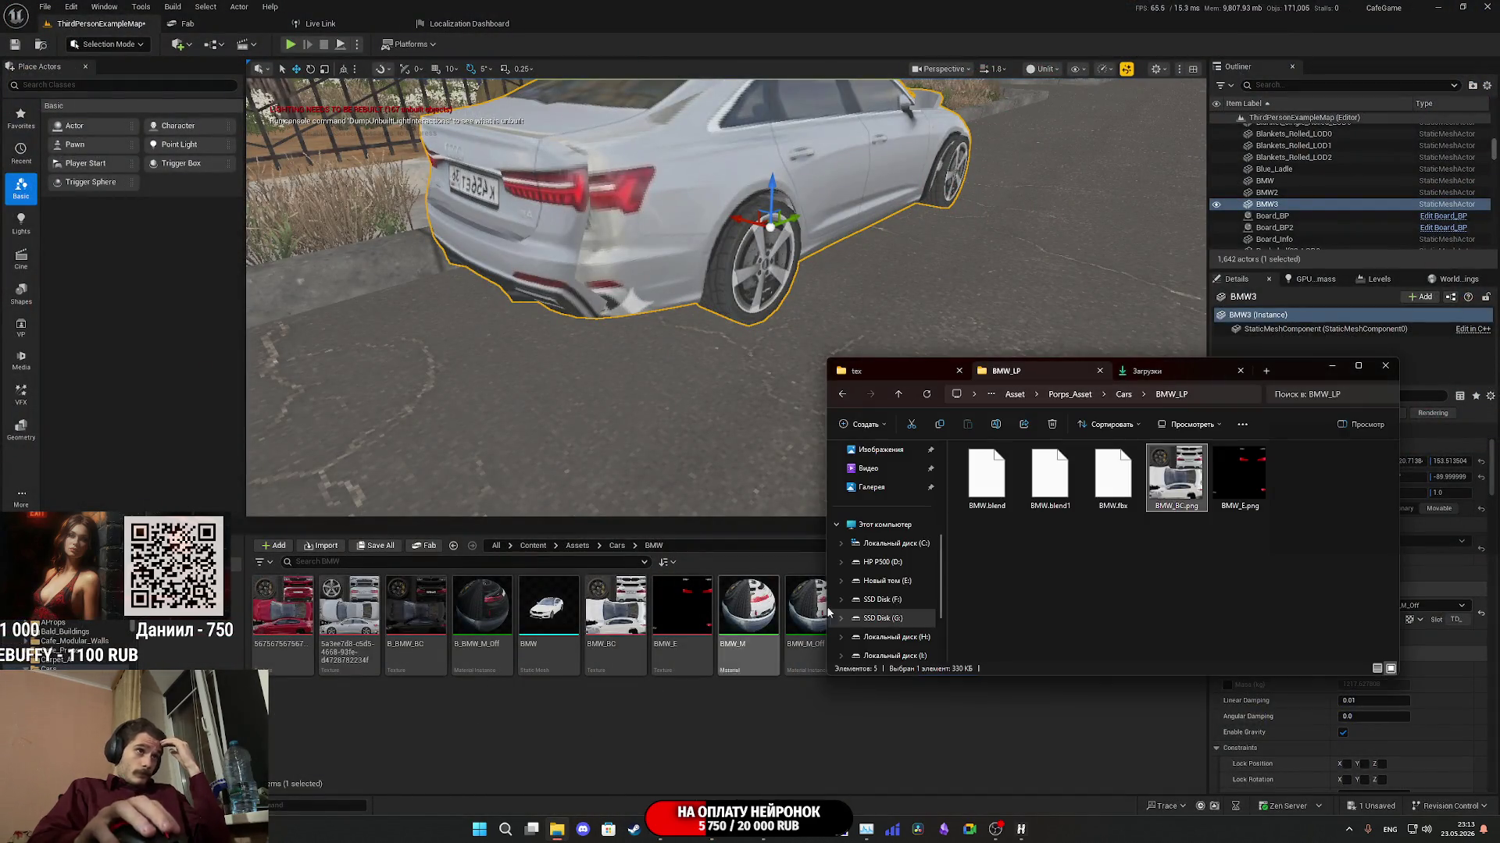
click(1185, 373)
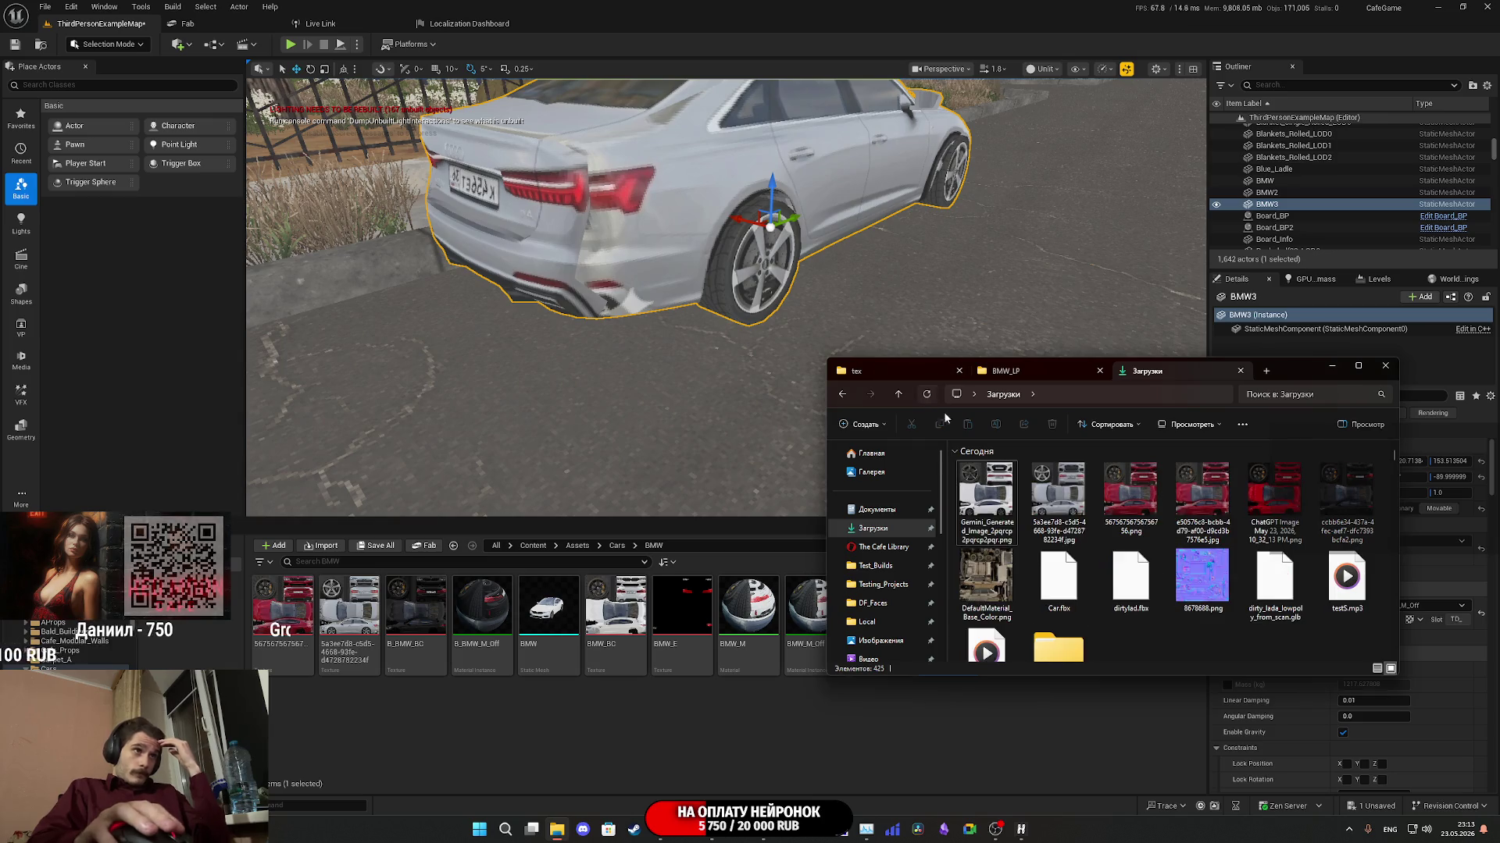
click(1048, 535)
click(1048, 534)
click(1049, 492)
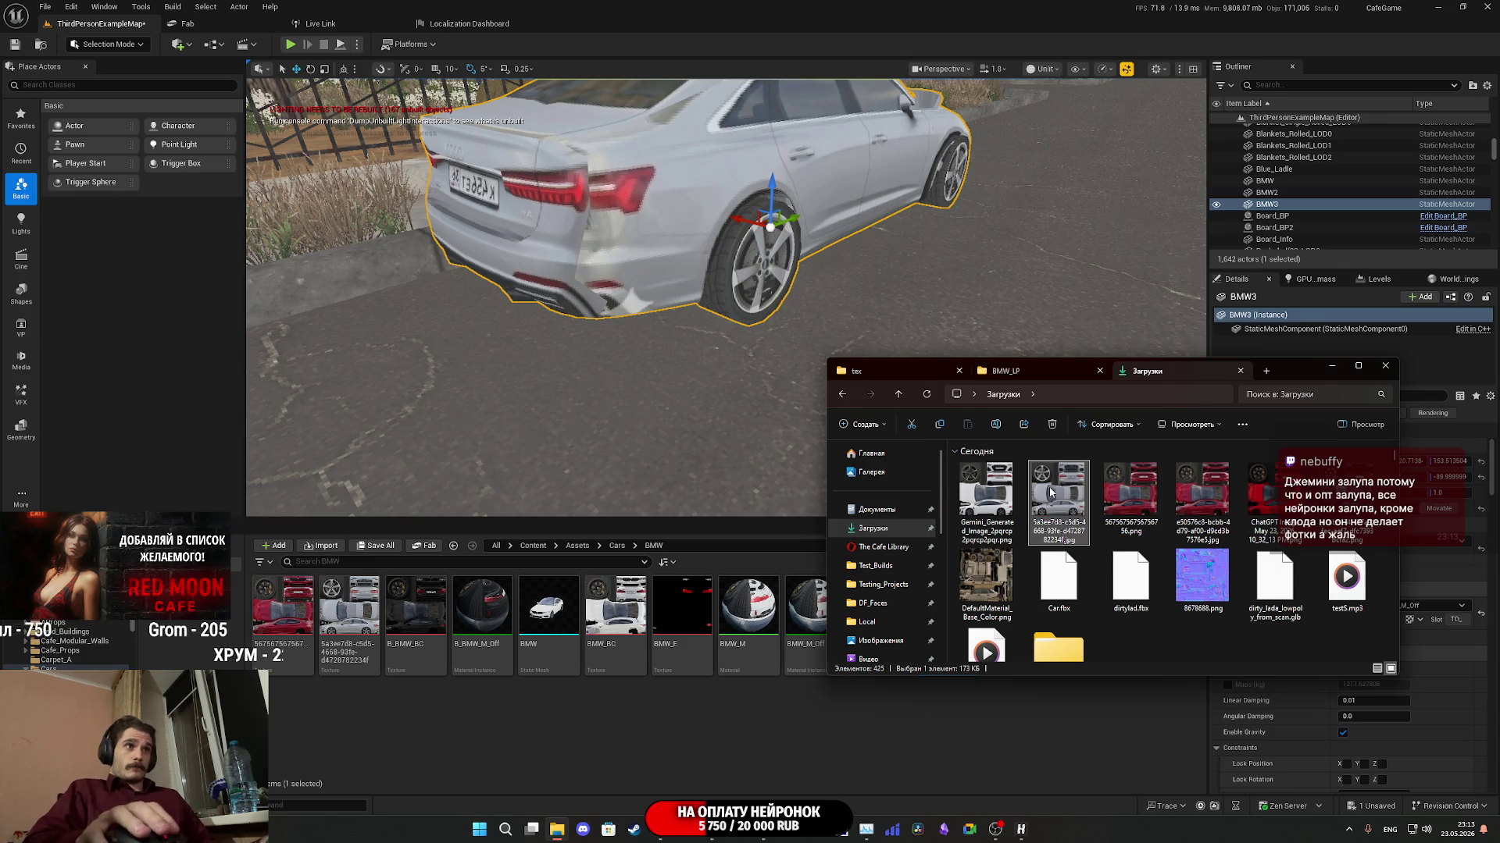
click(1052, 426)
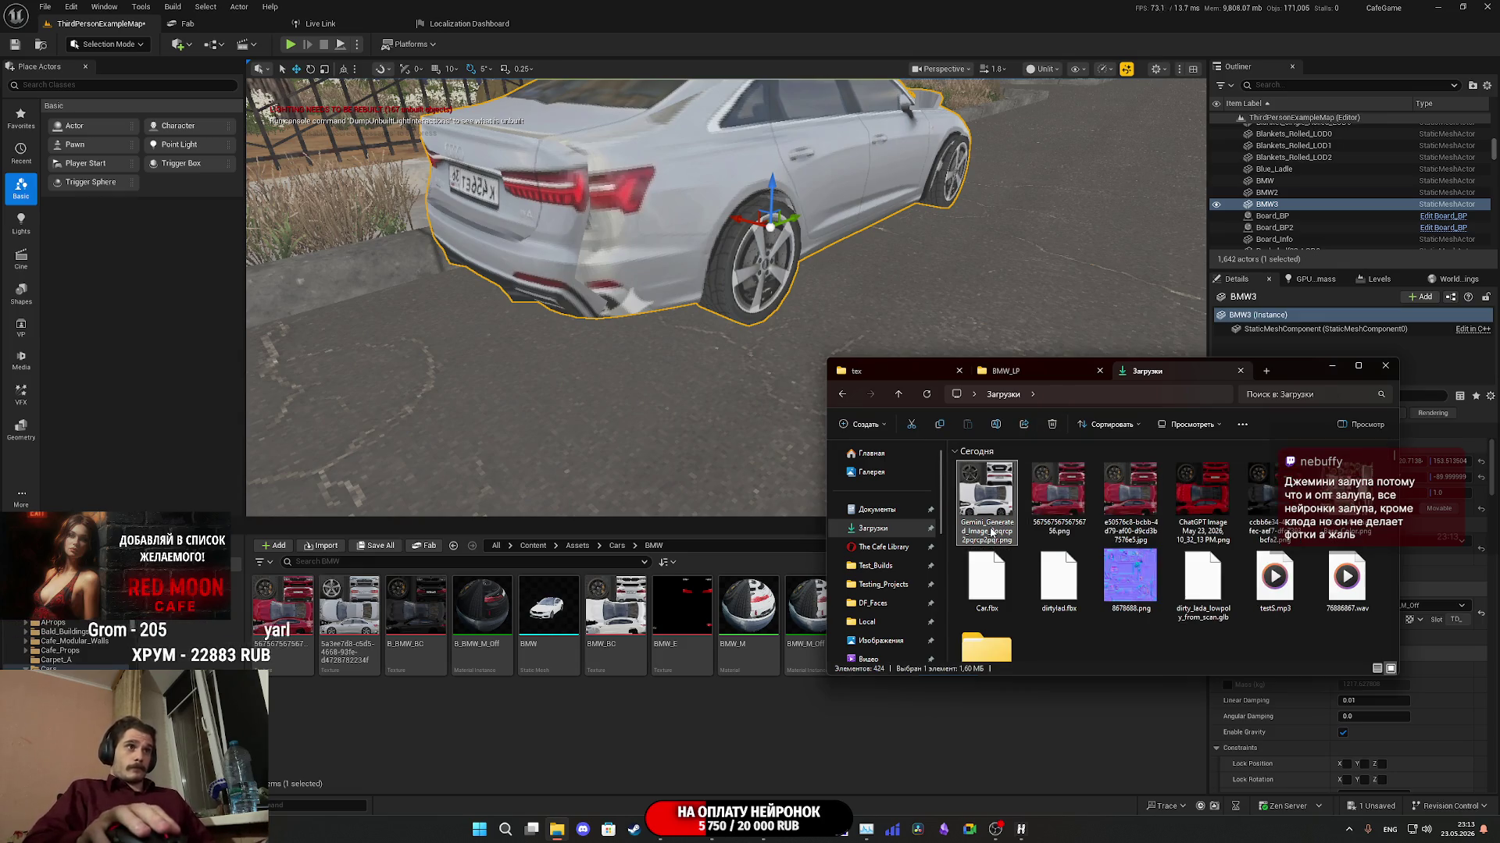
Rename the Gemini PNG to the old texture's file name and view the updated car in Unreal.
click(990, 532)
key(ctrl+v)
key(Return)
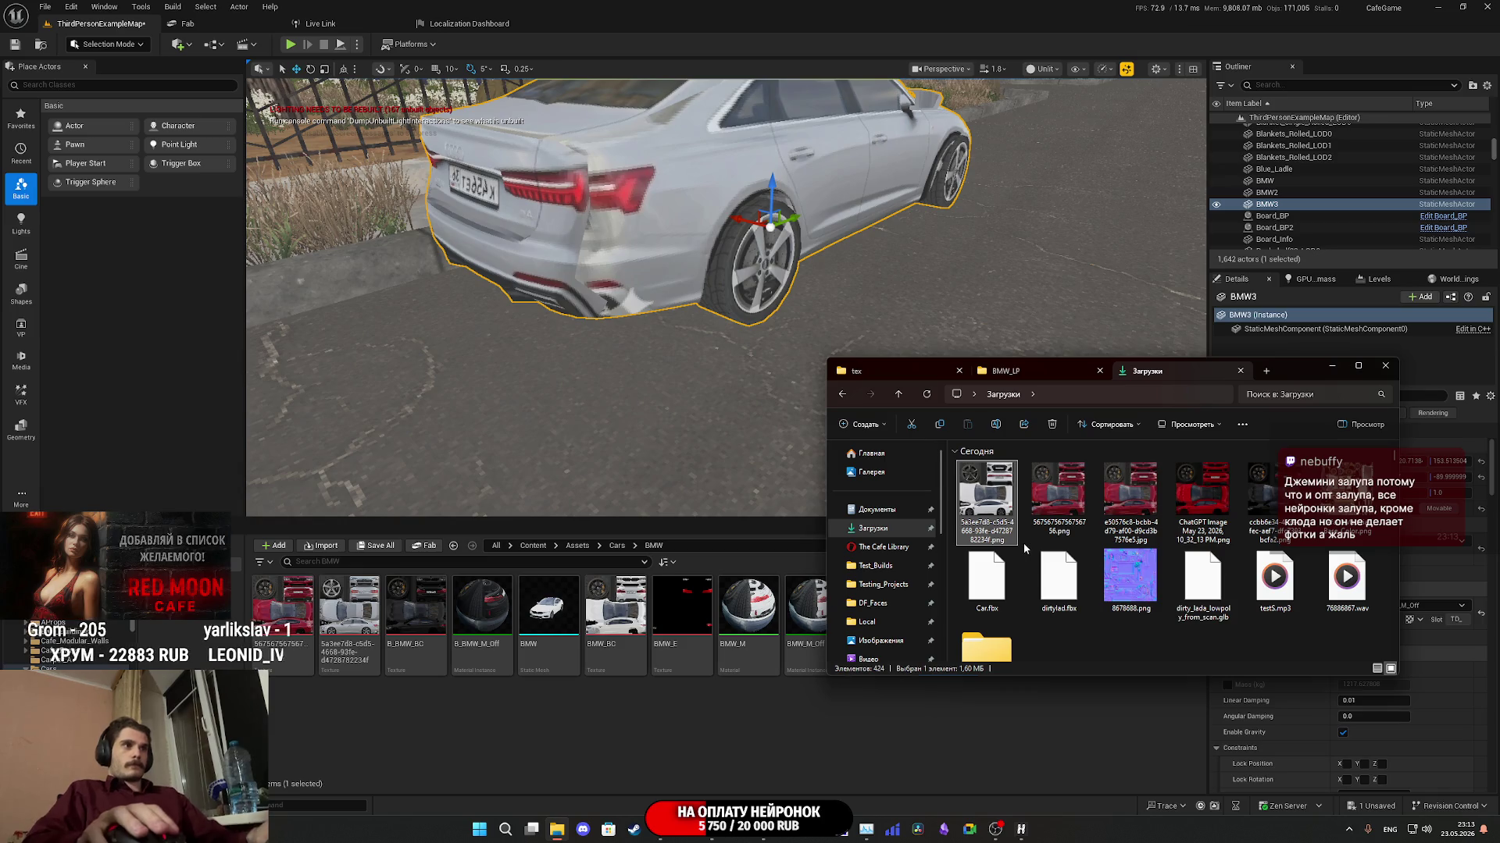
click(567, 717)
right_drag(702, 351, 536, 323)
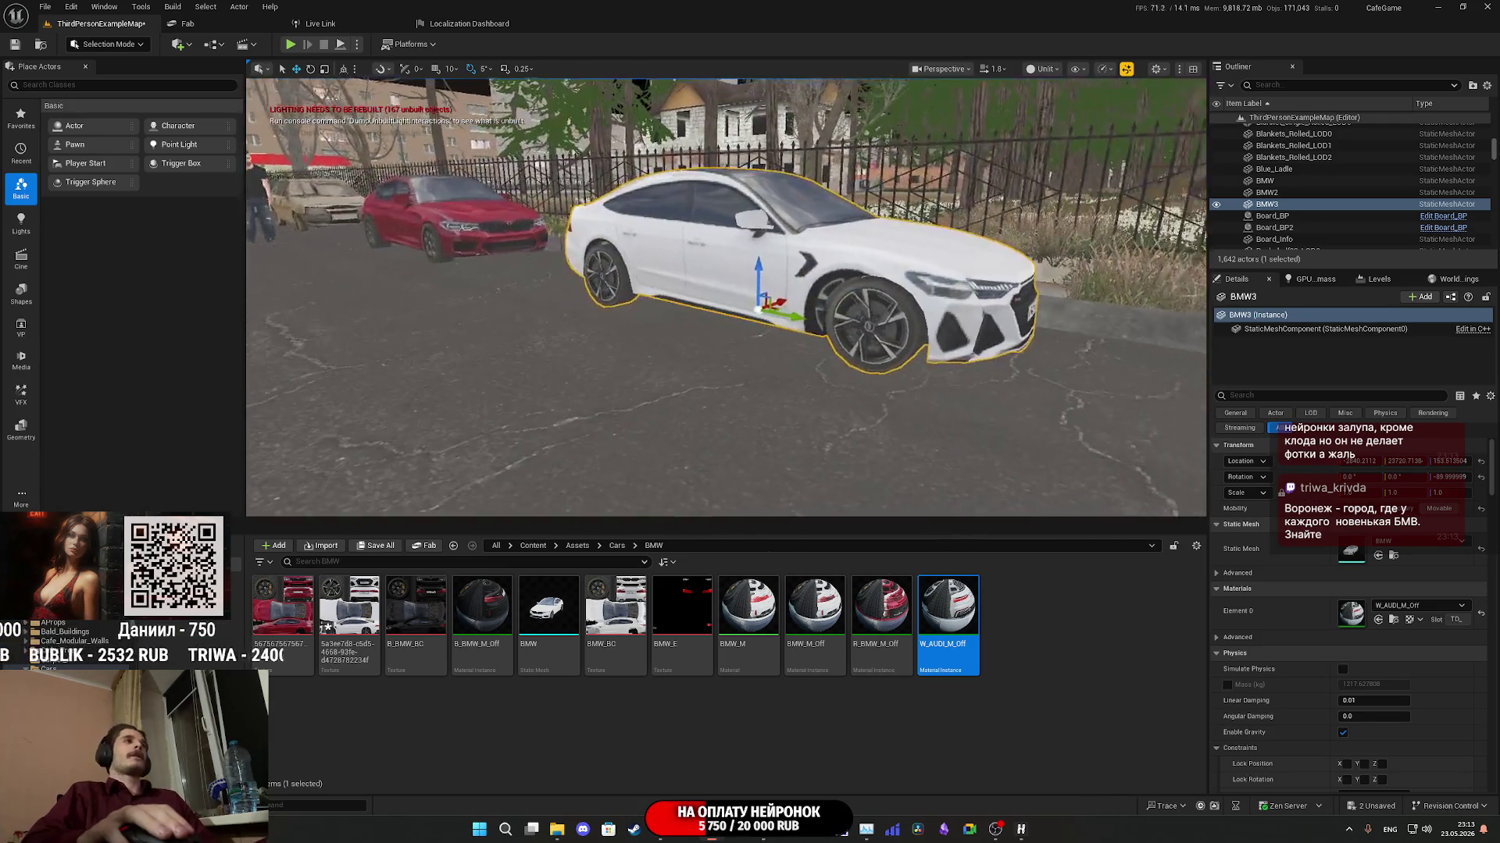
Fly the camera along the white car's side to its rear wheel, then return to Gemini.
right_drag(535, 322, 503, 323)
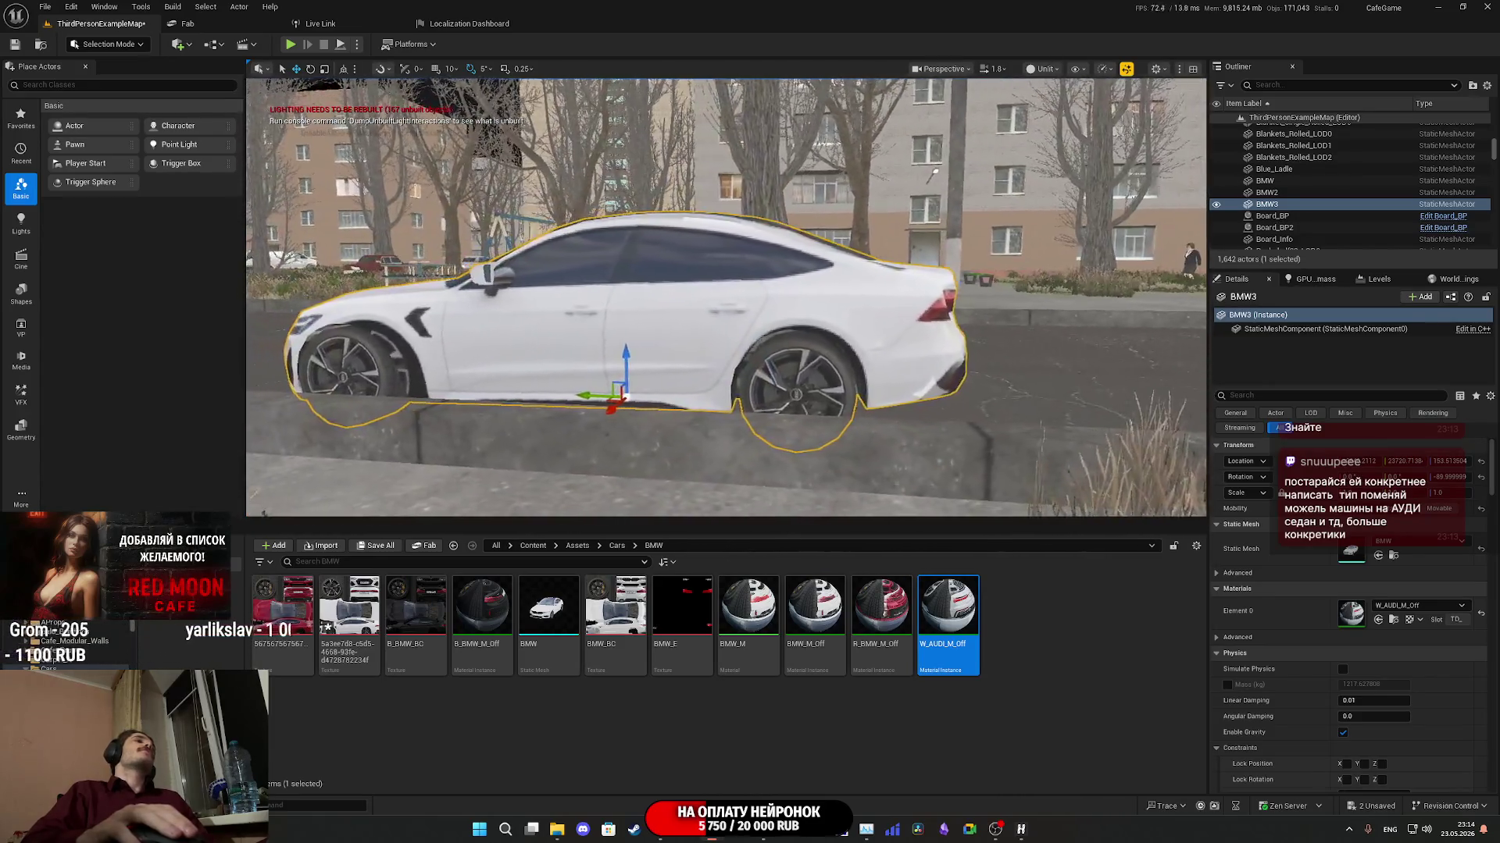
right_drag(503, 323, 503, 331)
click(660, 829)
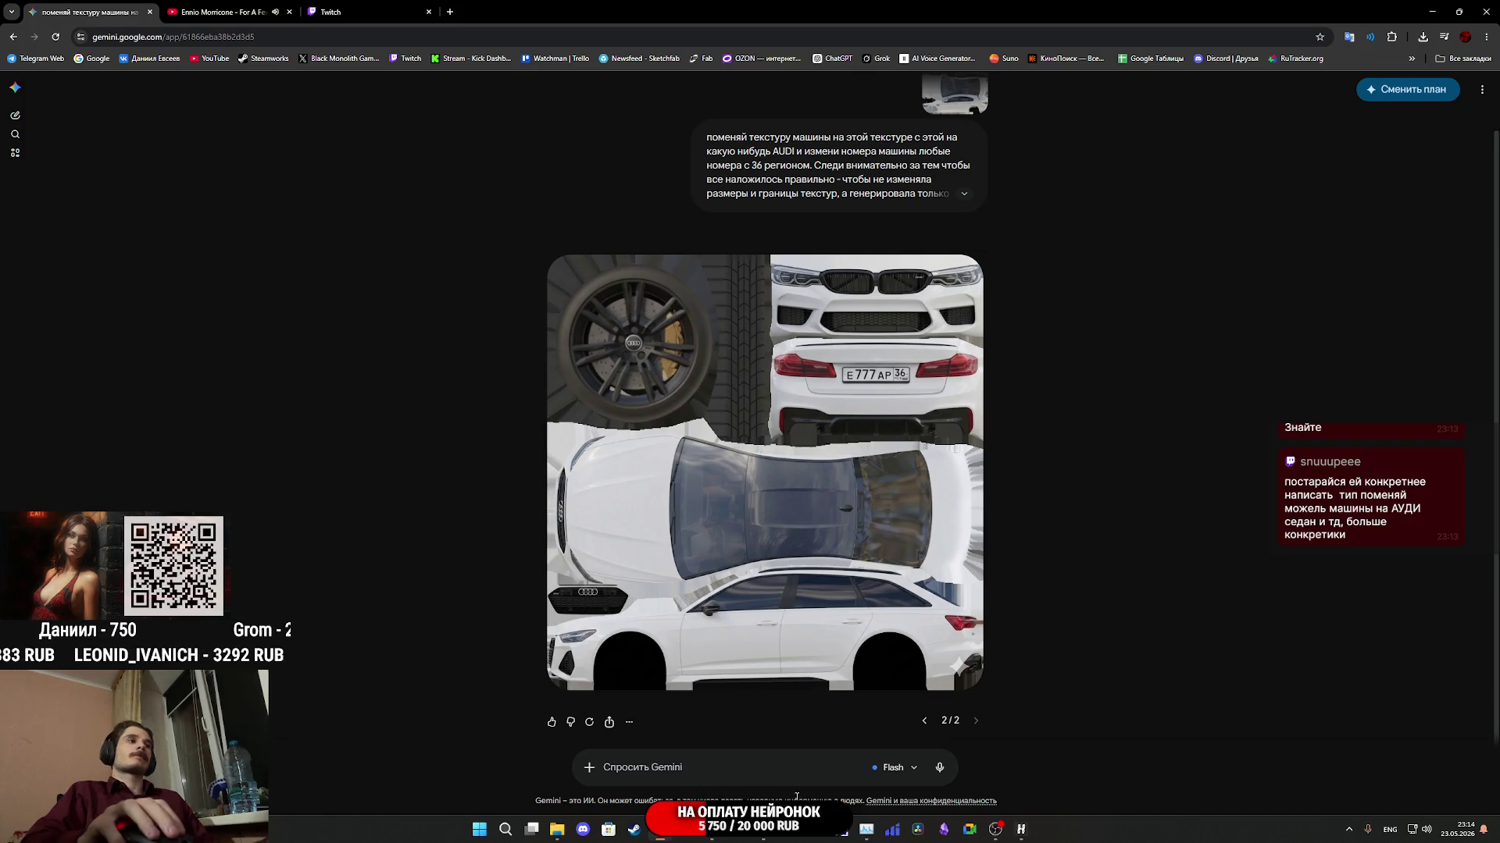
Bring up File Explorer on the Downloads folder holding today's texture images.
mouse_move(713, 834)
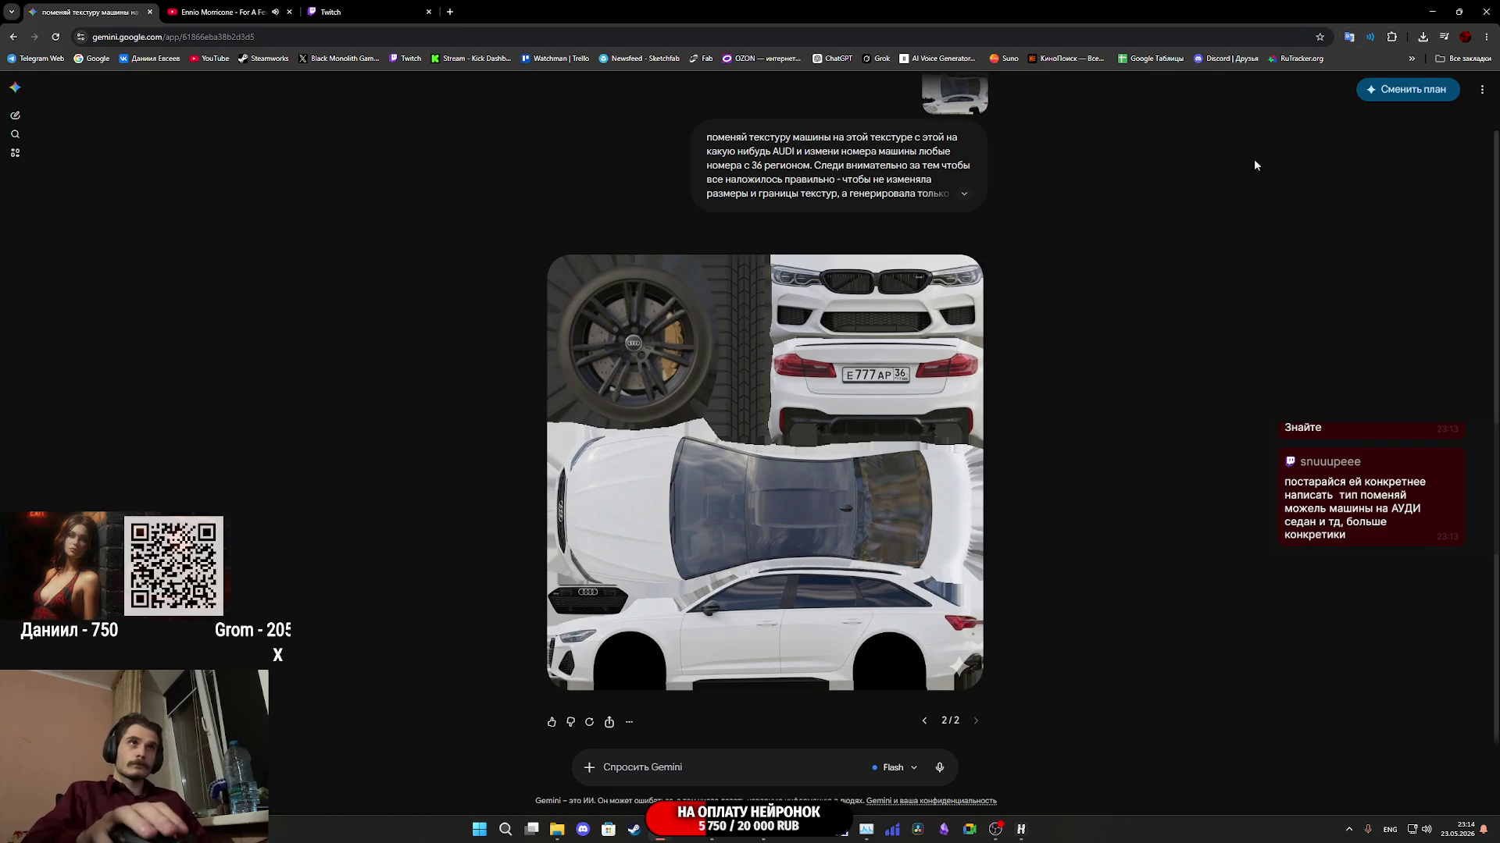
click(557, 829)
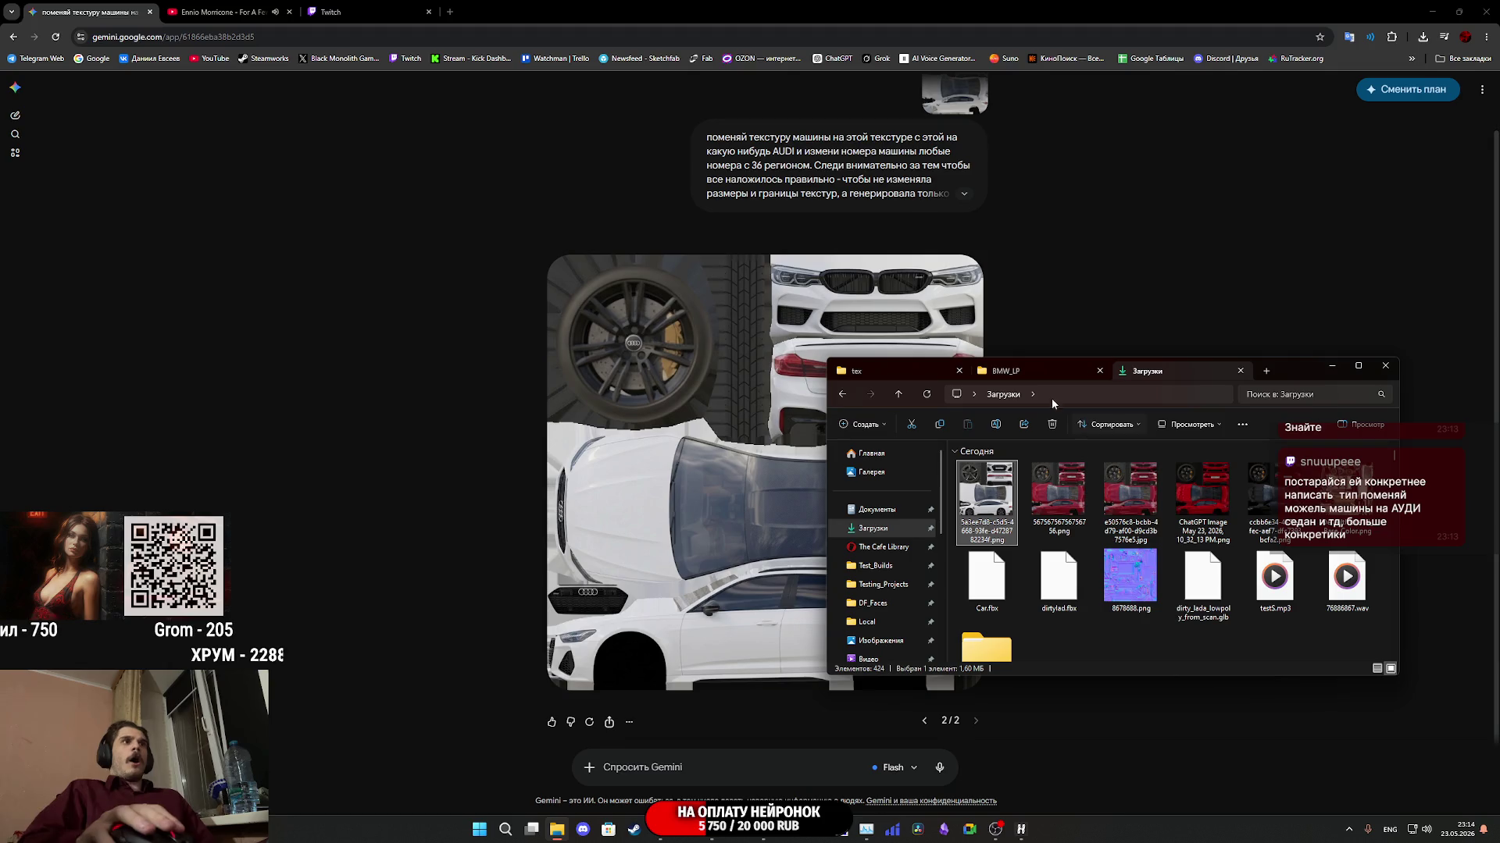
Show the Cars/BMW_LP folder in File Explorer.
click(1017, 374)
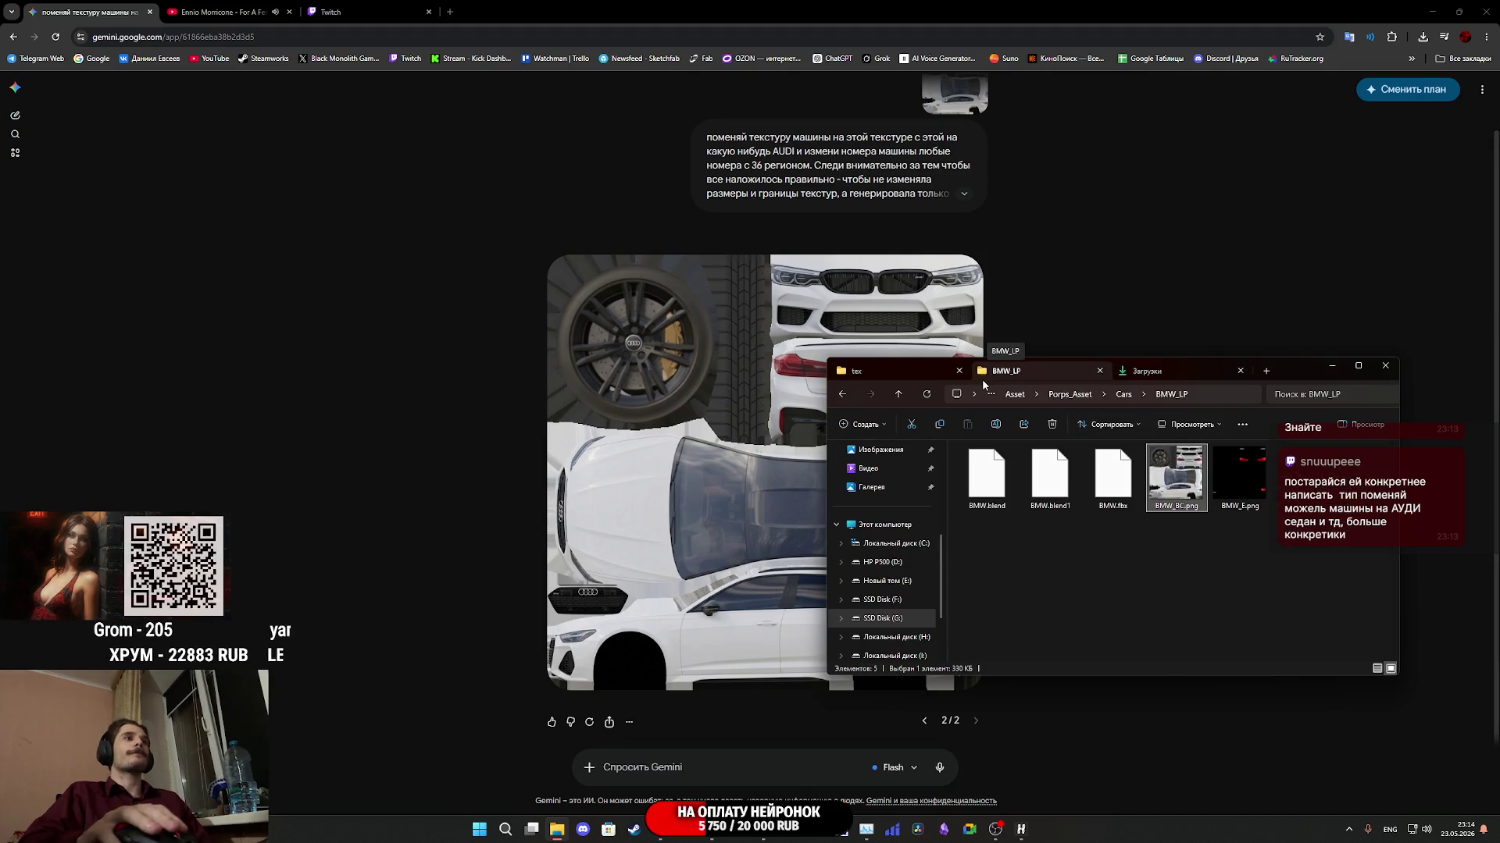
click(902, 393)
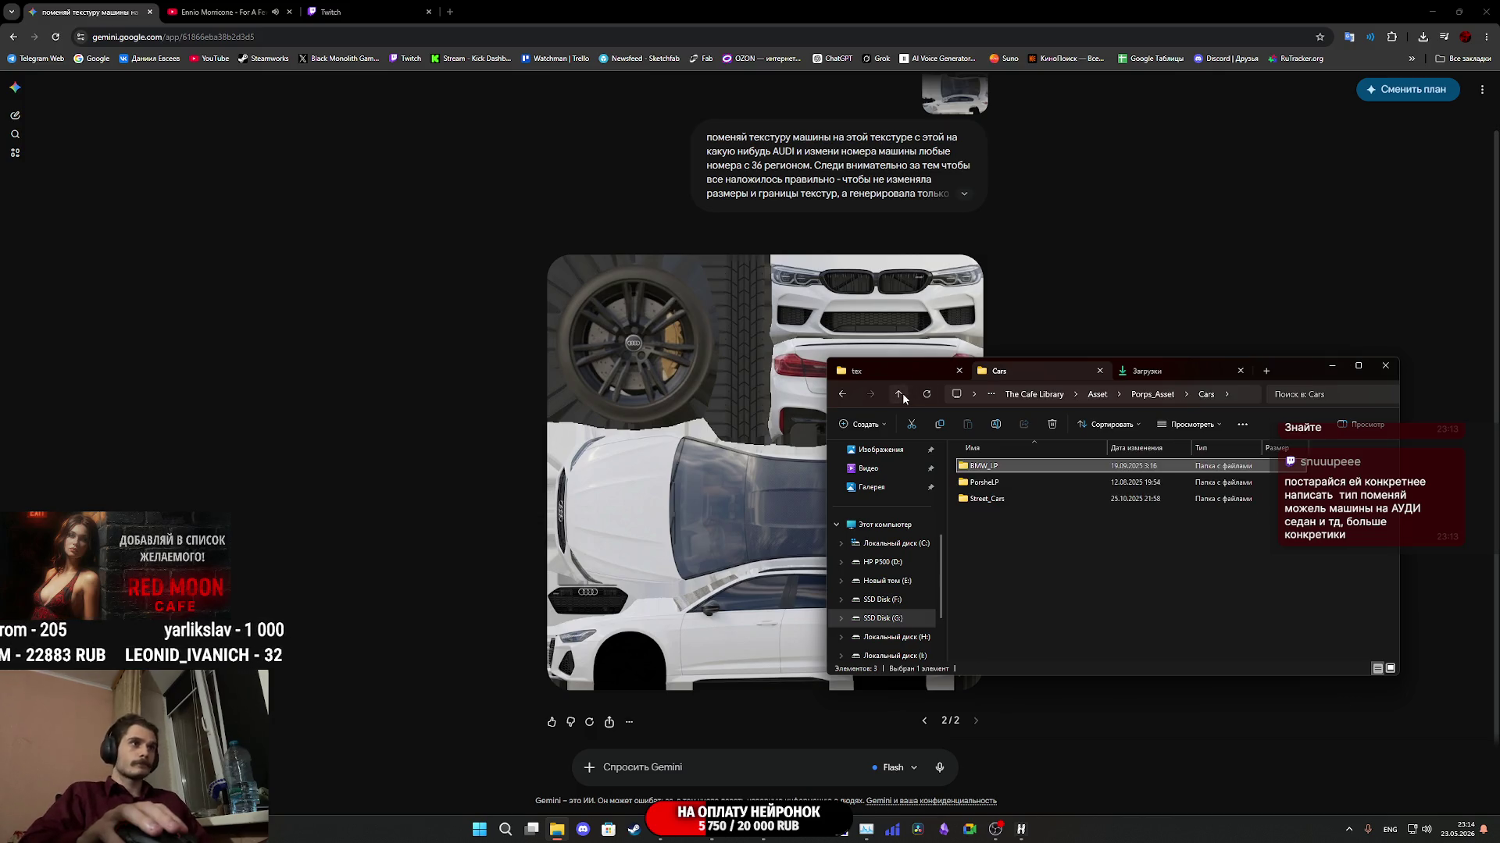
double_click(996, 466)
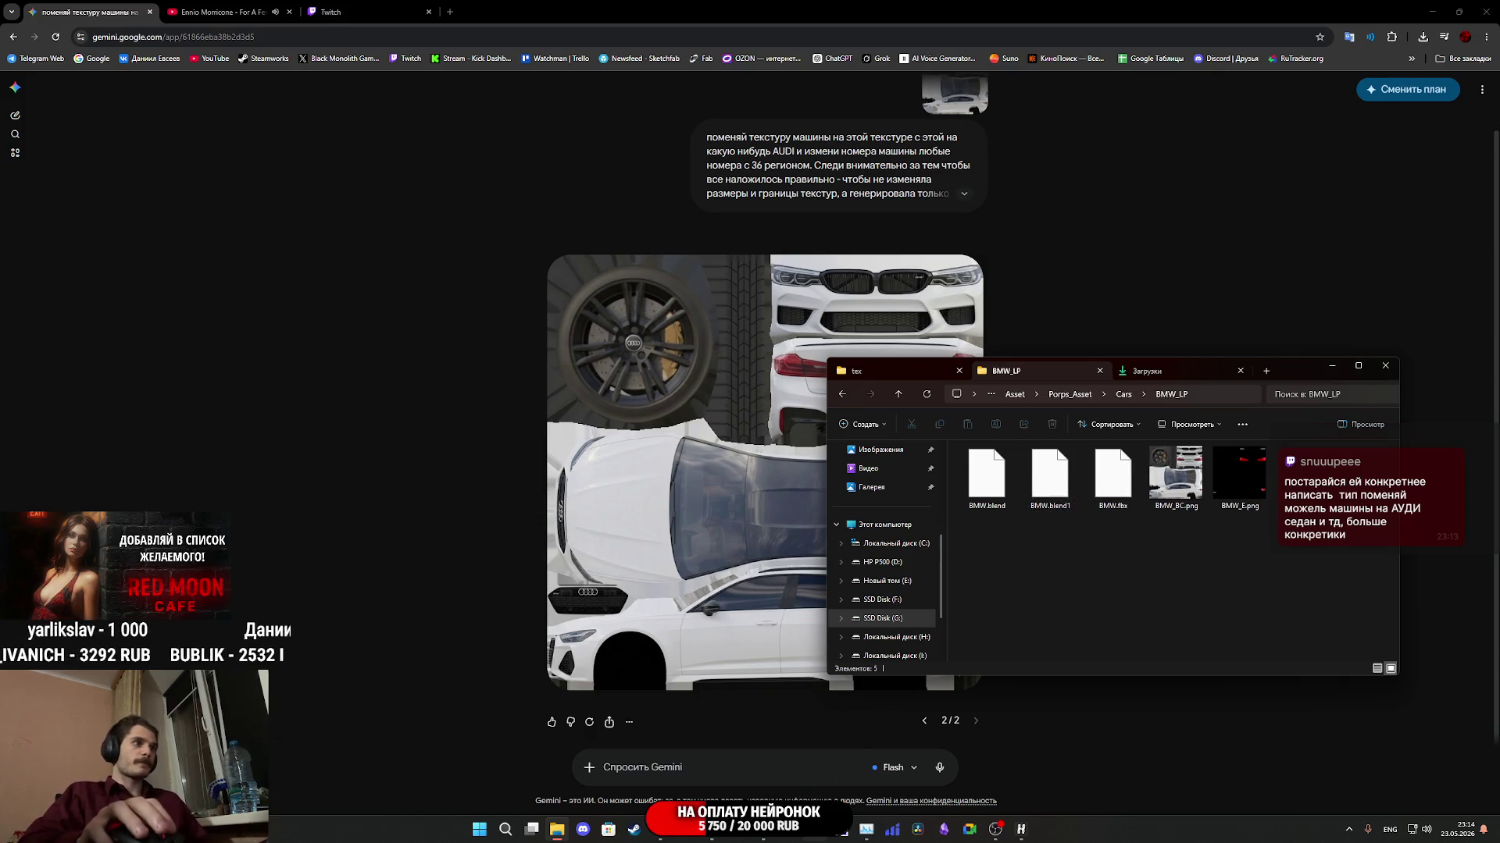
Minimize Chrome and Unreal, close Photoshop without saving, and launch Blender.
click(1431, 9)
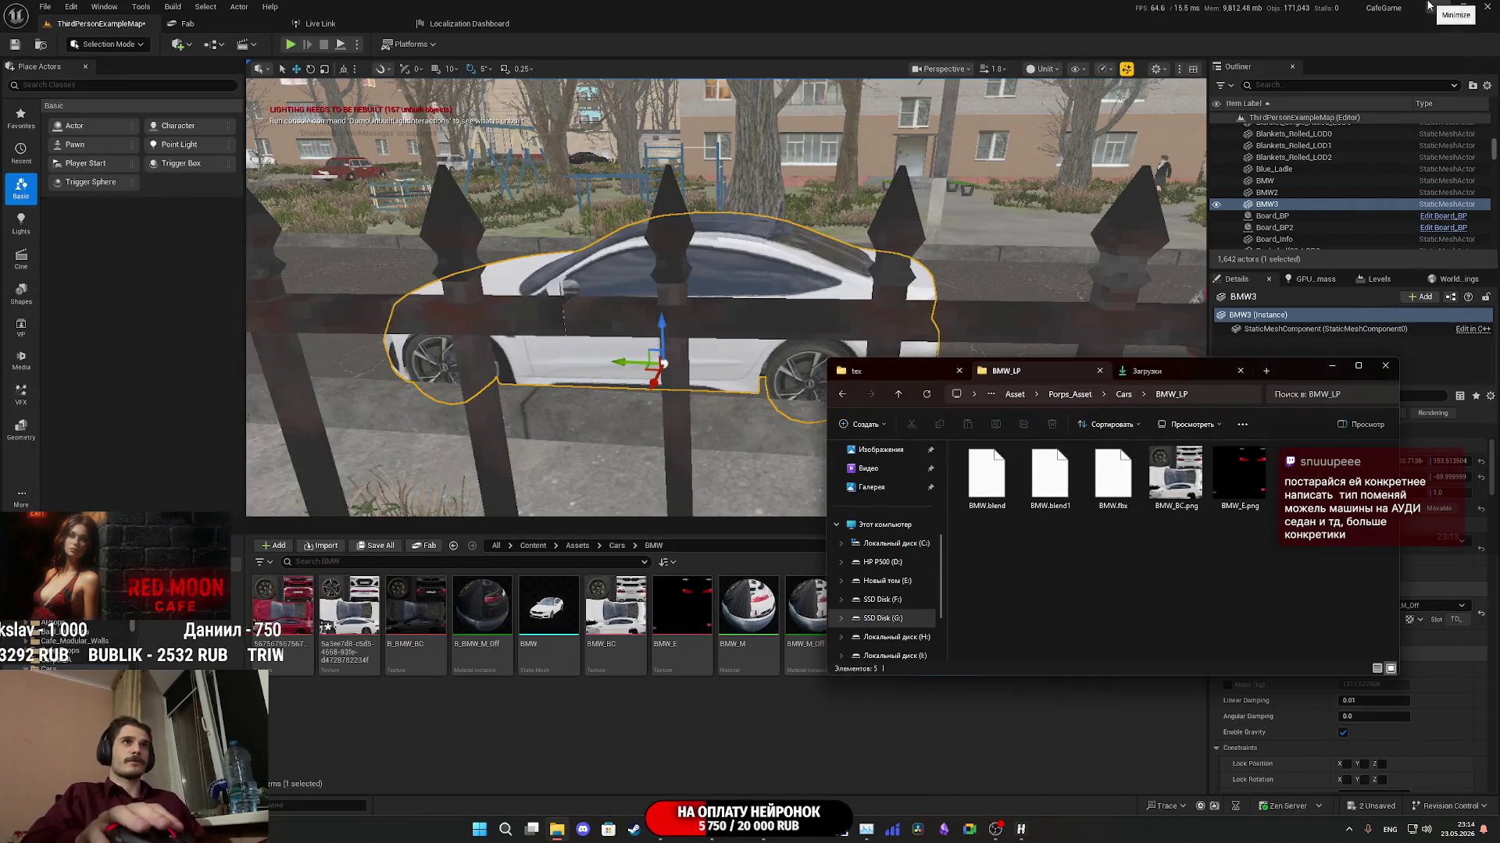
click(1431, 7)
click(1445, 6)
click(1486, 7)
click(783, 302)
click(784, 302)
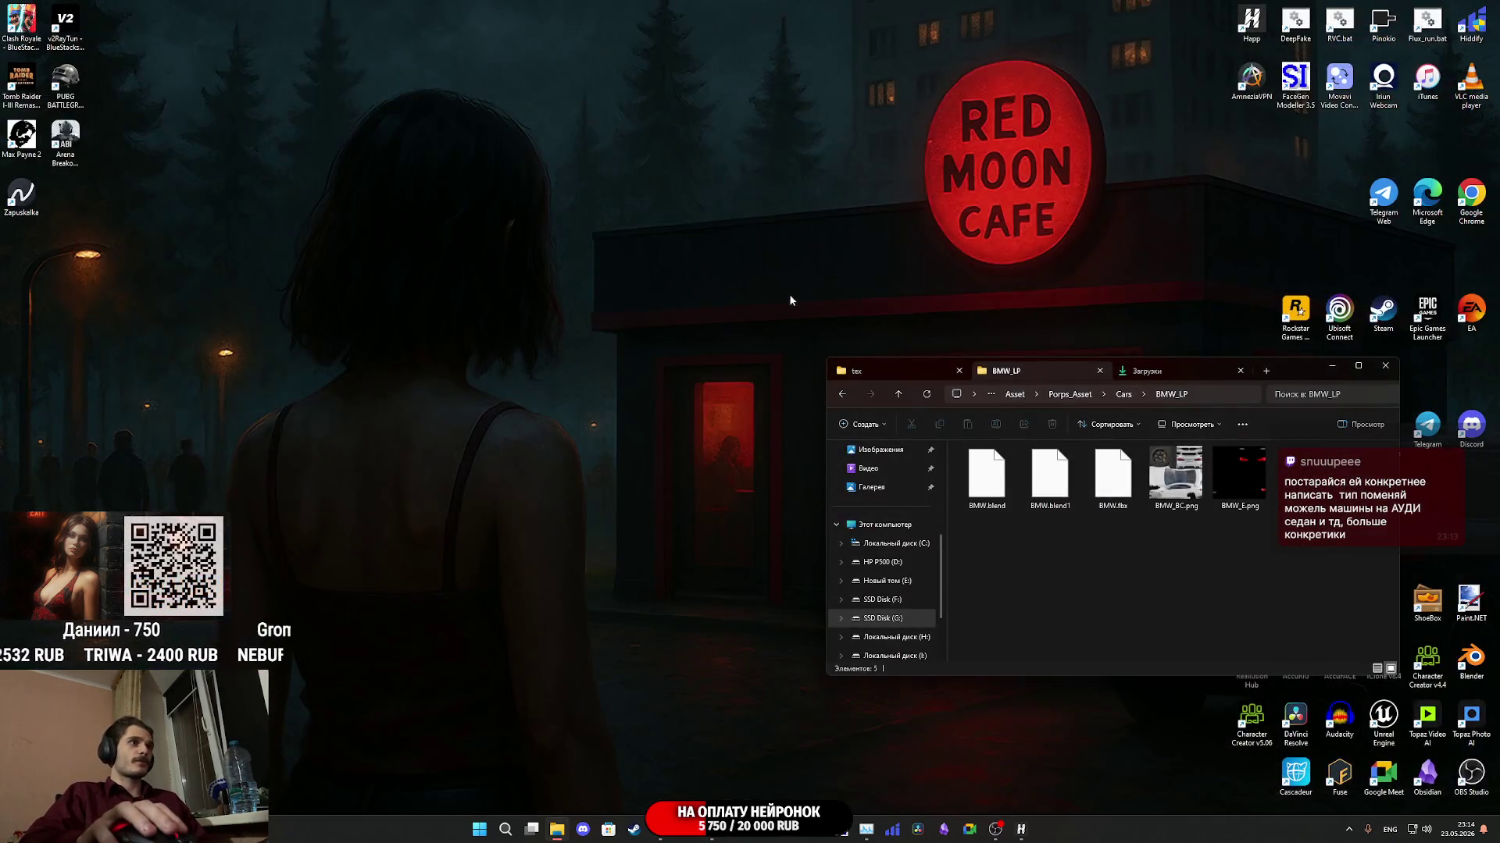
drag(1279, 368, 594, 257)
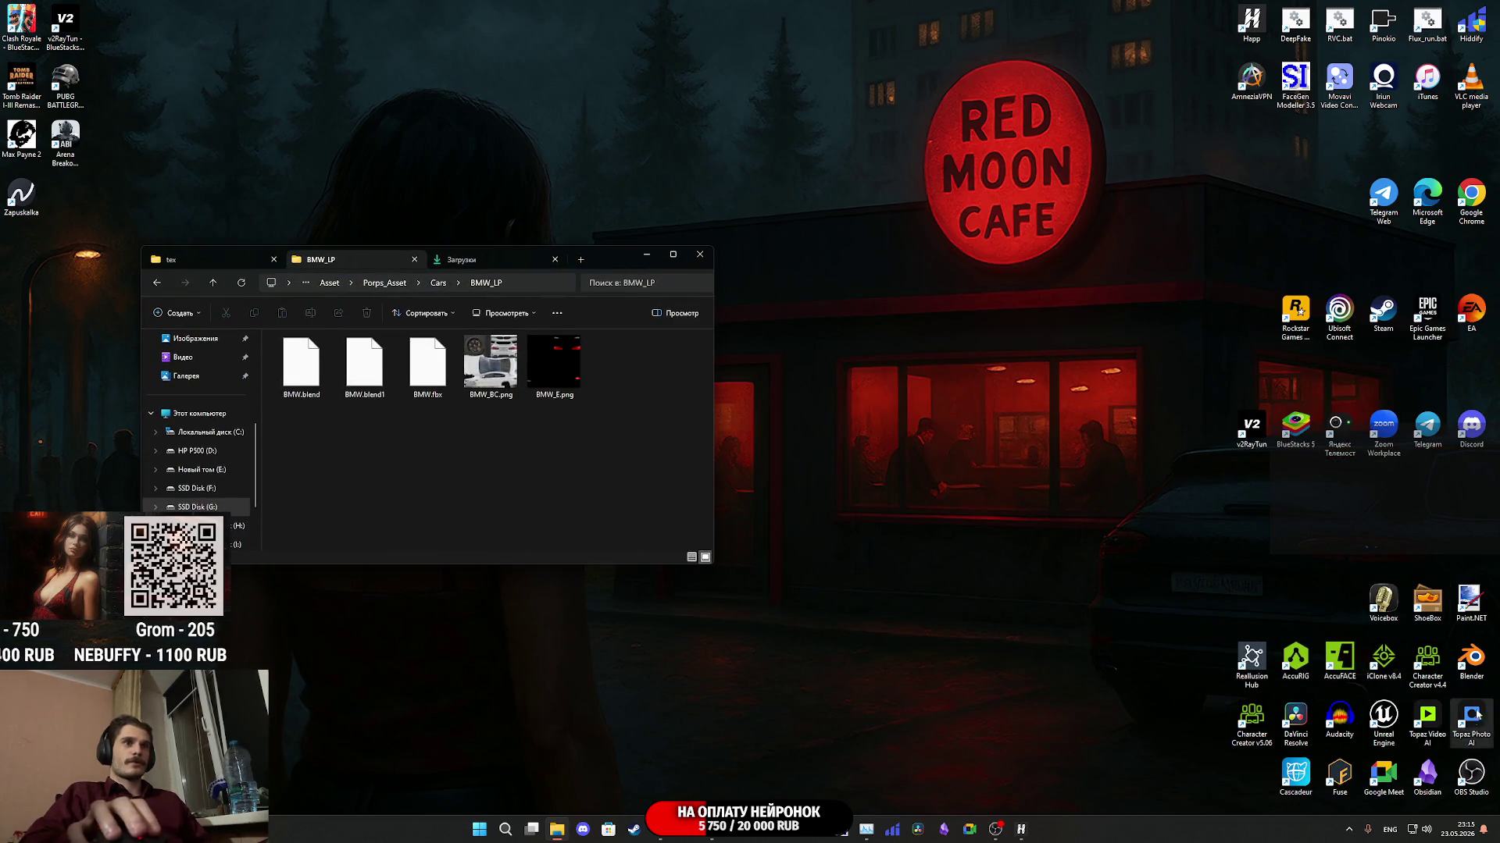
double_click(1454, 678)
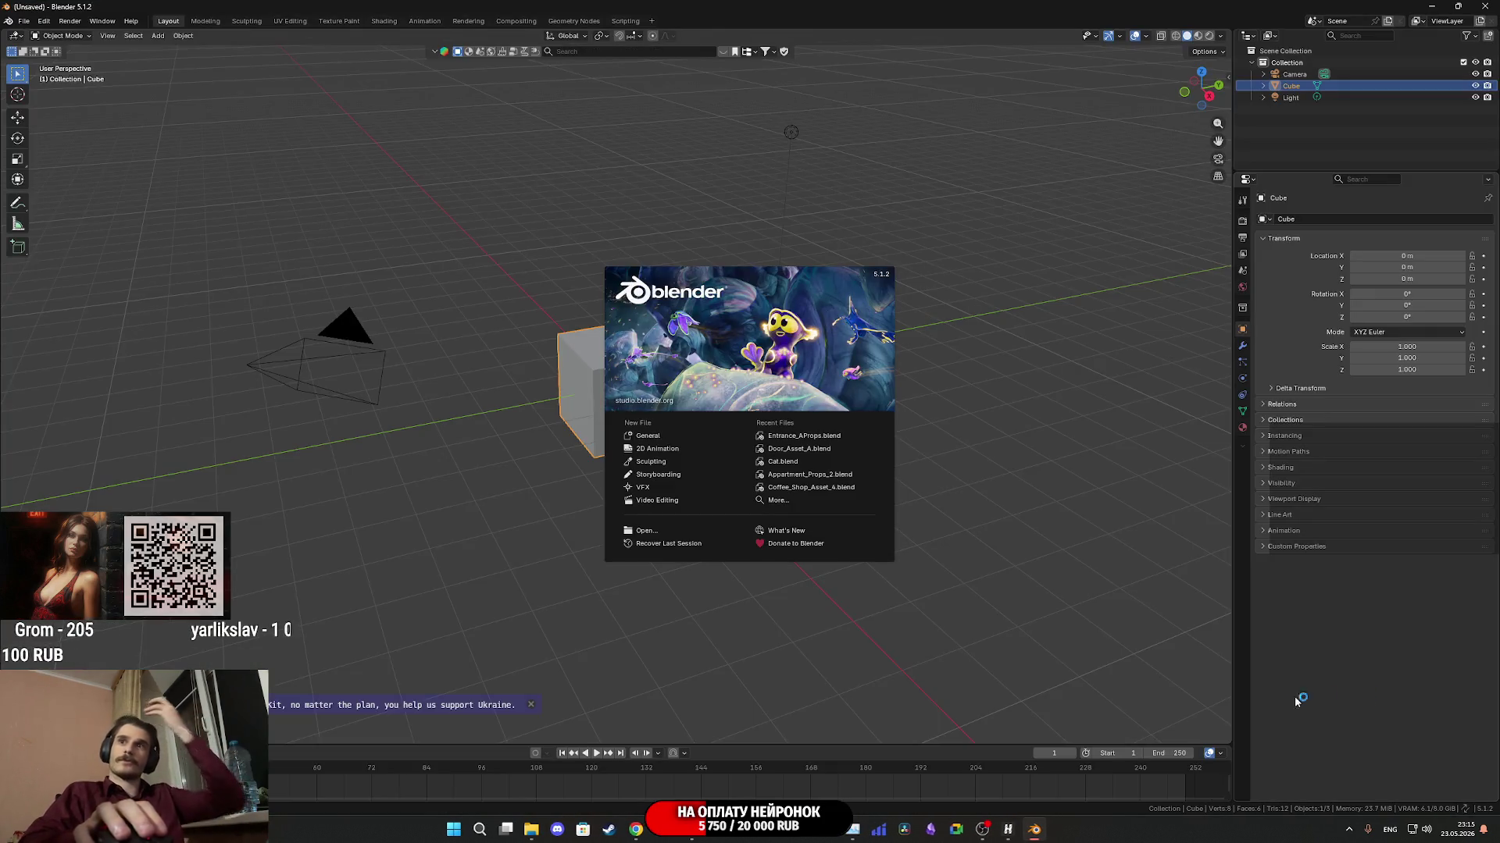
Delete the default camera, cube and light from Blender's starting scene.
click(935, 486)
drag(1008, 598, 108, 73)
key(Delete)
Open BMW.blend from the BMW_LP folder, discarding the empty scene.
click(550, 827)
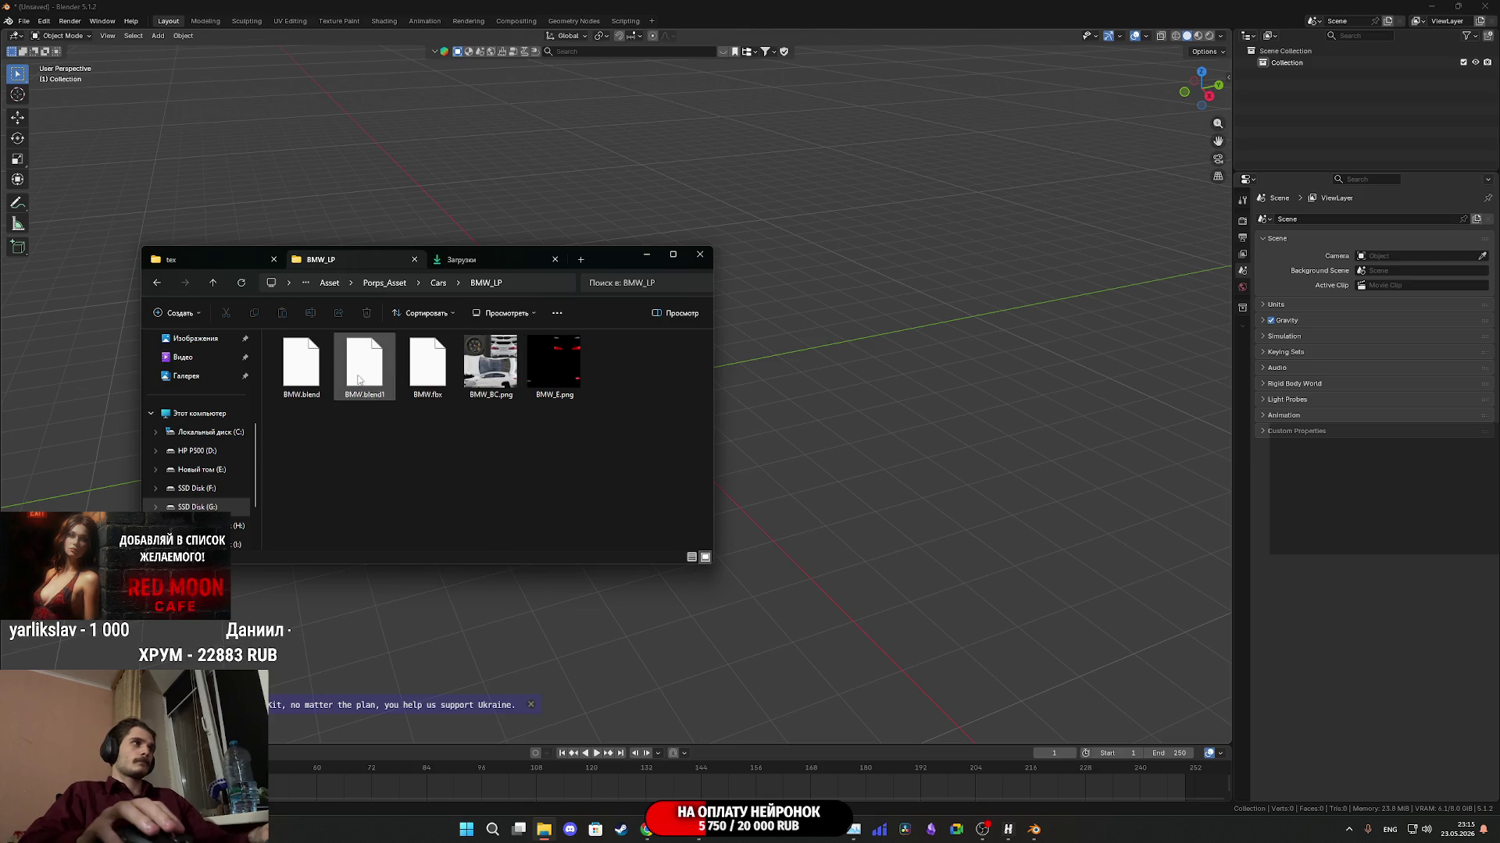
drag(325, 383, 846, 456)
click(846, 458)
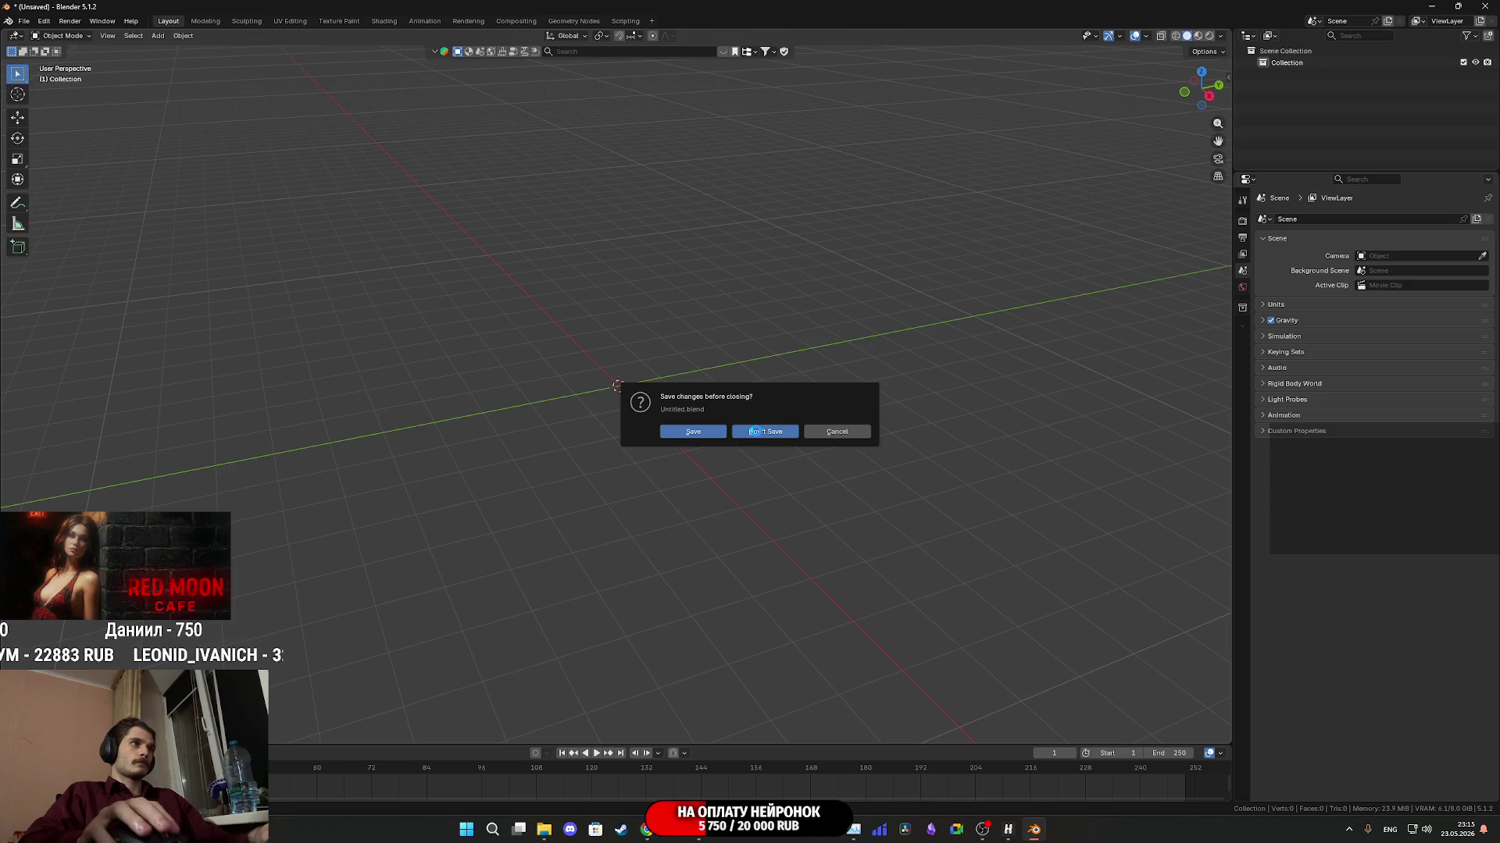
click(745, 431)
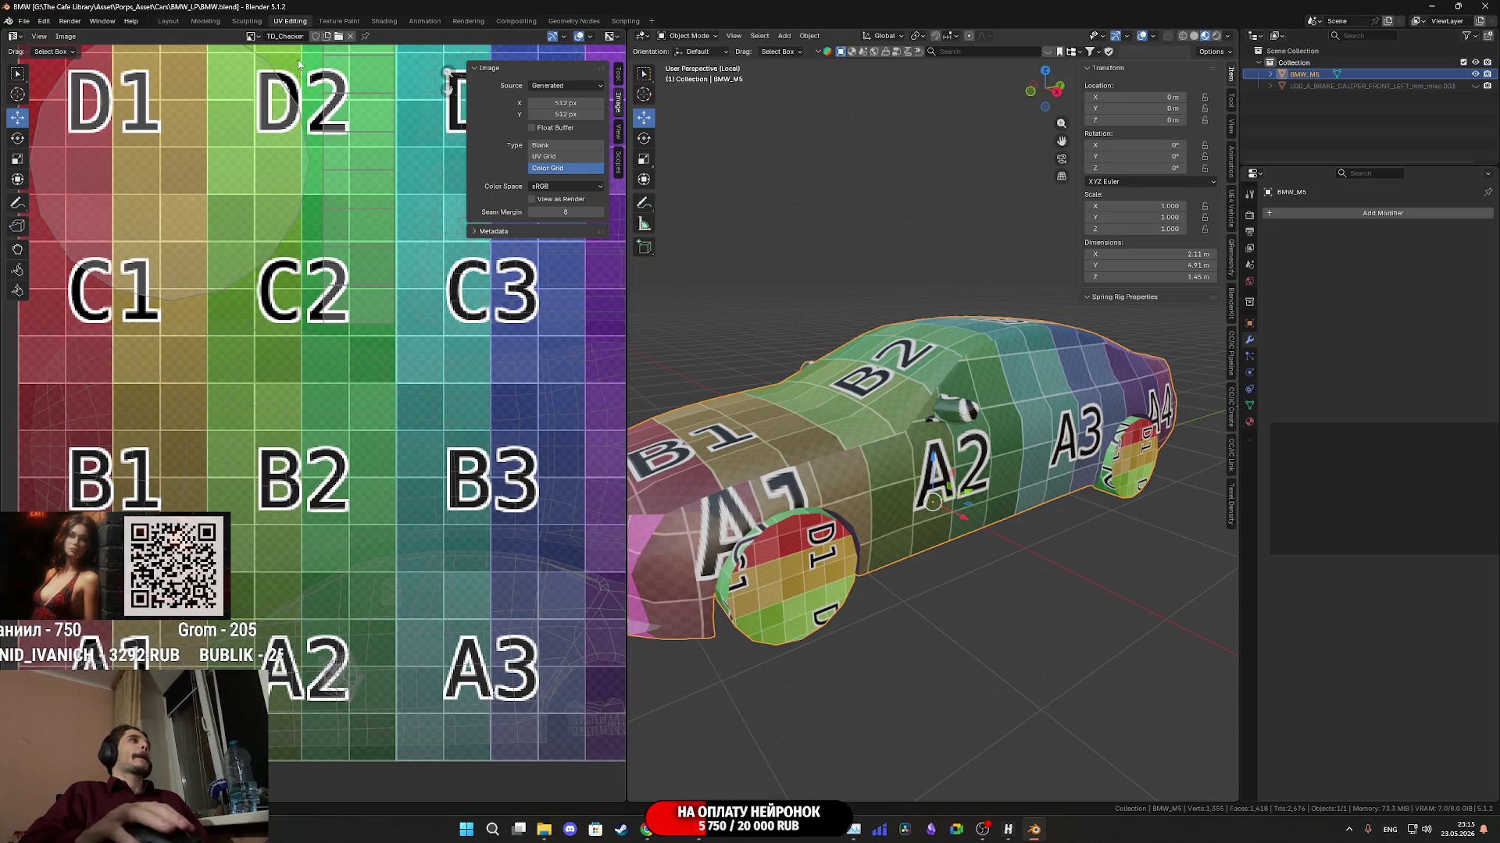
Export the whole car mesh's UV layout as BMW_M5.png in the BMW_LP folder.
scroll(449, 365, down, 6)
scroll(449, 365, up, 3)
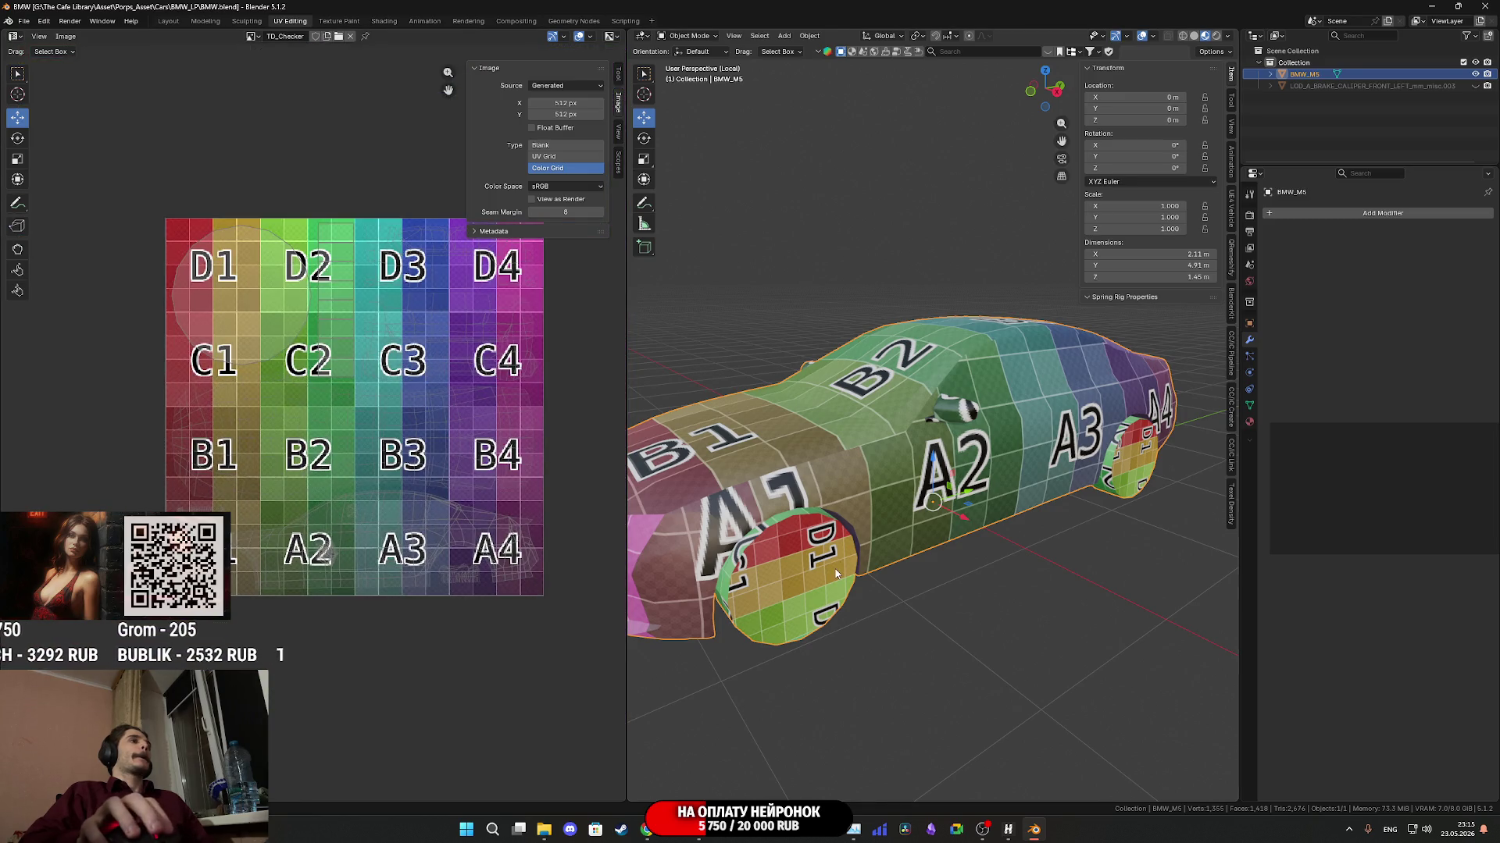
key(Tab)
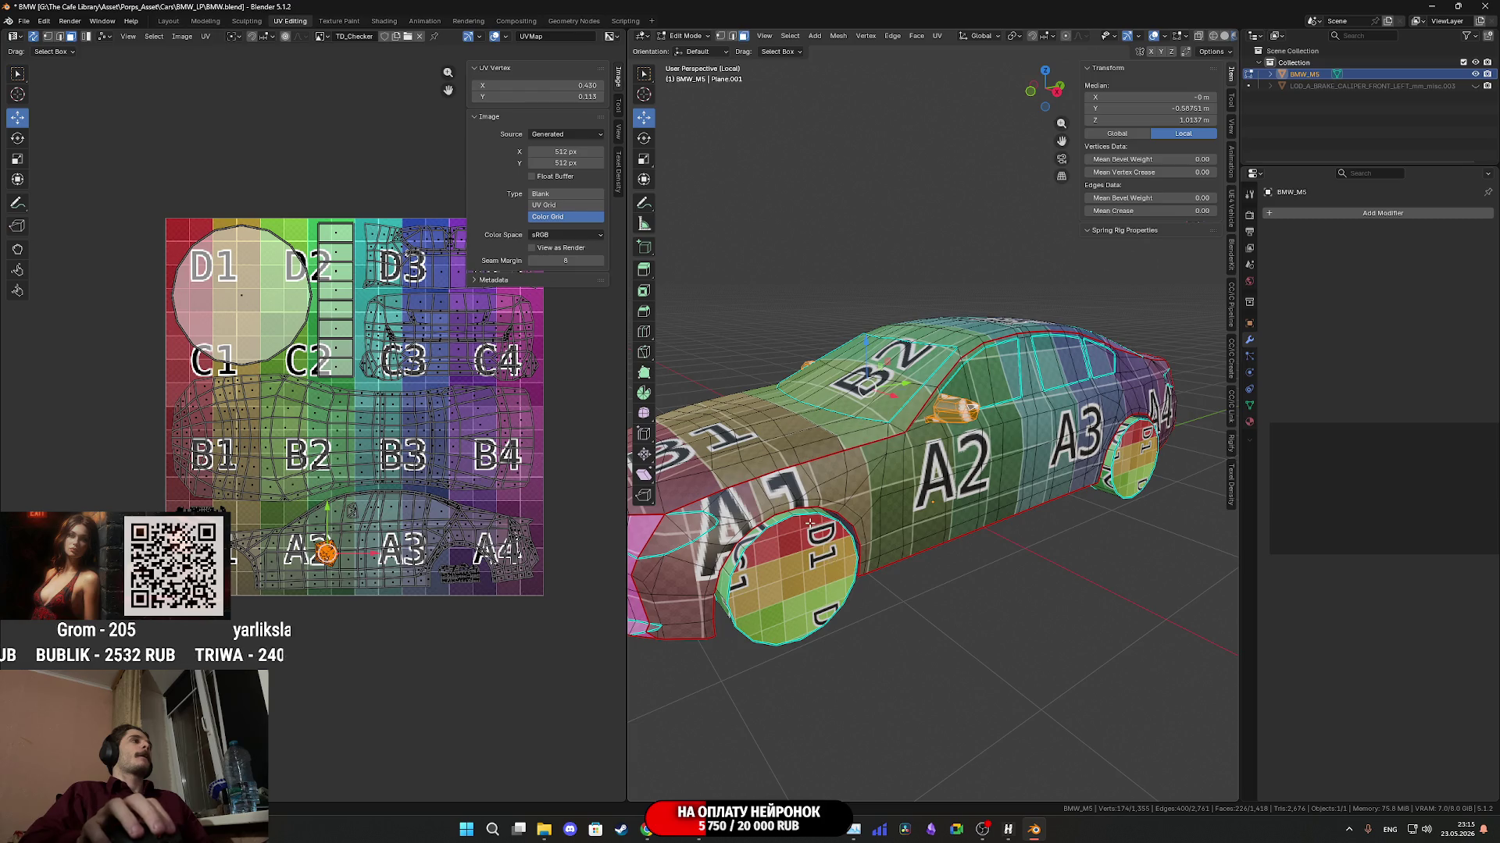
key(a)
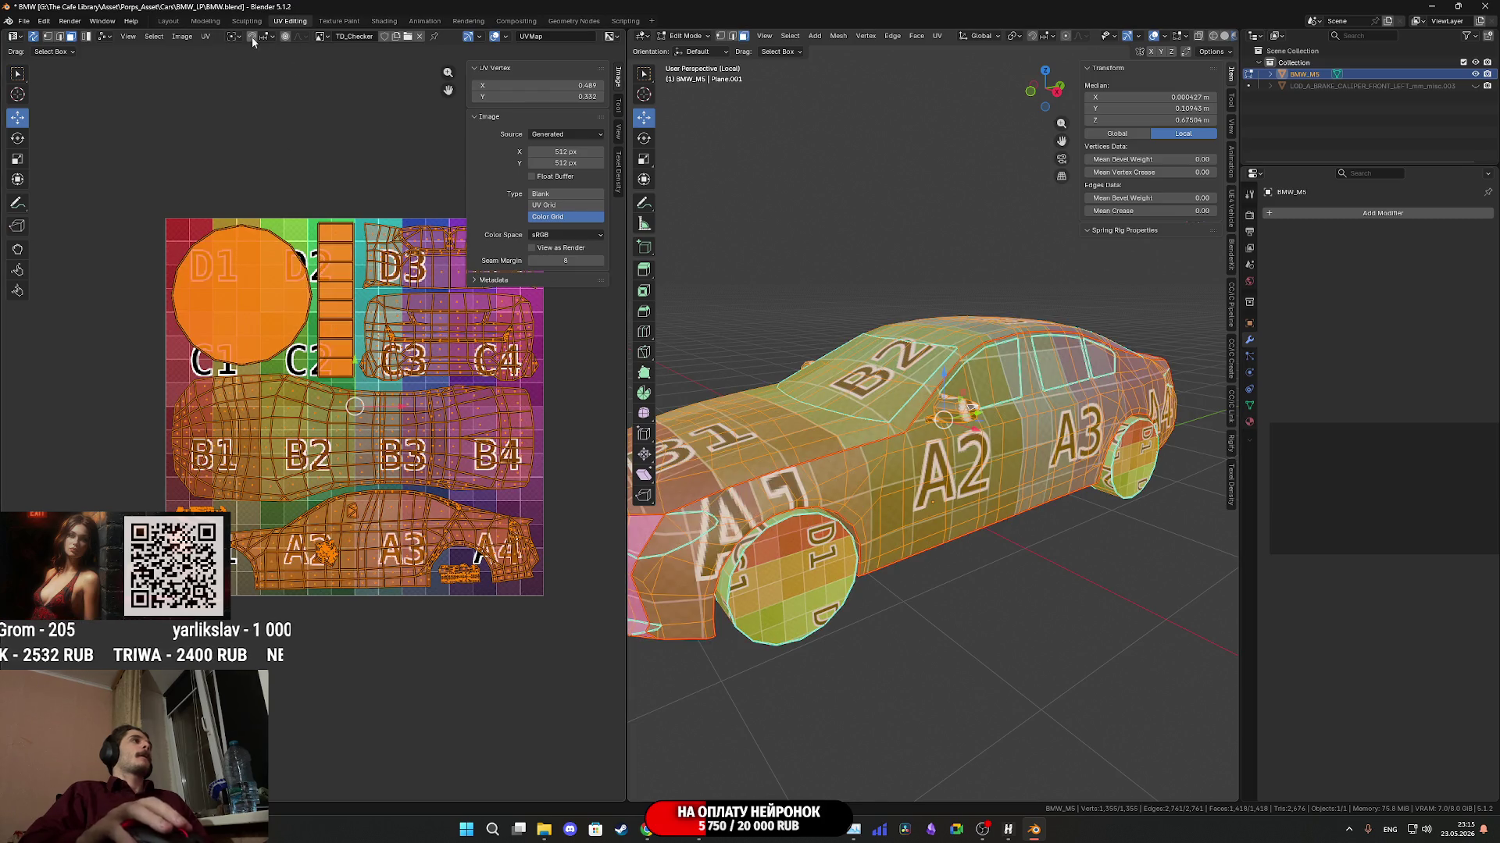
click(204, 36)
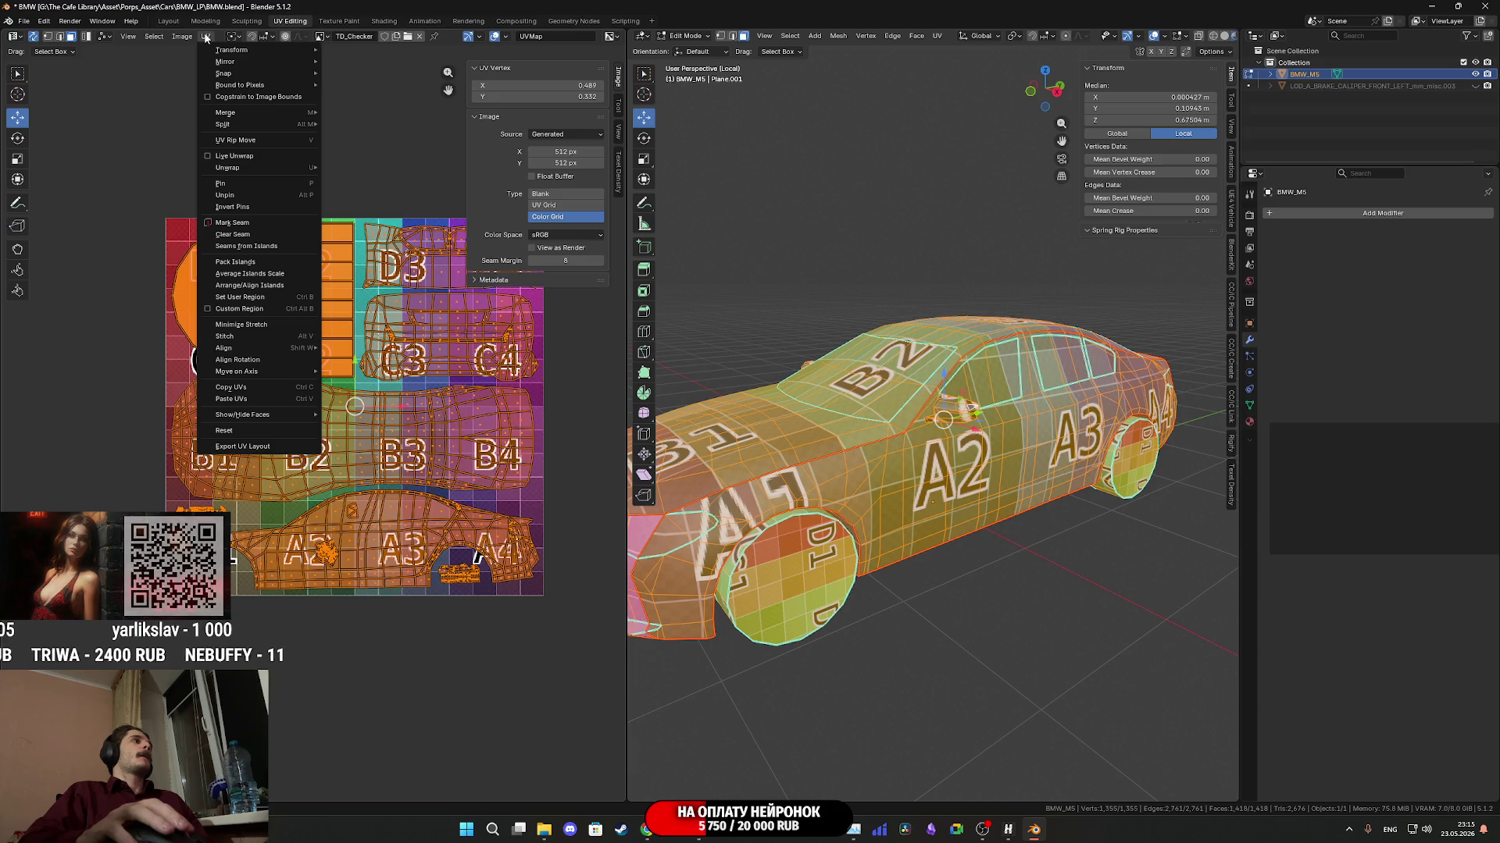
mouse_move(183, 37)
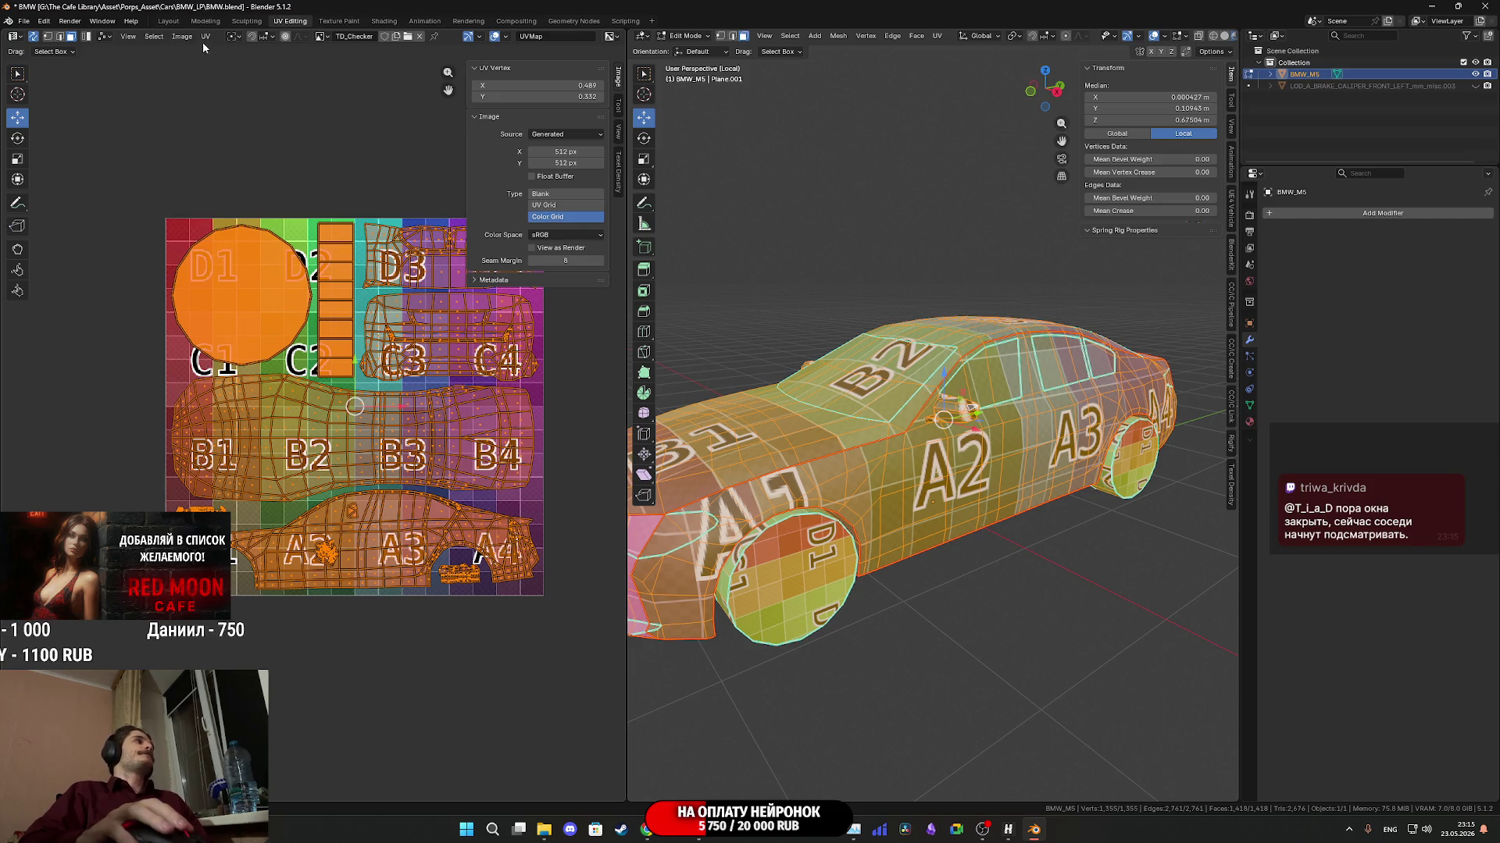
click(204, 38)
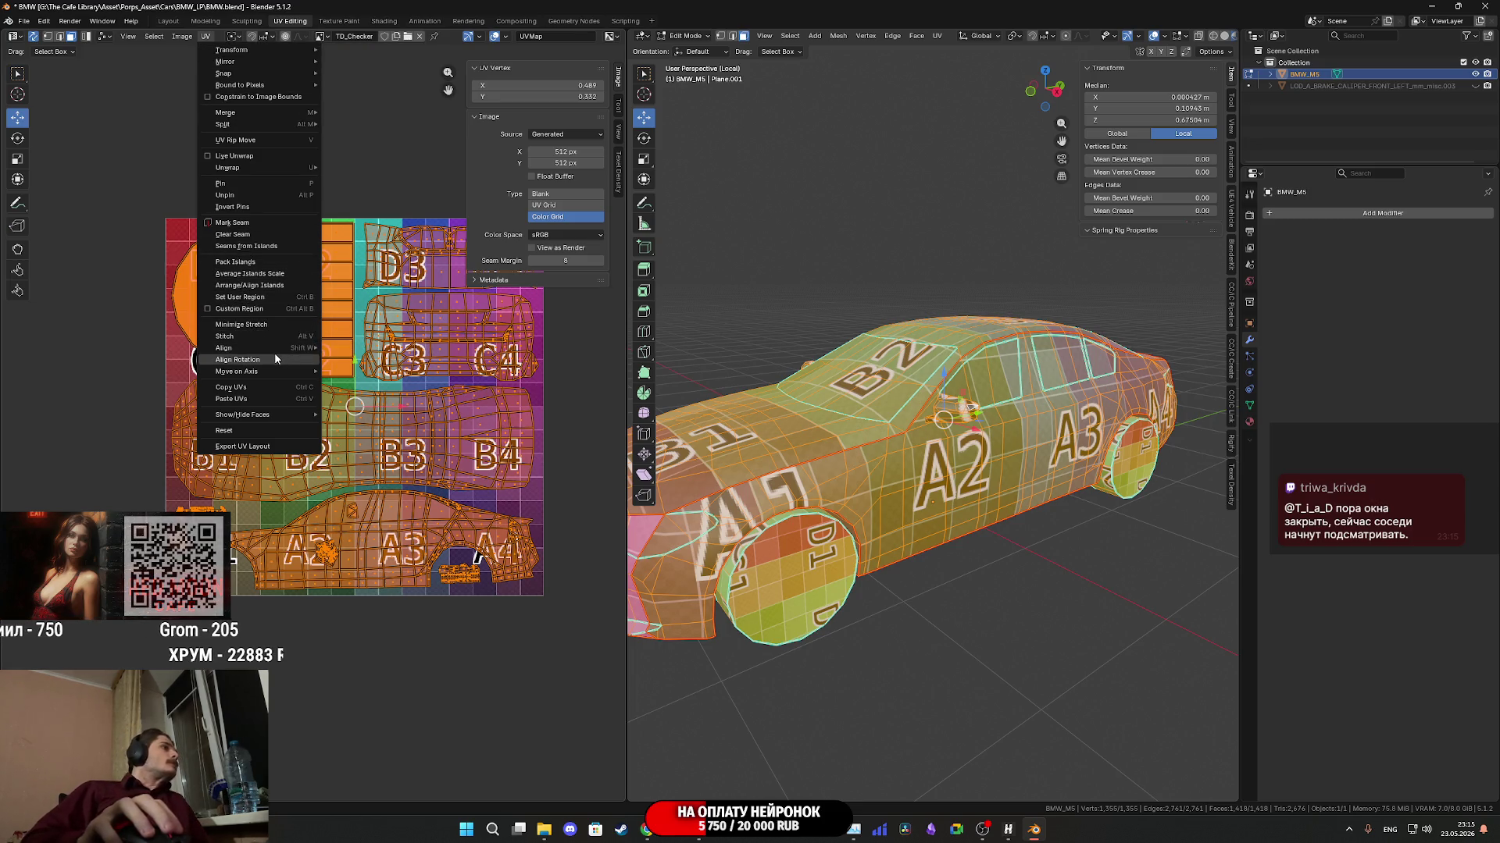
click(278, 445)
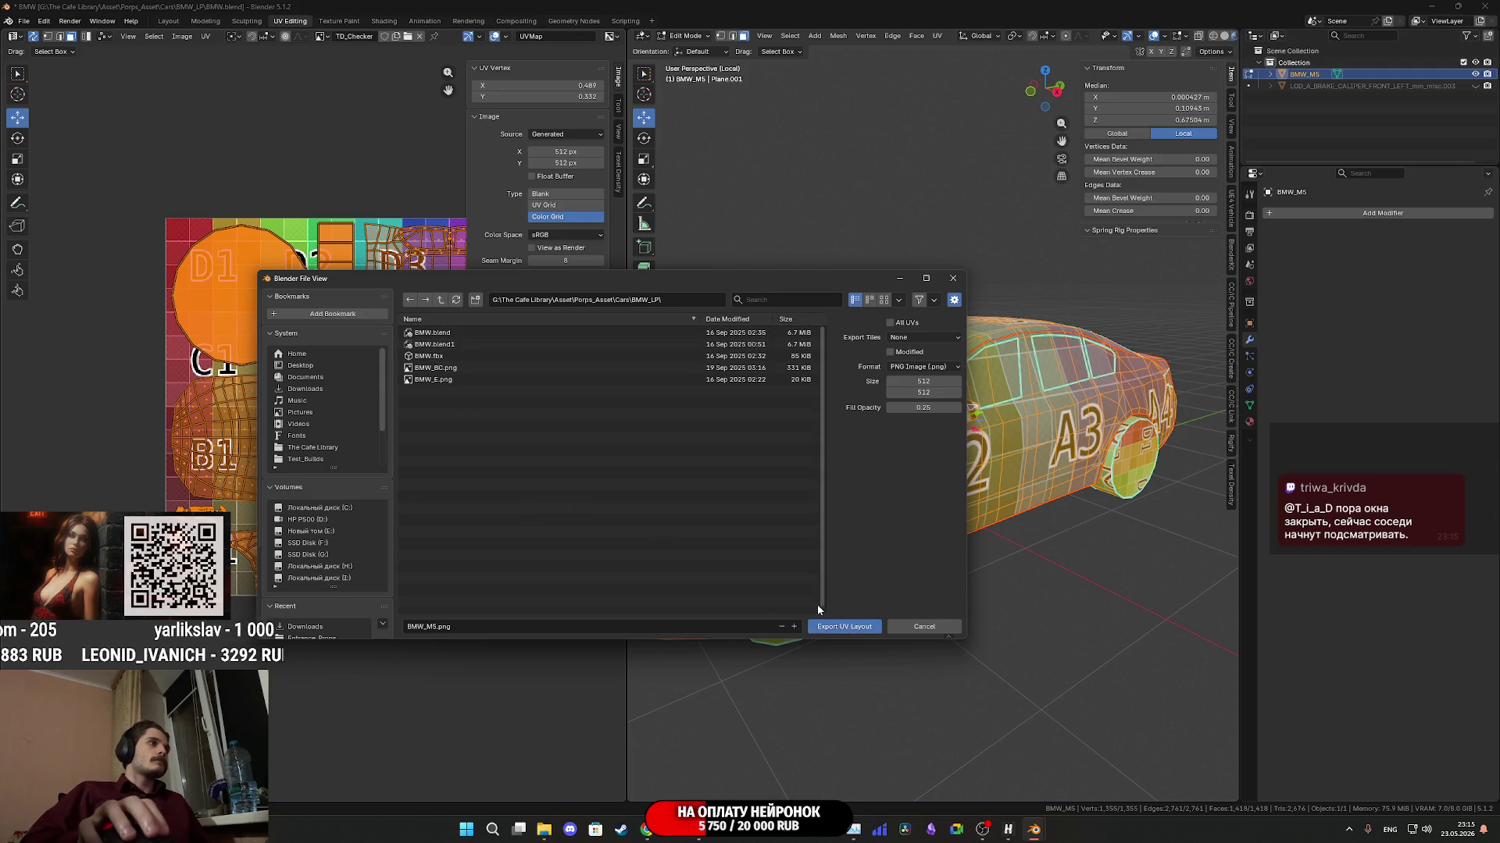
click(844, 626)
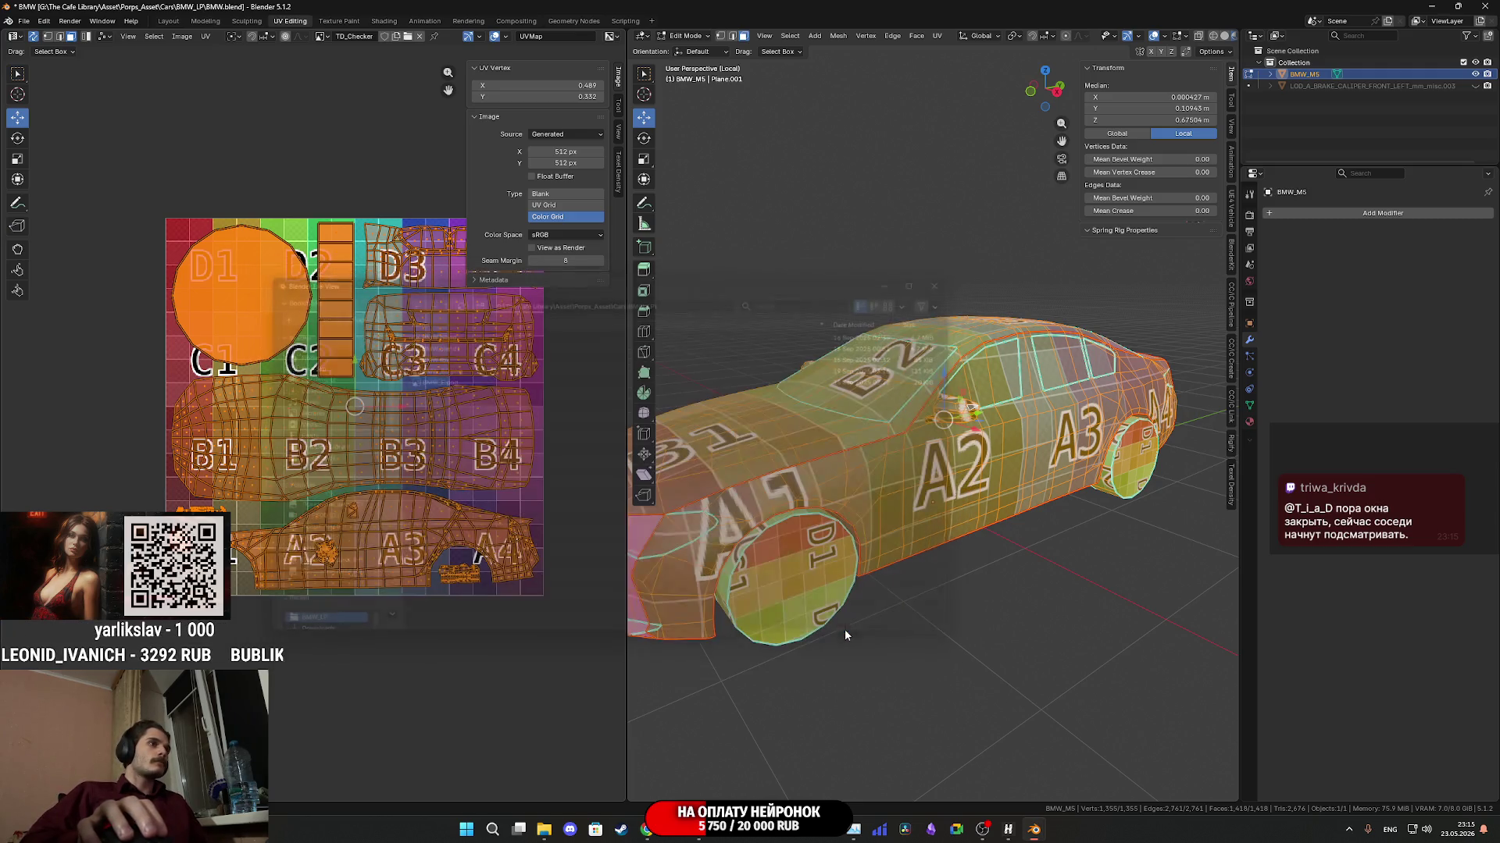
Preview the exported BMW_M5.png layout in Photos.
click(543, 830)
double_click(617, 364)
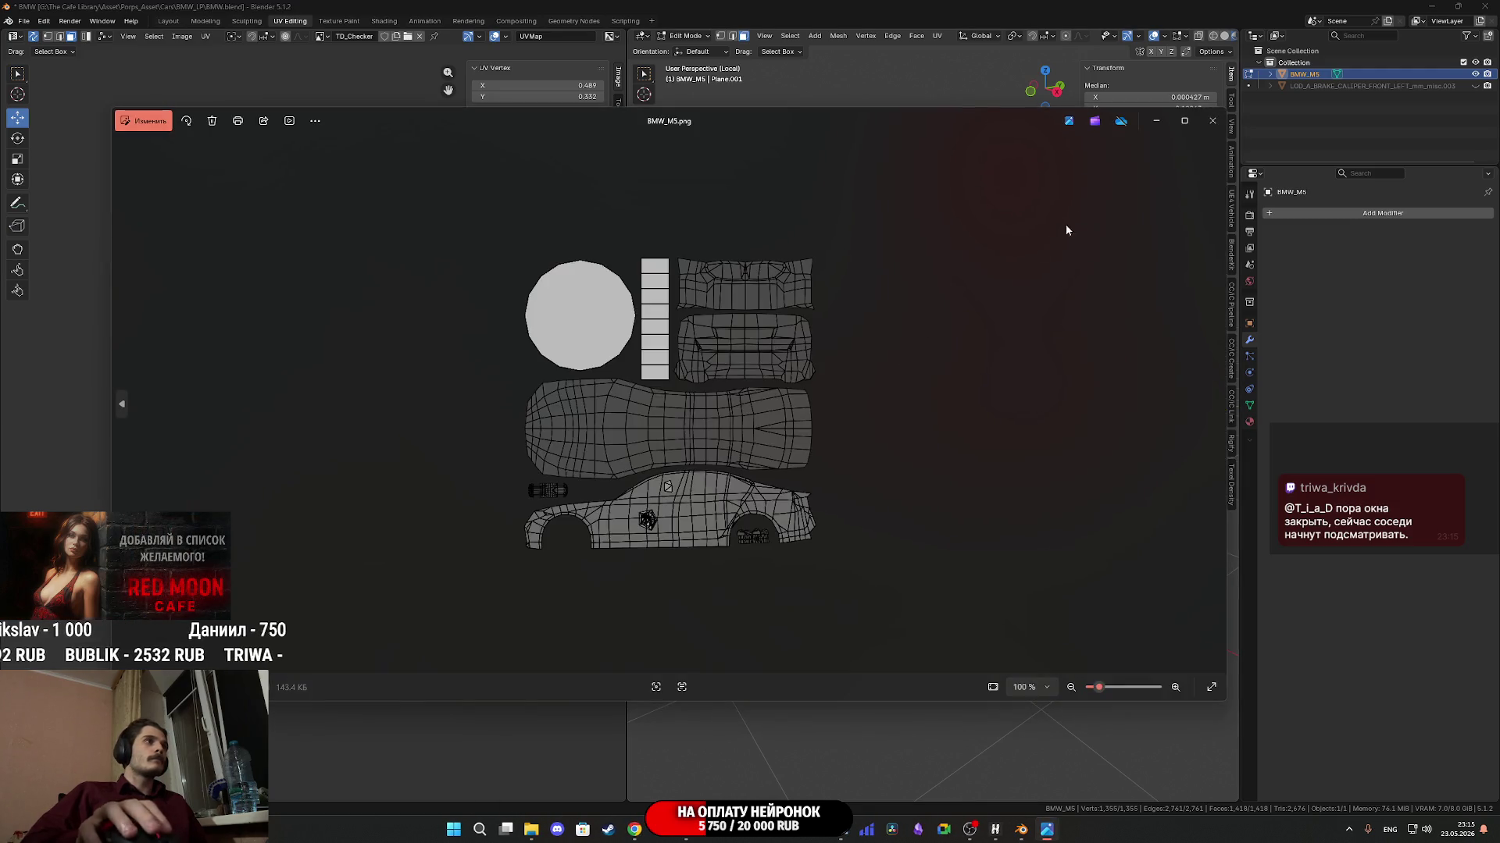
click(1212, 121)
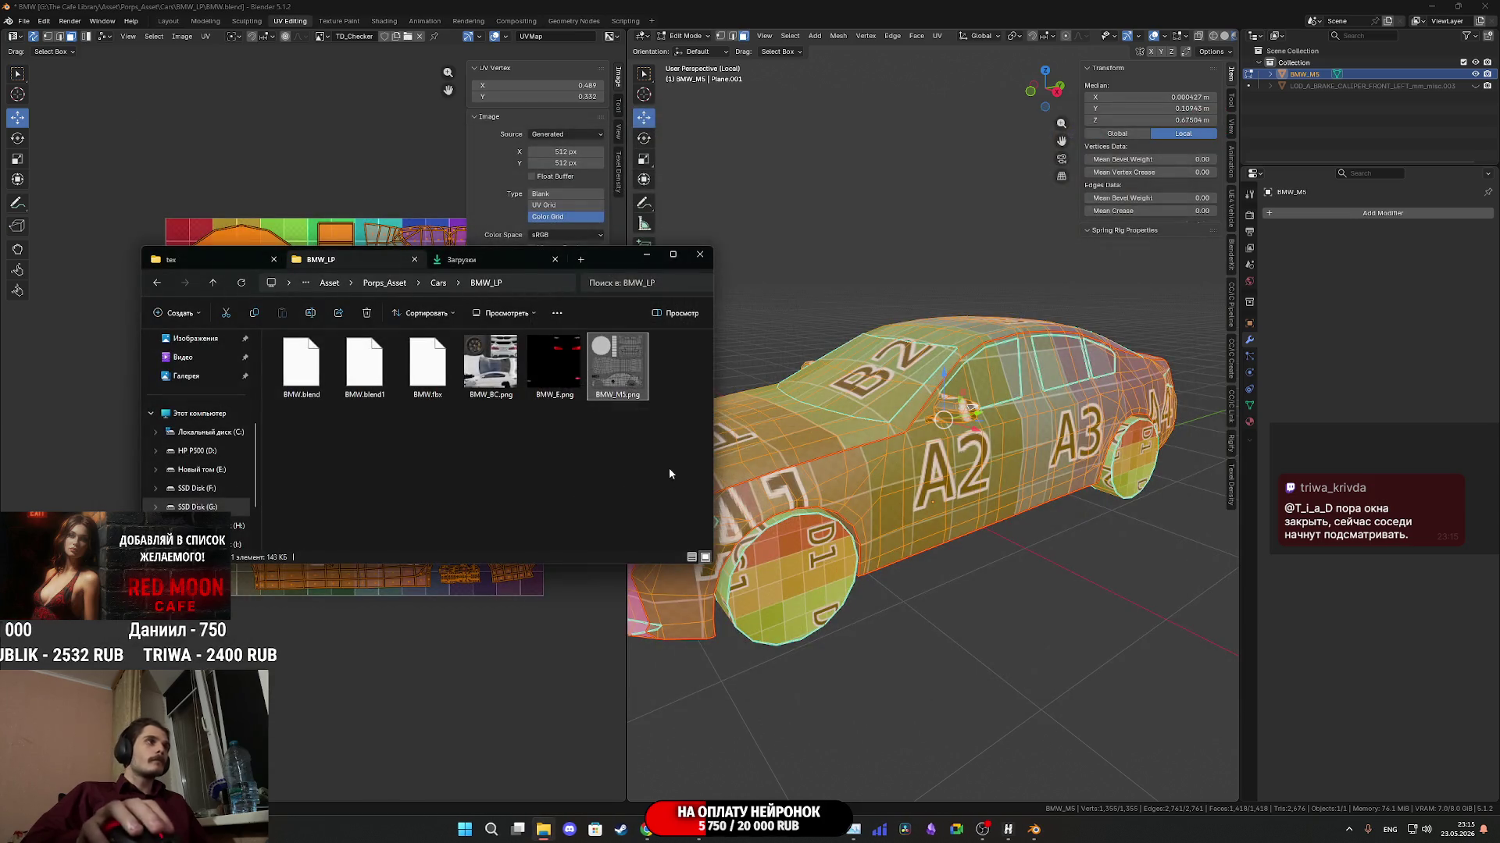
Reopen the earlier Audi retexture prompt in Gemini for editing.
click(646, 830)
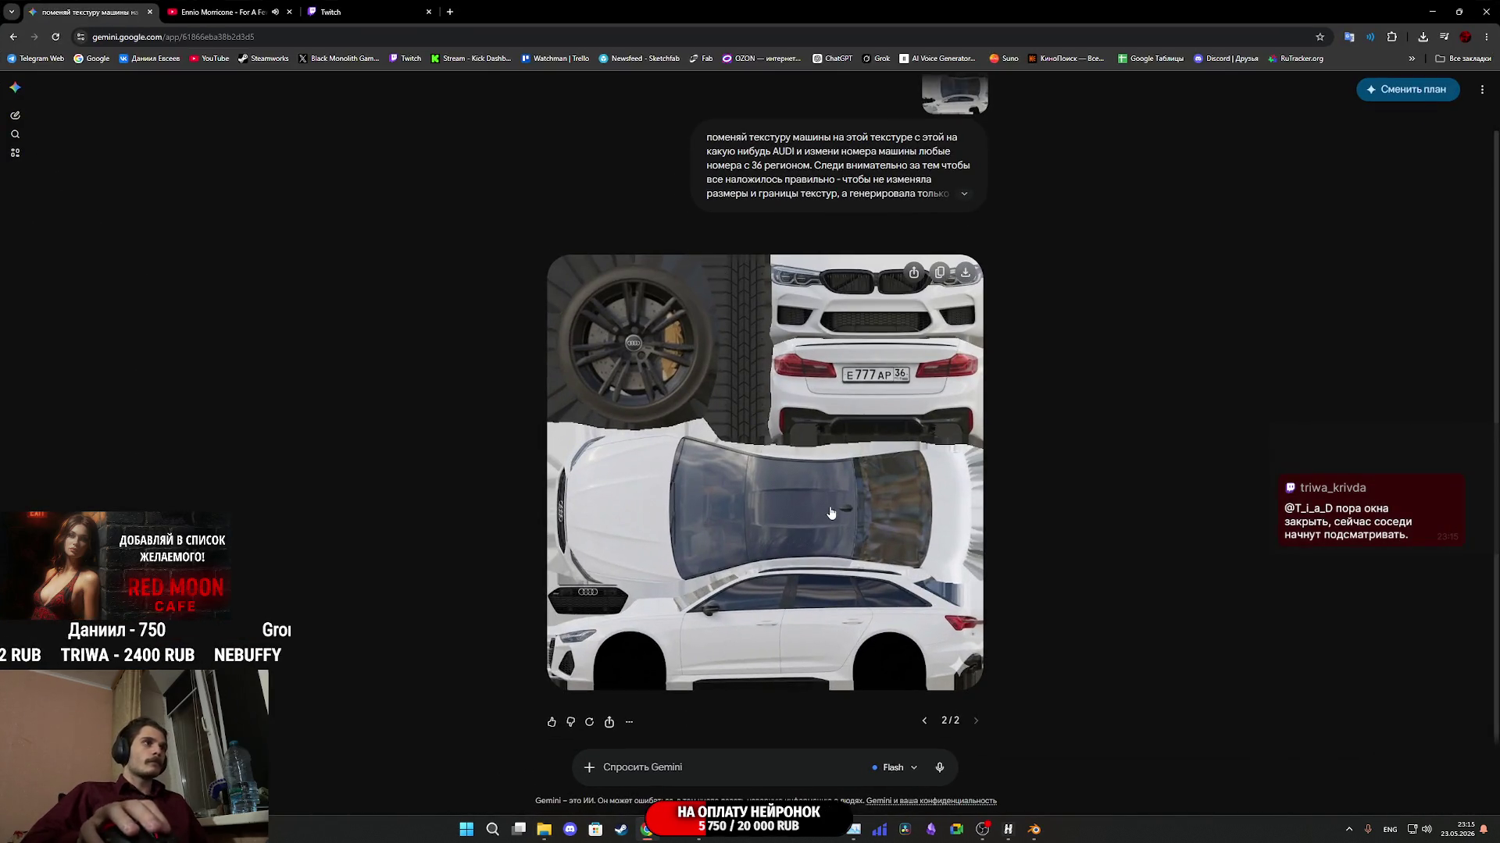
scroll(833, 511, up, 1)
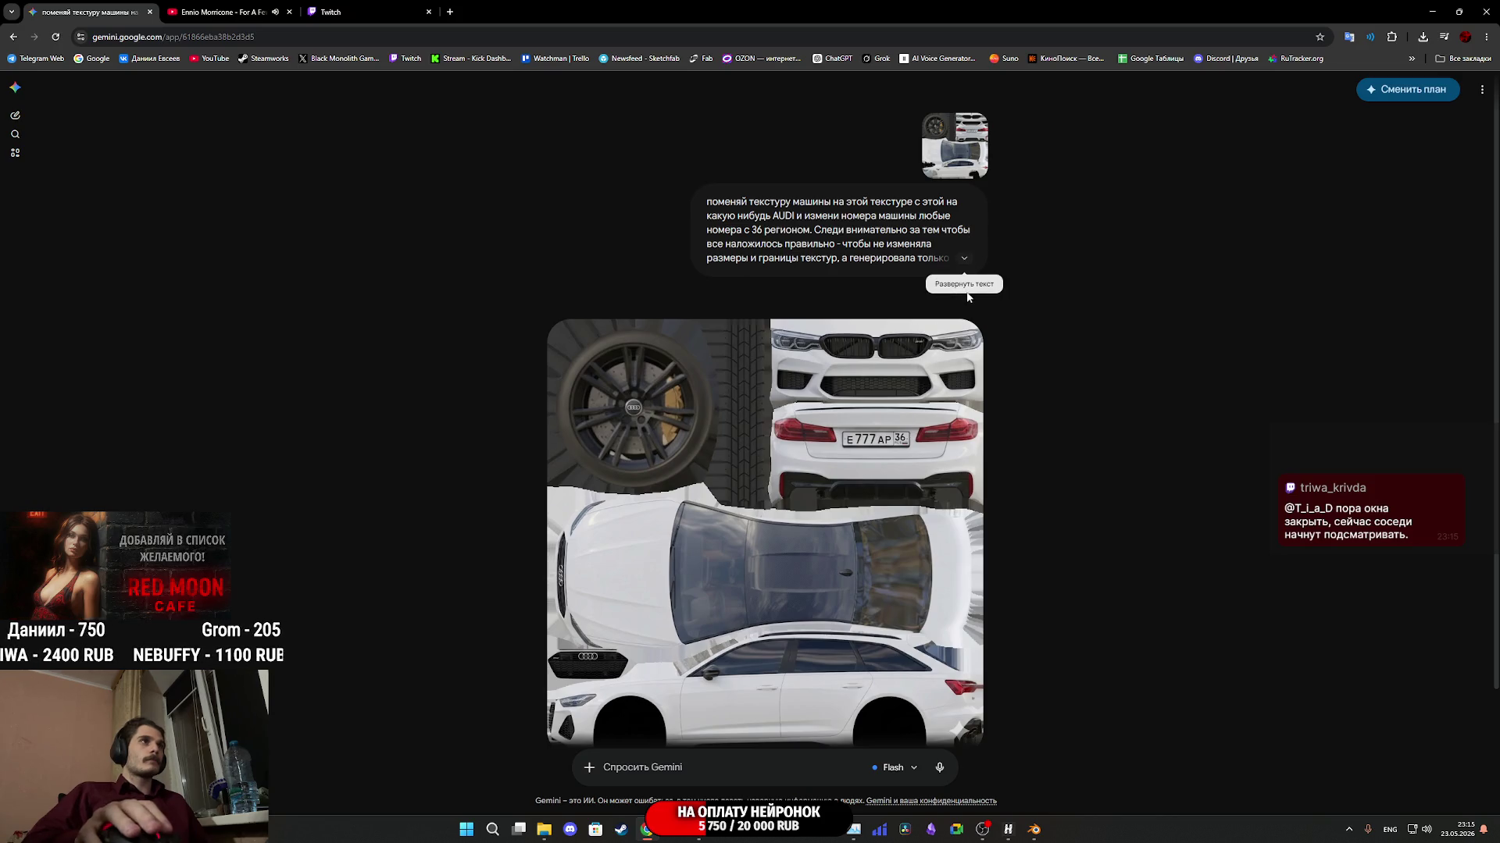
click(969, 289)
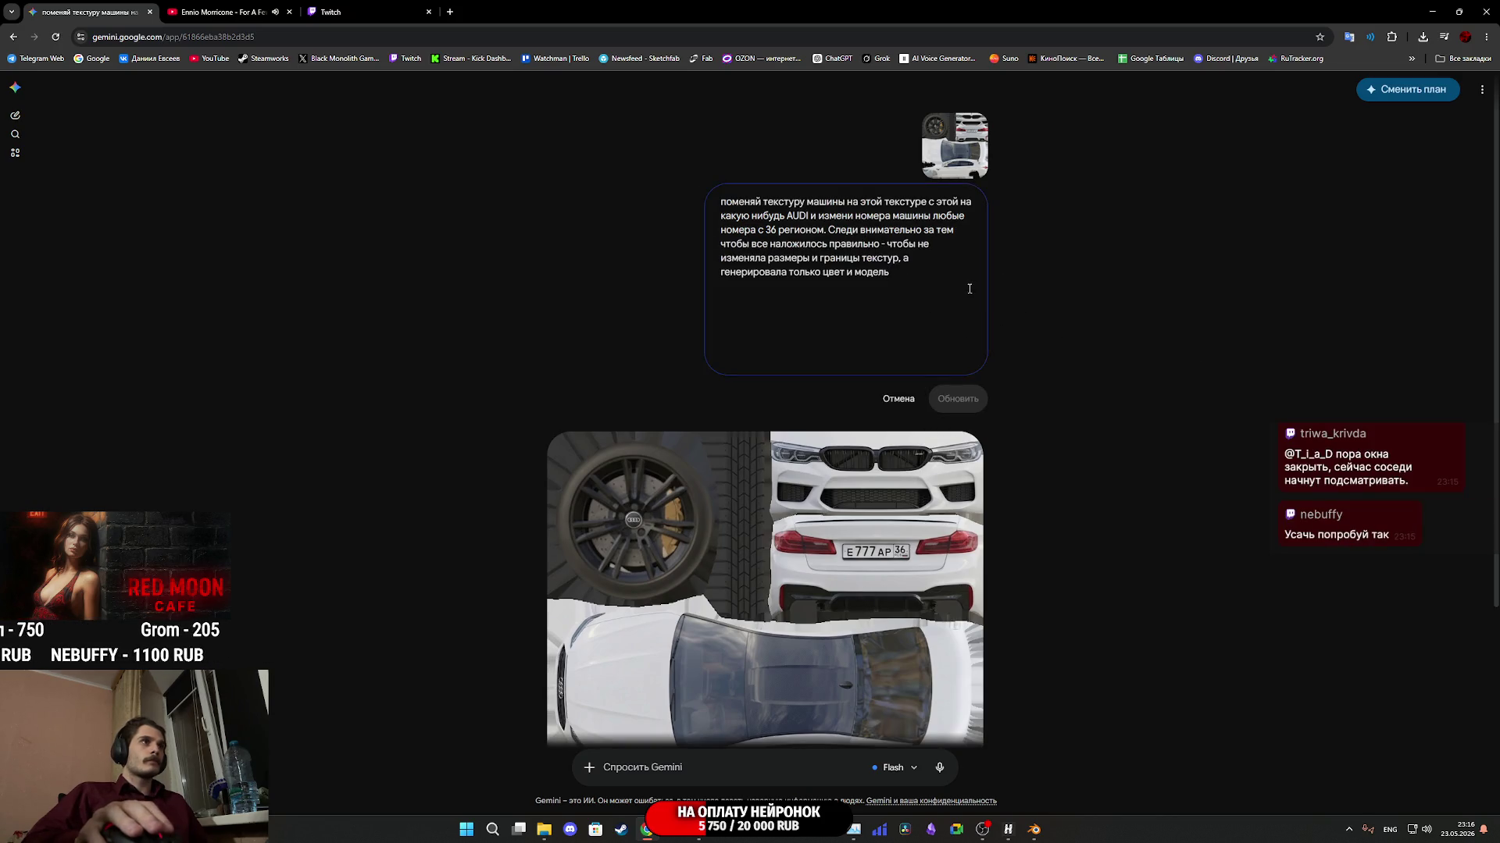
Copy the Audi retexture prompt into a new Gemini chat.
drag(970, 289, 671, 189)
key(ctrl+c)
click(15, 115)
key(ctrl+v)
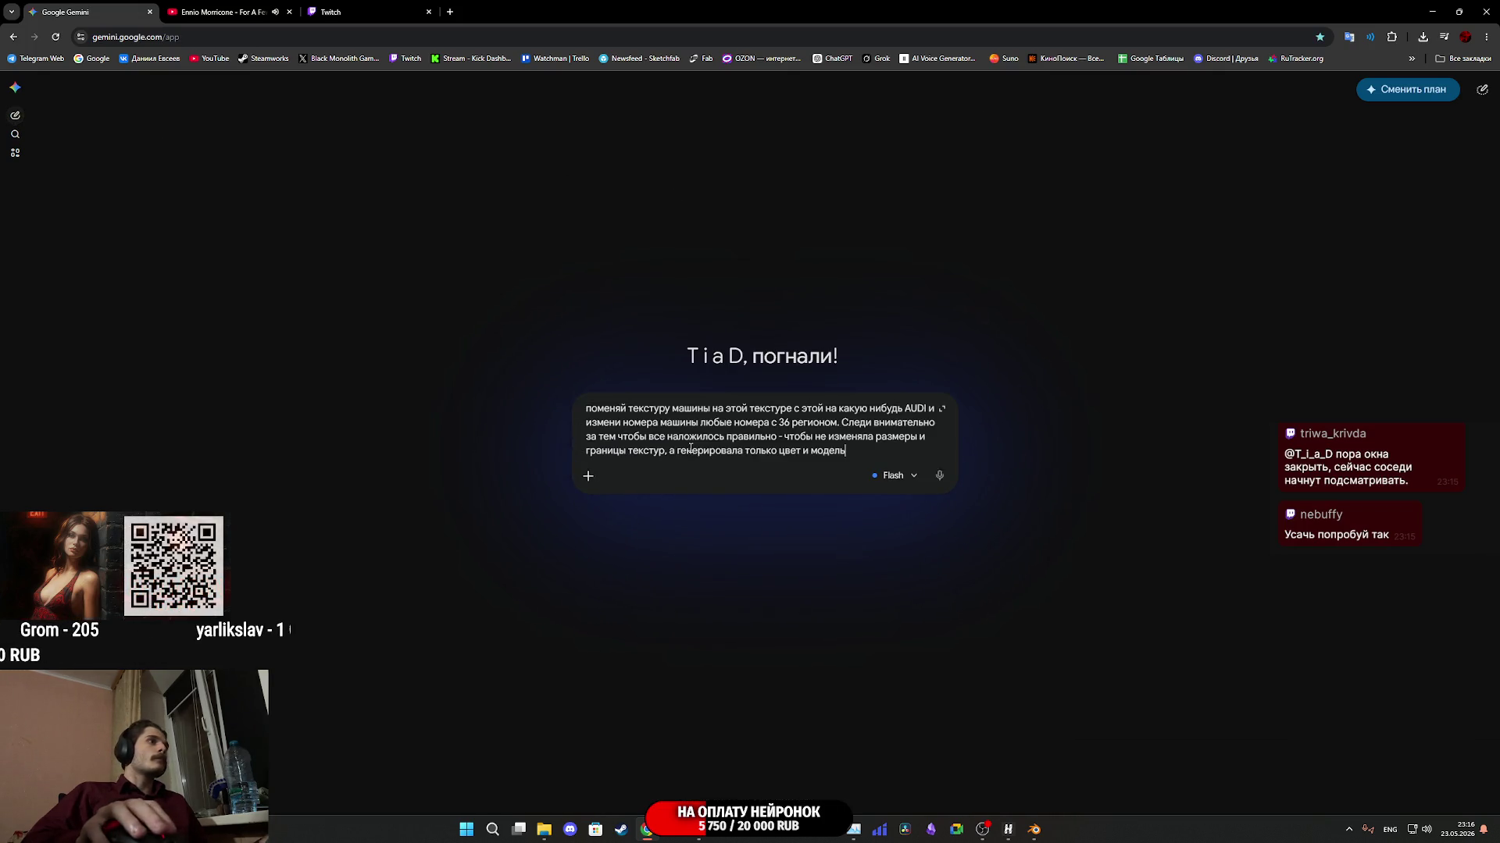
Attach BMW_BC.png and the BMW_M5.png UV layout to the prompt.
mouse_move(544, 828)
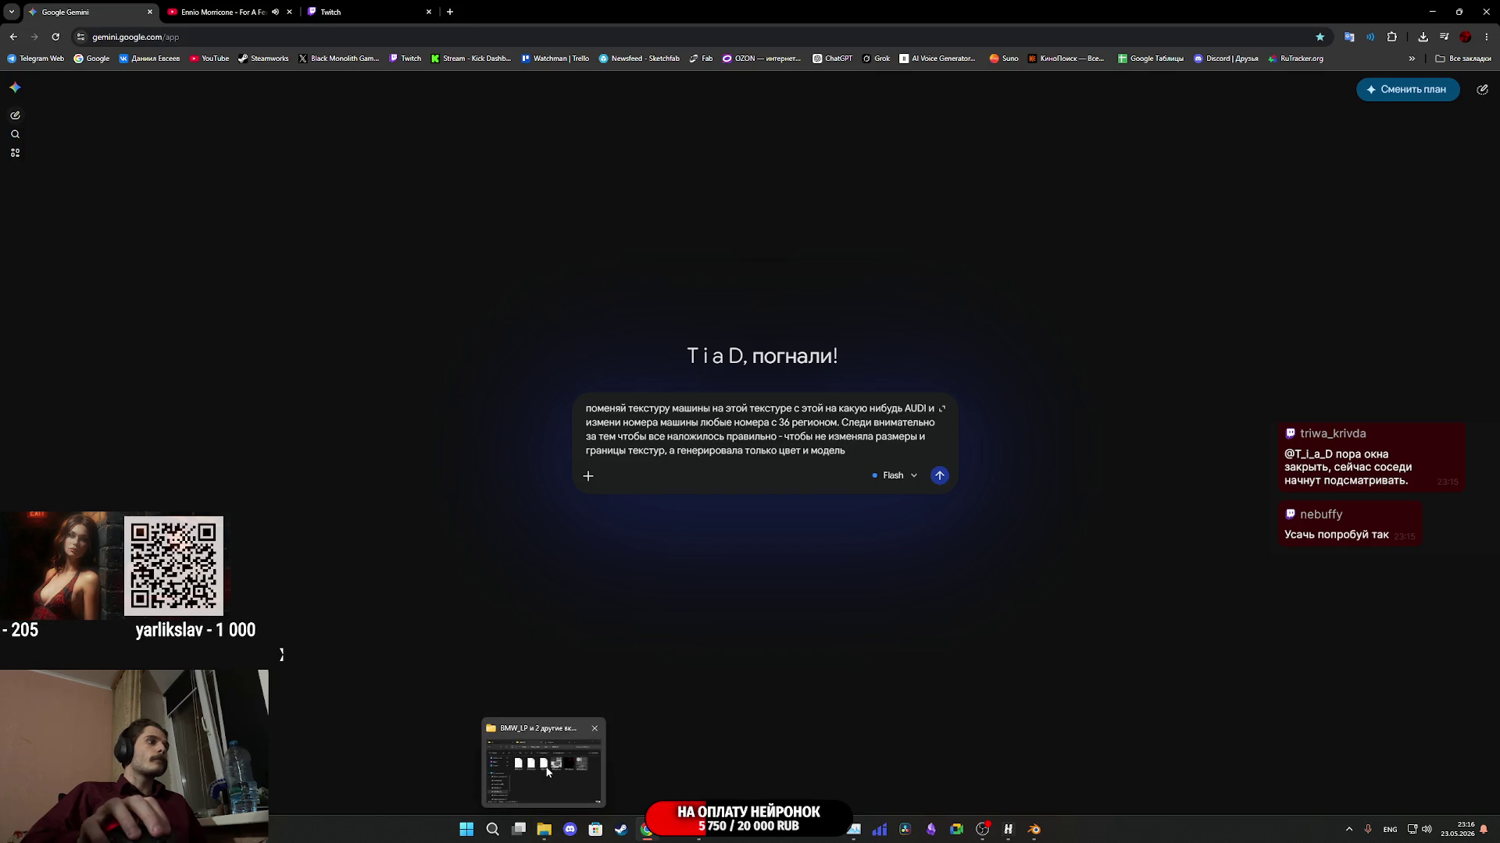
click(544, 769)
mouse_move(479, 373)
mouse_down()
mouse_move(716, 377)
mouse_move(824, 410)
mouse_move(808, 407)
mouse_move(825, 451)
mouse_up()
mouse_move(545, 827)
click(543, 769)
drag(617, 367, 831, 460)
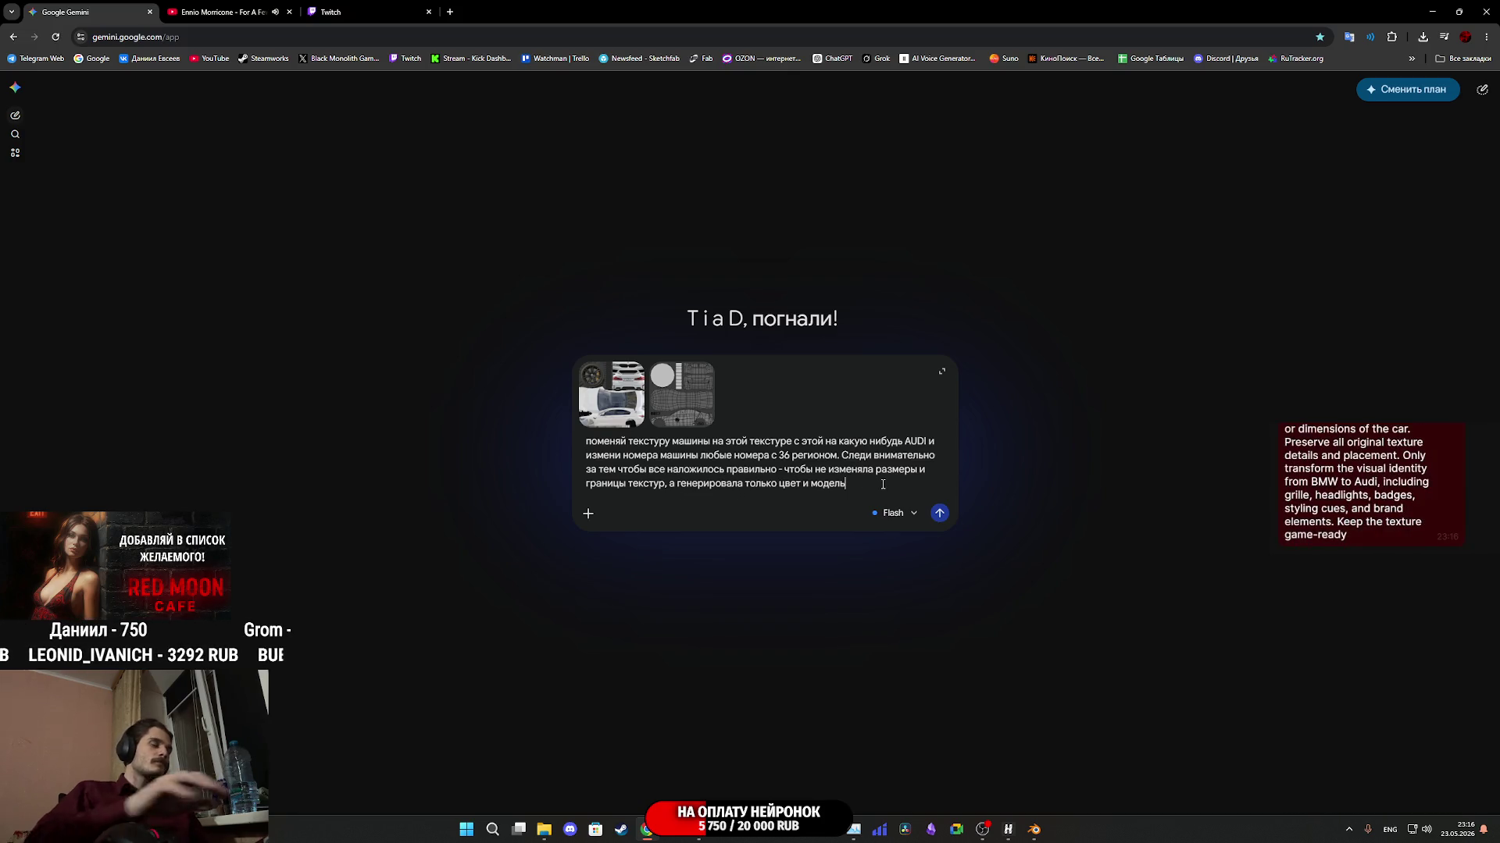
Append '. На 2 изображении я прикрепил uv' to the end of the prompt.
text(yf)
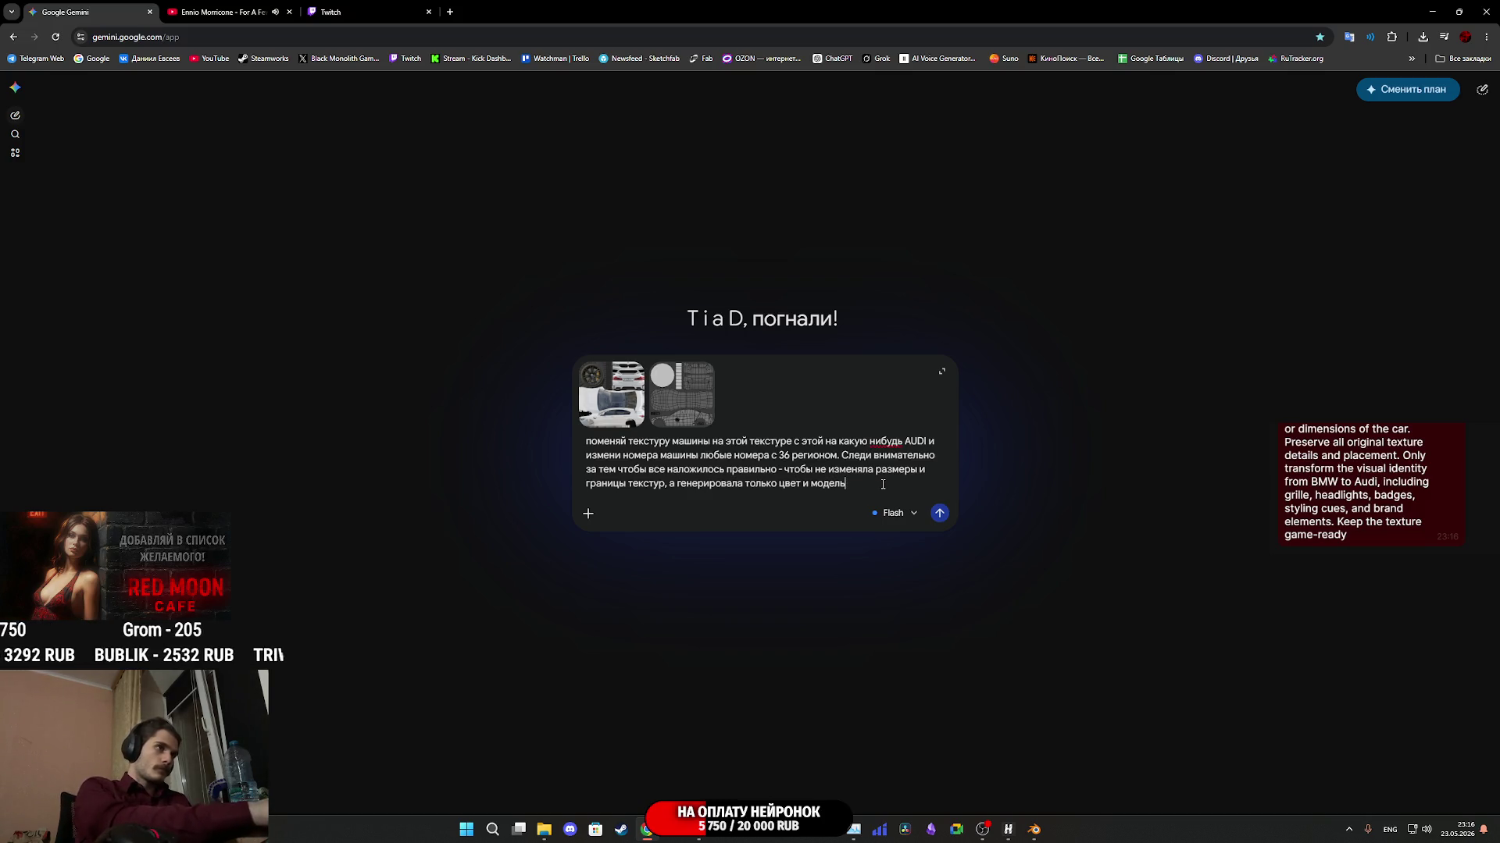
key(BackSpace)
key(BackSpace)
text(. На 2 из)
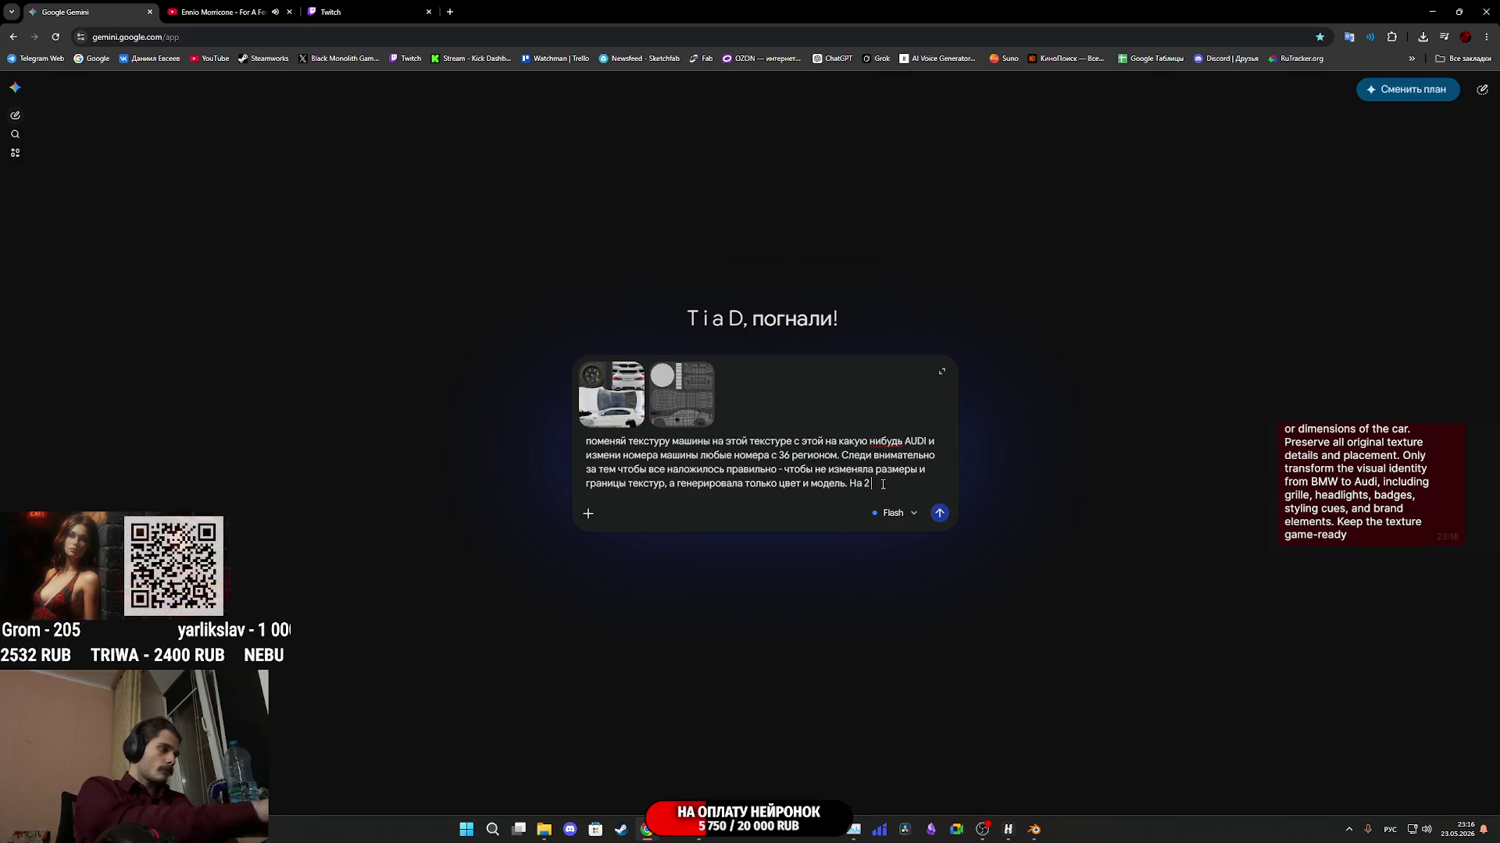
text(ображен)
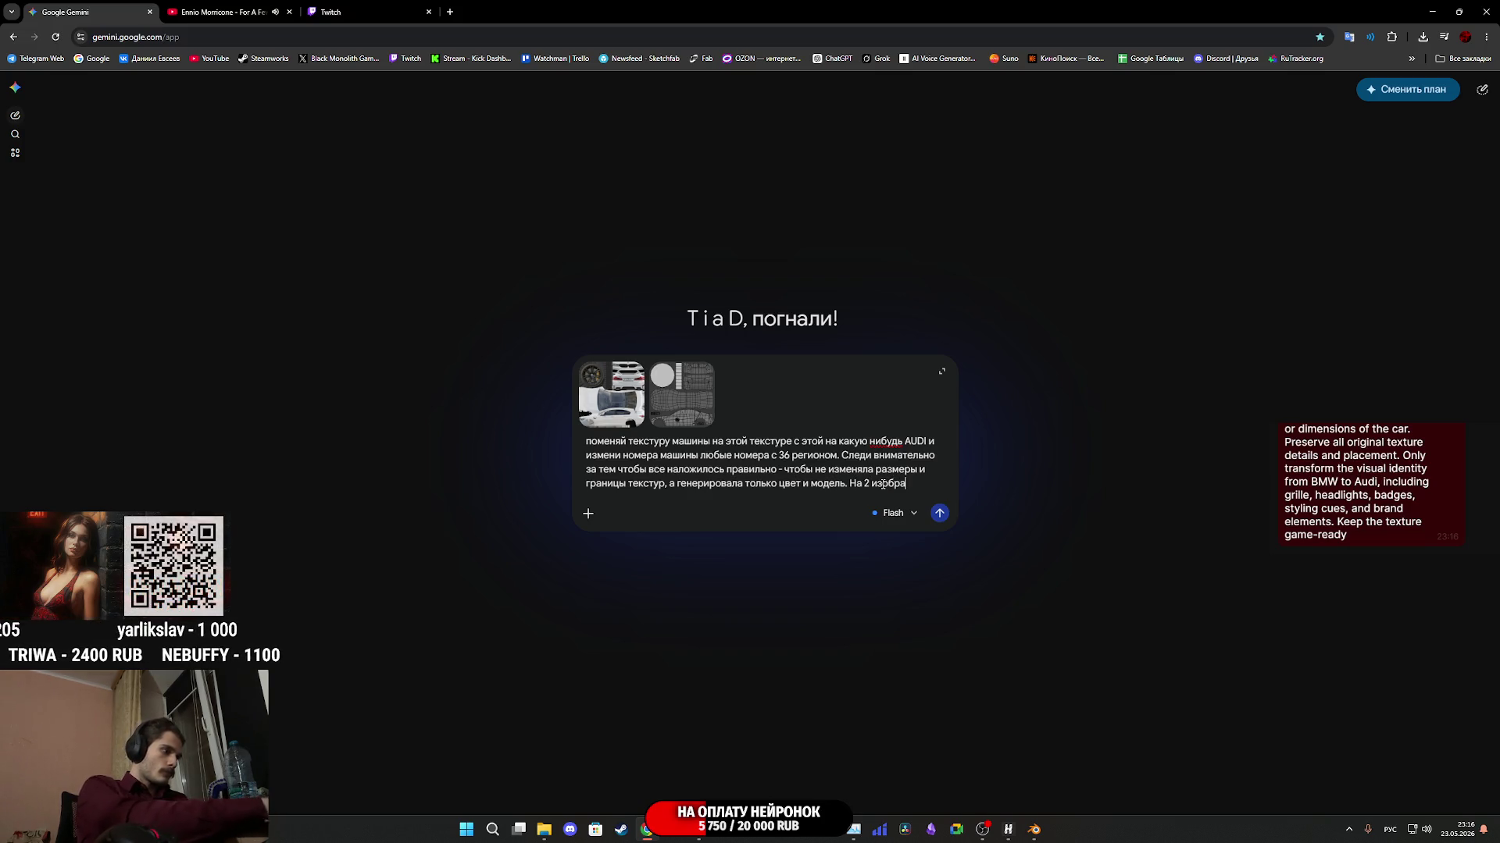
text(ии)
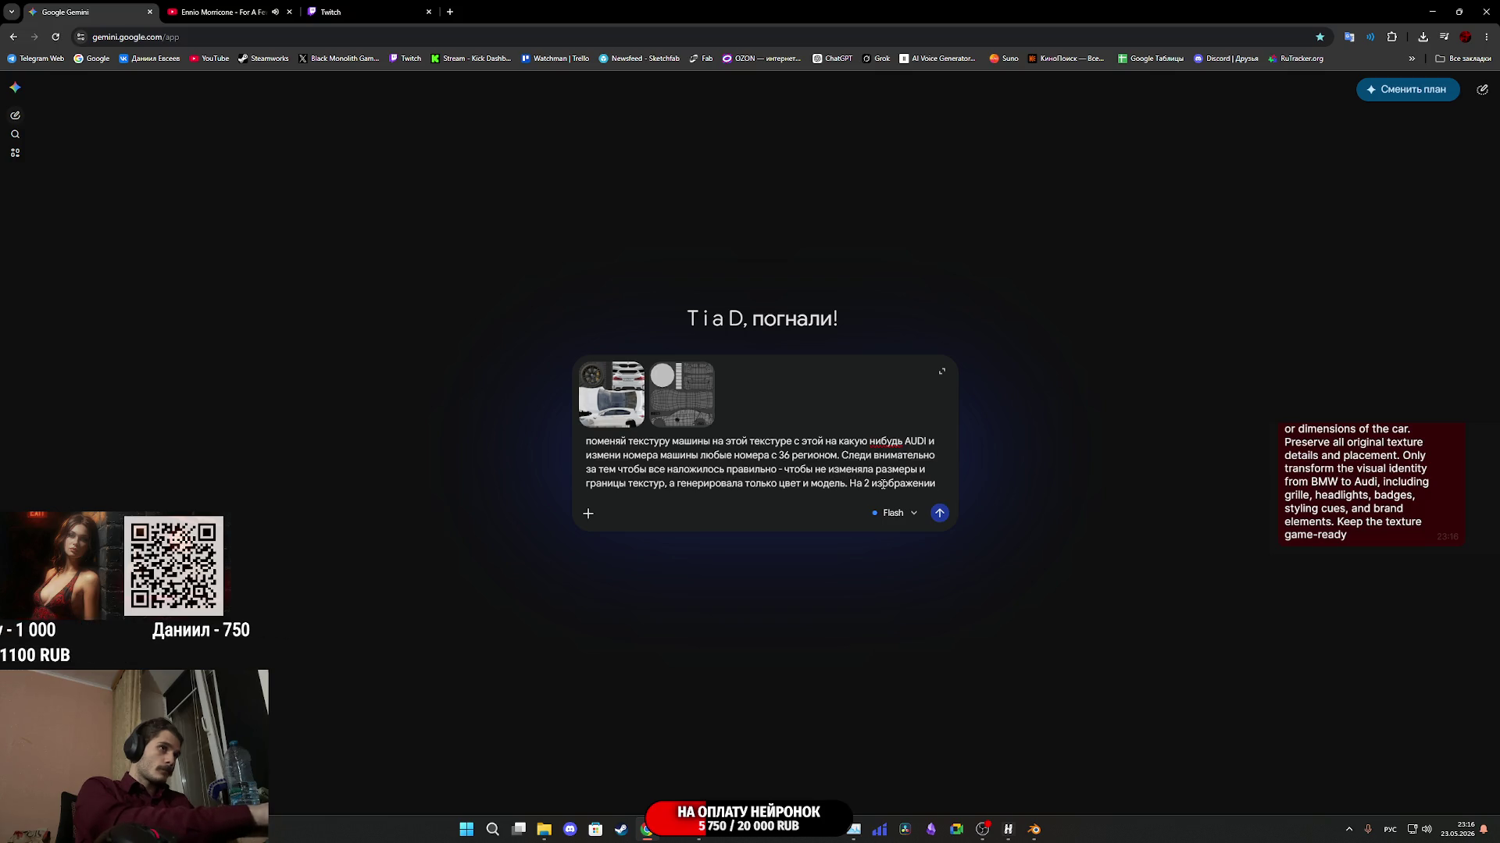
text( я)
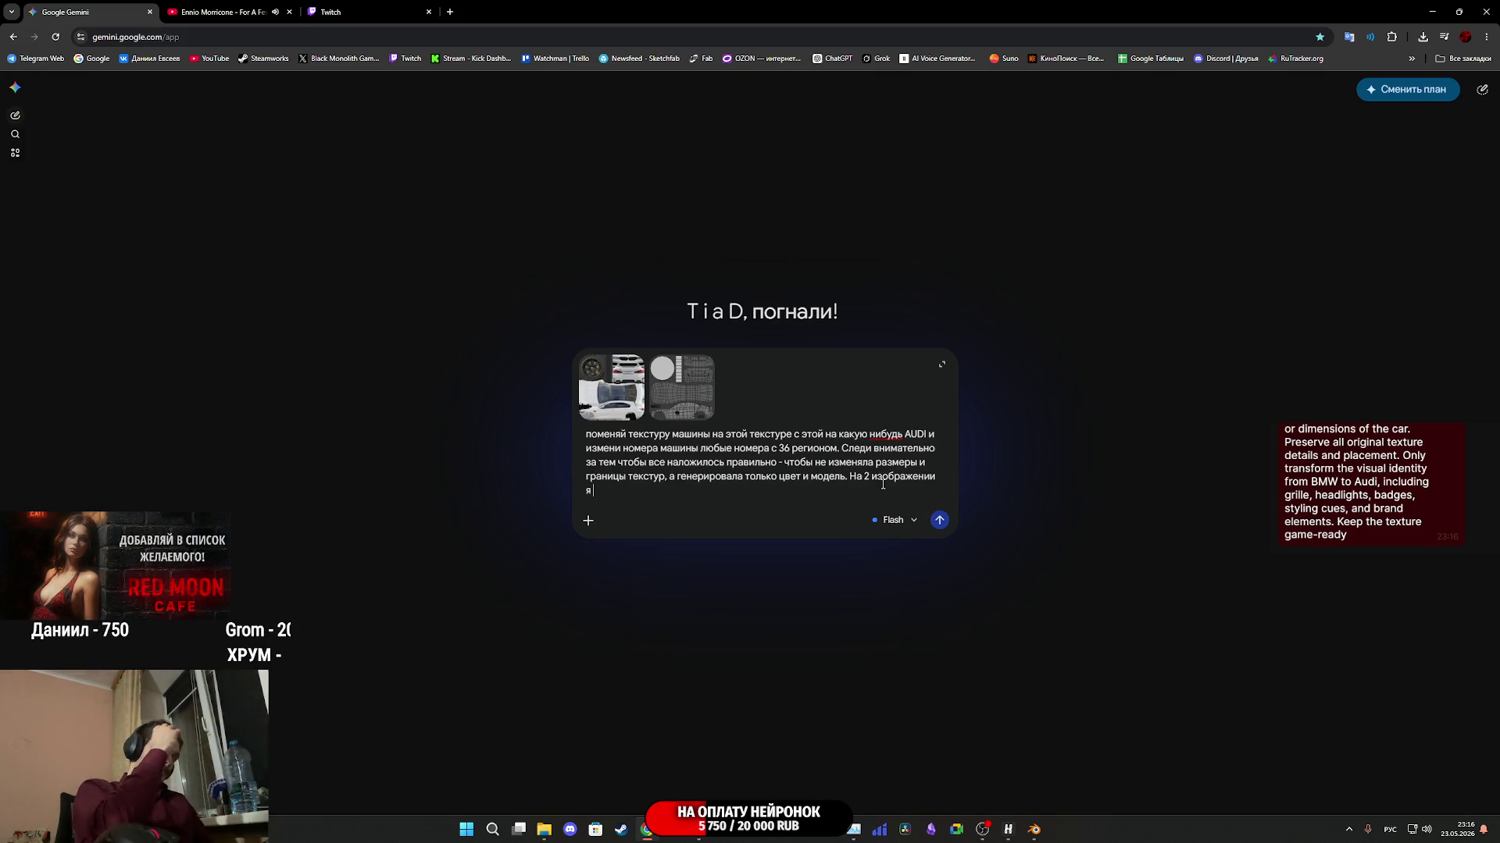
text( при)
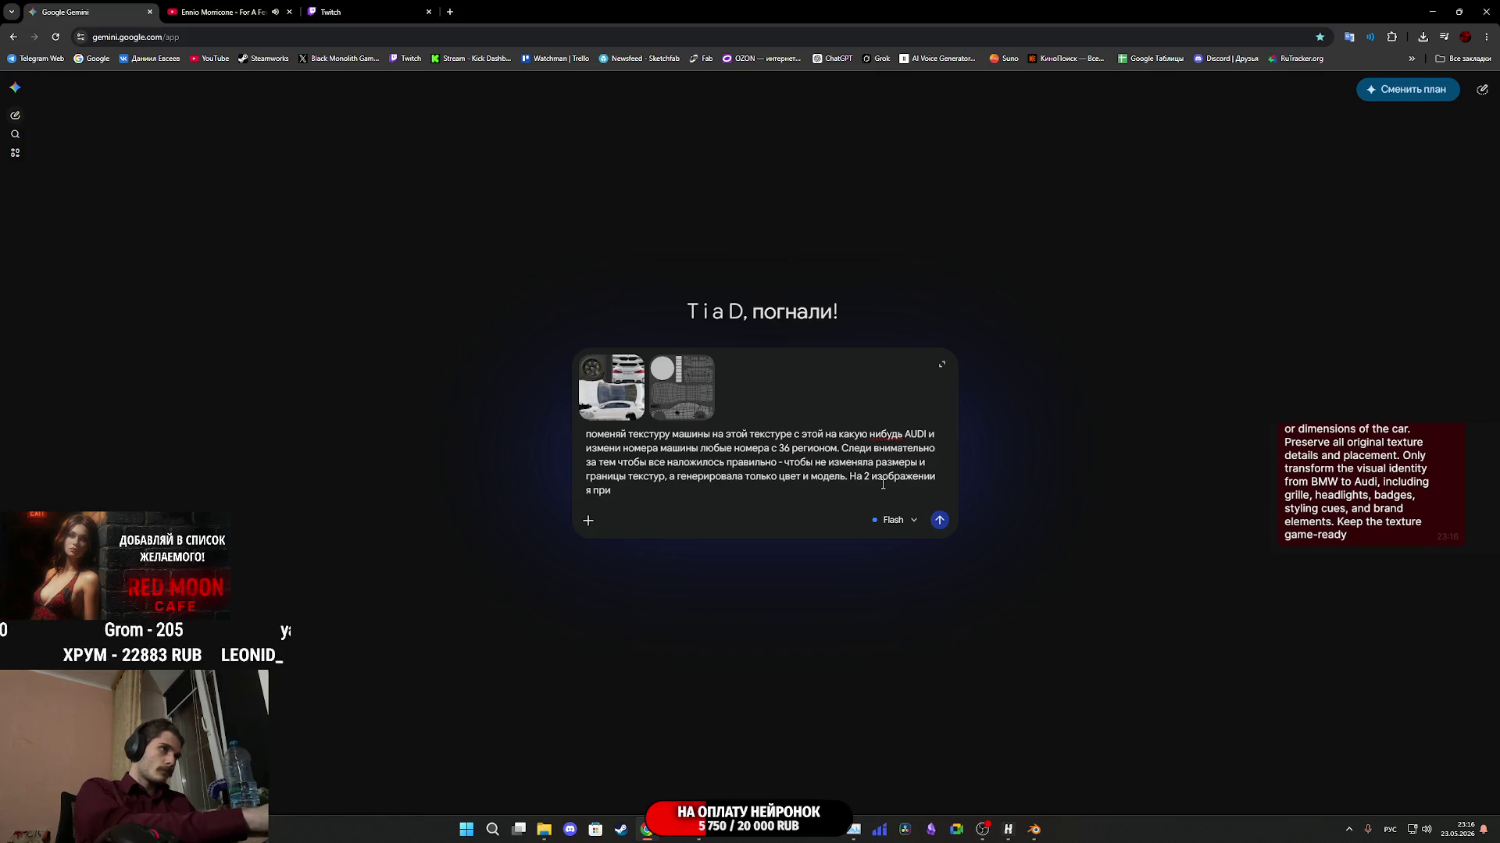
text(крепил u)
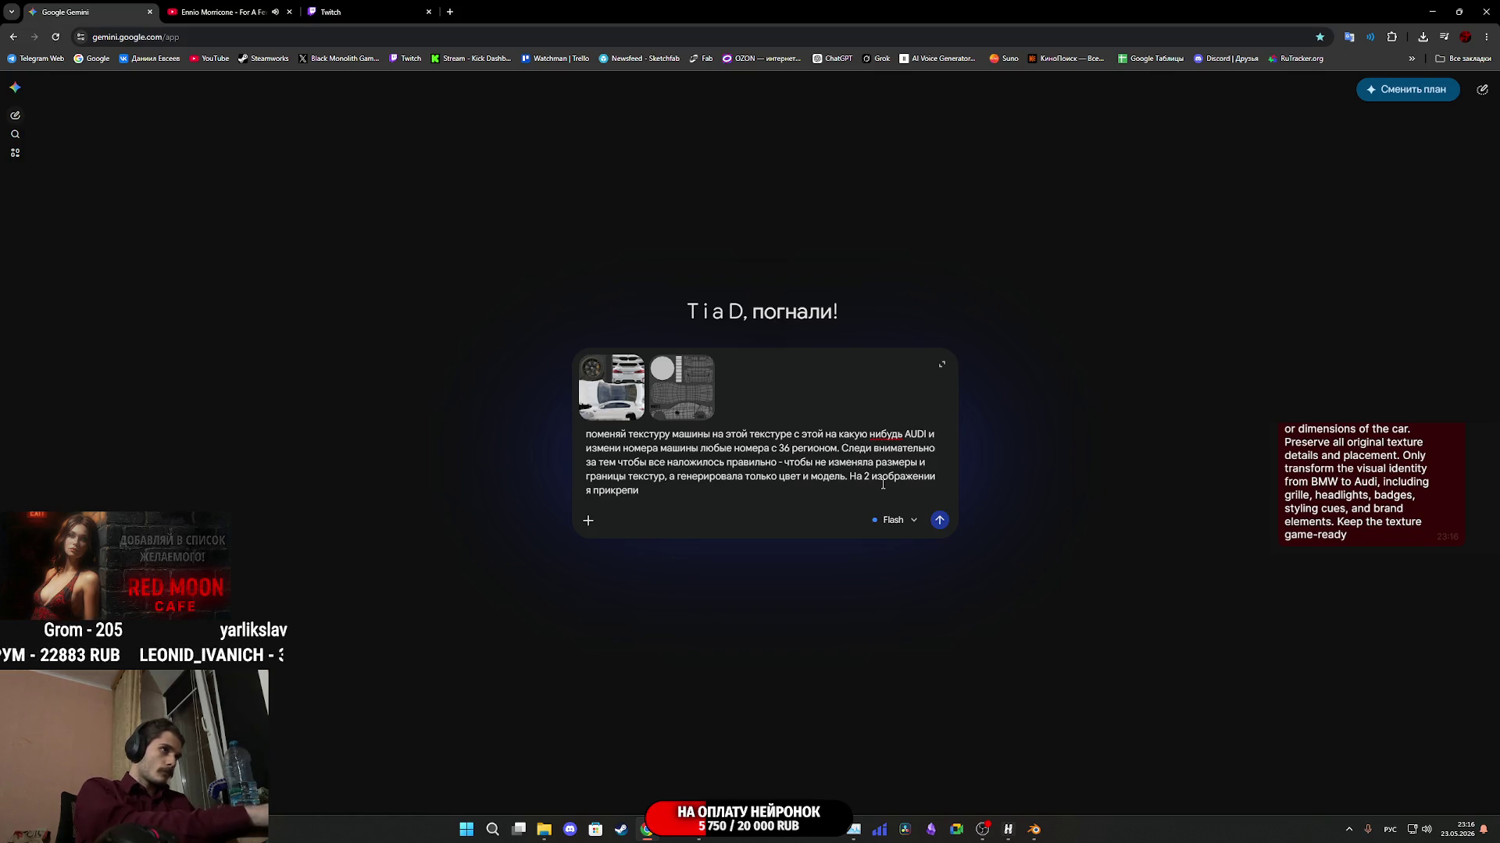
text(v)
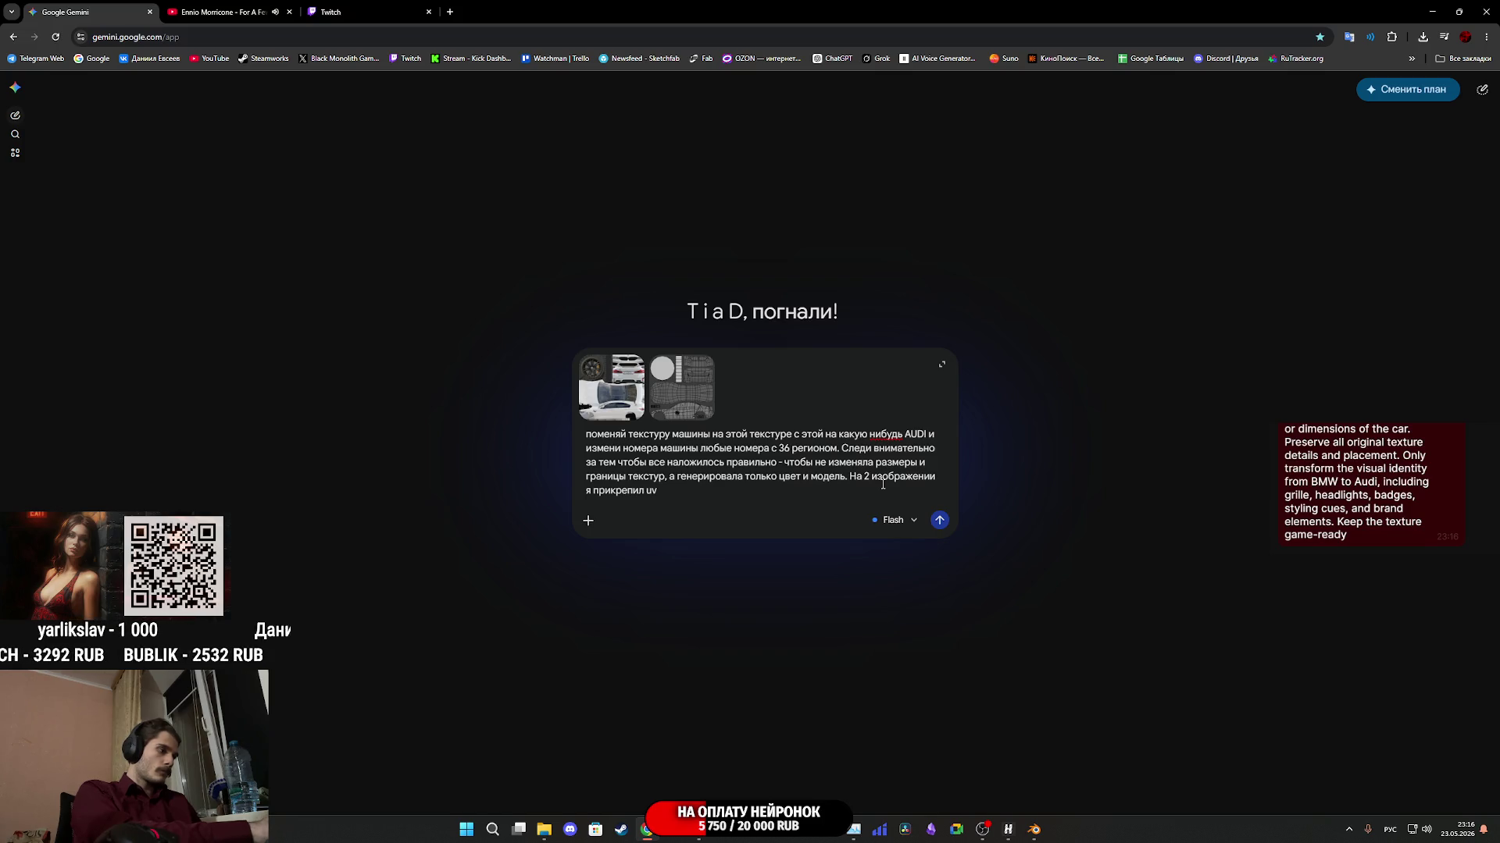
Send the two-image request, then add 'только саму сетку не рисуй' to the prompt.
text(шины)
click(939, 520)
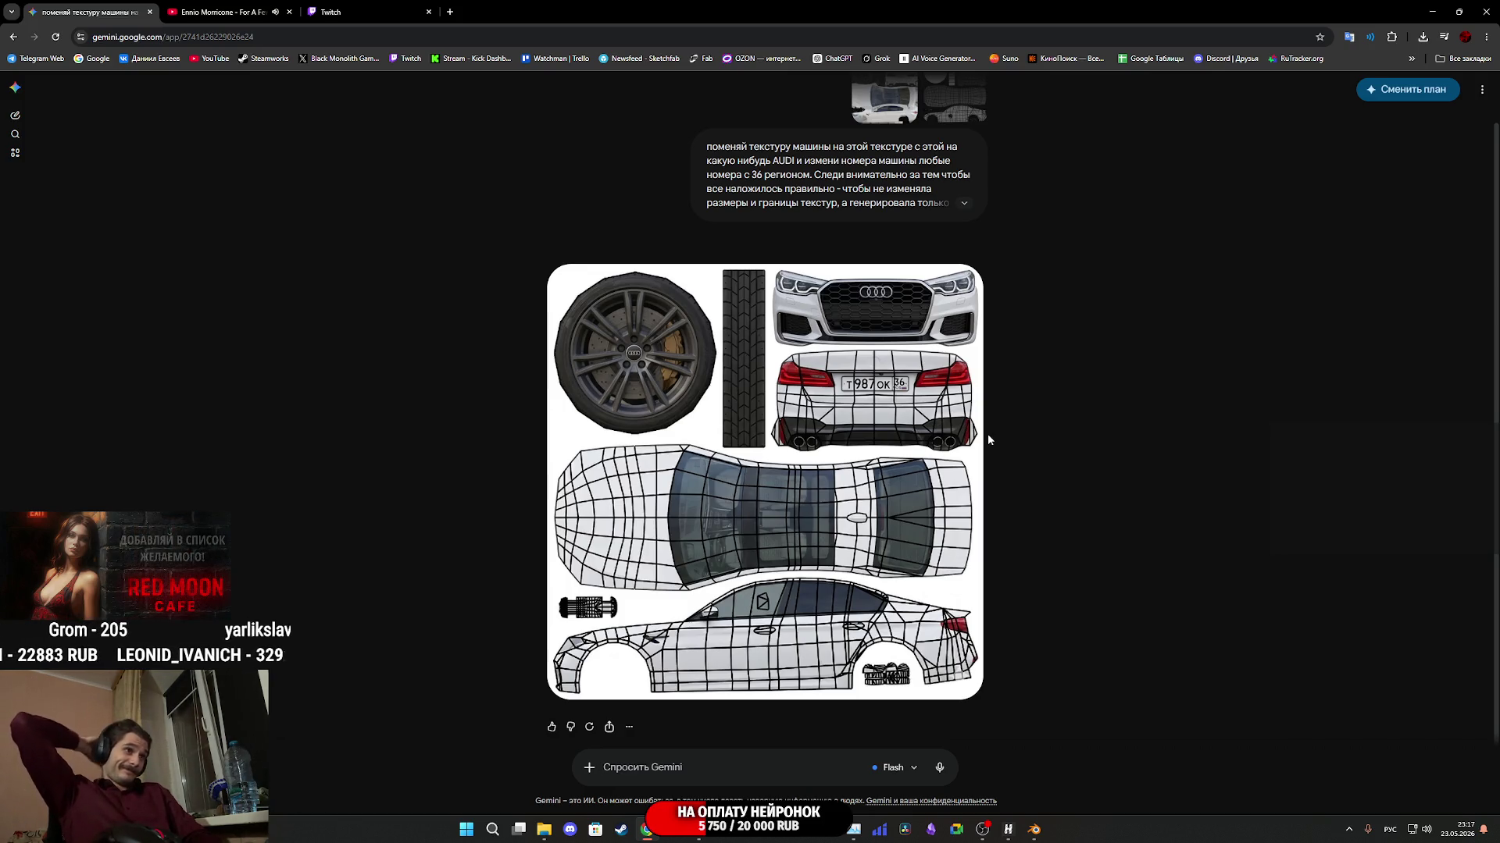
click(966, 235)
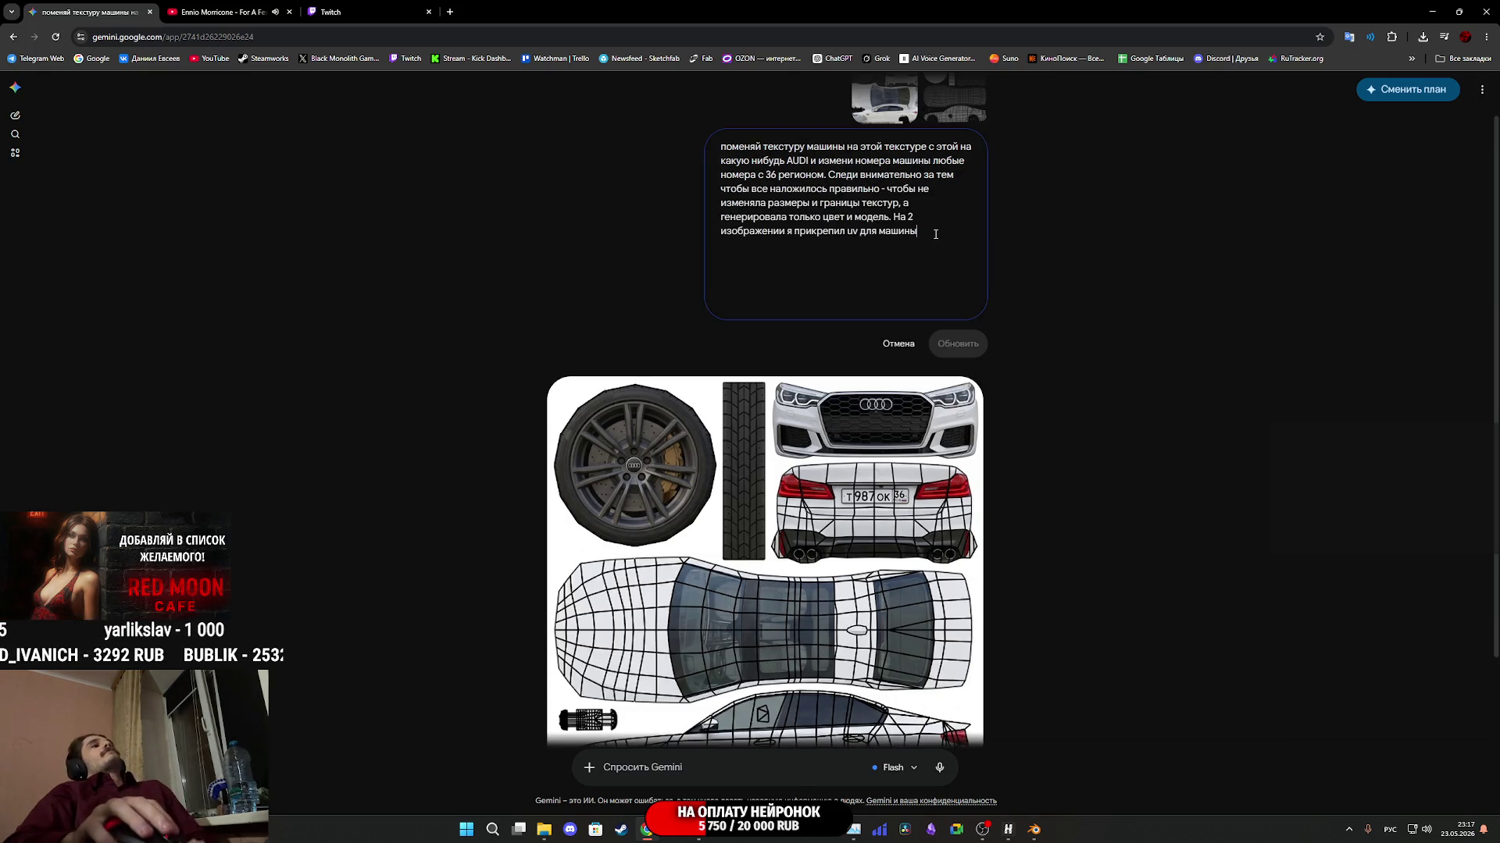
text(только с)
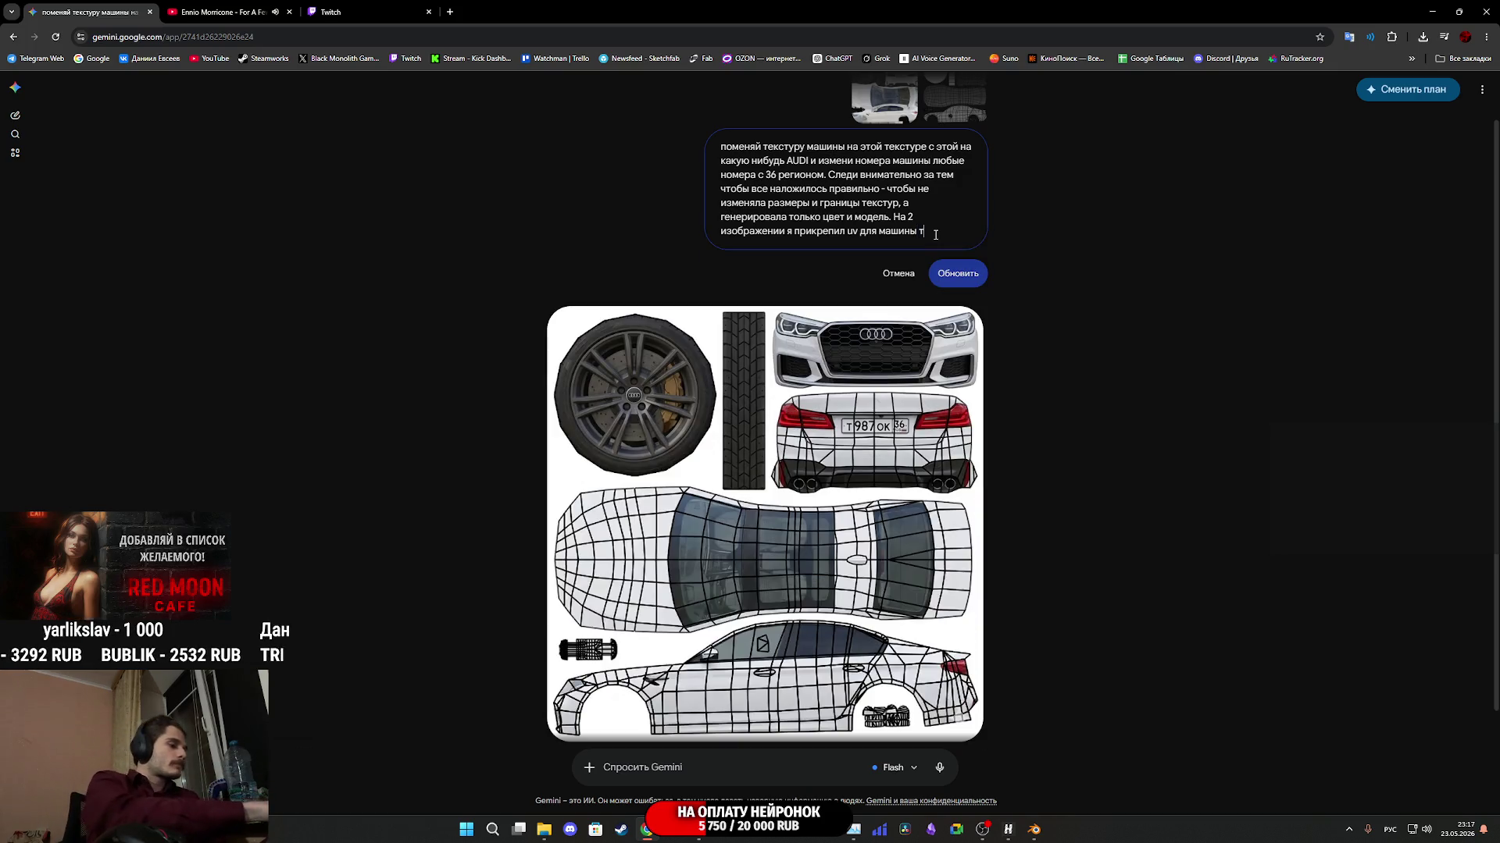
text(ам)
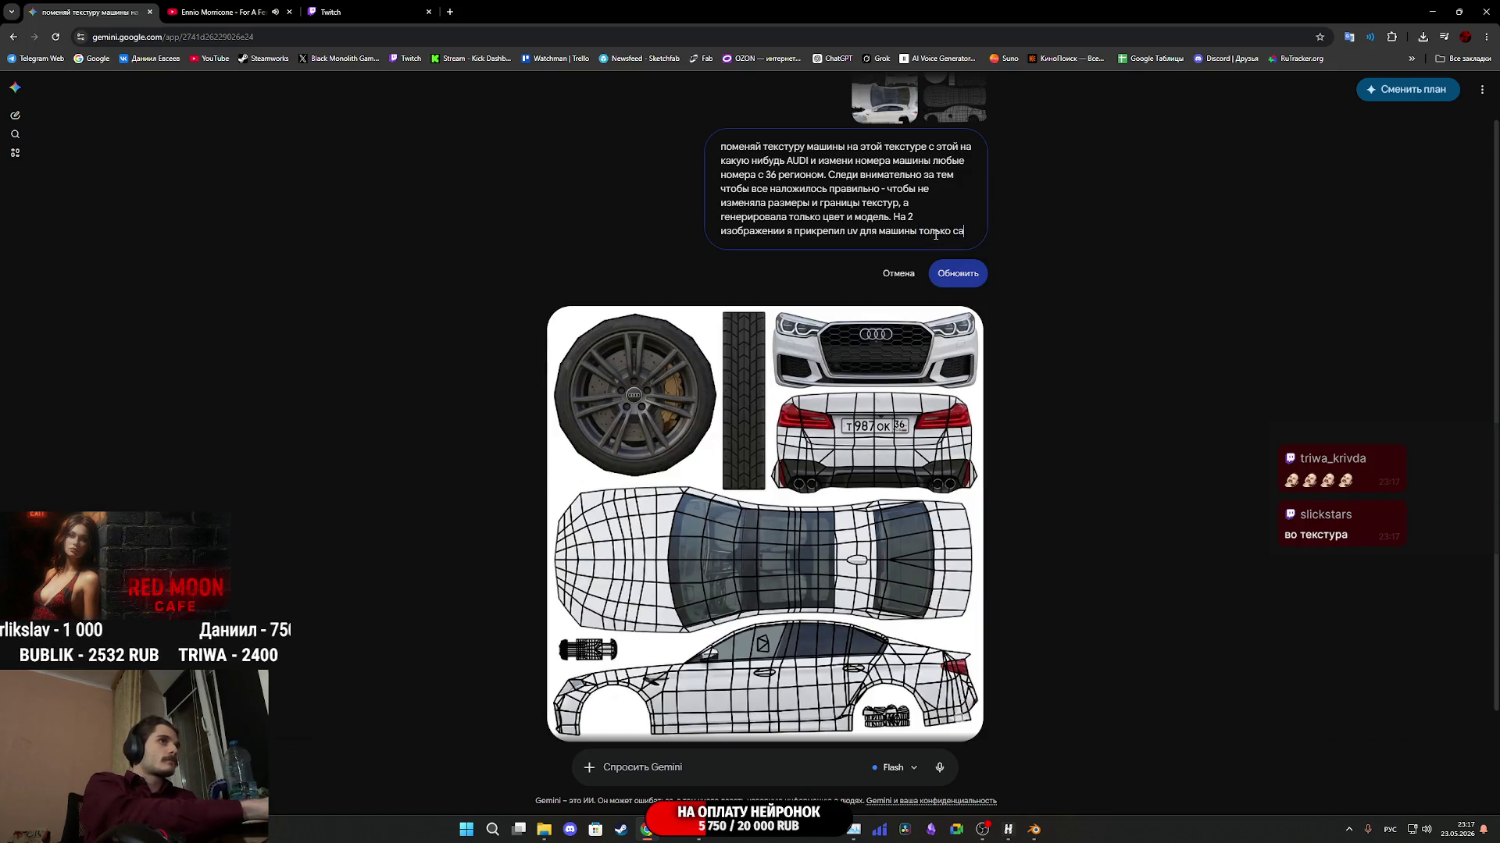
text(у сетку)
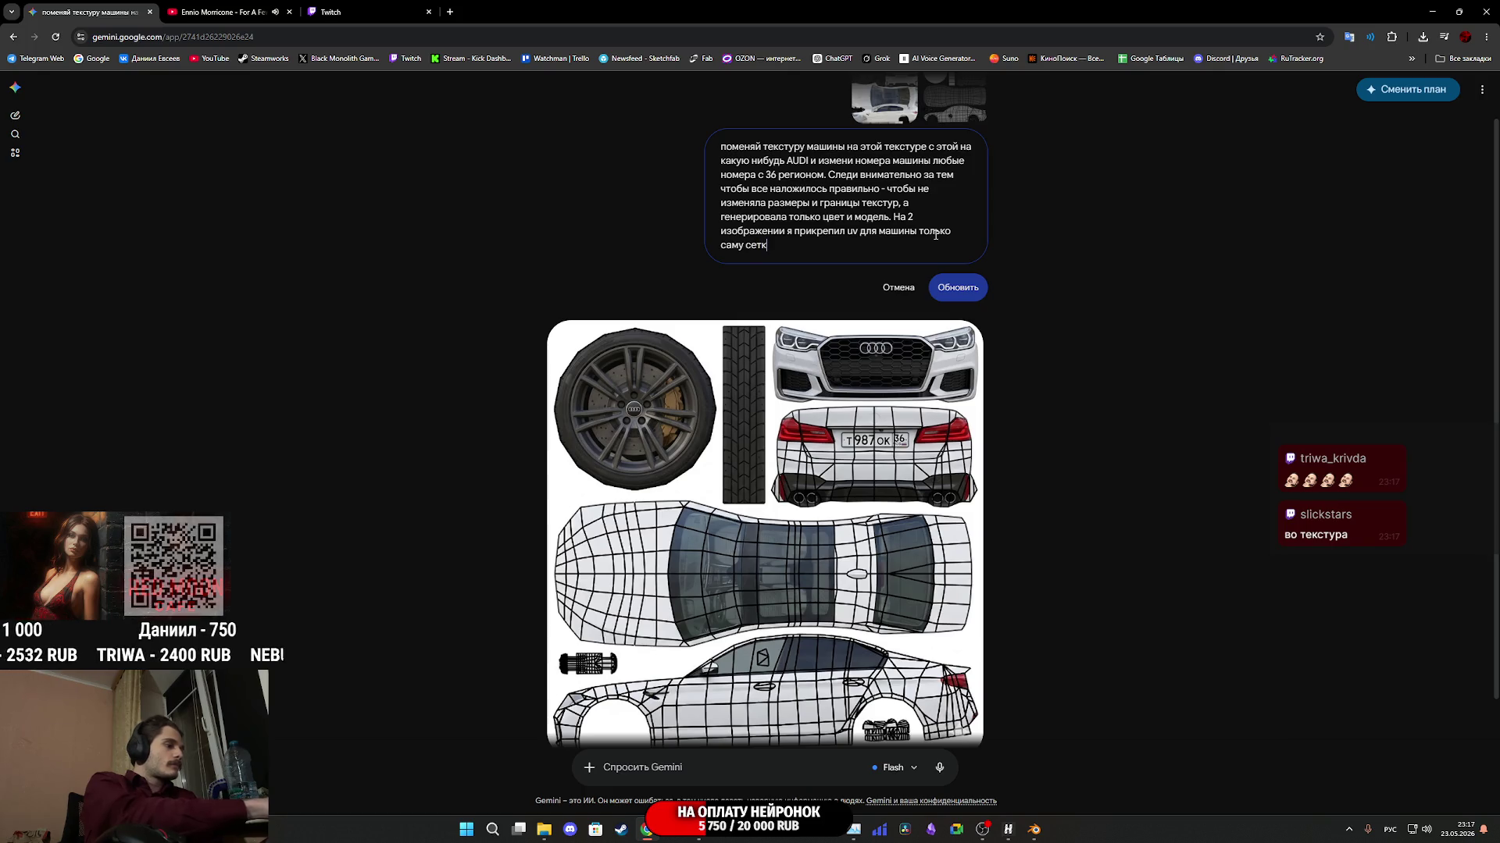
text( не)
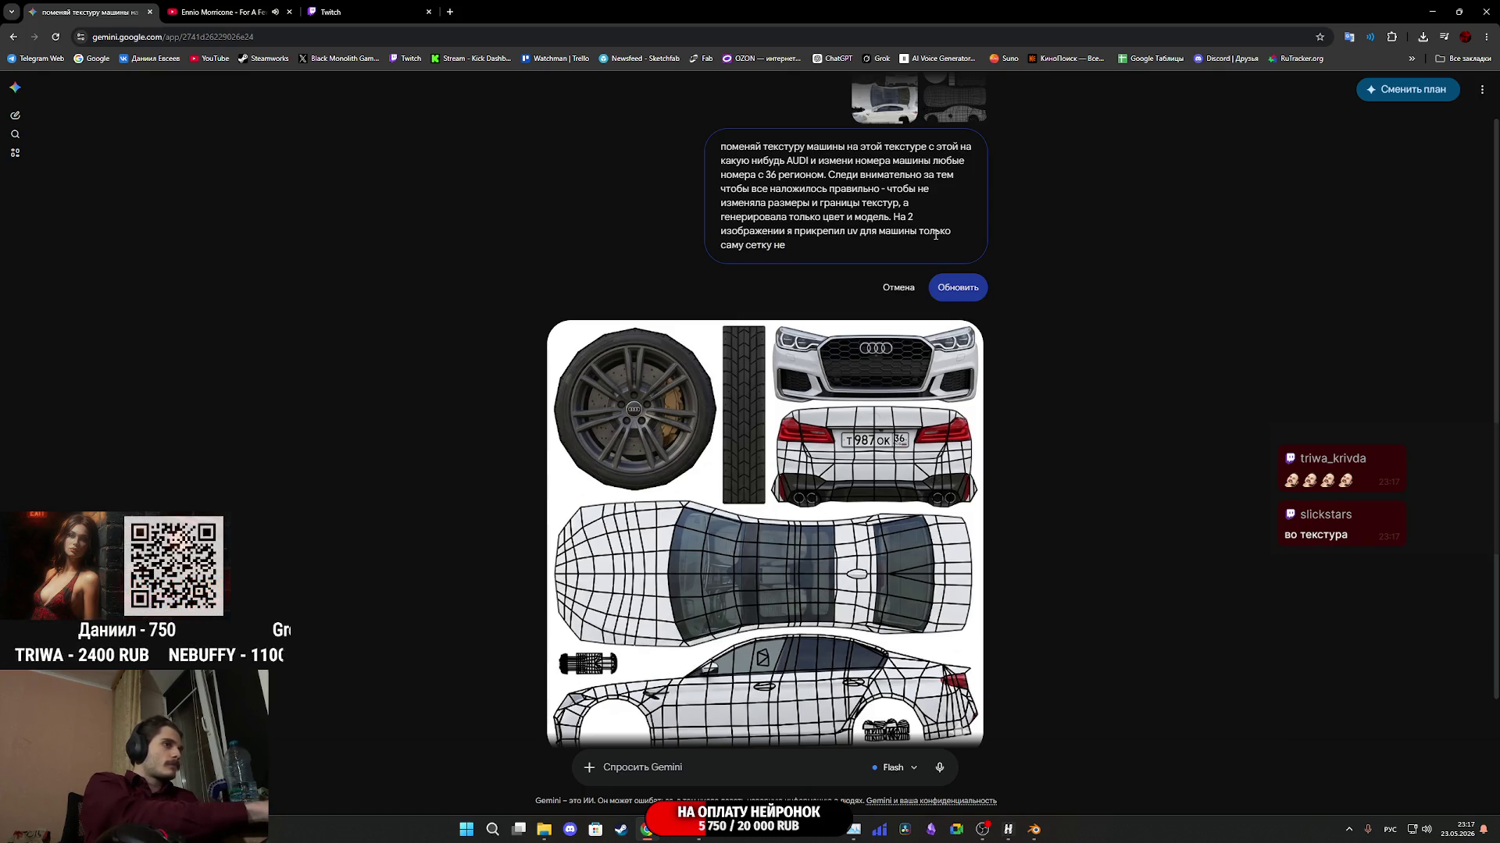
text( рисуй)
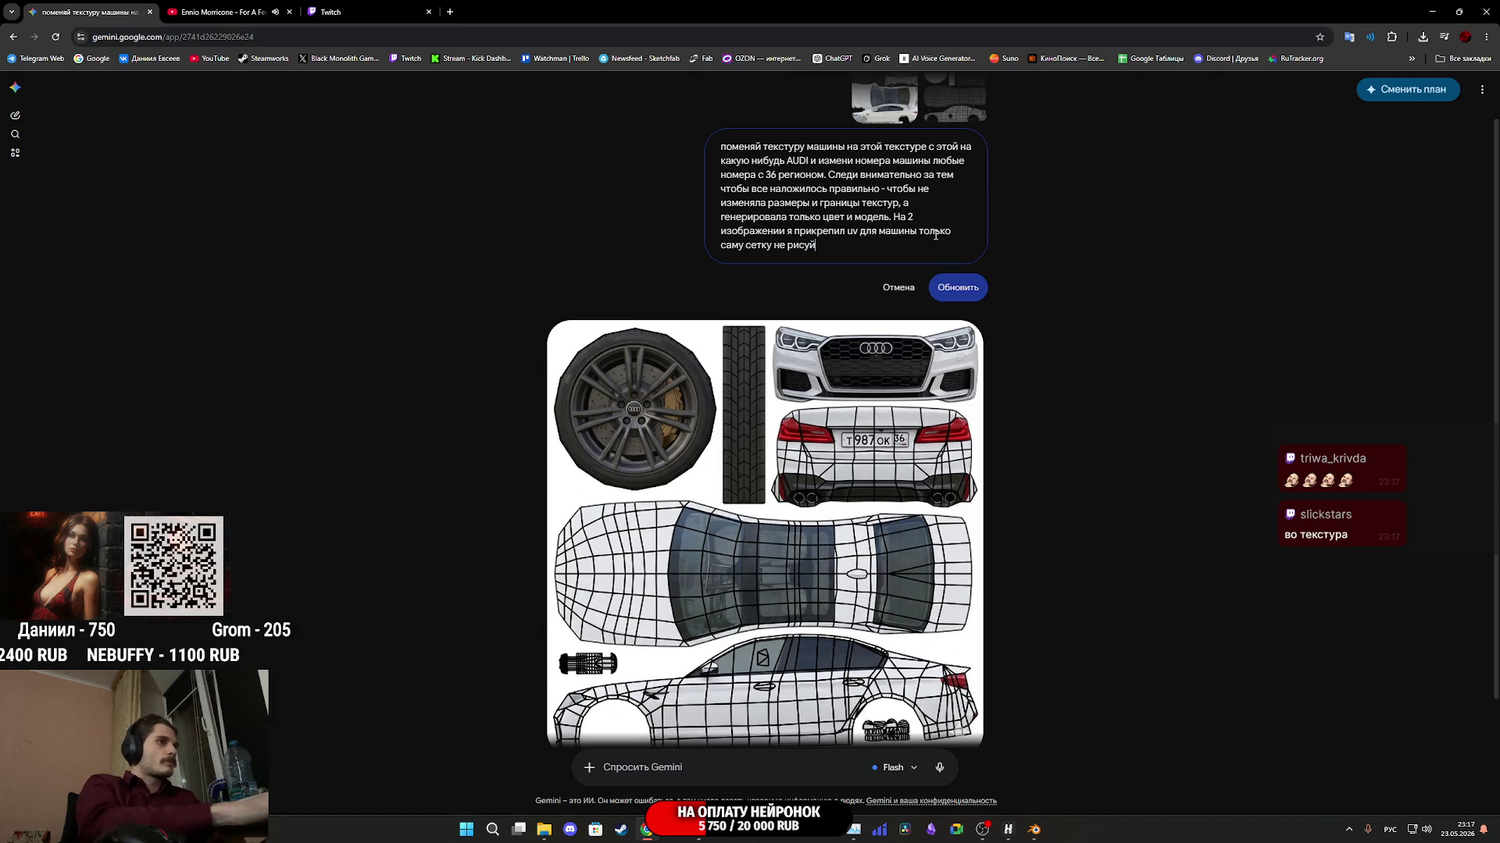
click(949, 288)
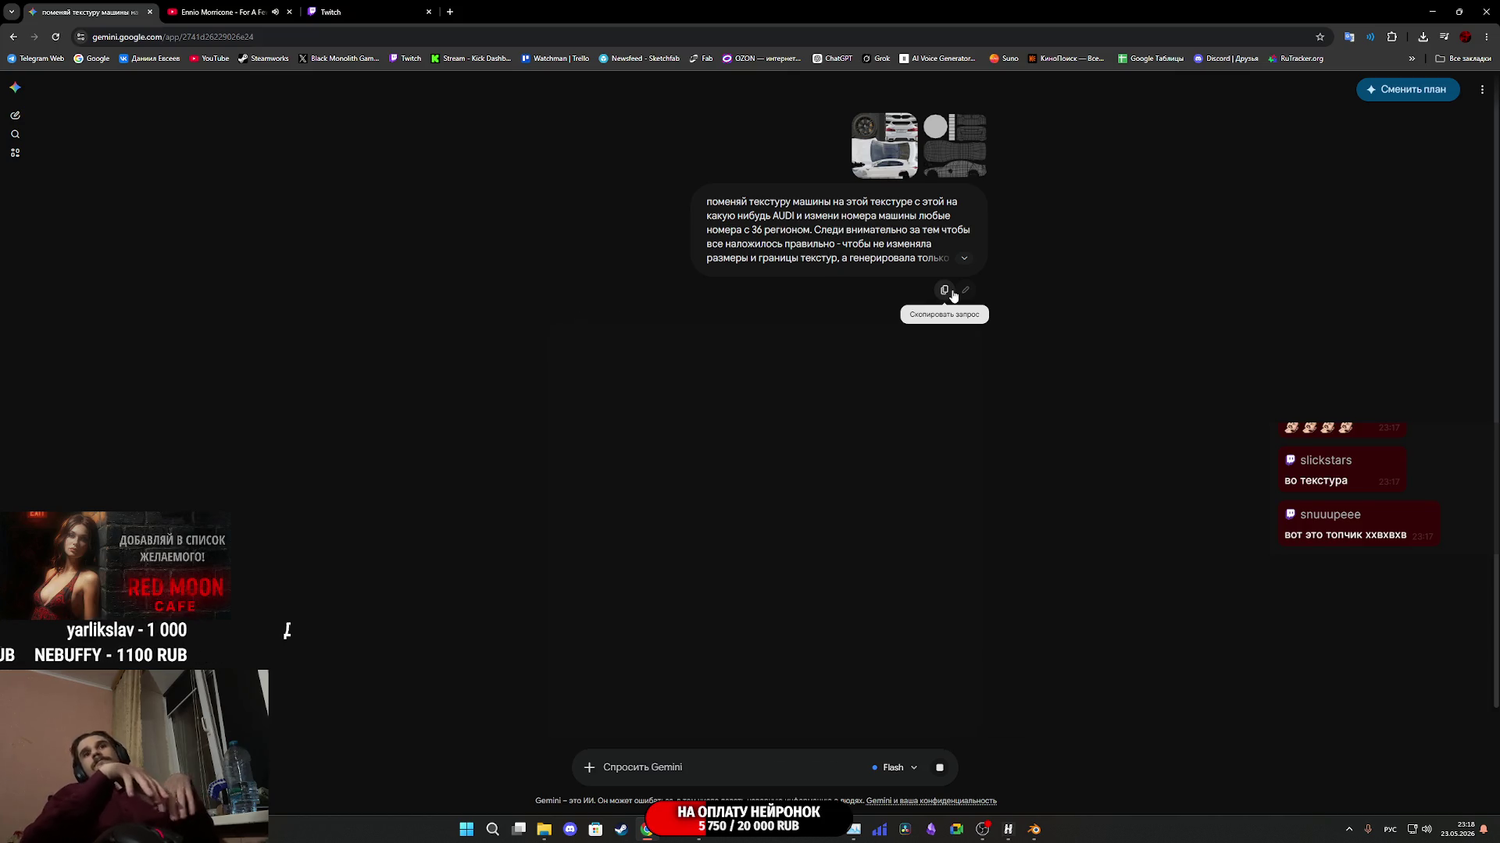
Retry generation for a second white Audi texture sheet with a region-36 plate.
mouse_move(968, 458)
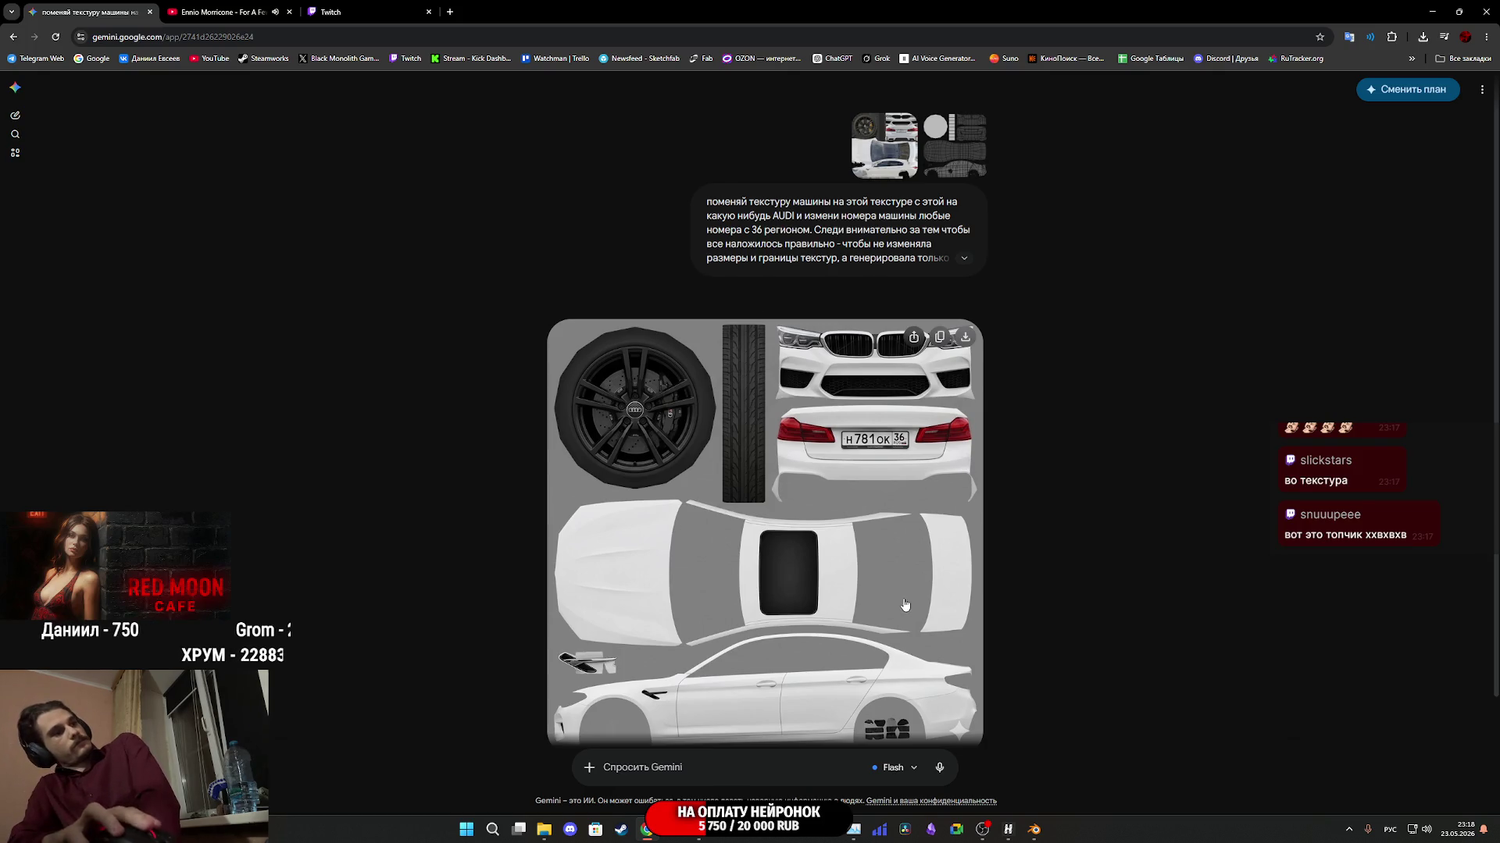
scroll(898, 601, down, 1)
click(598, 730)
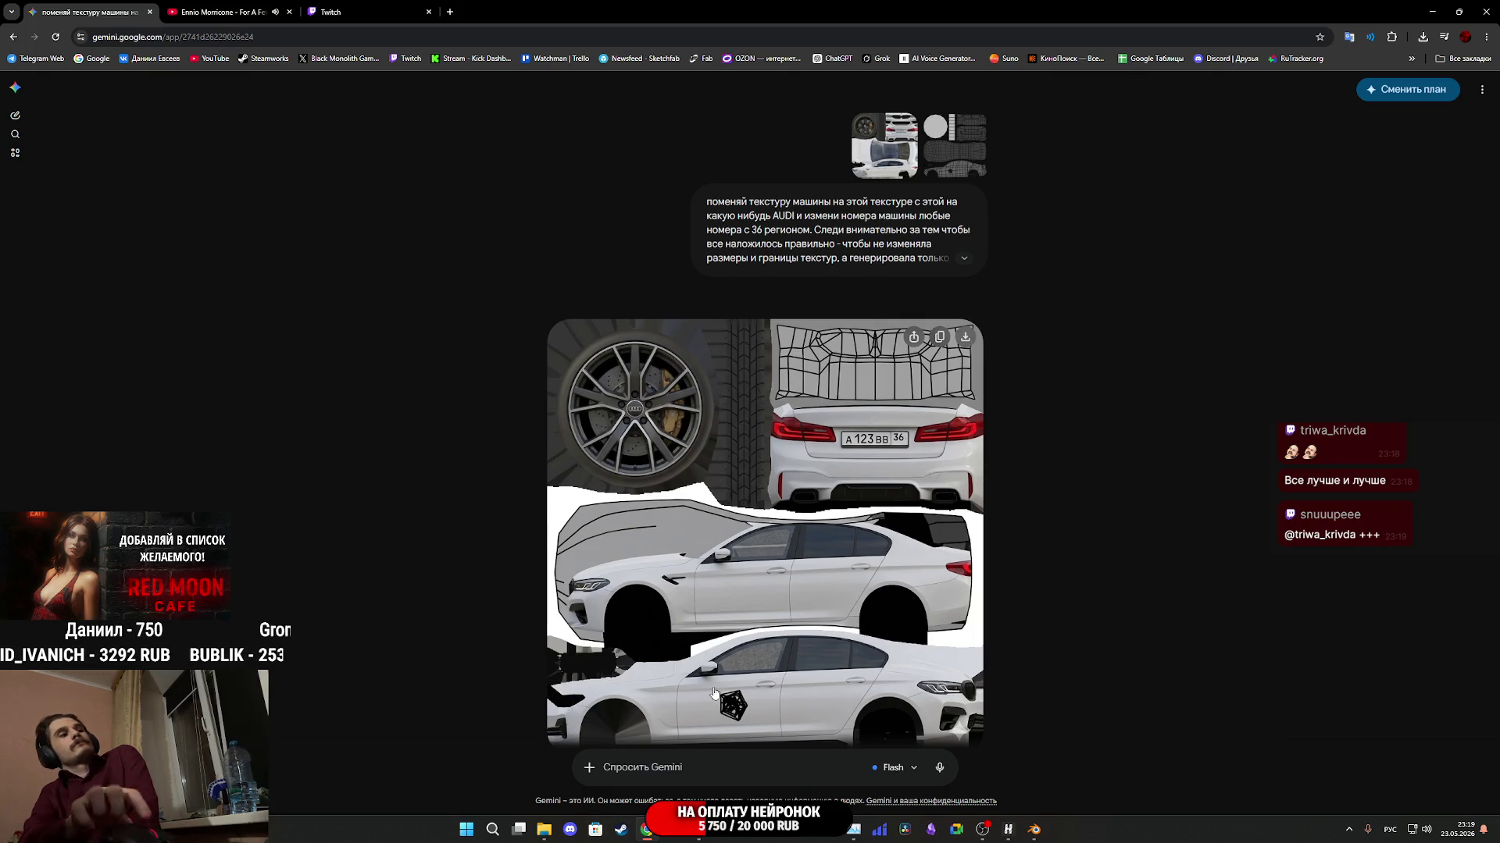
scroll(713, 692, down, 1)
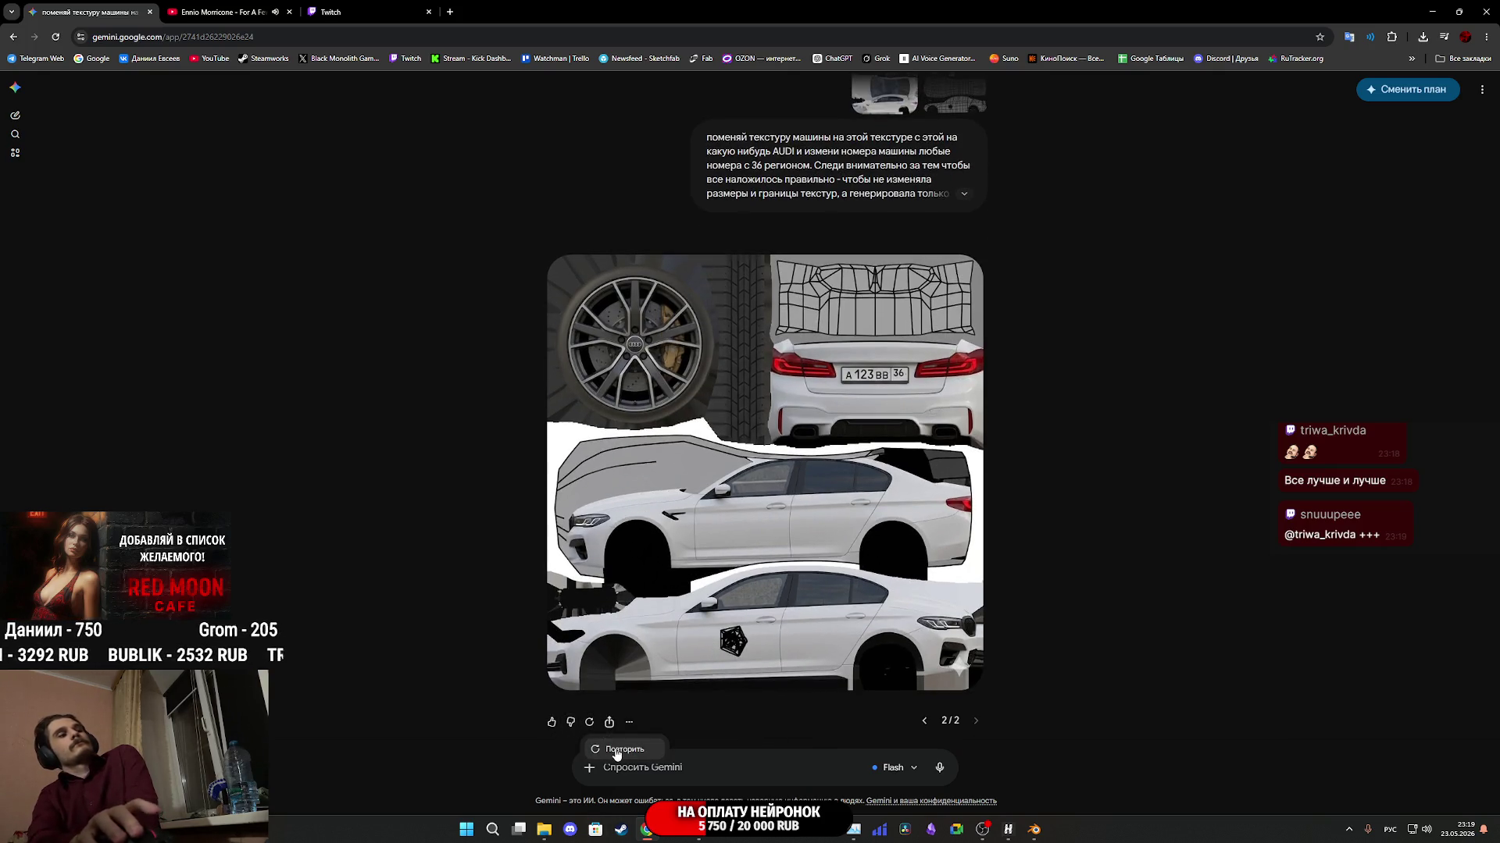
Retry again to get texture version 3/3 with a silver Audi front grille.
click(616, 749)
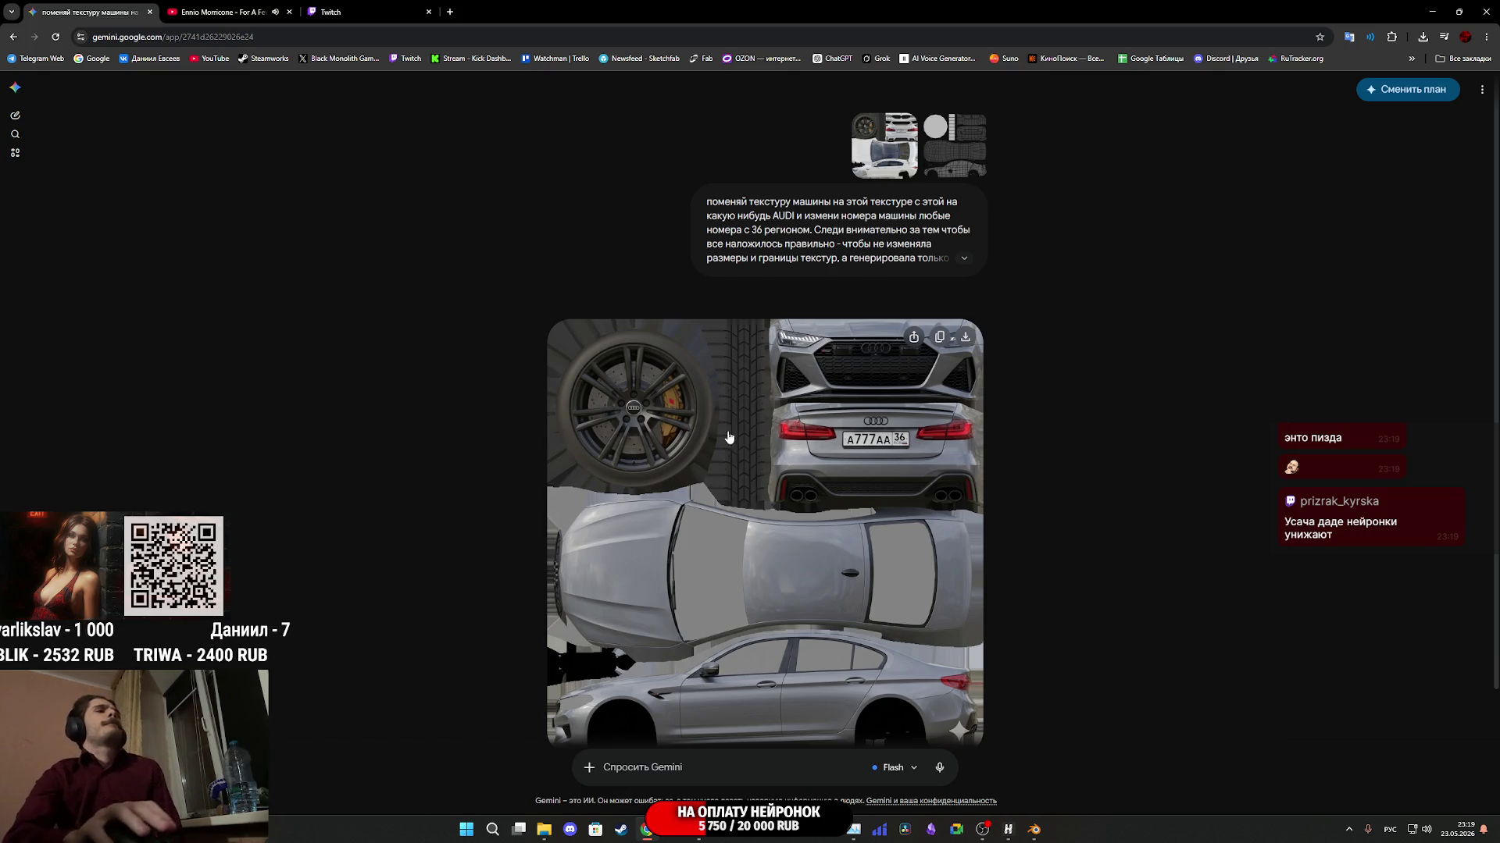
scroll(731, 456, down, 1)
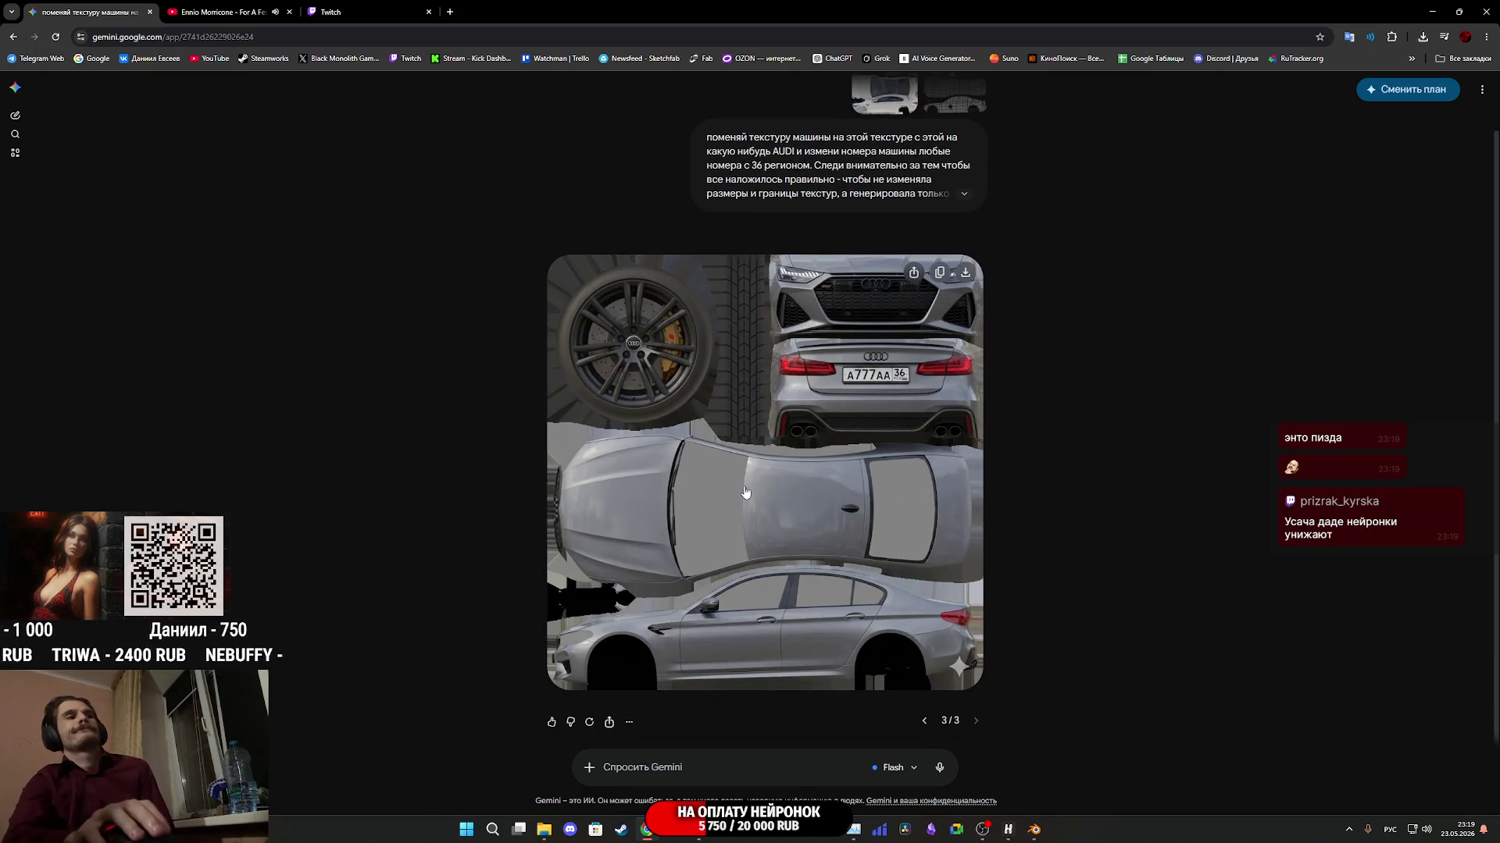
Save the generated Gemini texture image to Downloads.
right_click(801, 544)
click(840, 578)
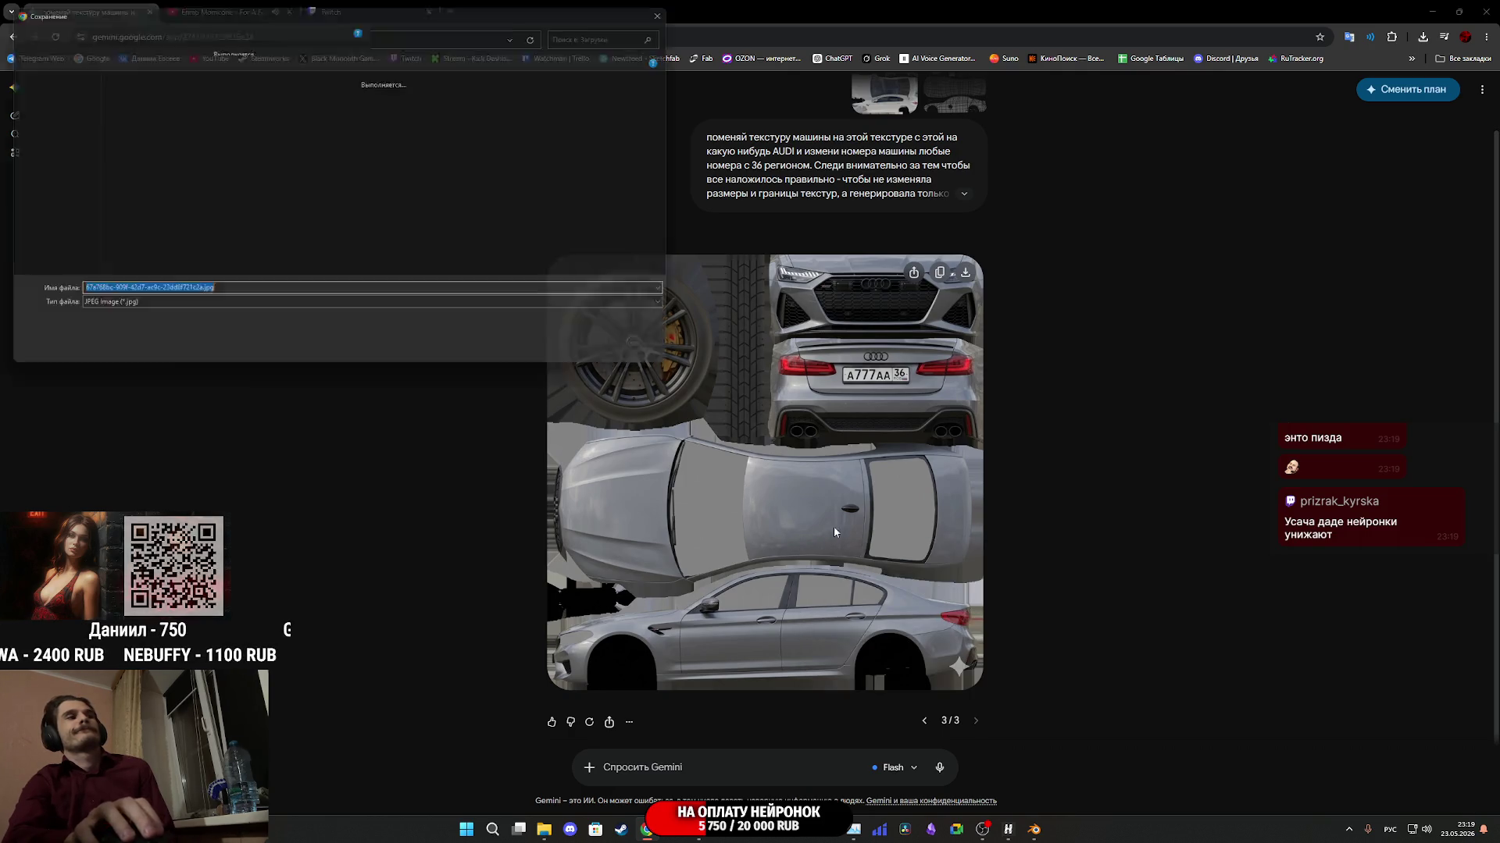
click(600, 359)
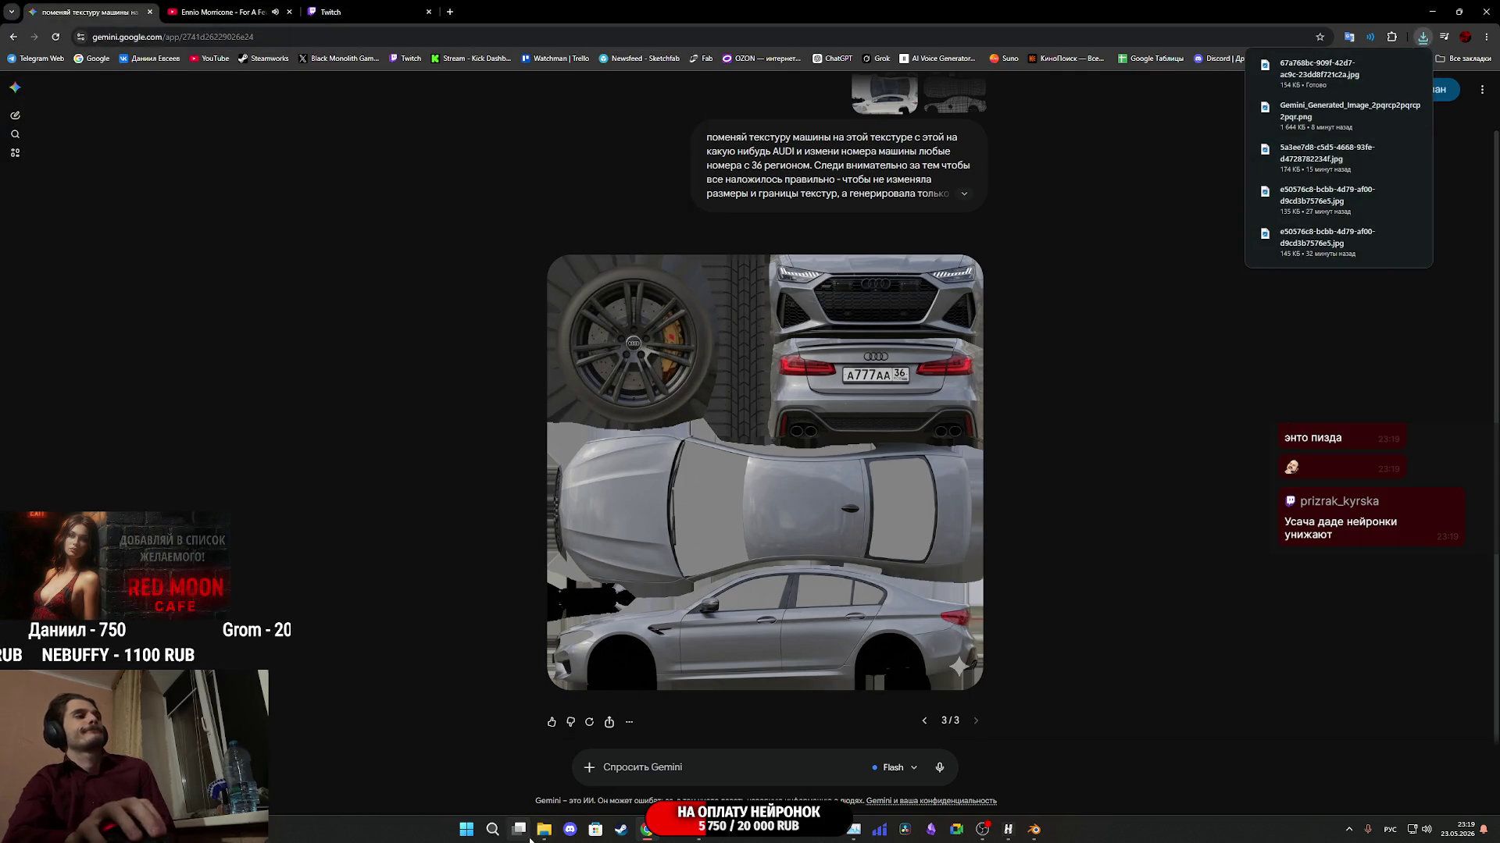
click(544, 829)
click(461, 259)
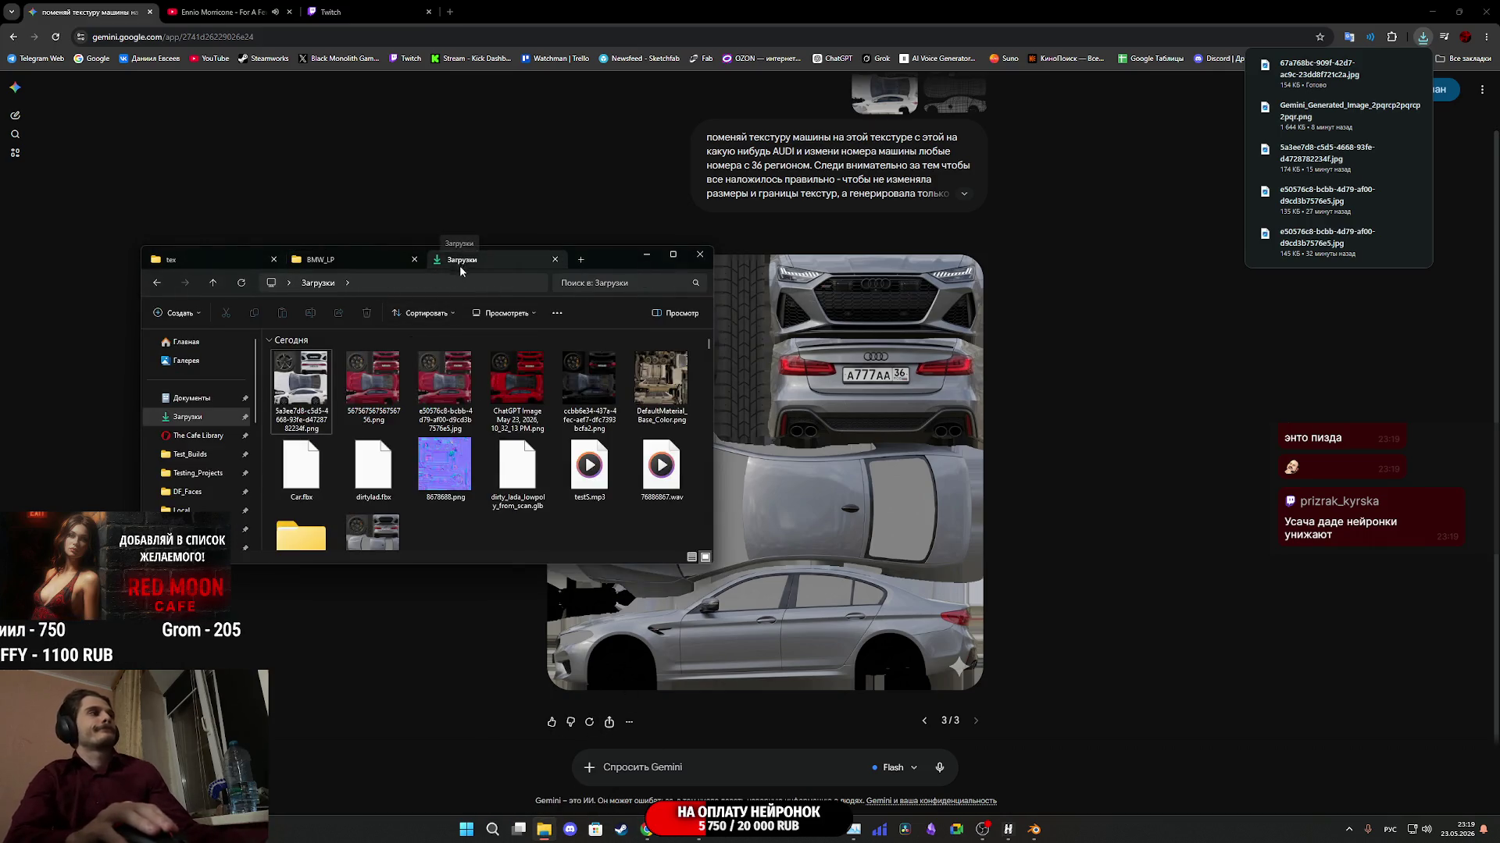
click(309, 420)
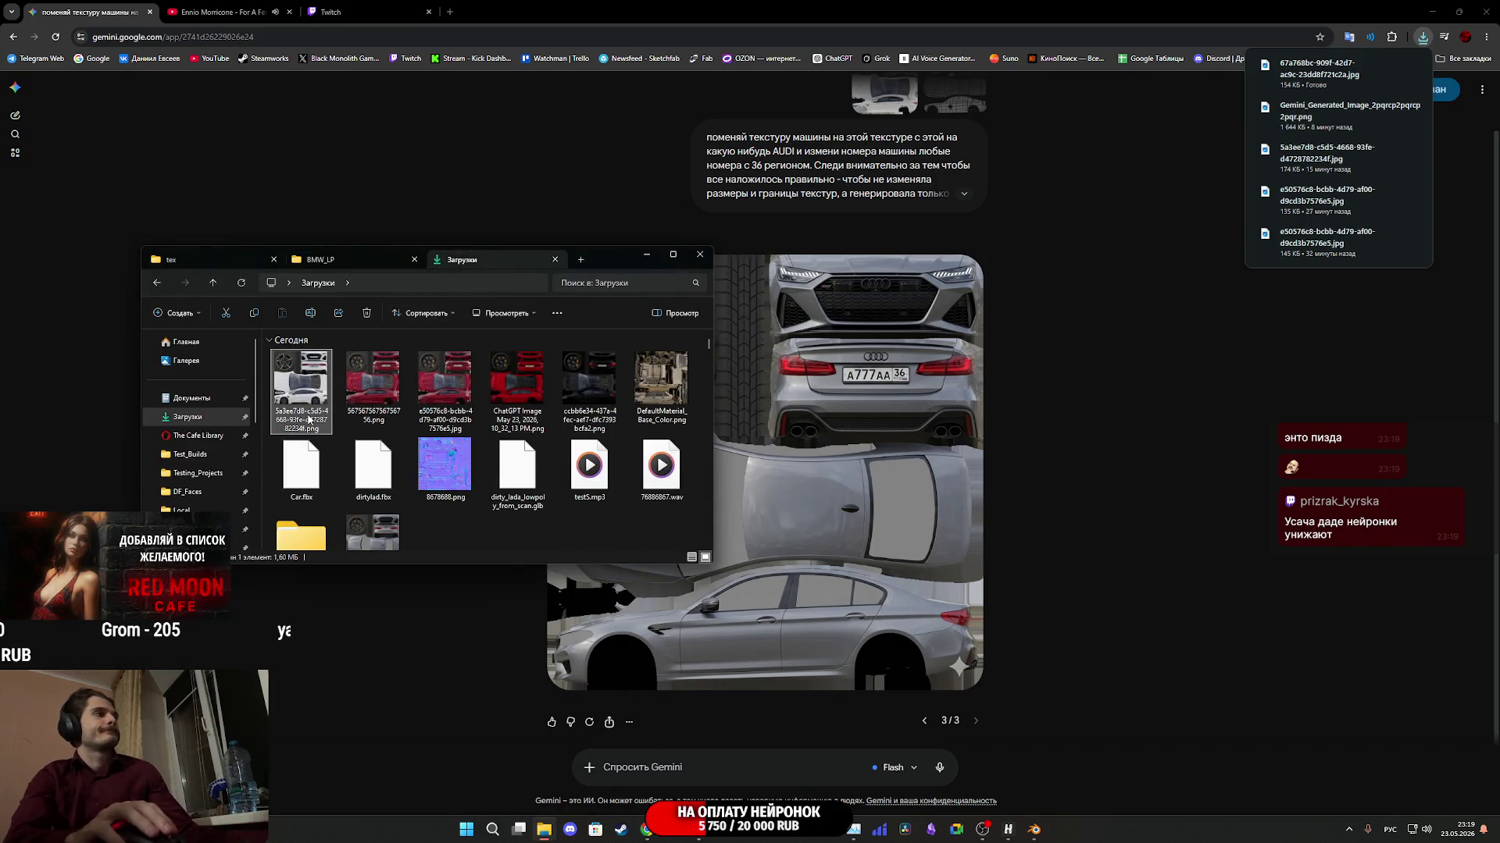
click(309, 419)
key(Escape)
key(Delete)
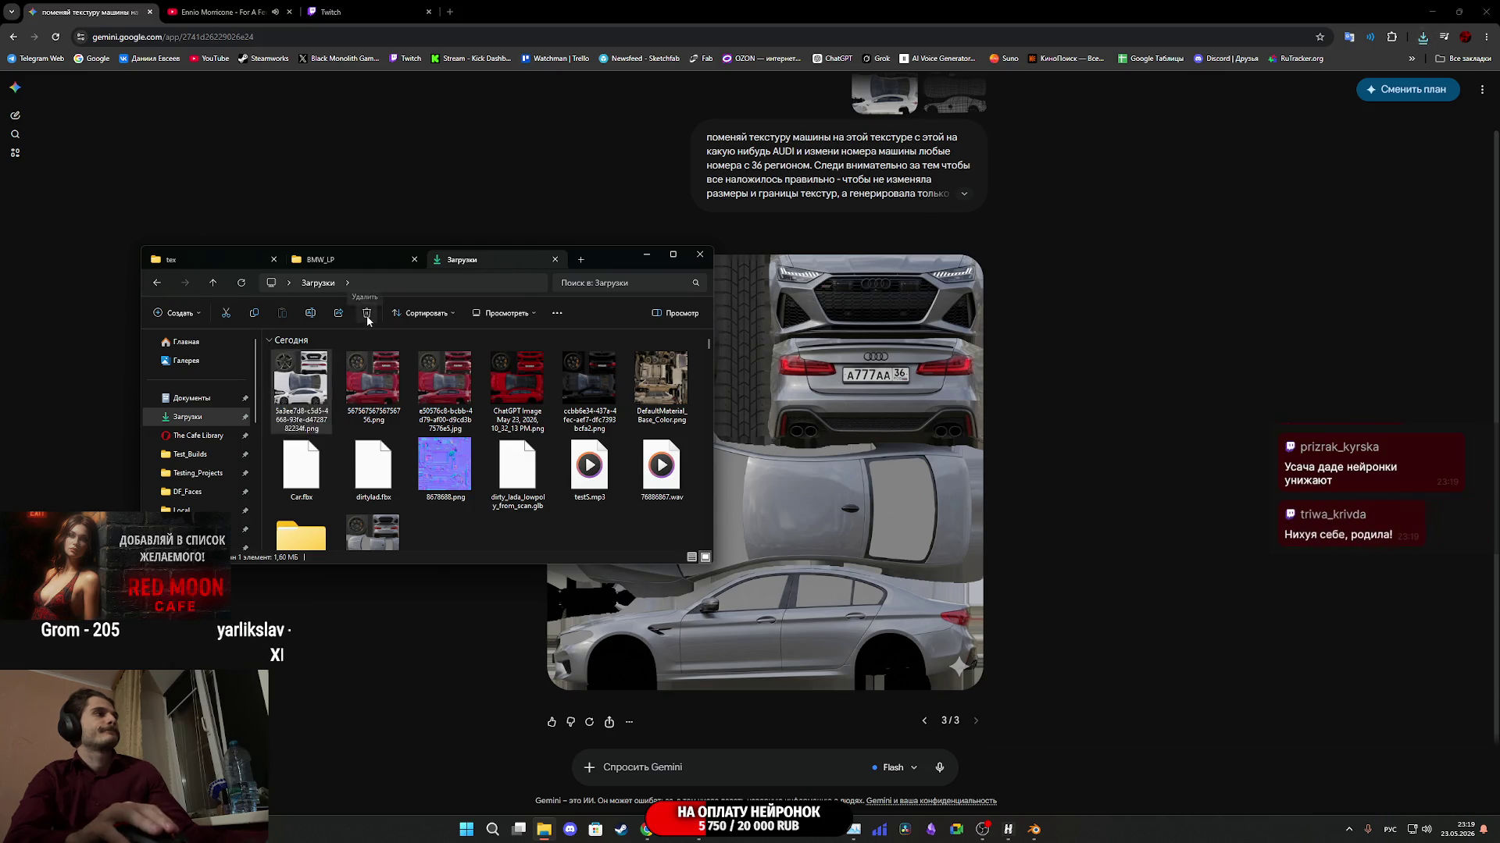
click(312, 528)
scroll(311, 527, down, 1)
click(310, 431)
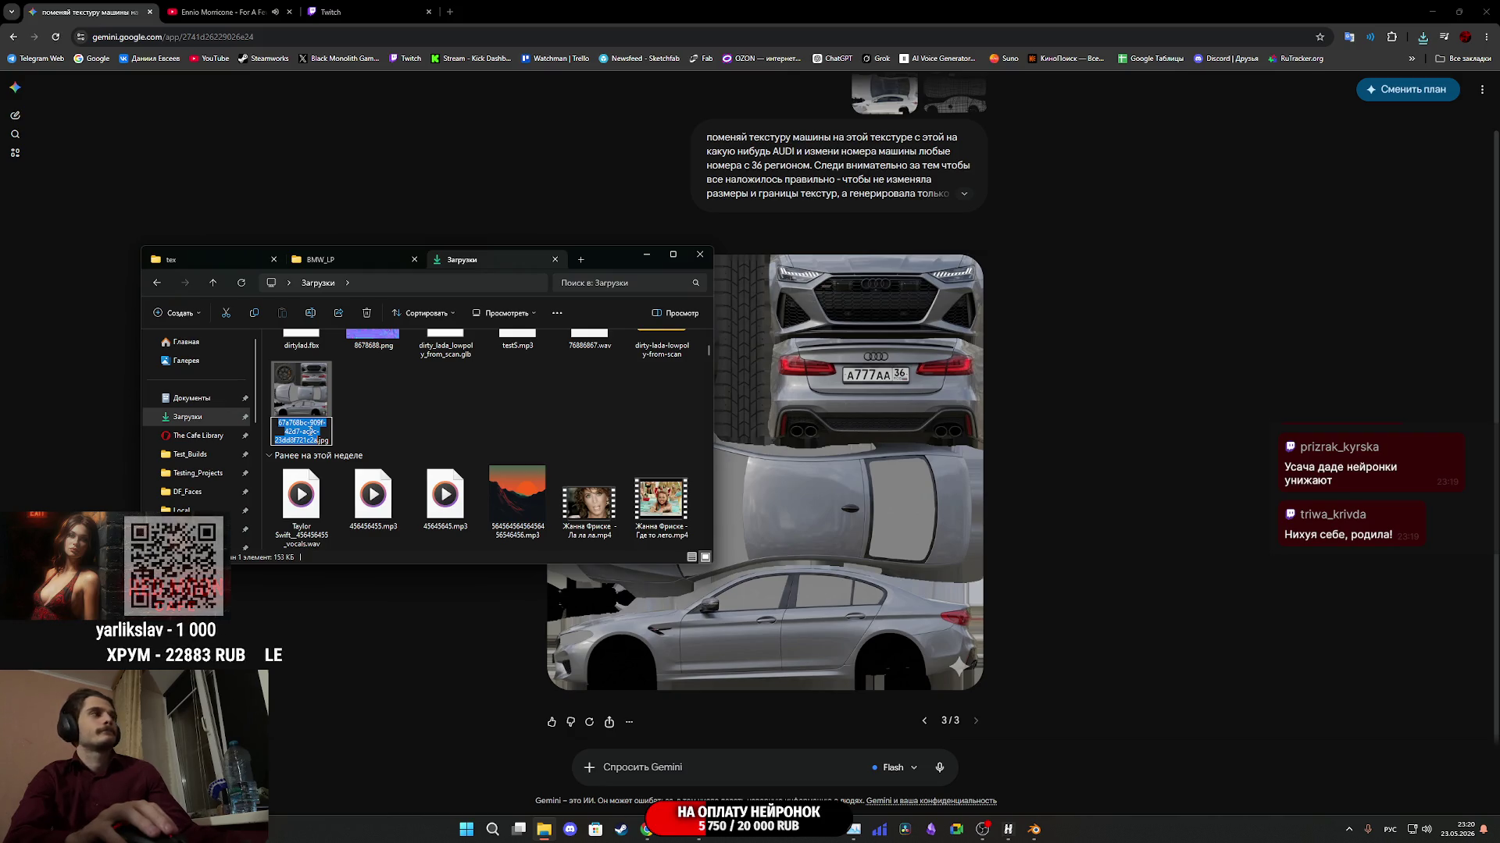
key(ctrl+v)
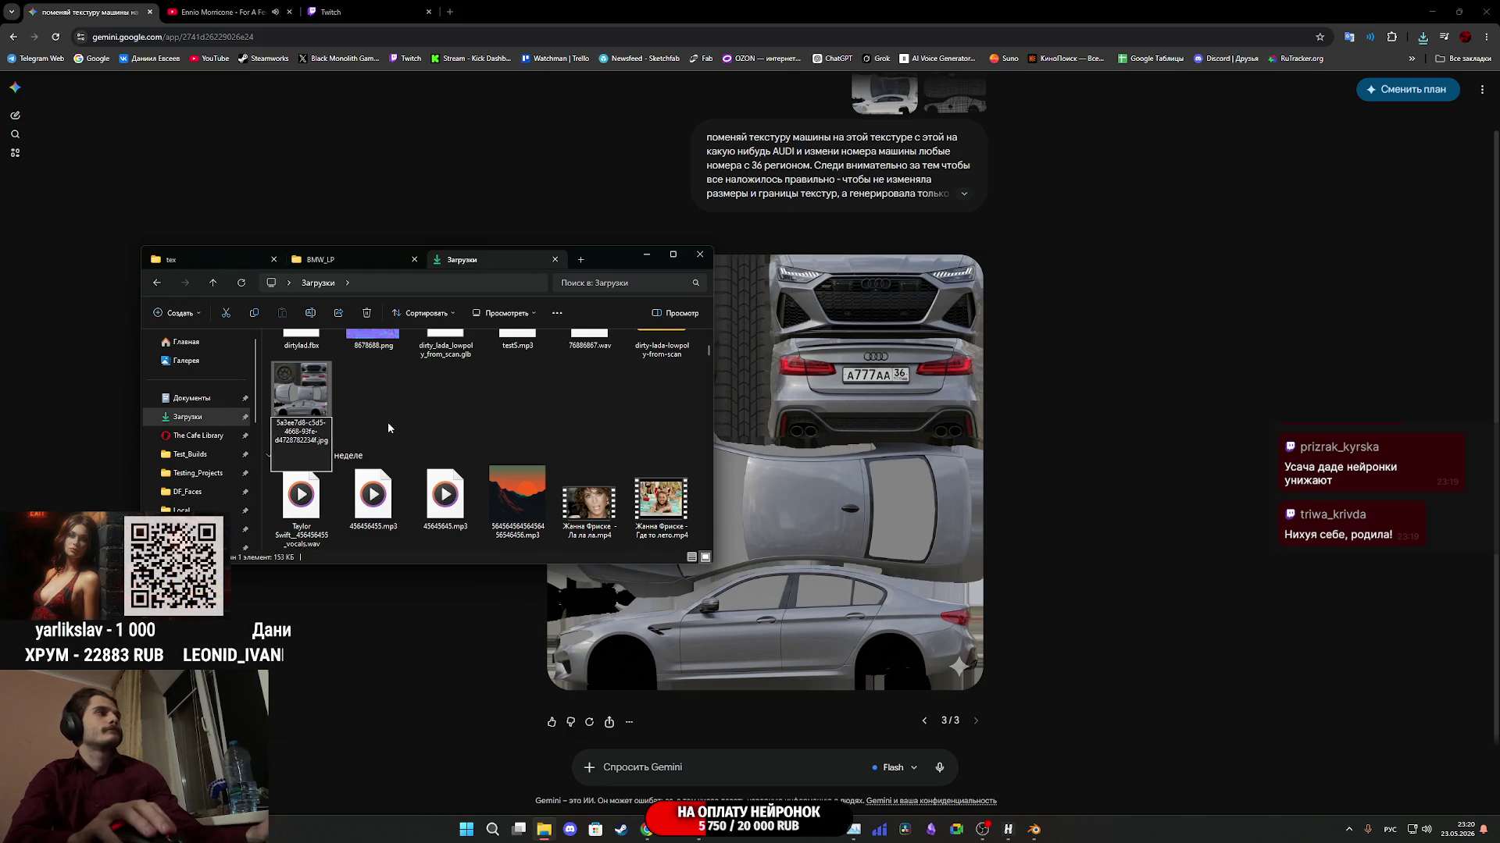
key(Return)
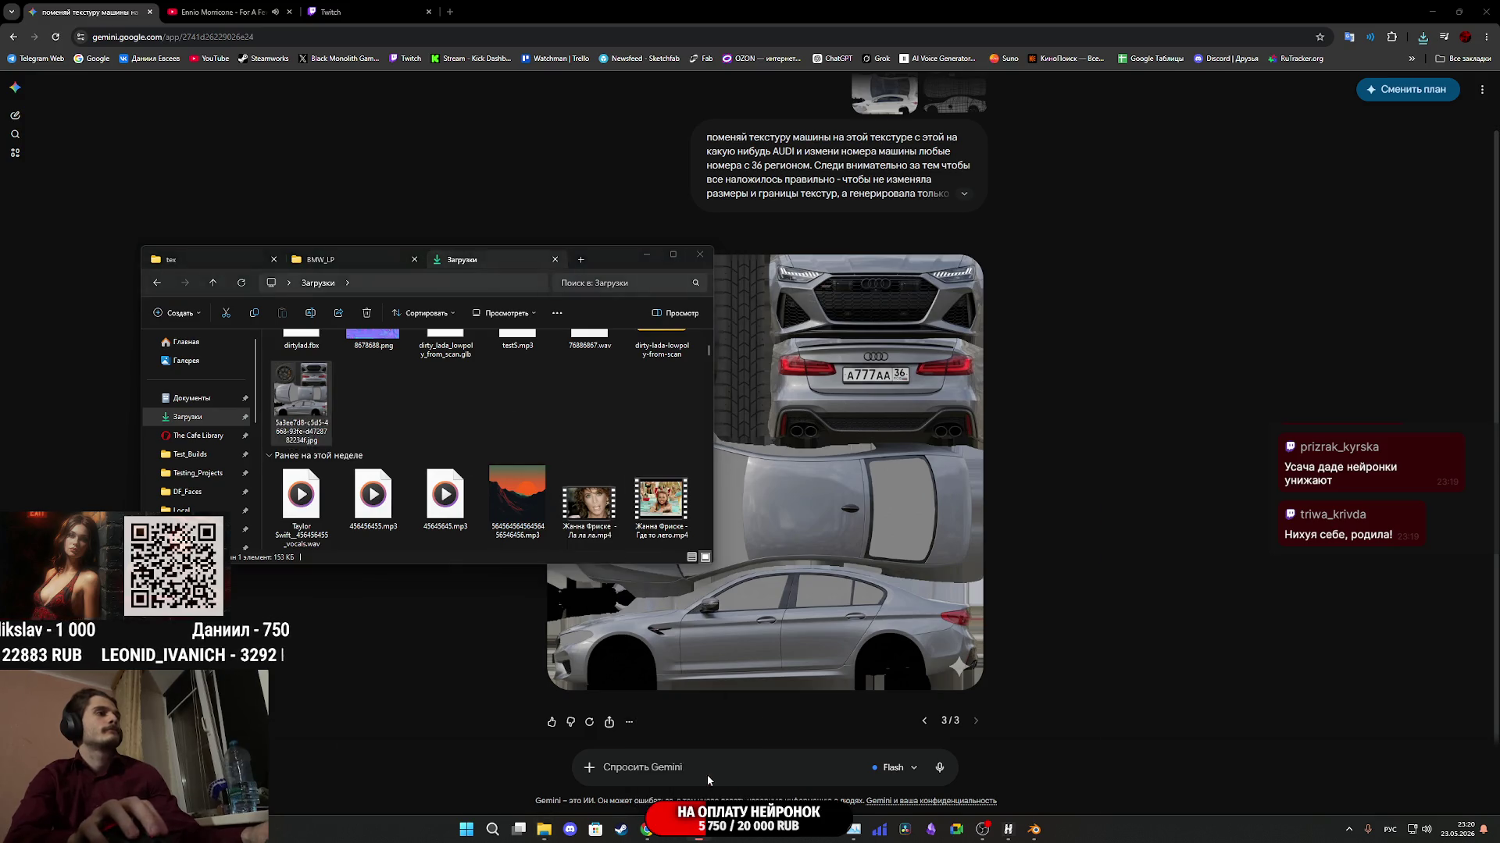
key(alt+Tab)
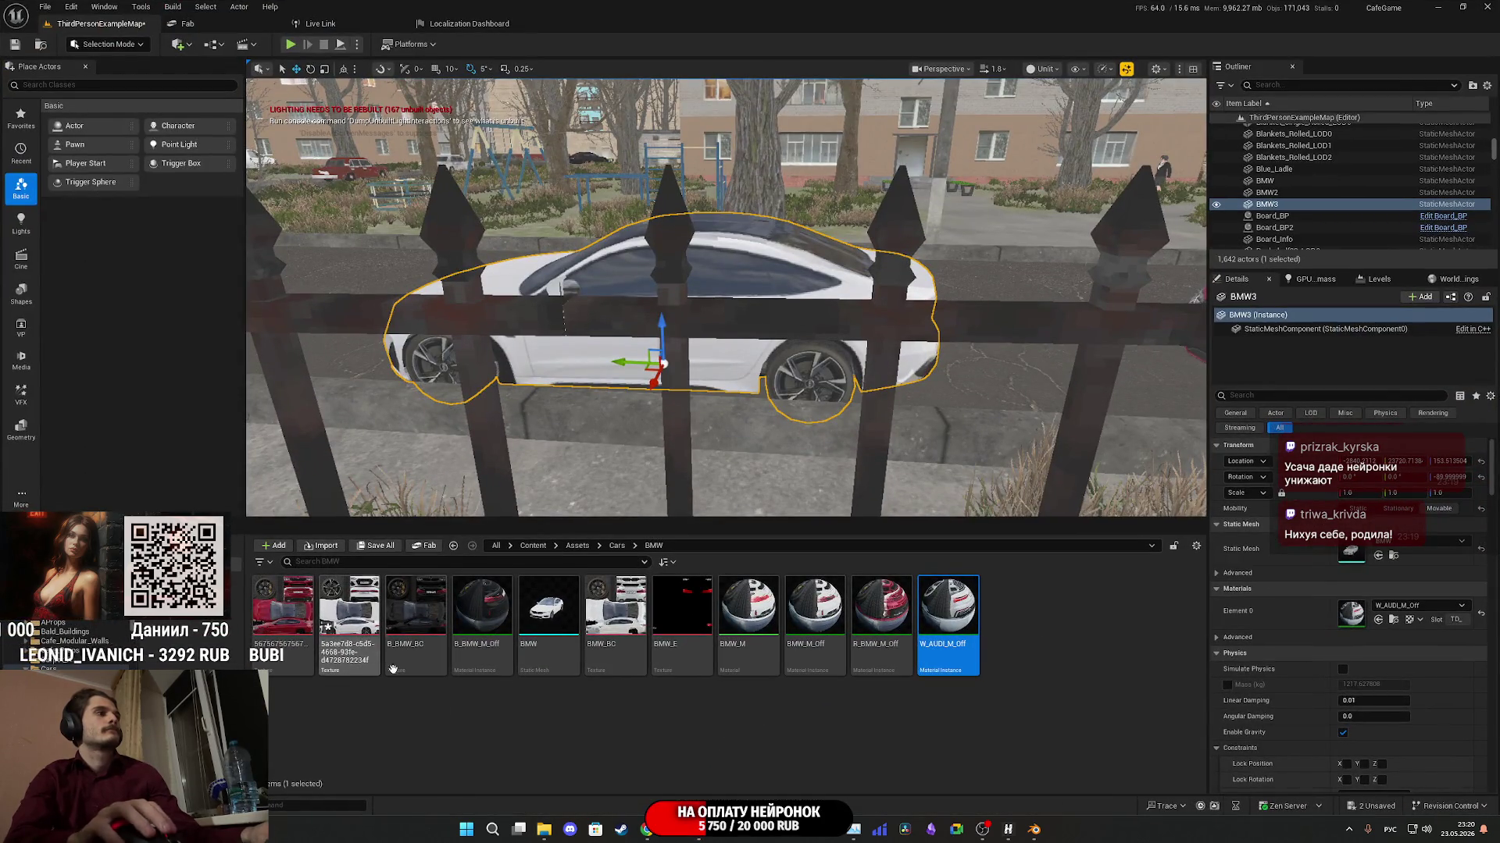
Import the renamed texture from Downloads into the Unreal BMW content folder.
click(500, 750)
drag(310, 414, 461, 761)
click(459, 757)
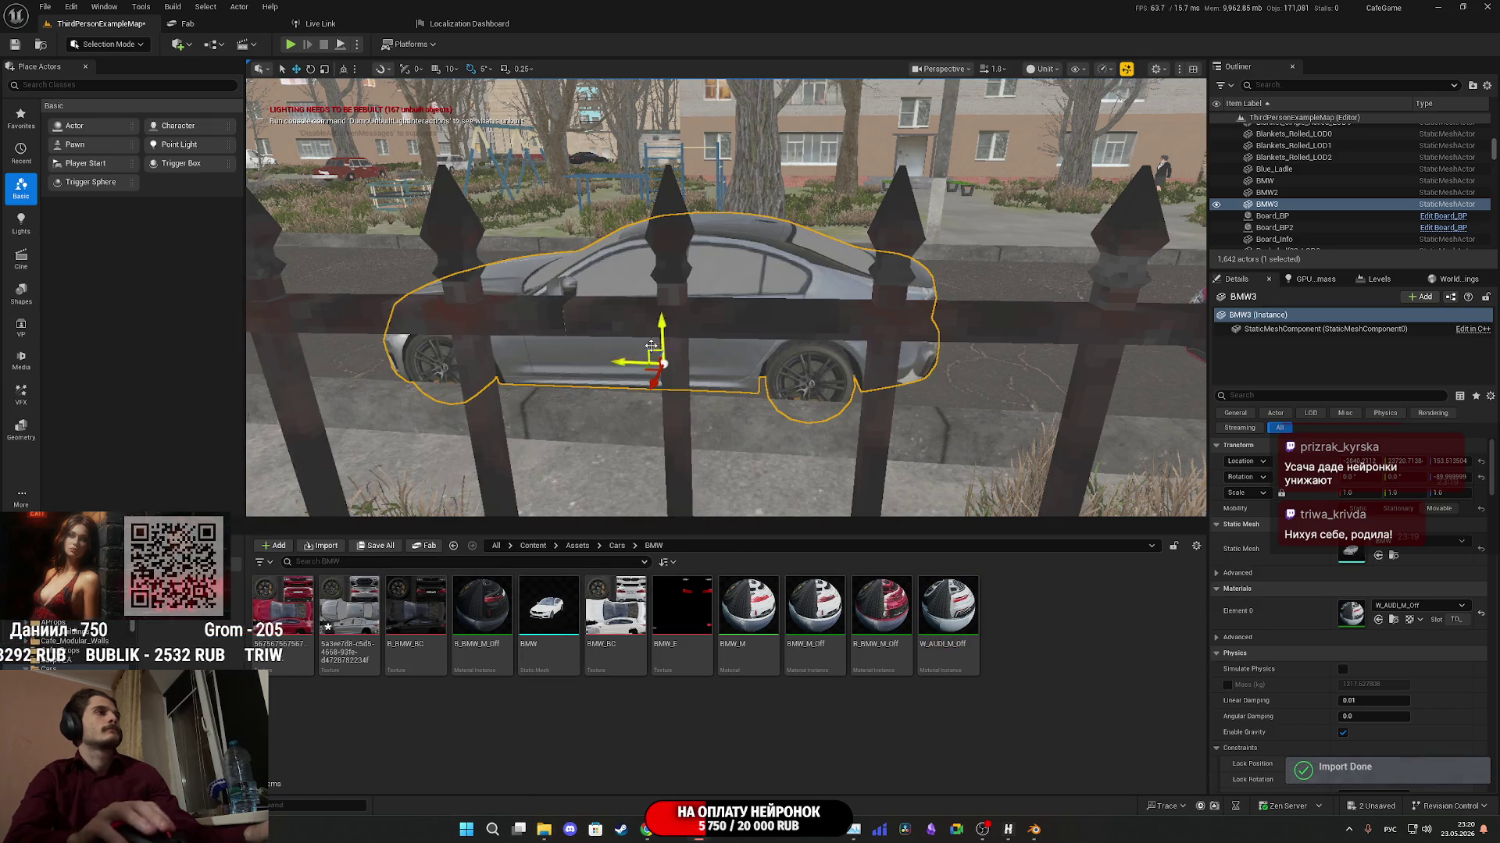
Orbit around the BMW3 car to inspect its new texture from front, side and rear.
alt+drag(726, 296, 1046, 308)
scroll(726, 297, up, 5)
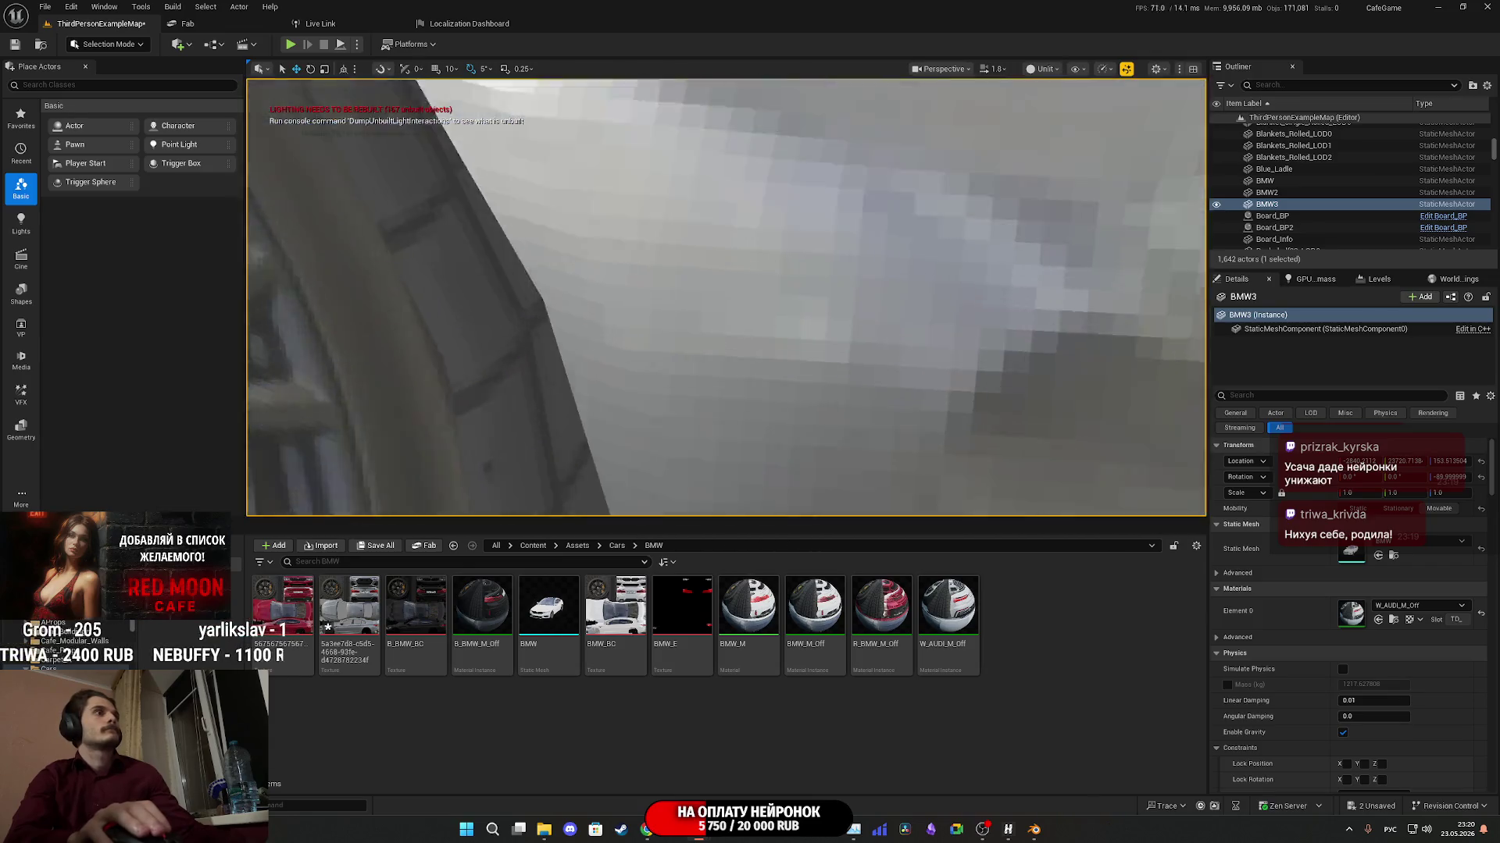
scroll(726, 297, down, 5)
scroll(726, 297, up, 6)
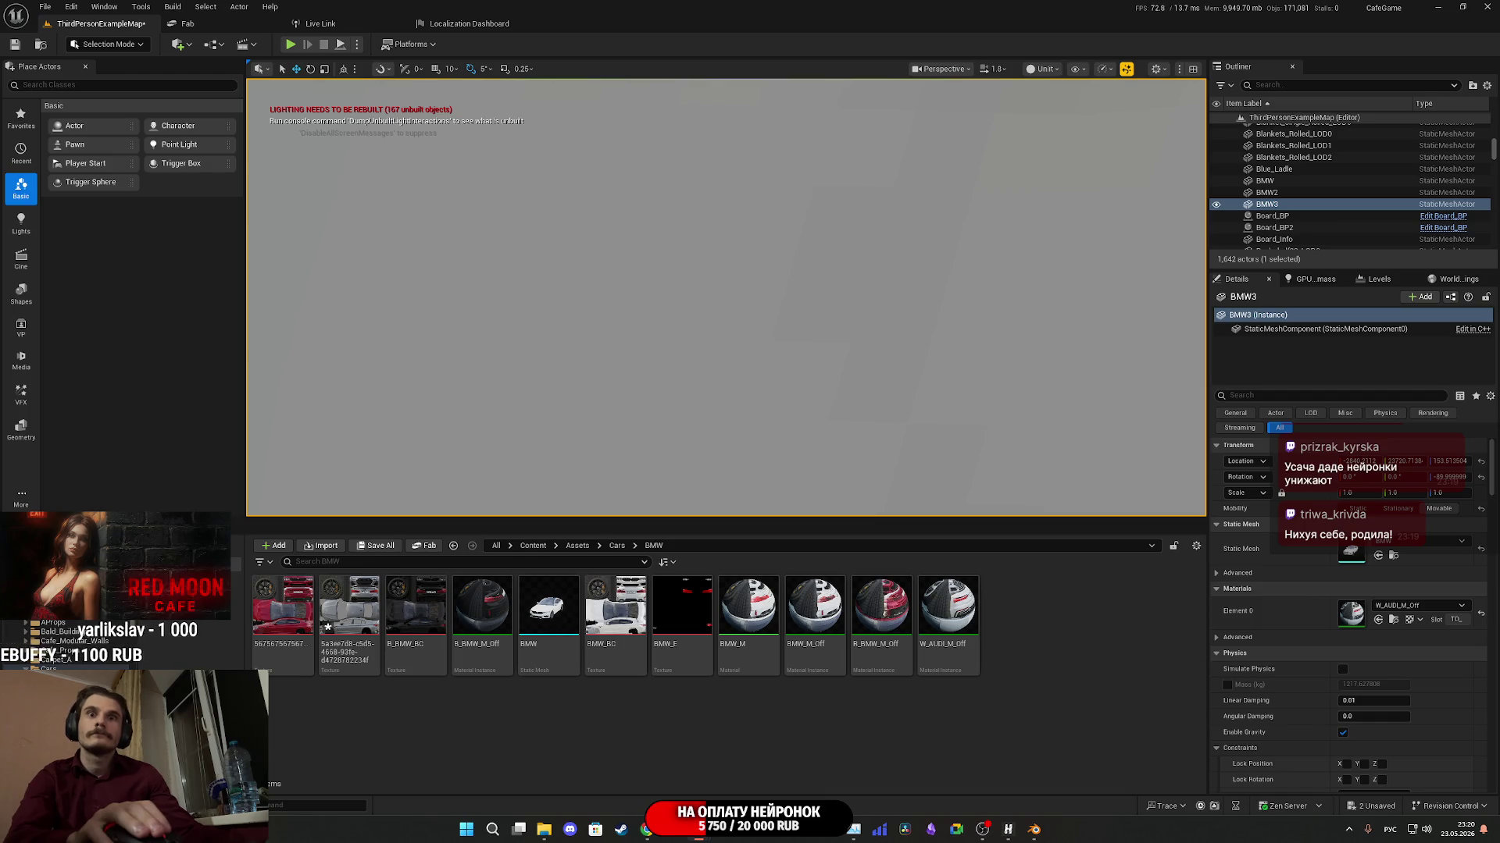
scroll(726, 297, down, 4)
scroll(726, 297, up, 6)
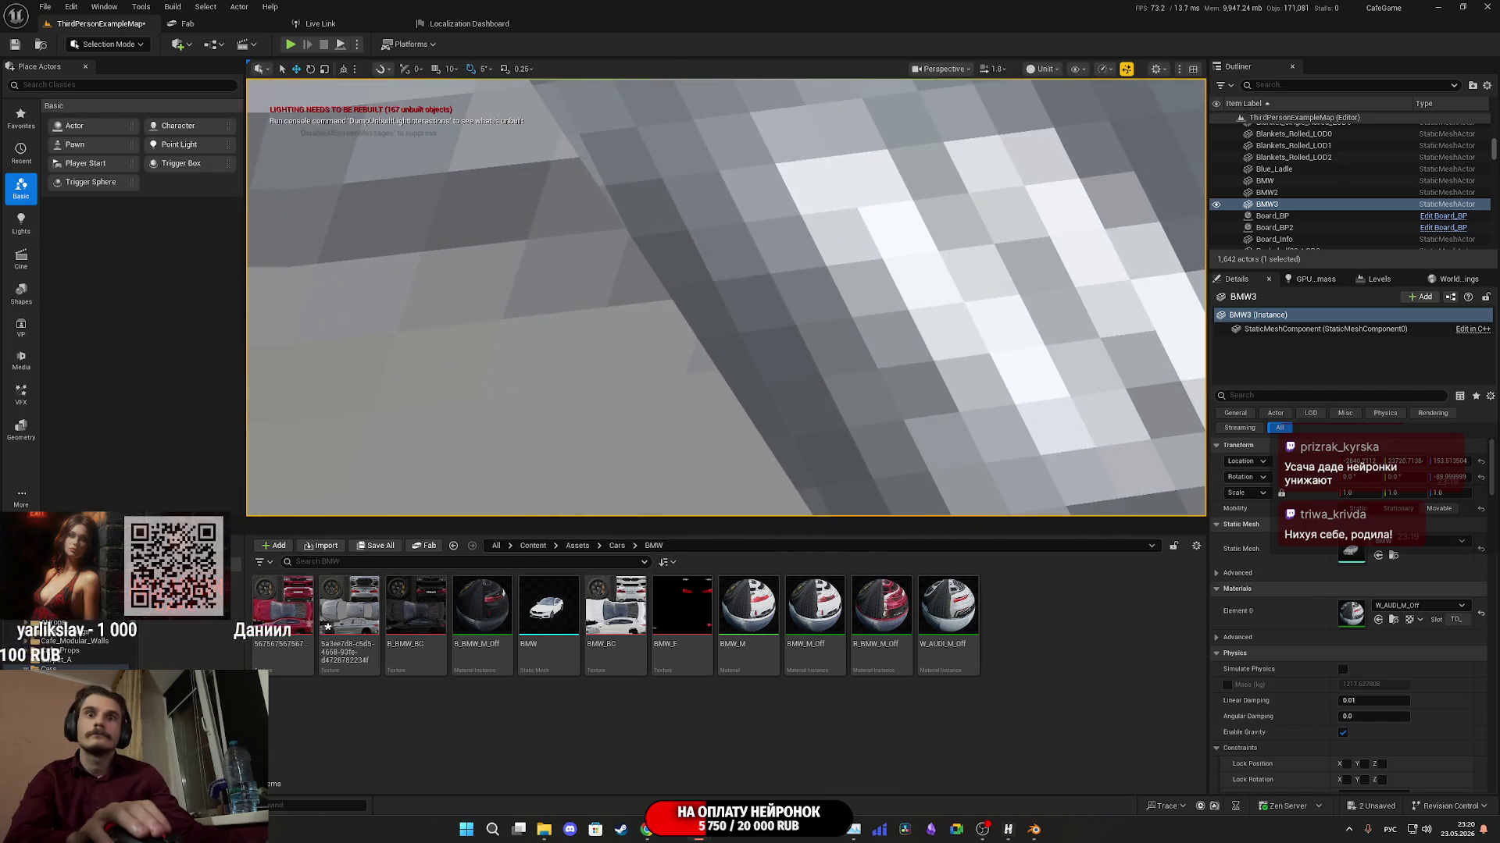
scroll(726, 297, down, 5)
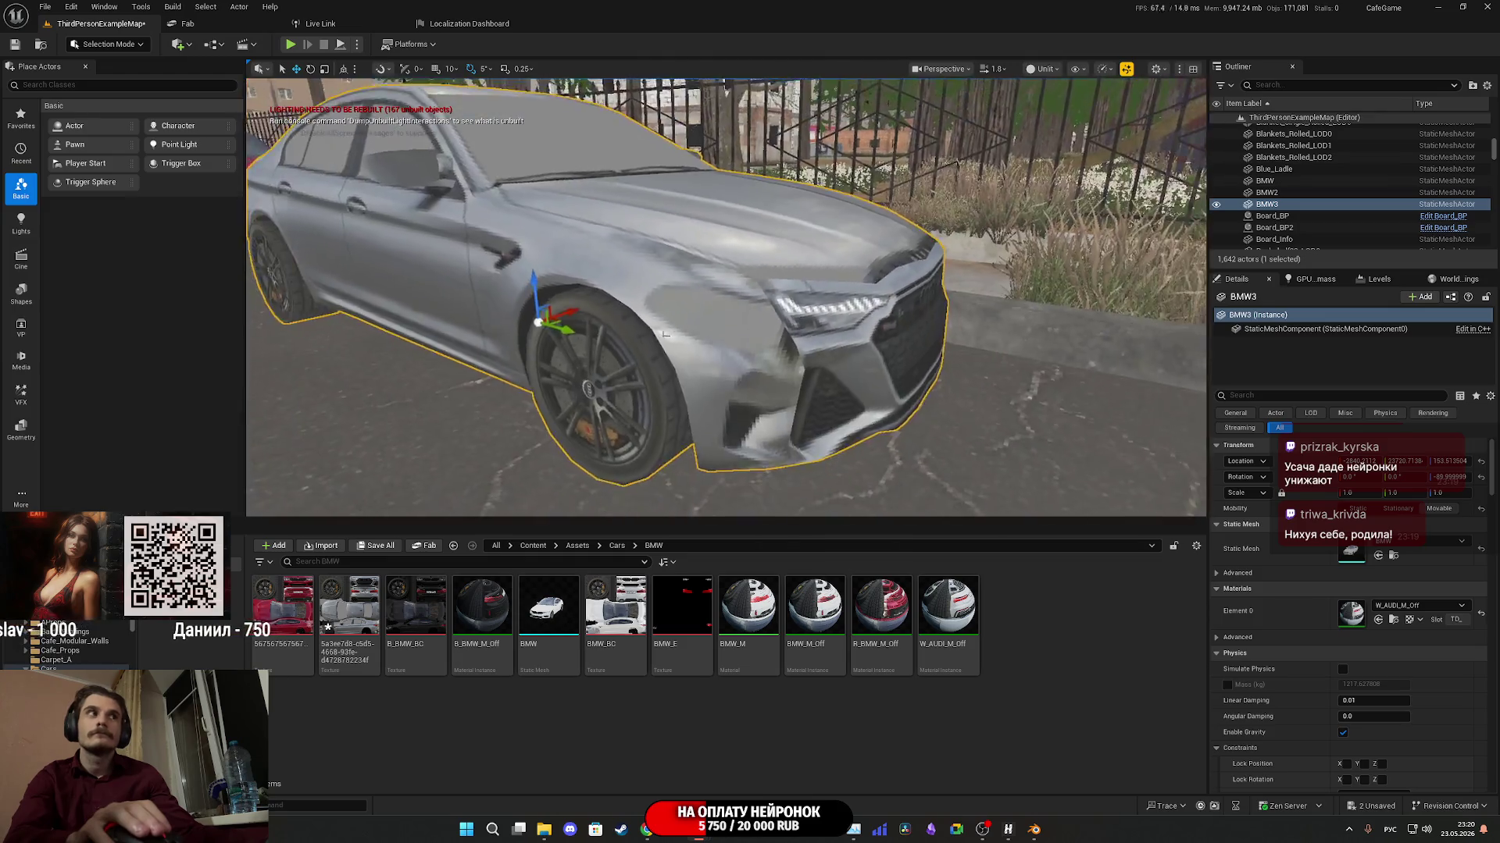
alt+drag(726, 297, 914, 304)
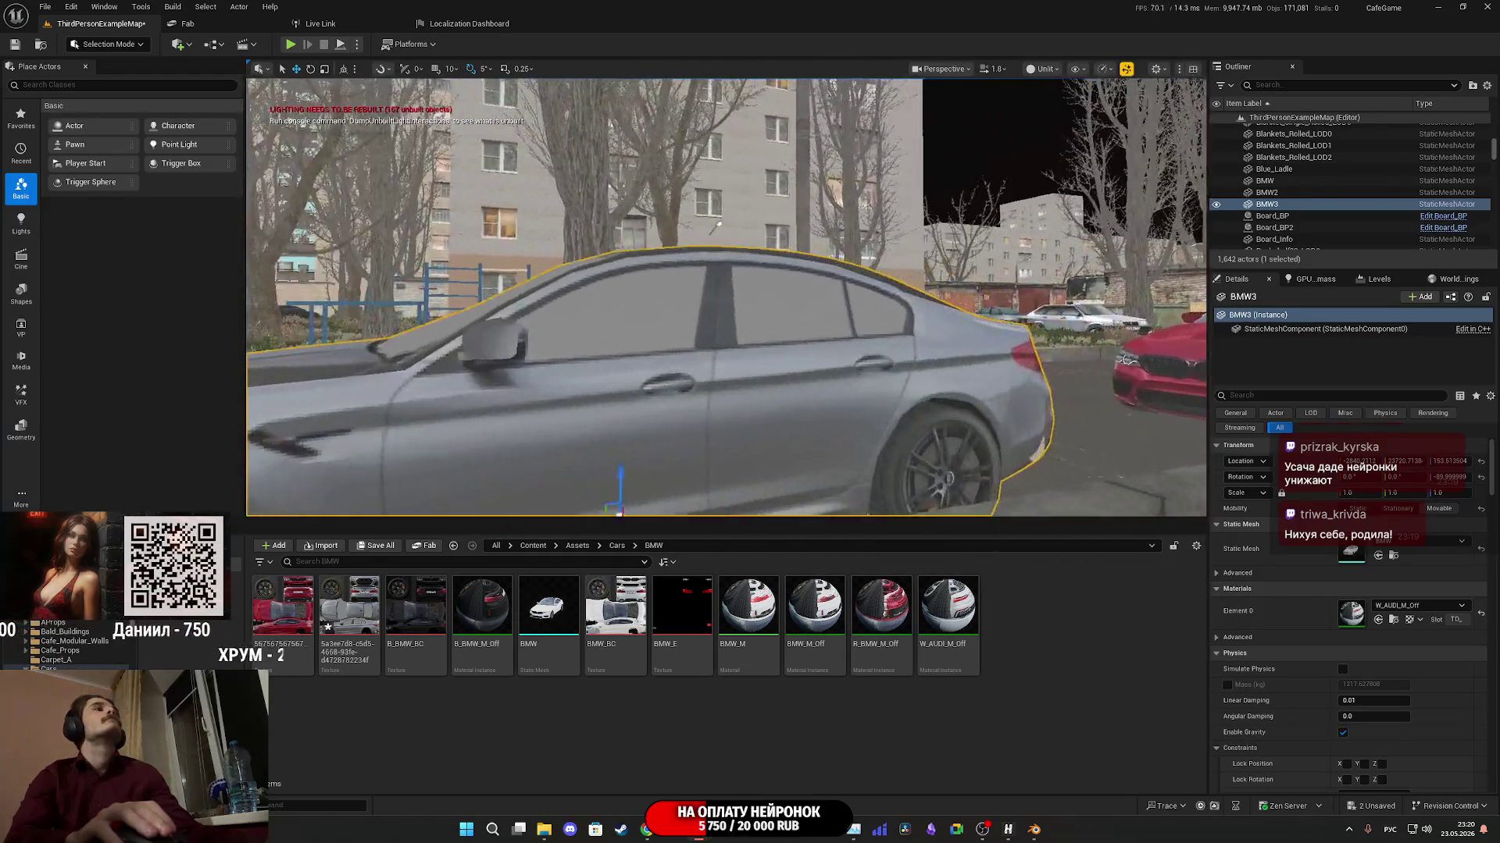
alt+drag(726, 297, 960, 303)
alt+drag(640, 333, 662, 333)
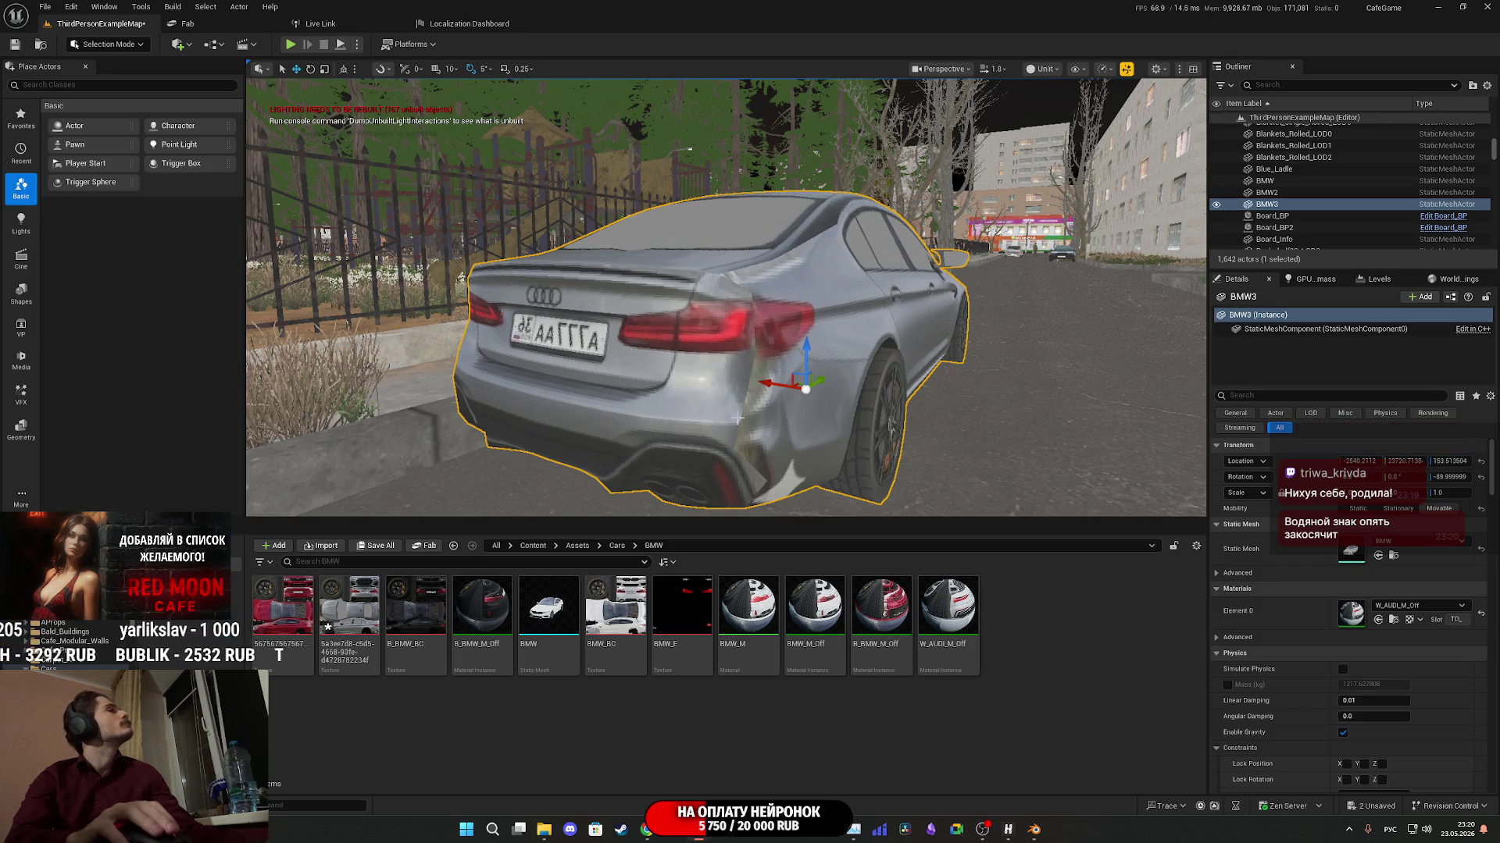
click(646, 830)
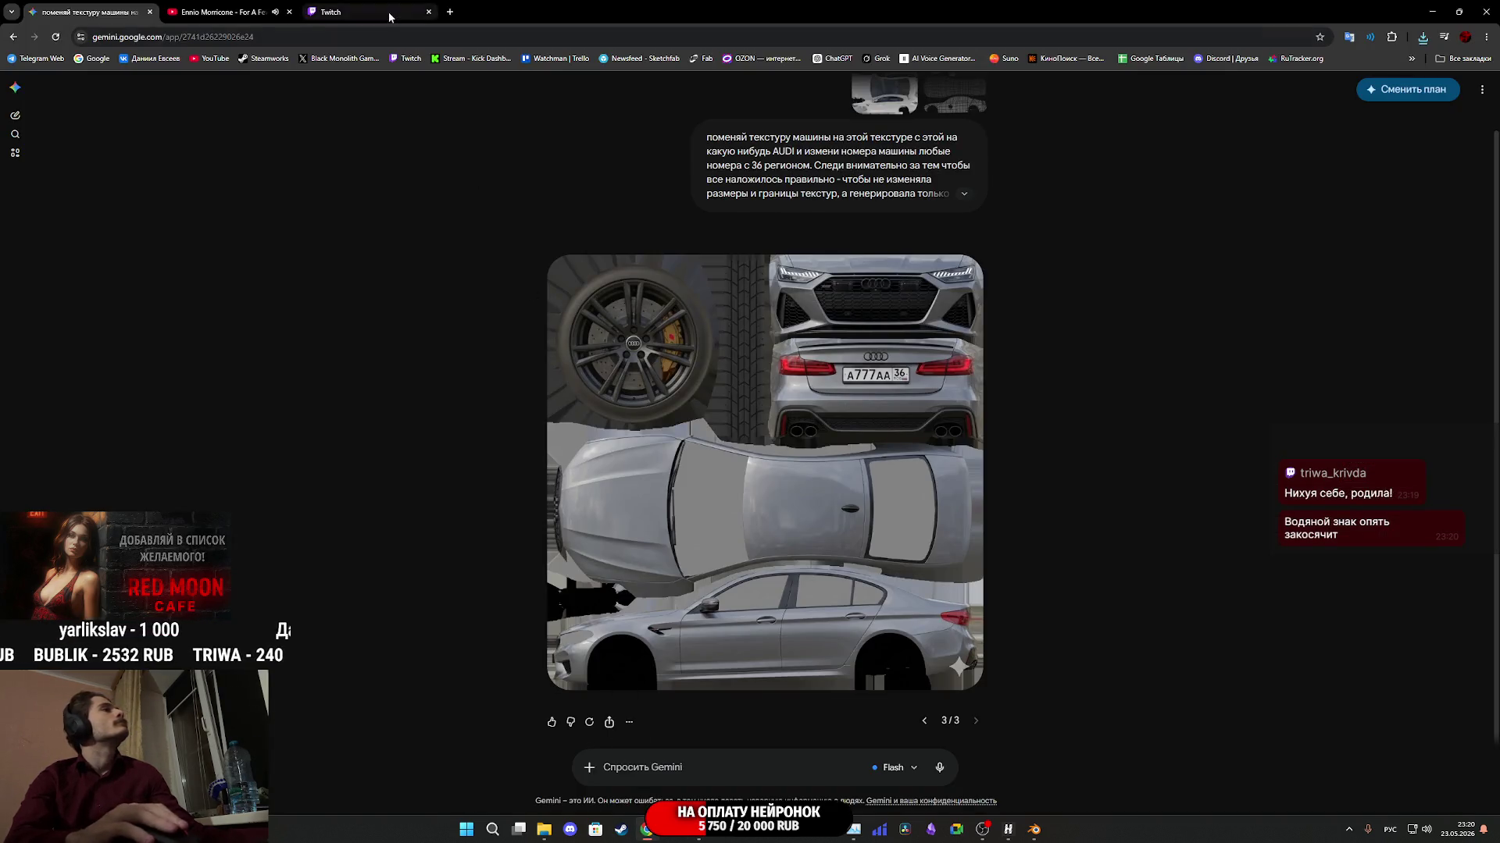
click(363, 12)
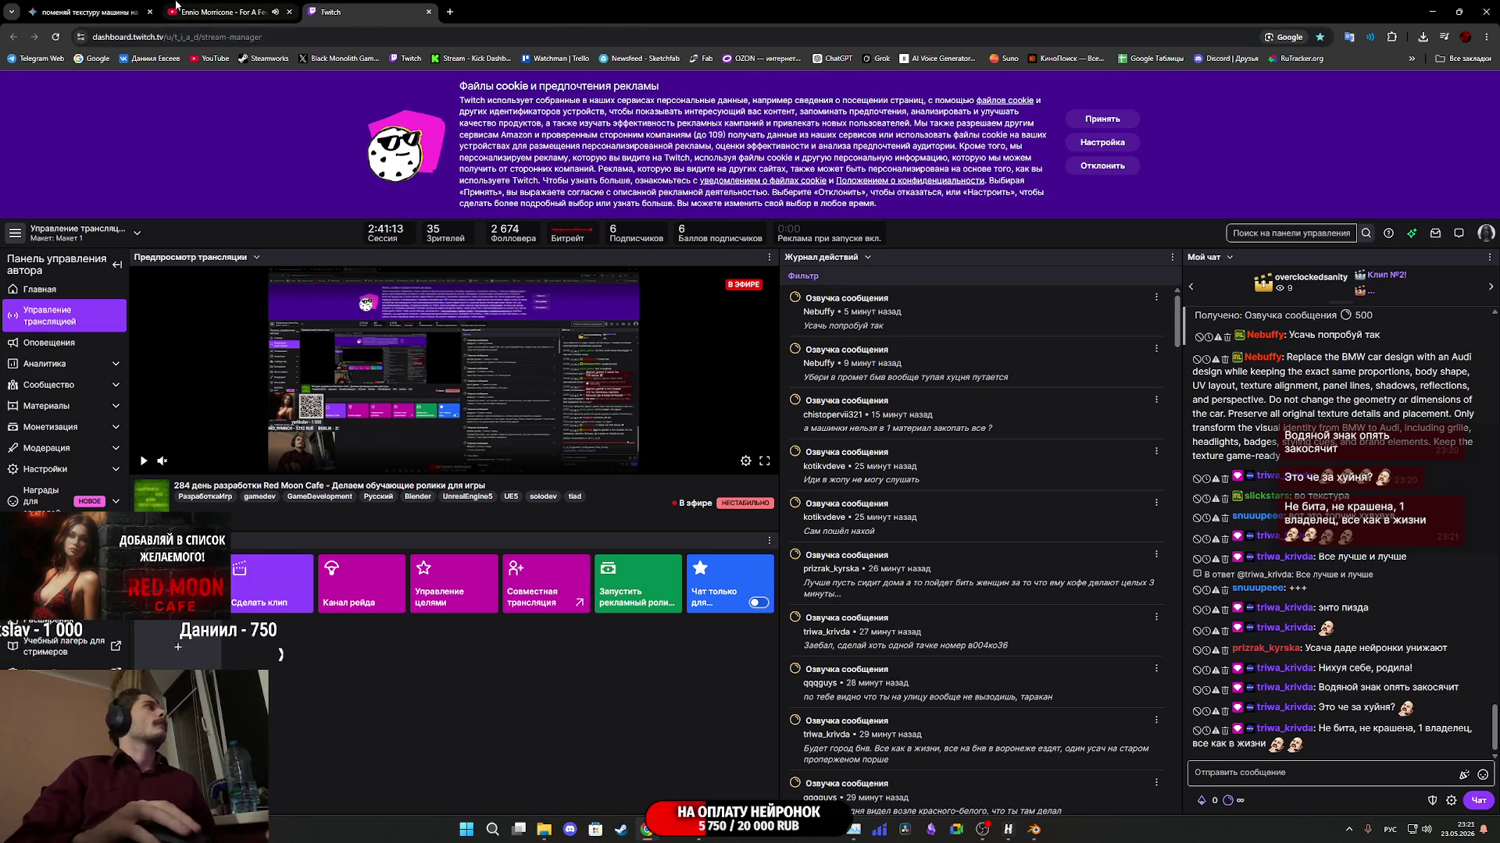
click(82, 11)
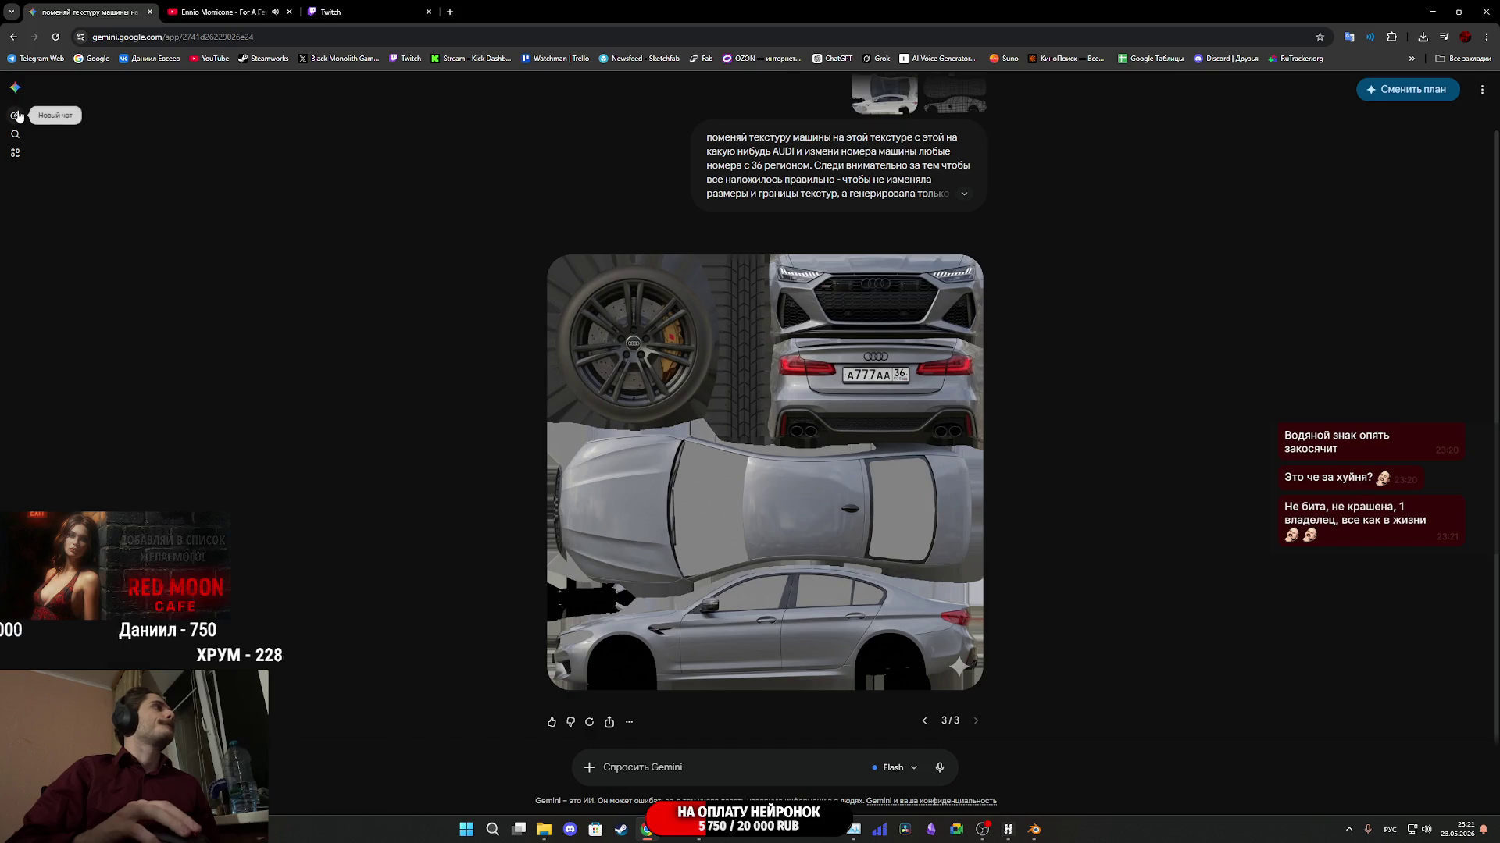
Start a new Gemini chat and type a Russian question about making a free low-poly car model.
click(15, 115)
text(можно ли)
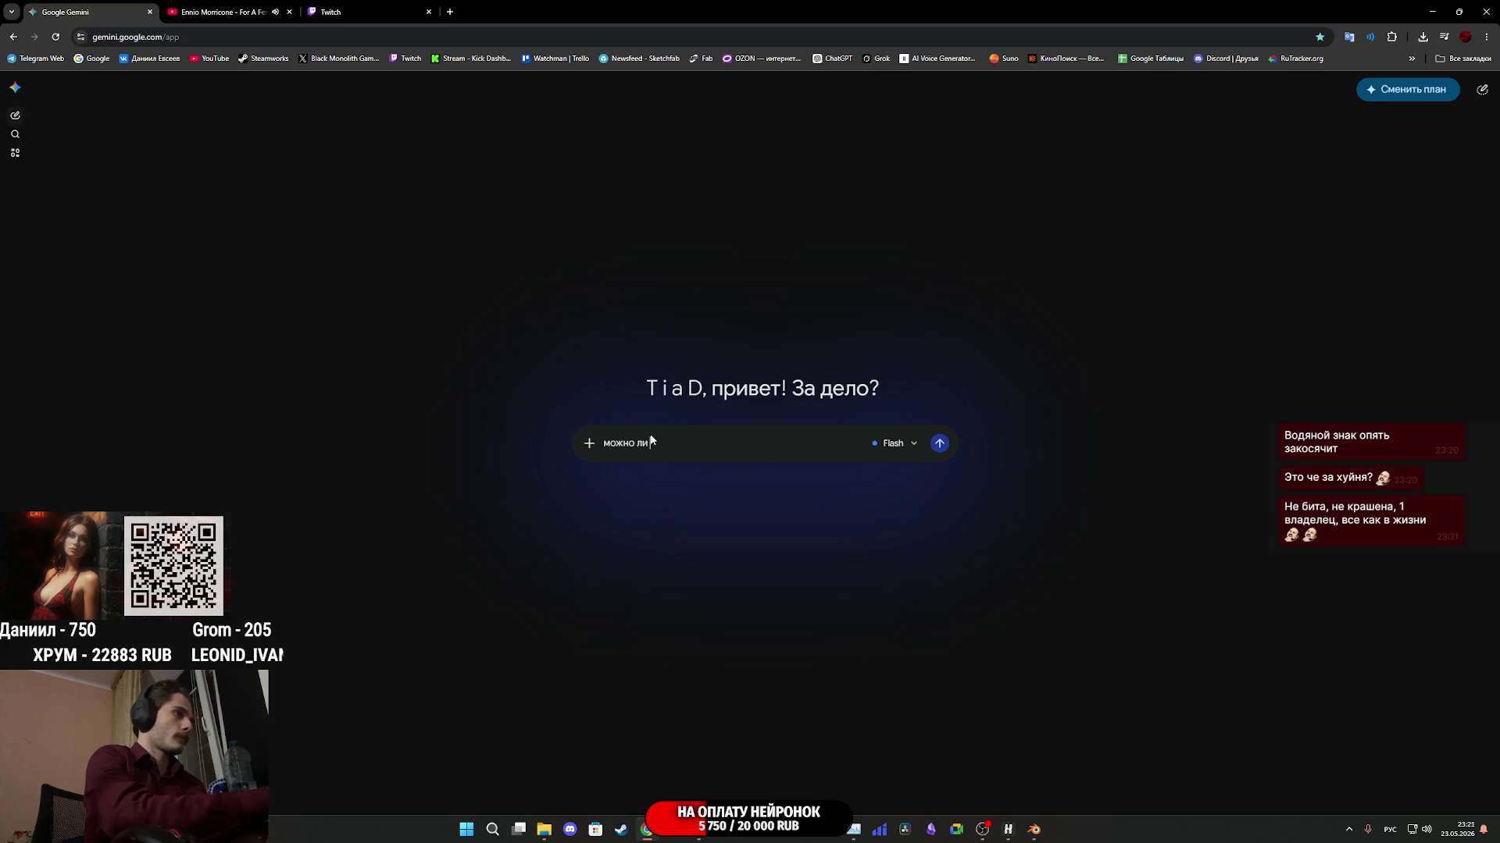
text( как ни)
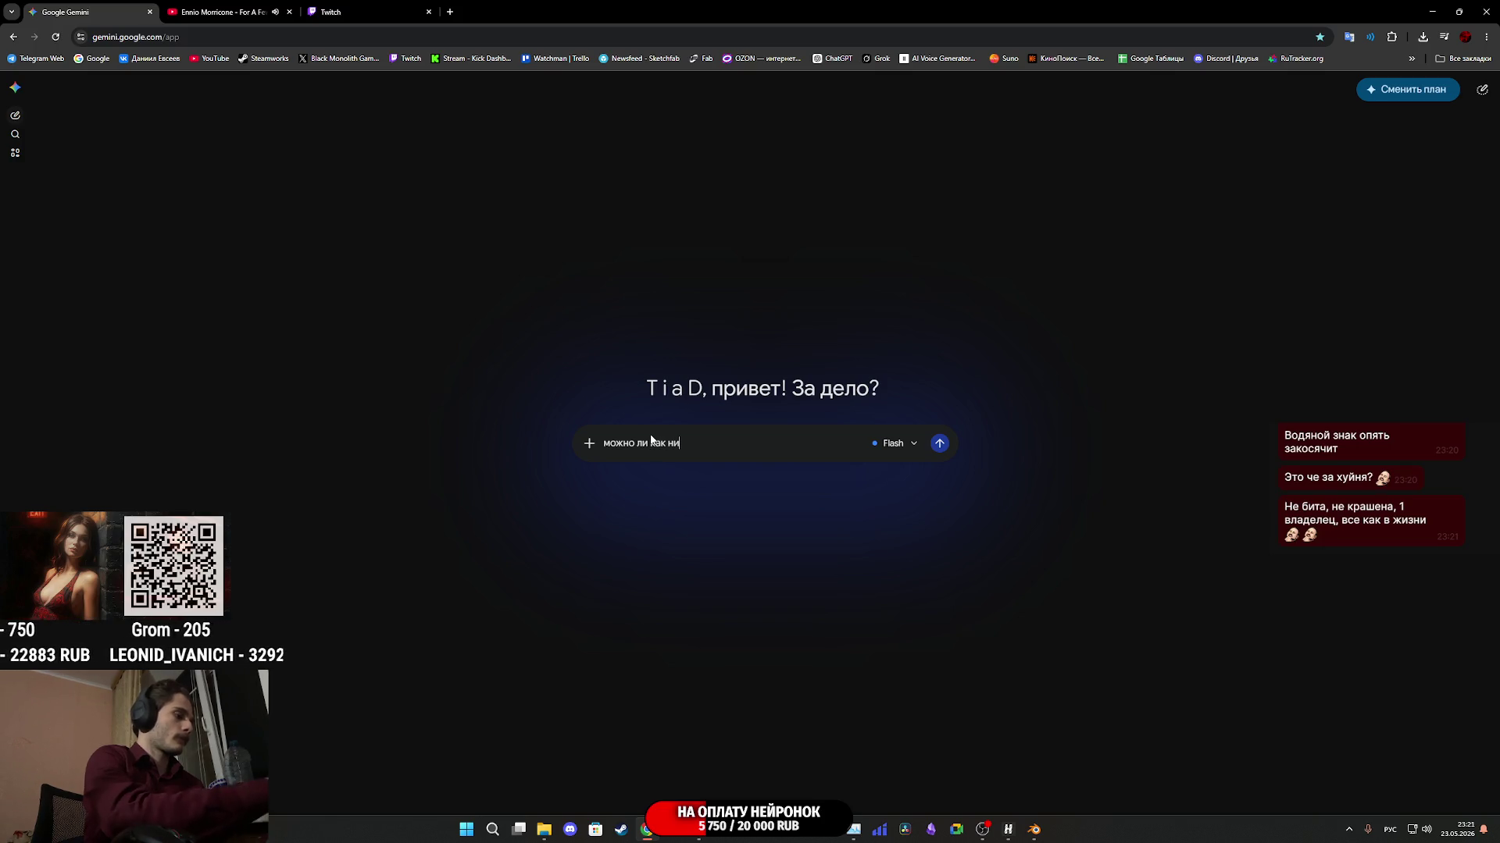
text(дь сгенерироват)
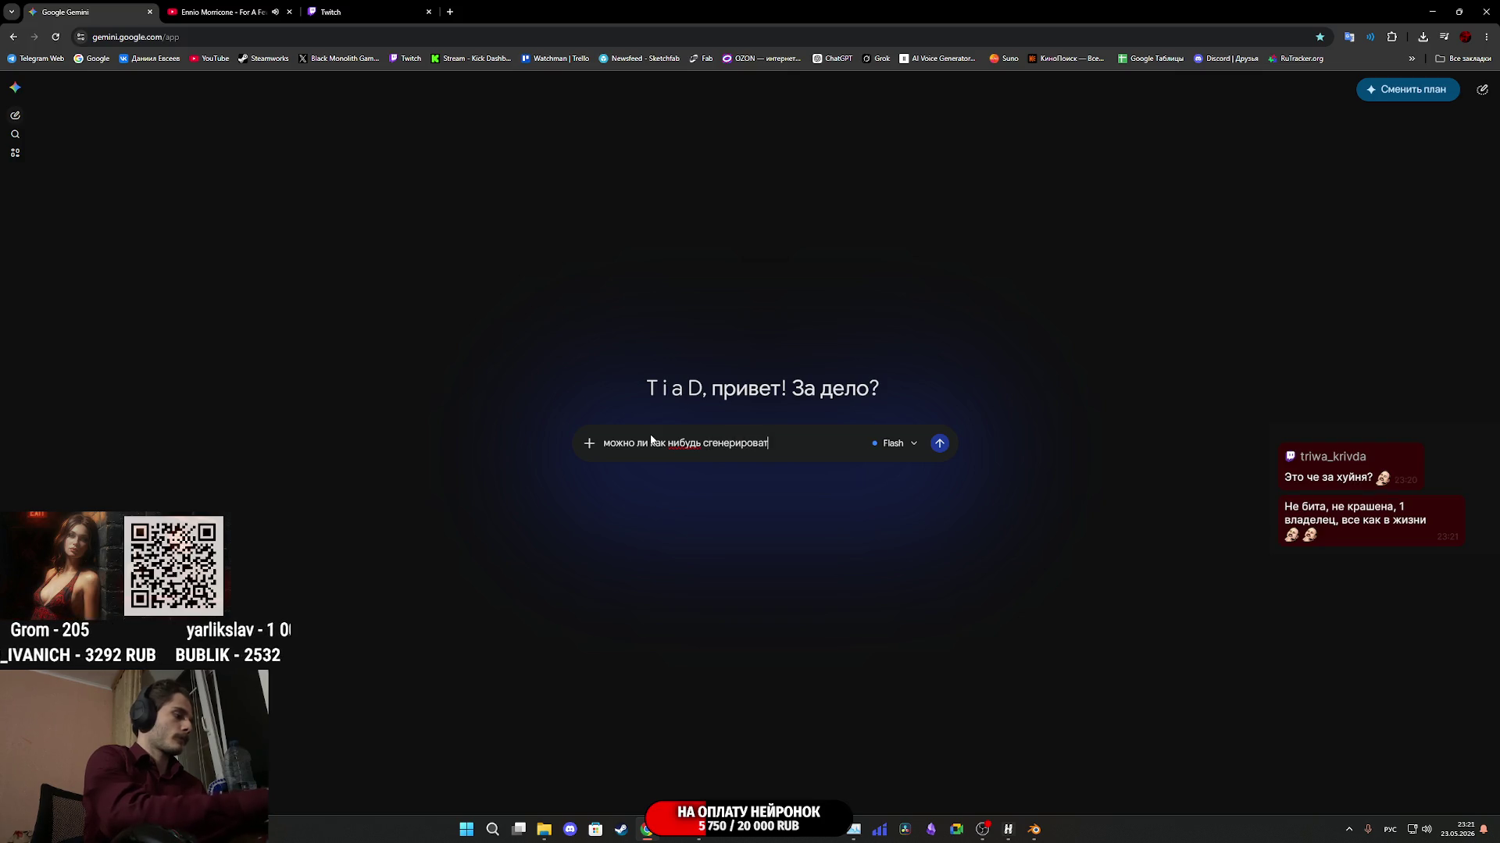
text(д модель машины в)
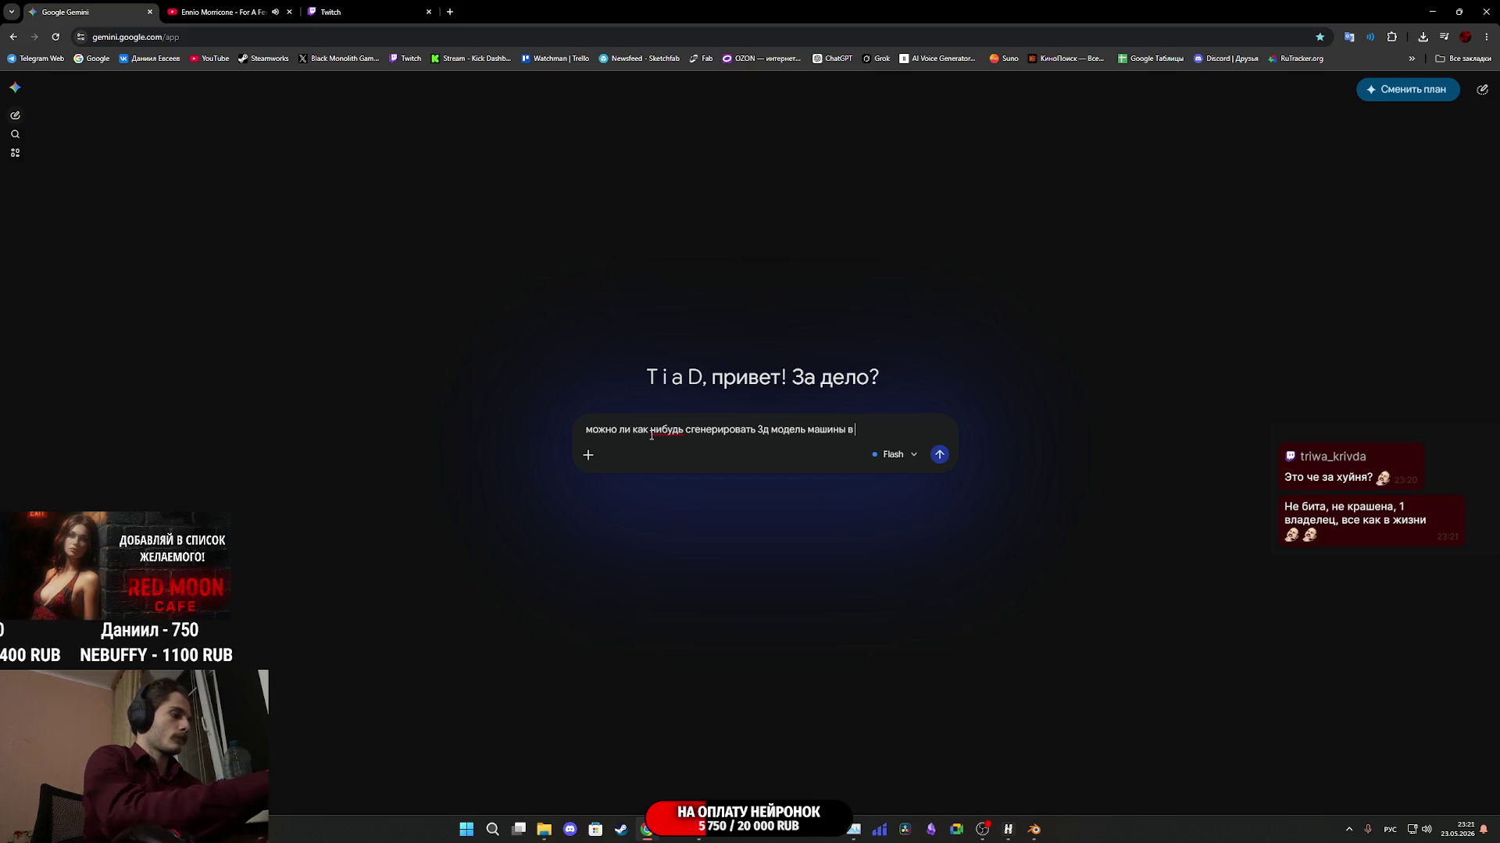
key(alt+shift)
text(low po)
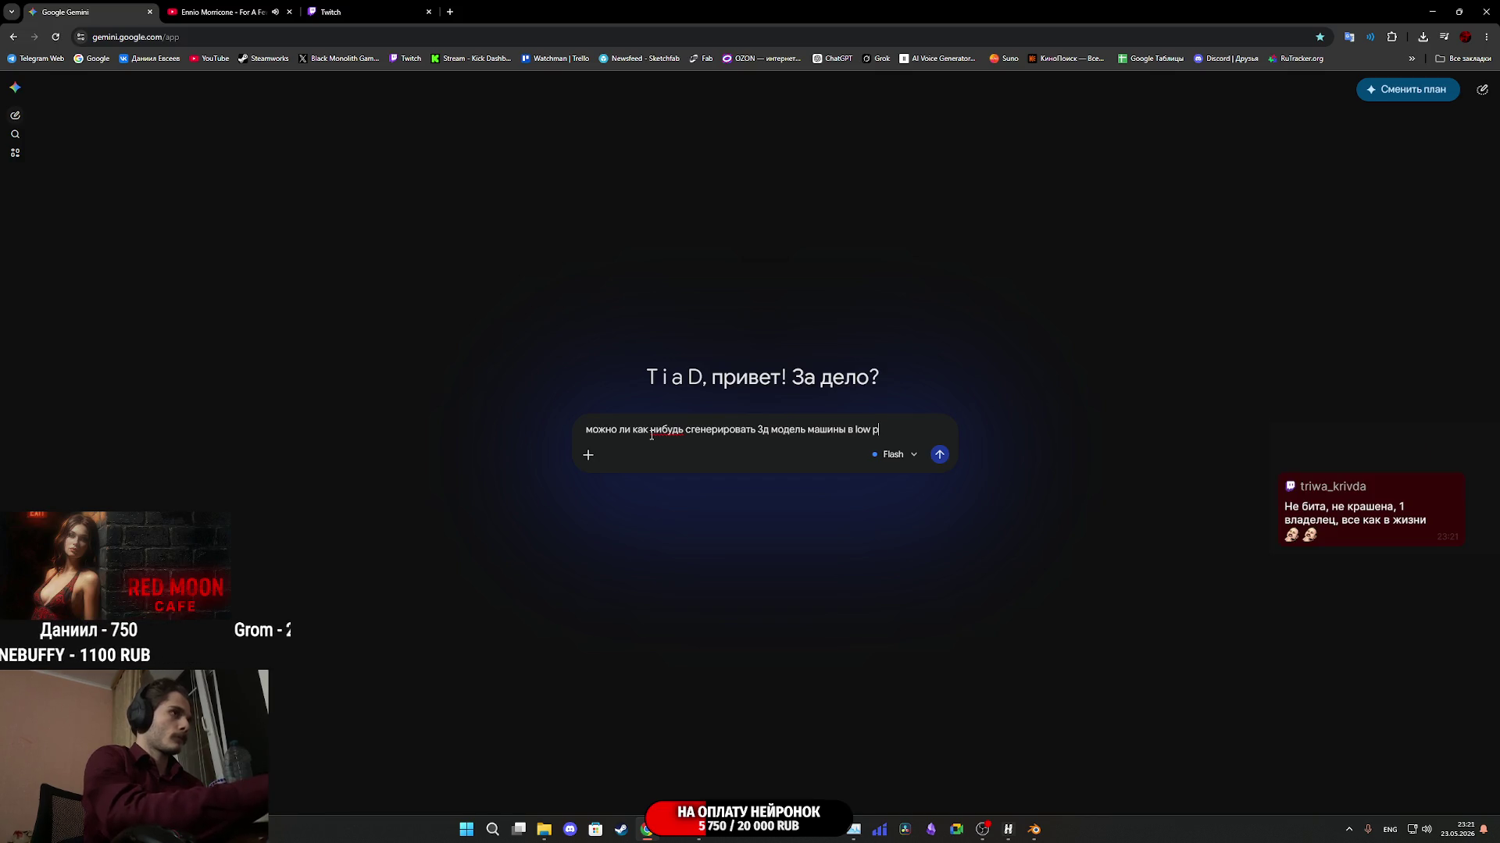
text(ly)
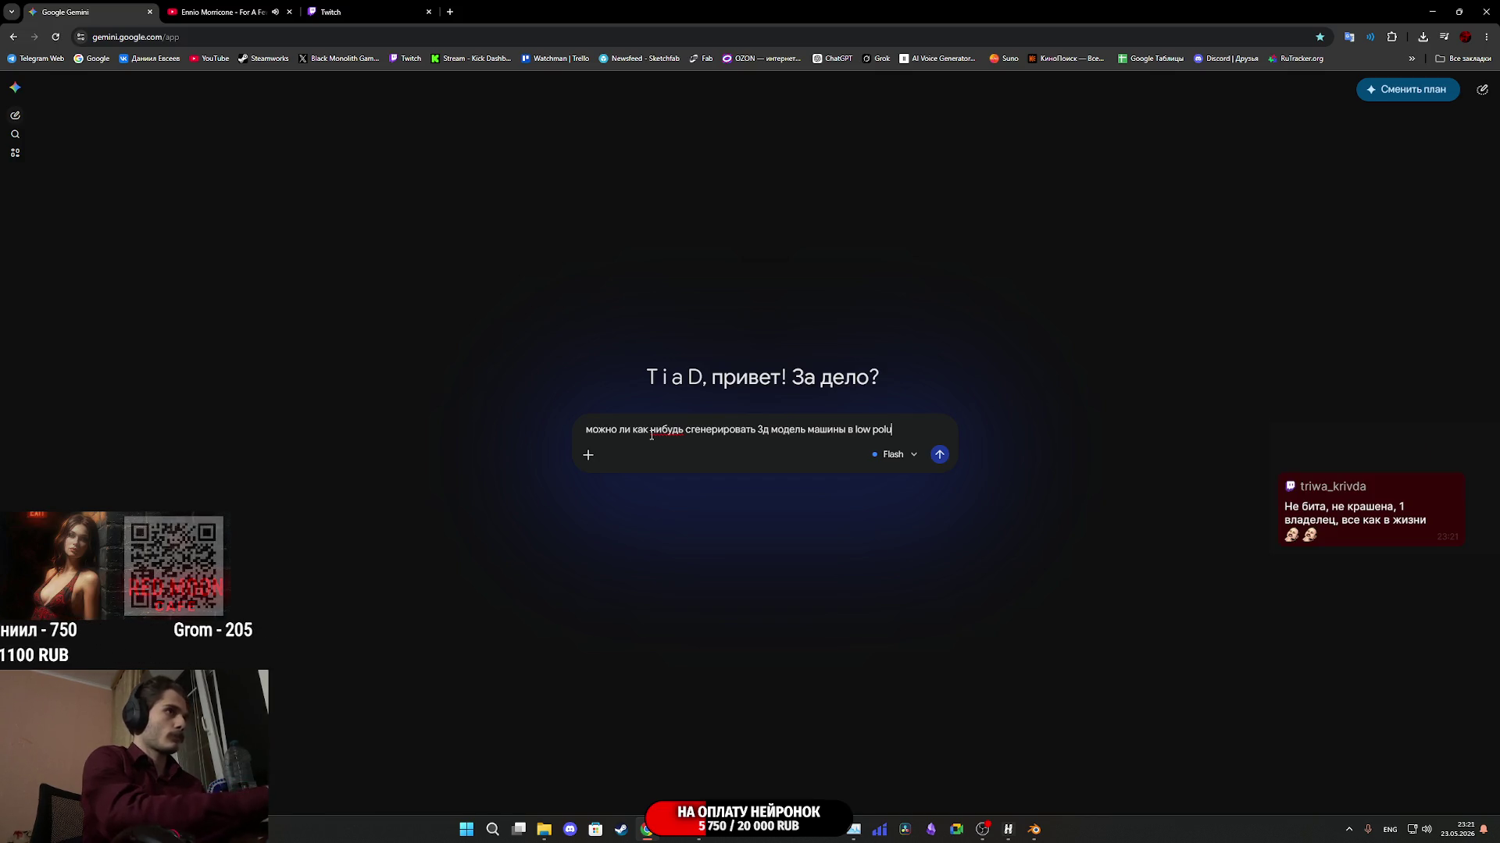
key(alt+shift)
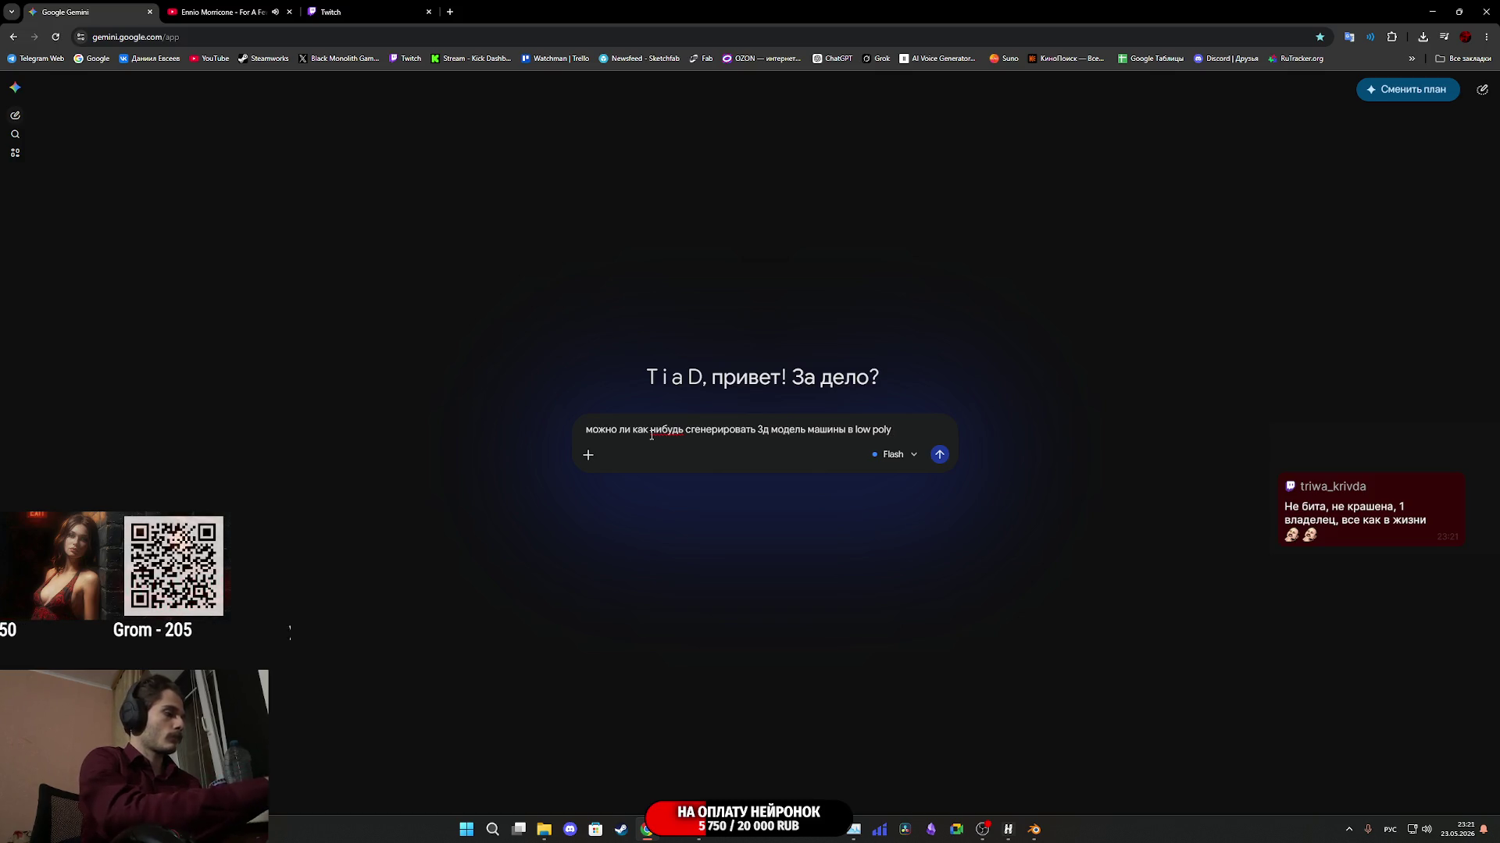
text(те)
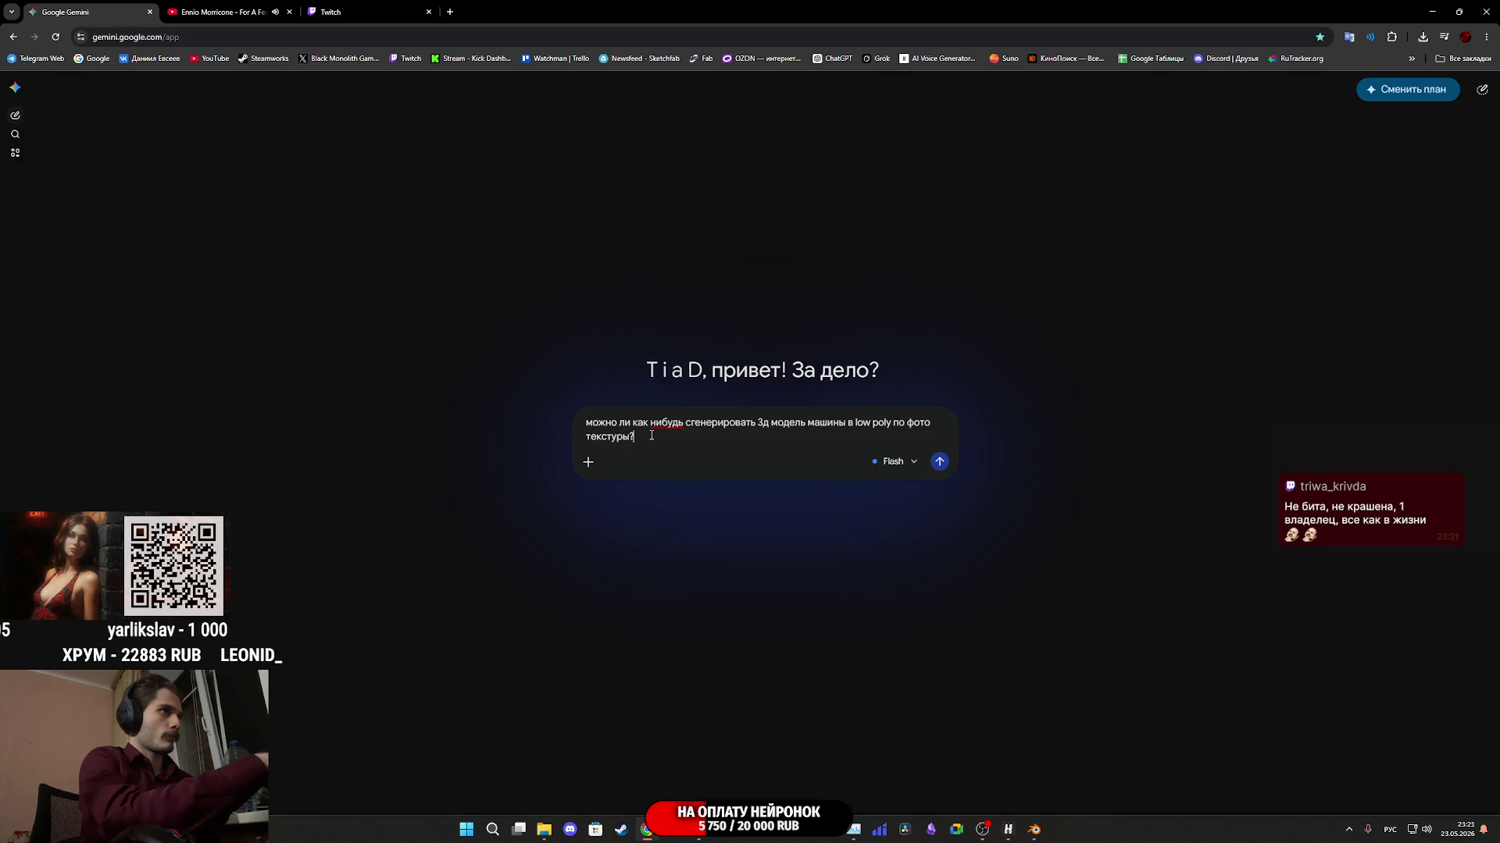
text(сделать)
text(льно бесплатно)
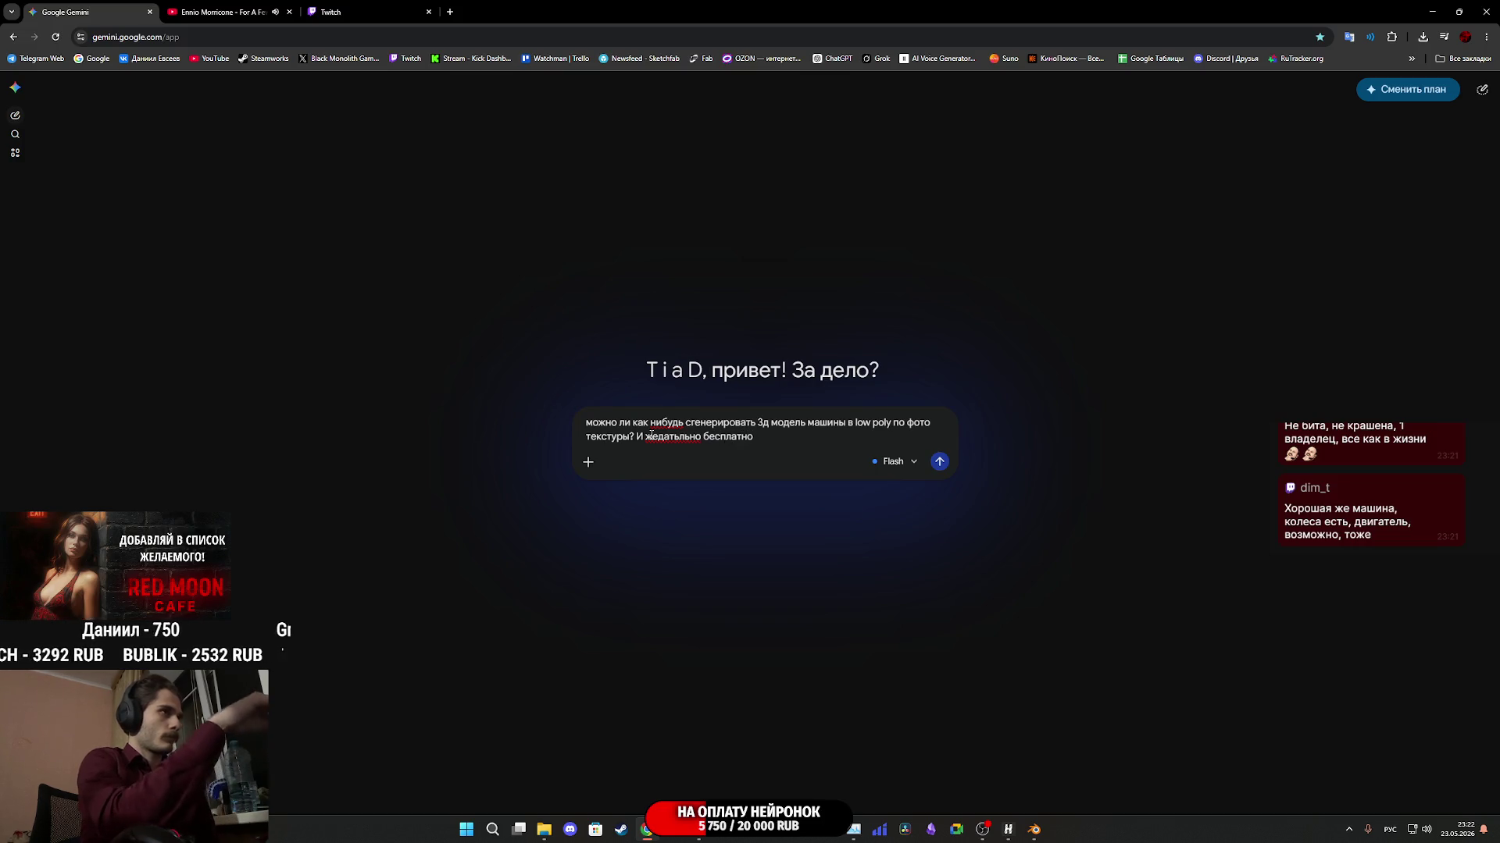
Correct the misspelled word to 'желательно' and send the question.
right_click(680, 440)
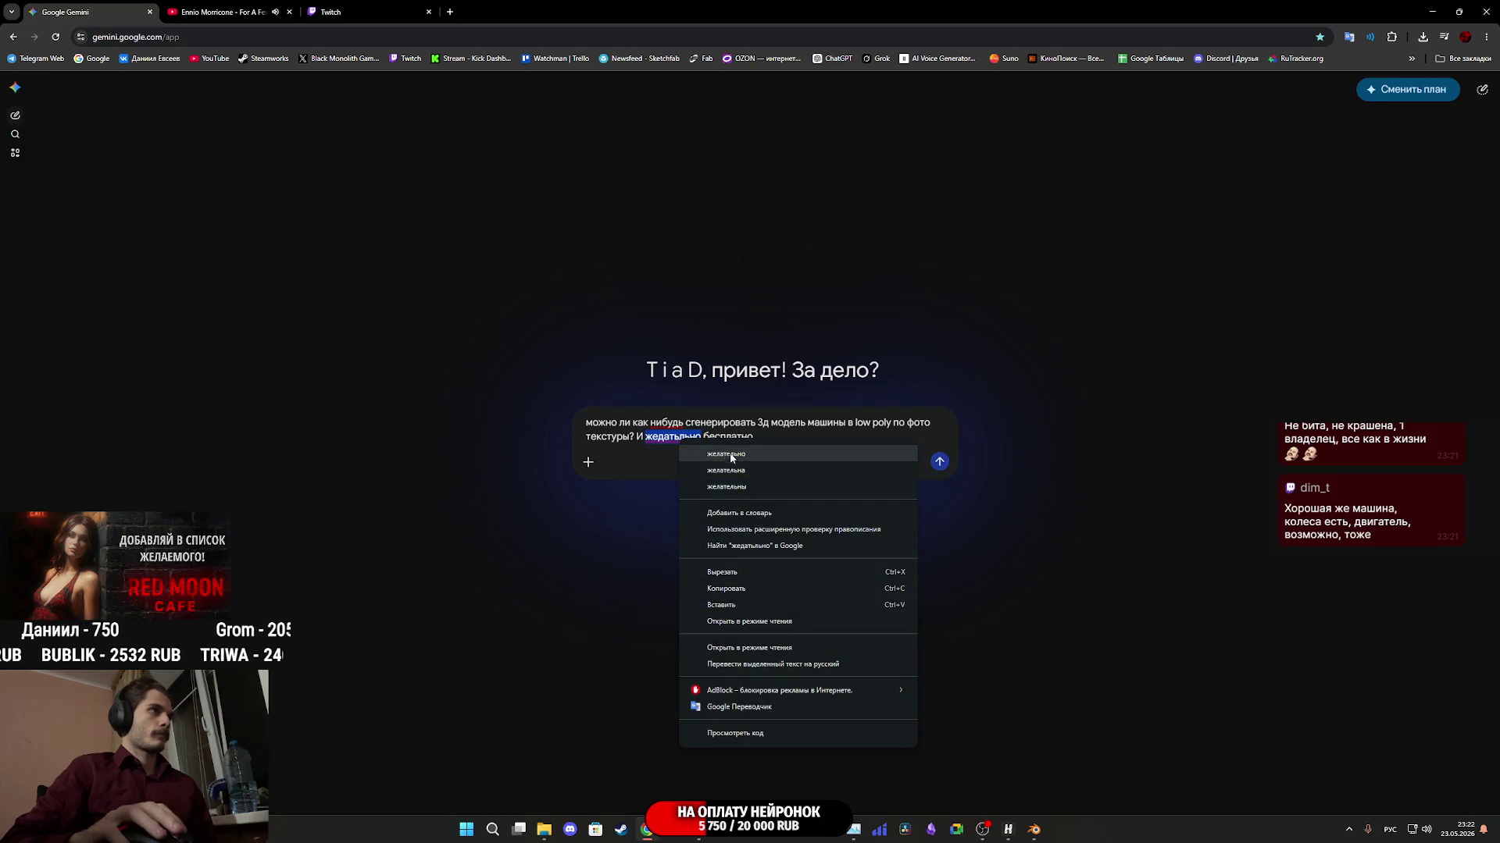
click(714, 453)
click(937, 461)
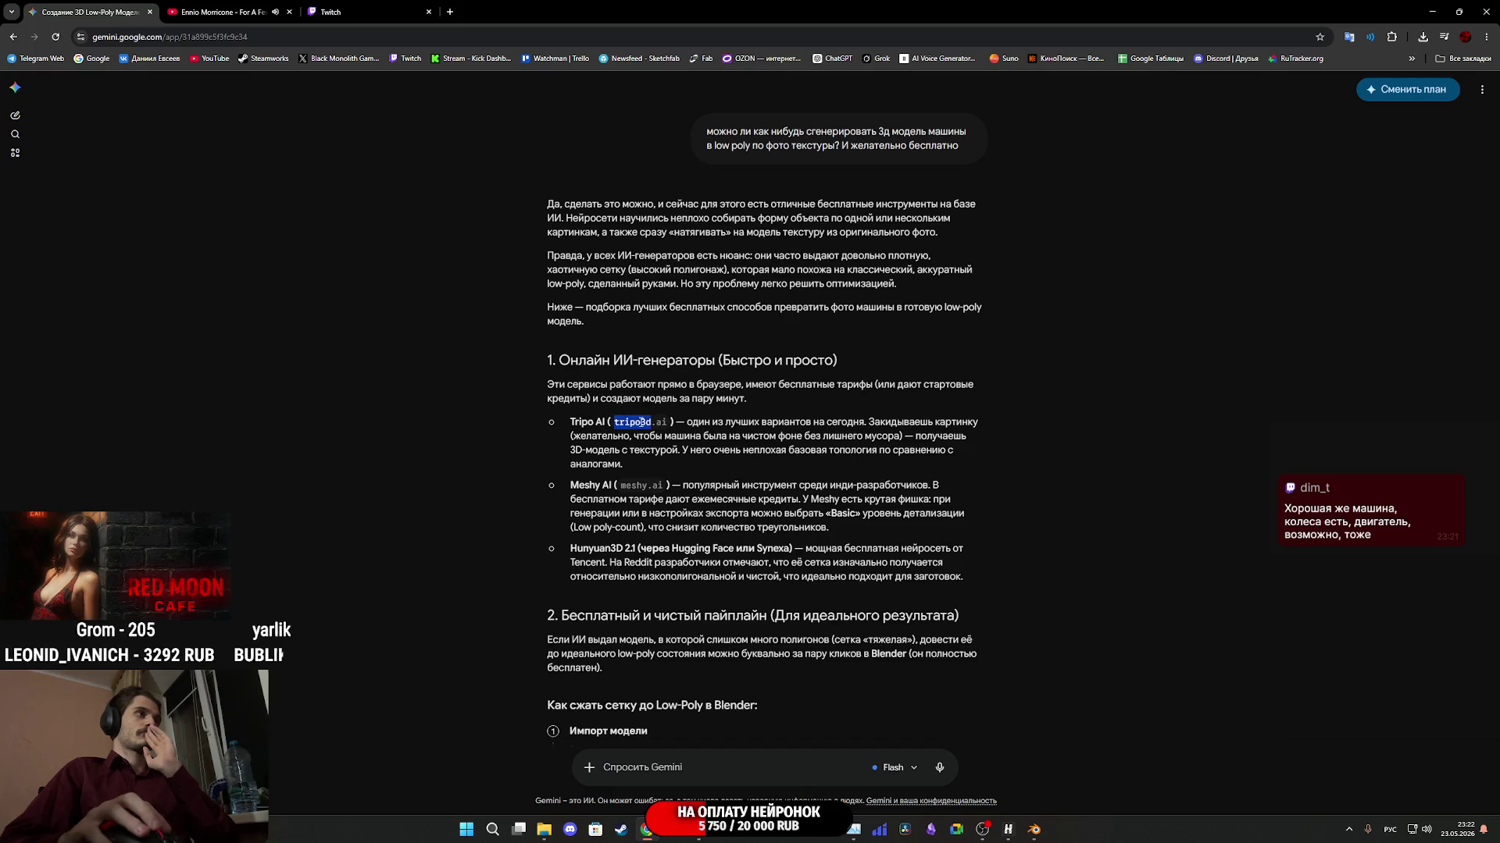
Open tripo3d.ai from Gemini's answer in a new browser tab.
right_click(661, 422)
click(711, 466)
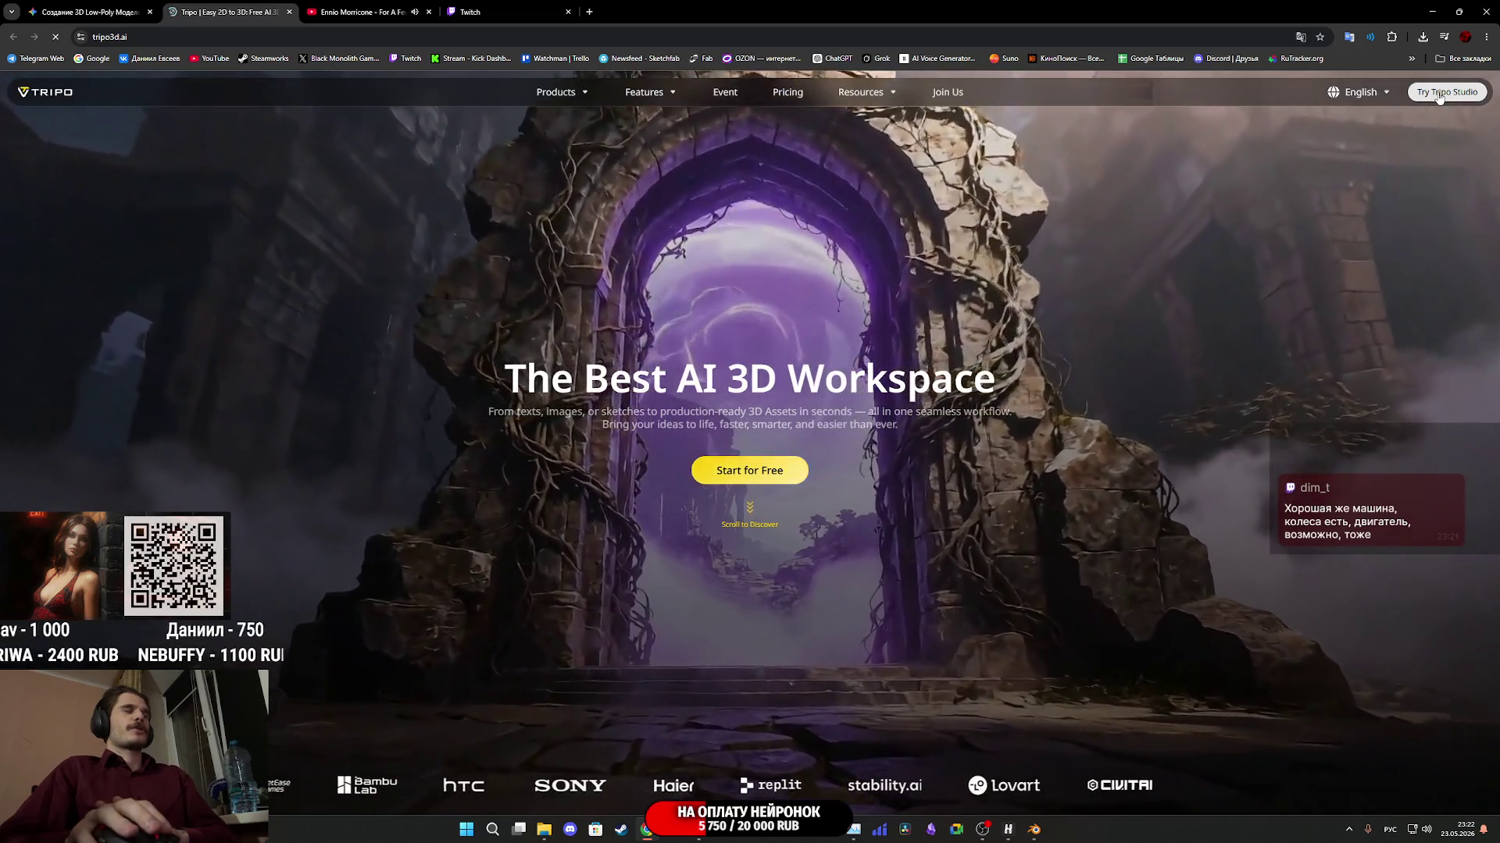
Open Tripo Studio's Smart Mesh generator, review the topology settings, and choose multi-view image upload.
click(1439, 93)
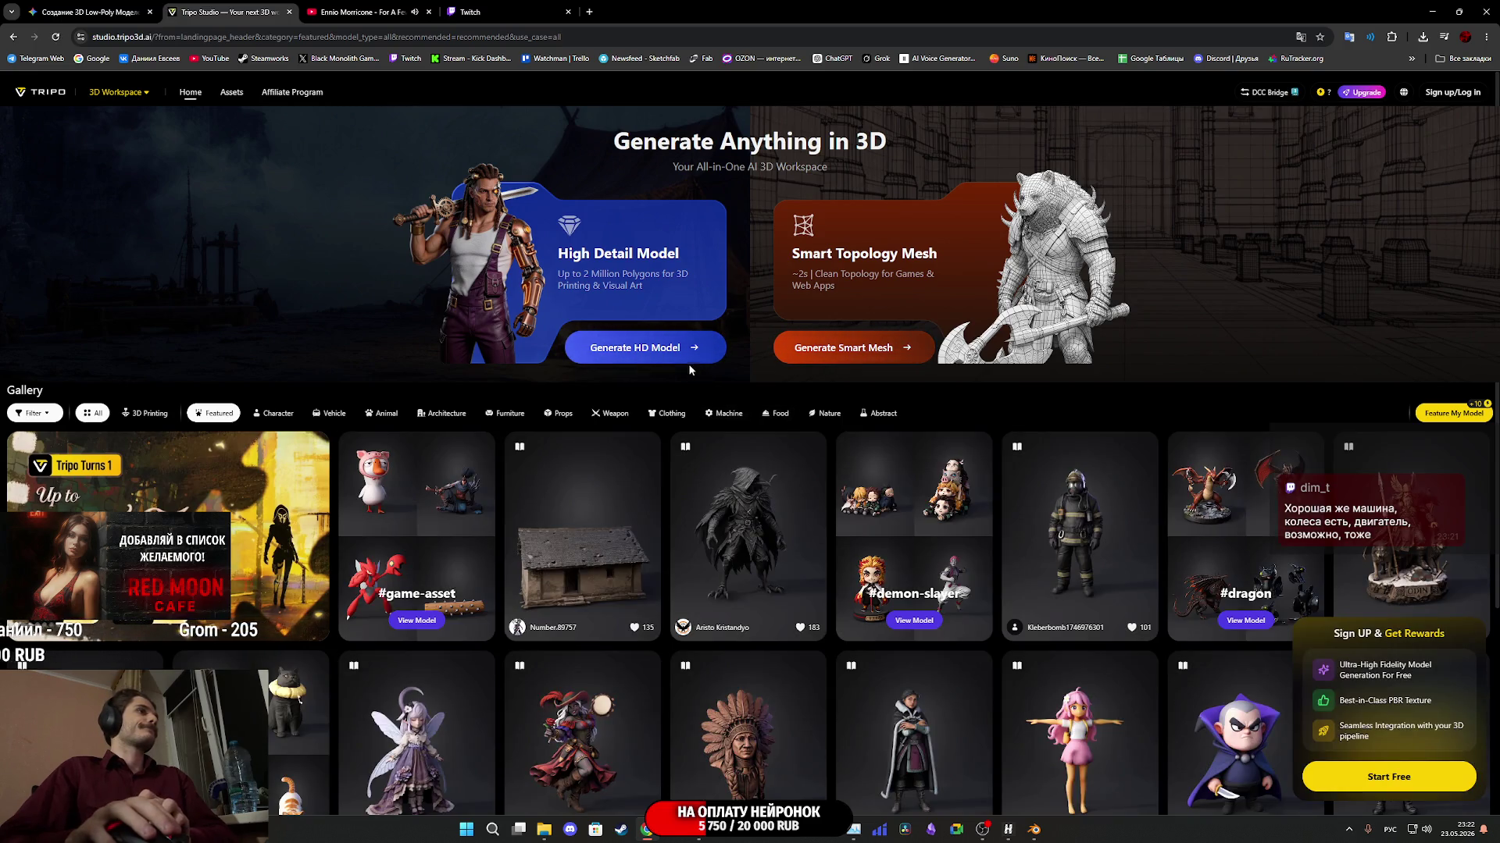
click(990, 346)
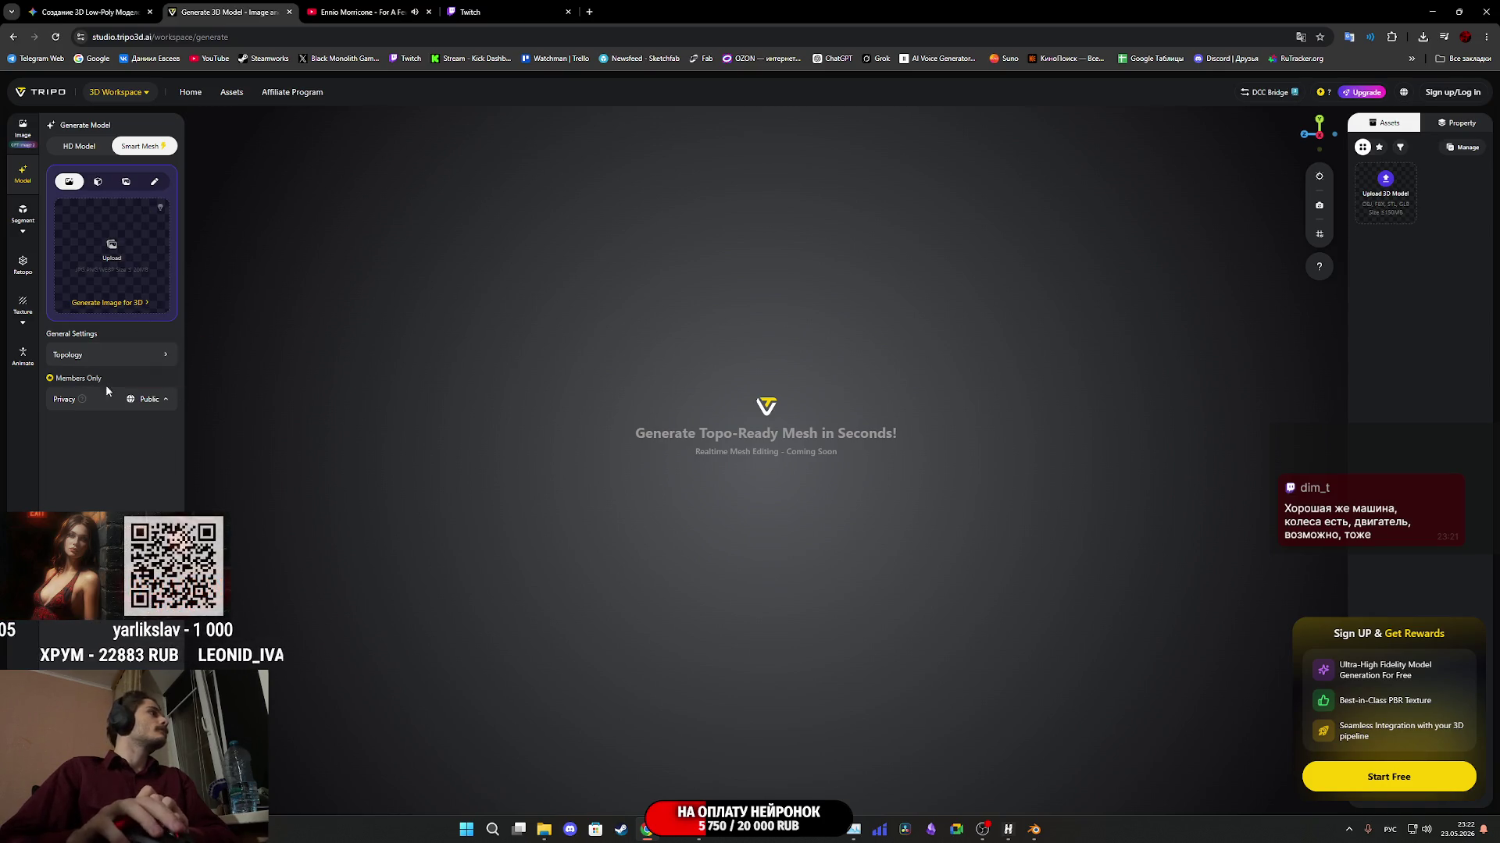
click(129, 362)
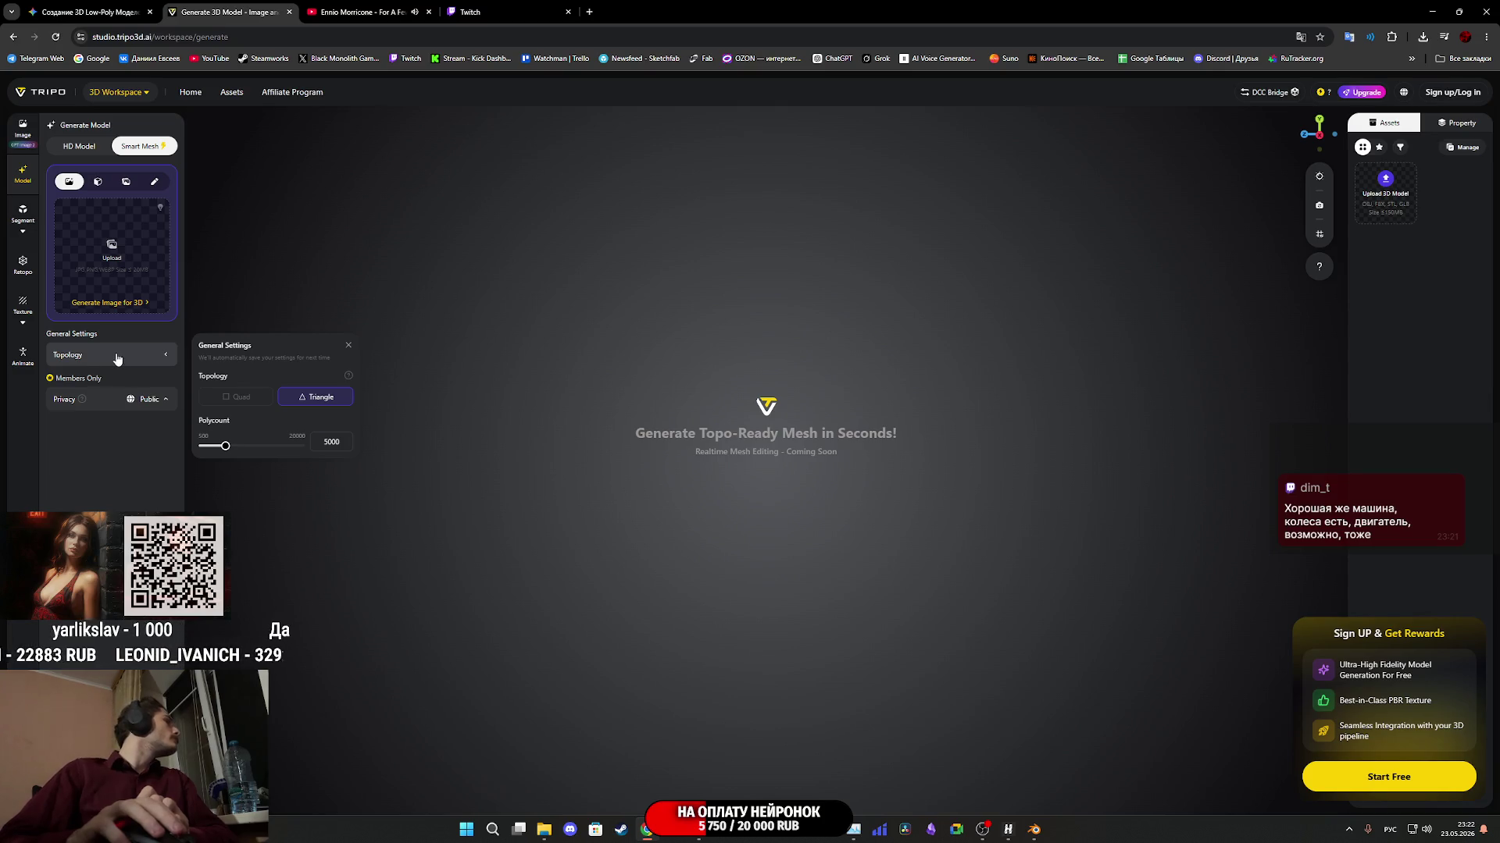
click(110, 352)
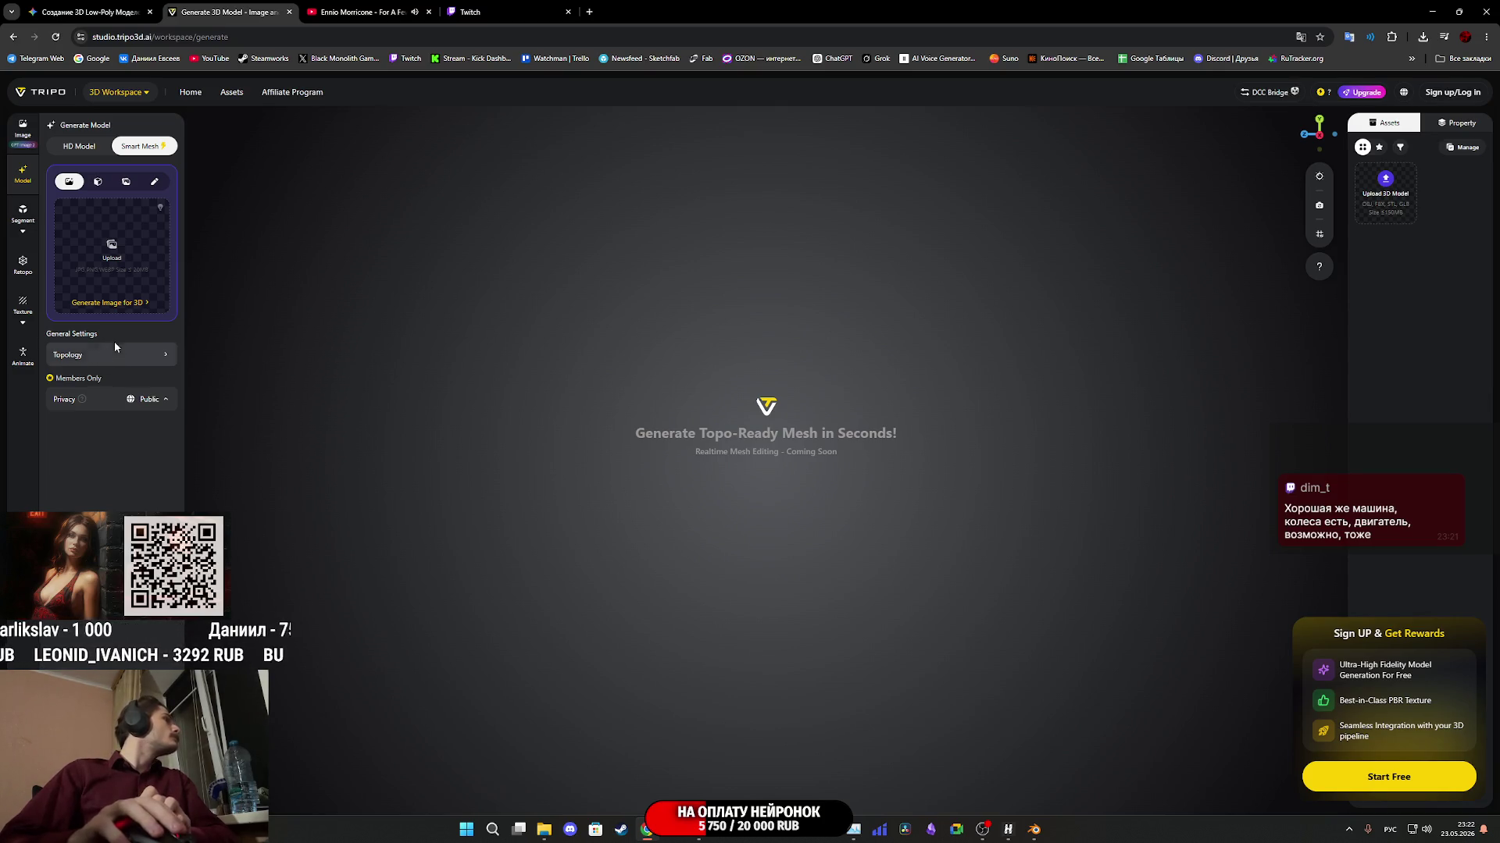
click(98, 183)
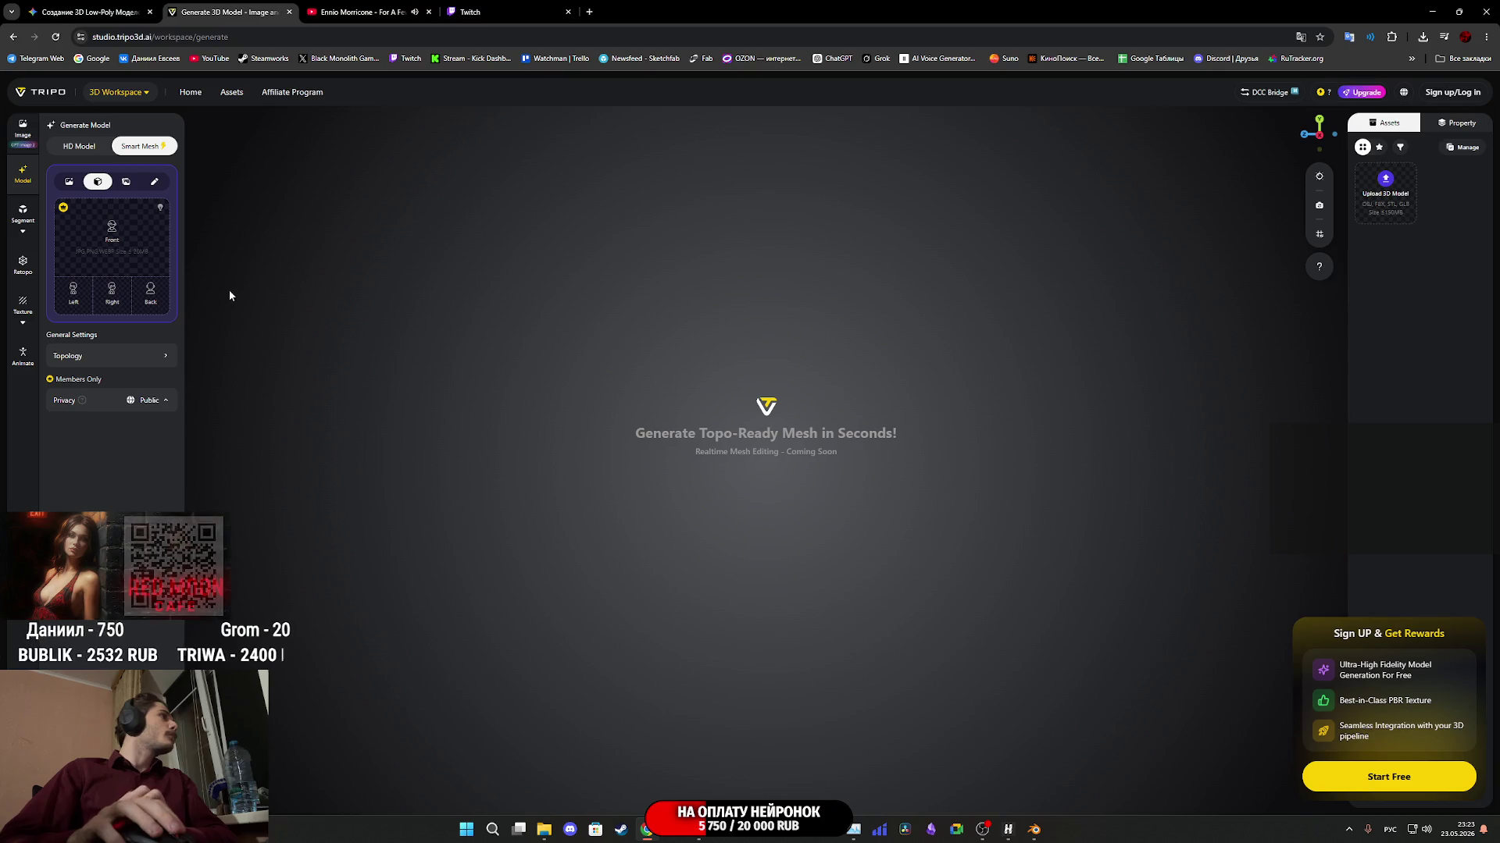
click(470, 11)
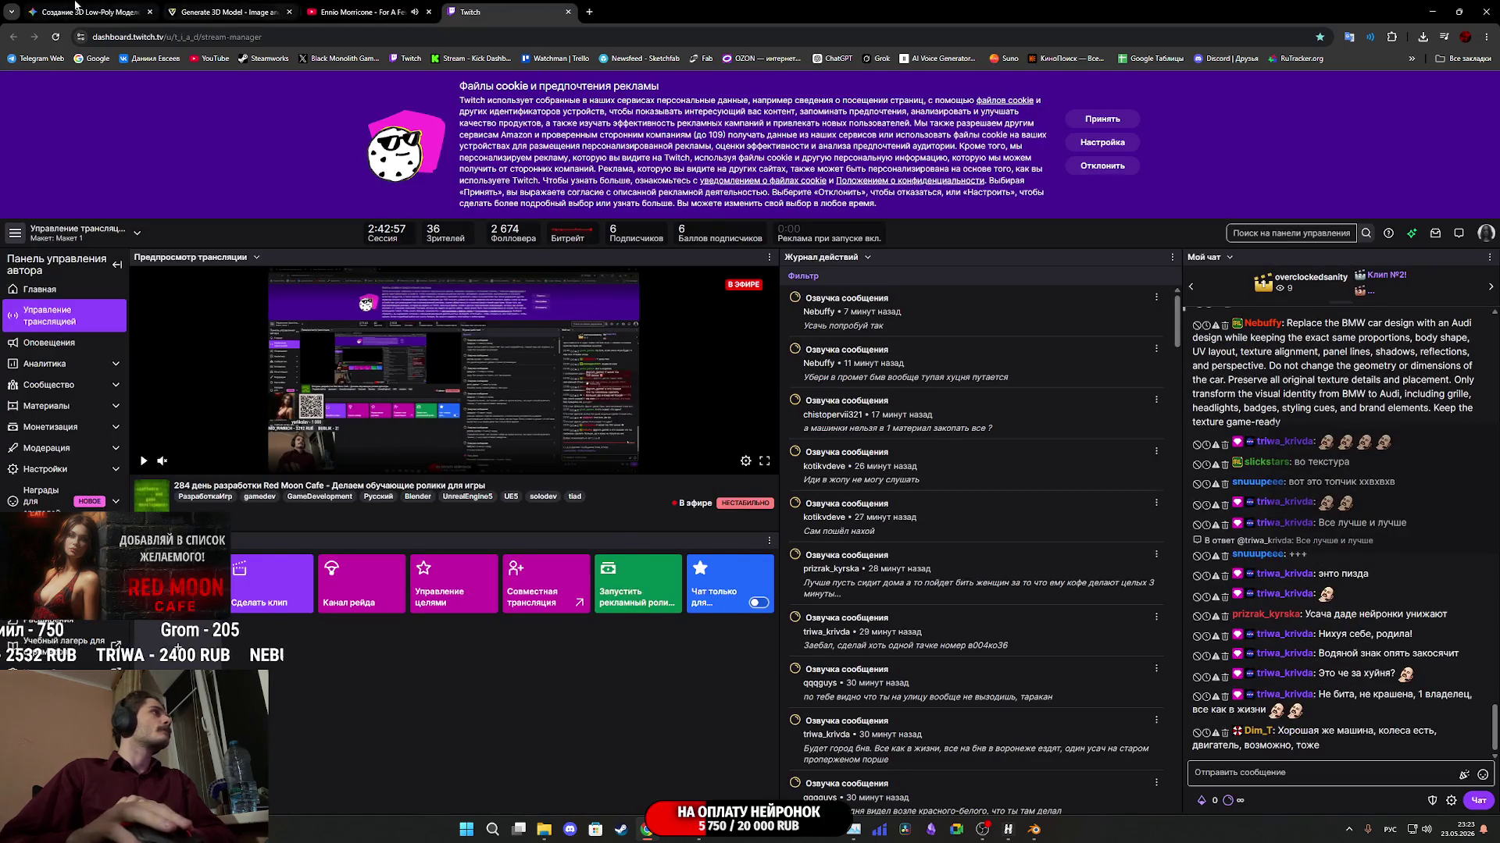
In a new Gemini chat, request a car image from exactly 4 sides for 3D model generation.
click(88, 12)
scroll(619, 590, down, 5)
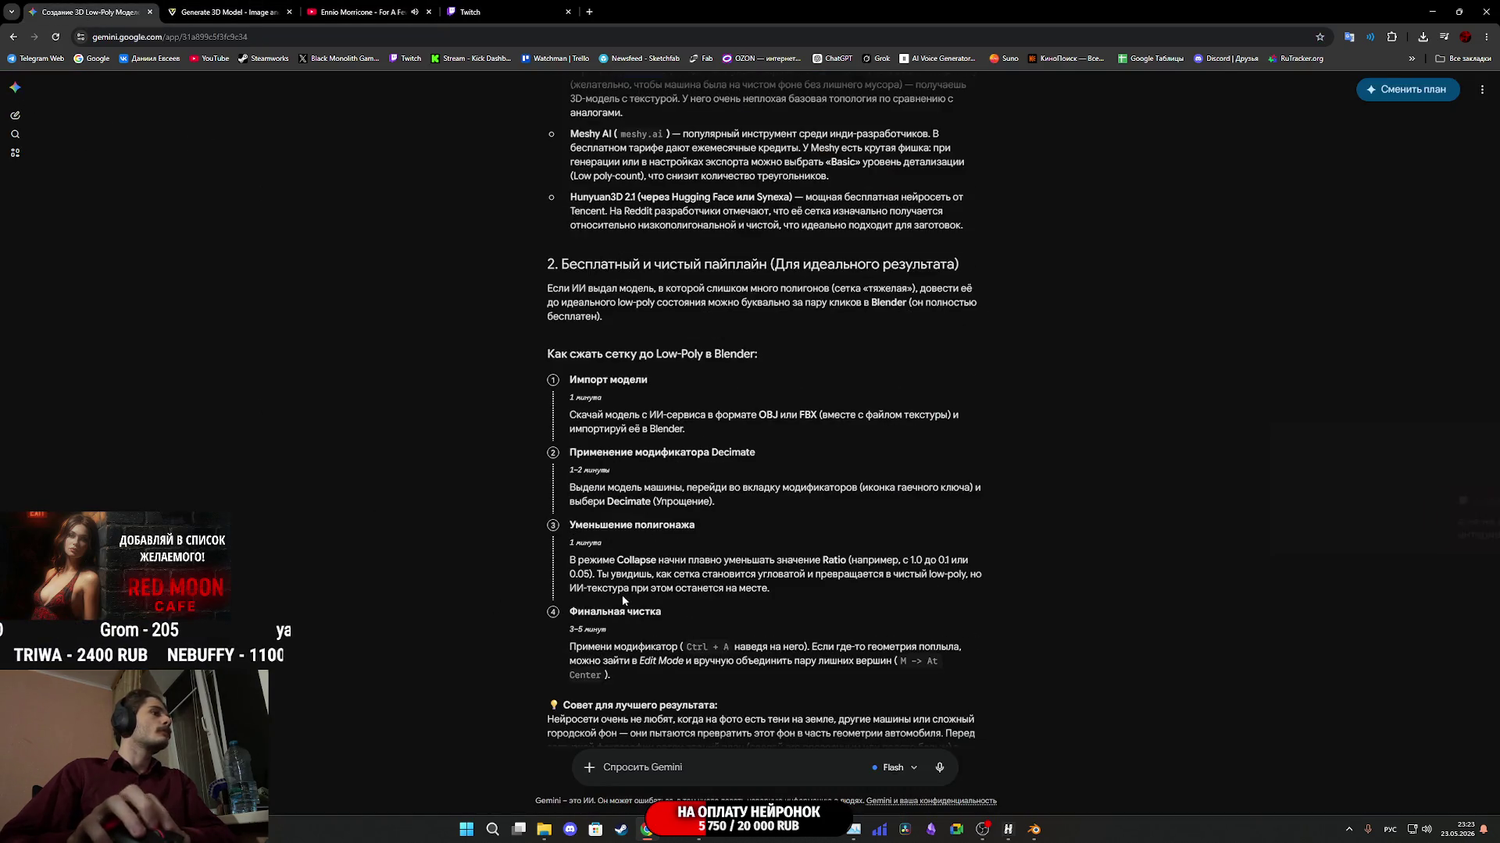
scroll(619, 590, down, 2)
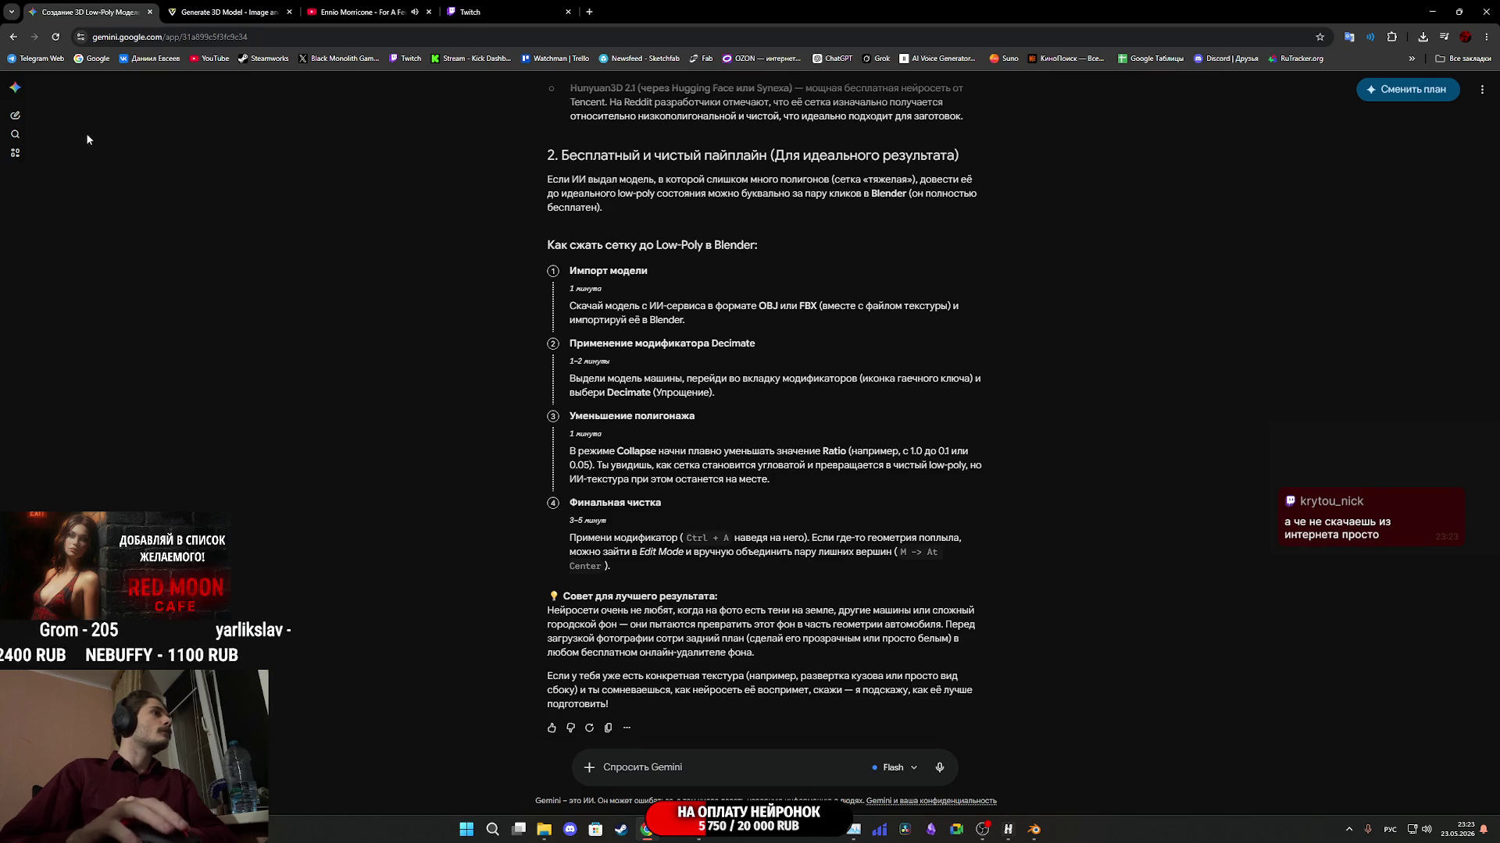
click(15, 115)
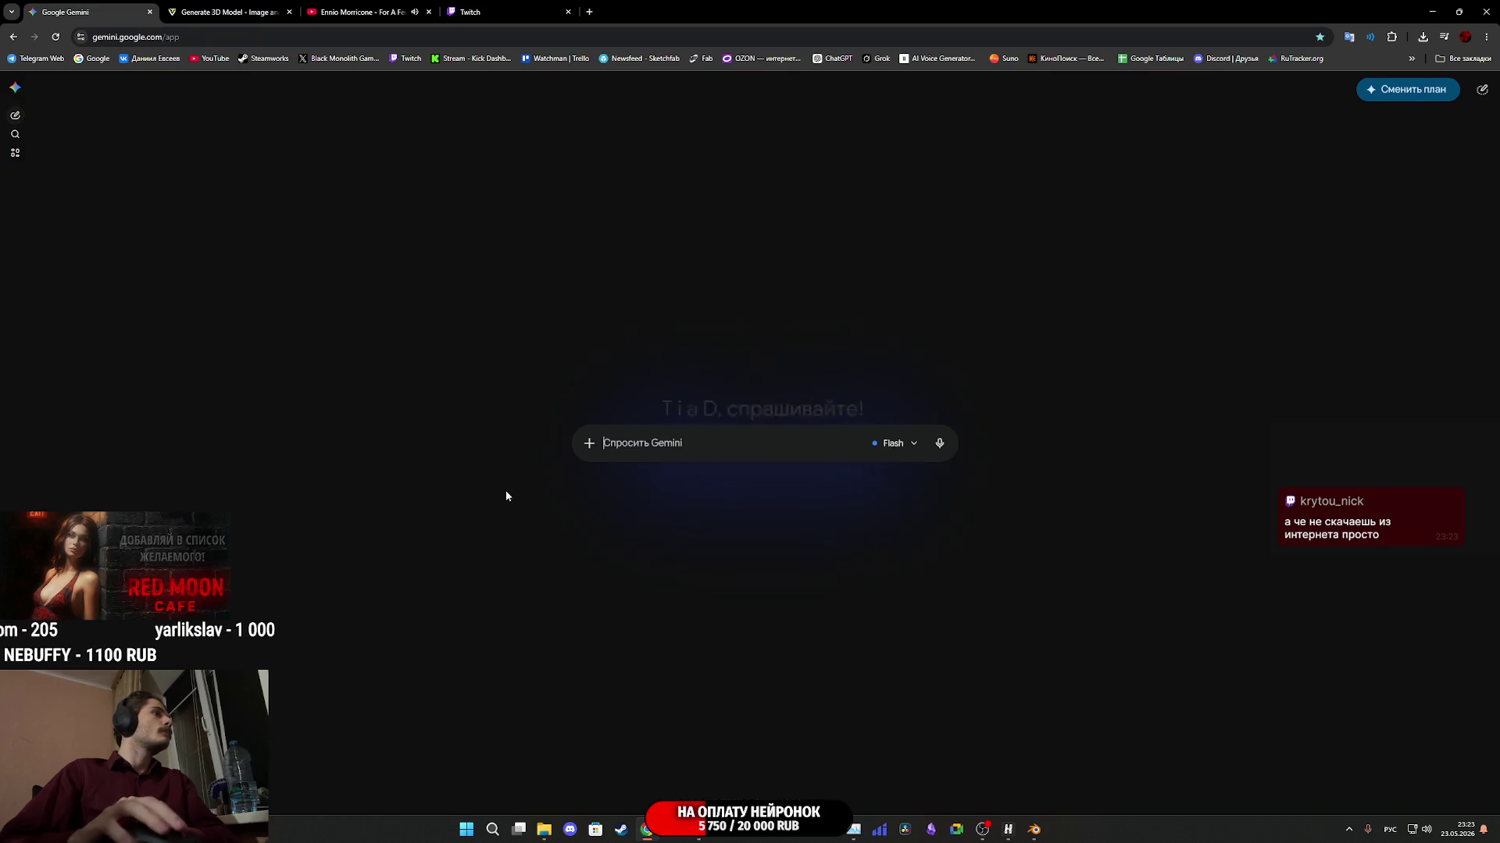
text(cre)
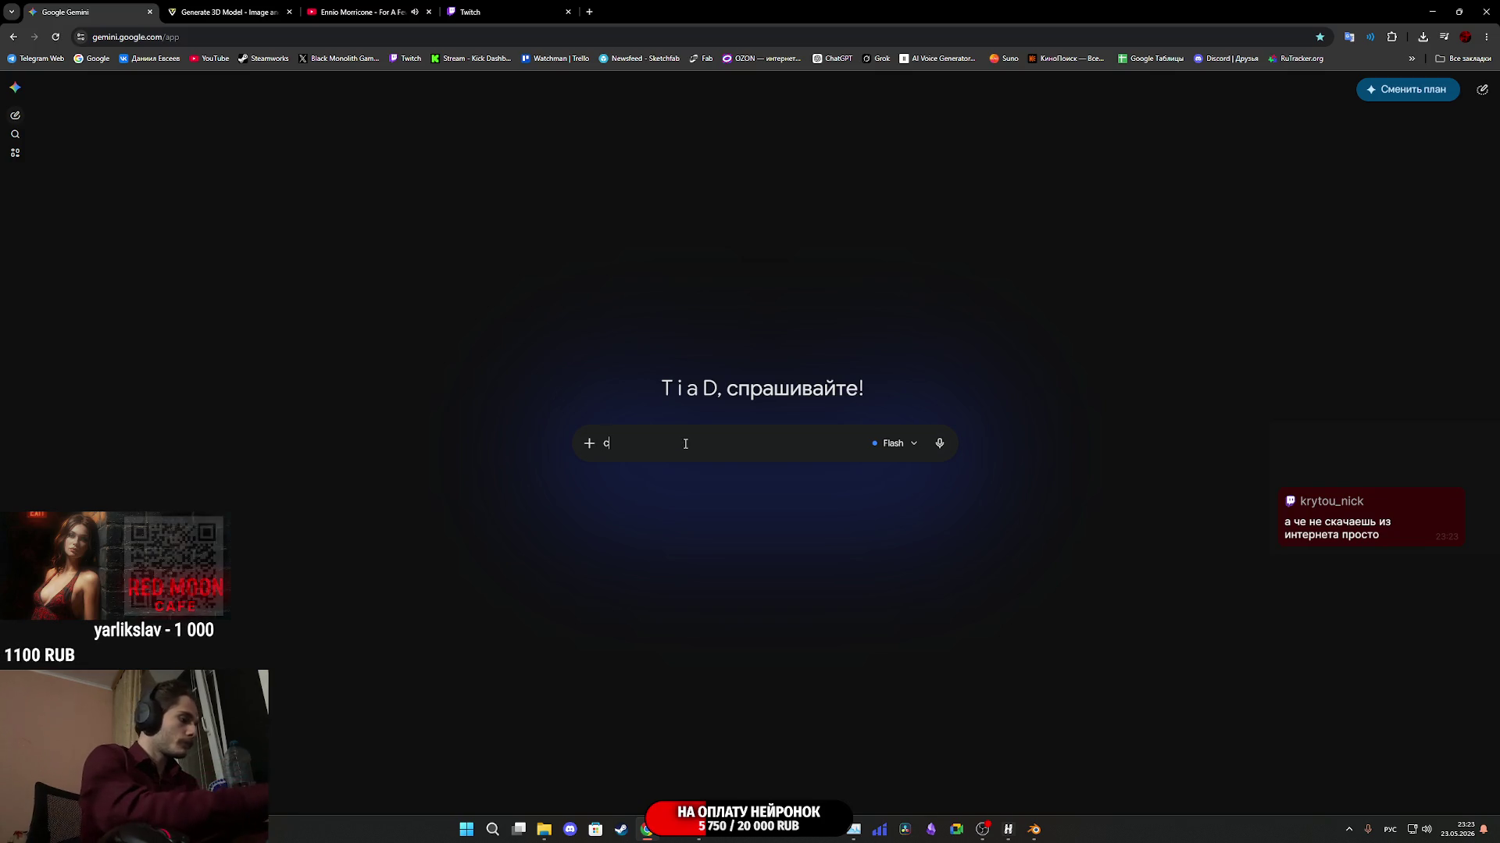
text(нерир)
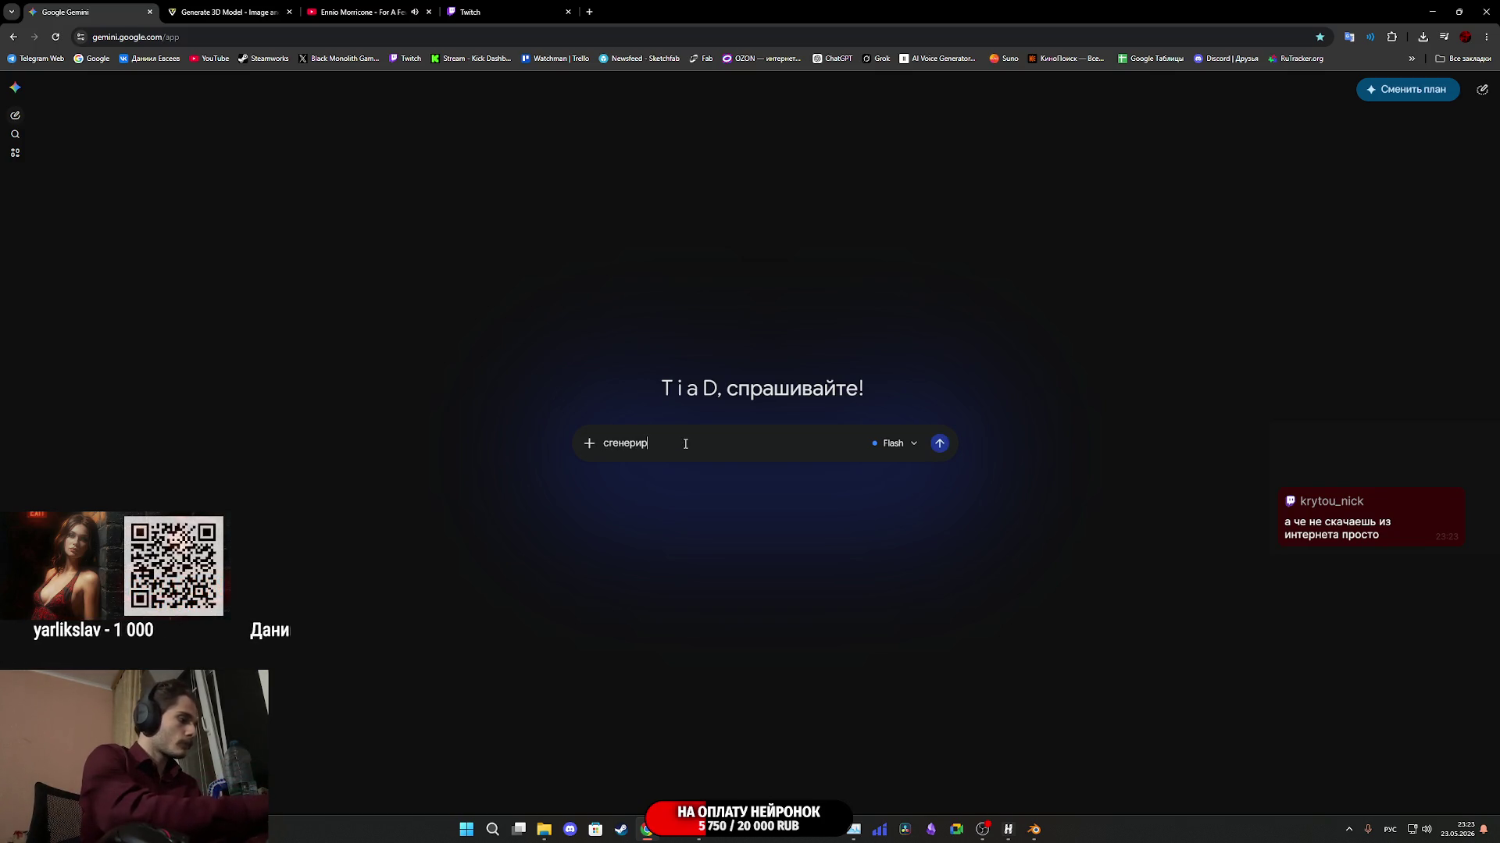
text( мне)
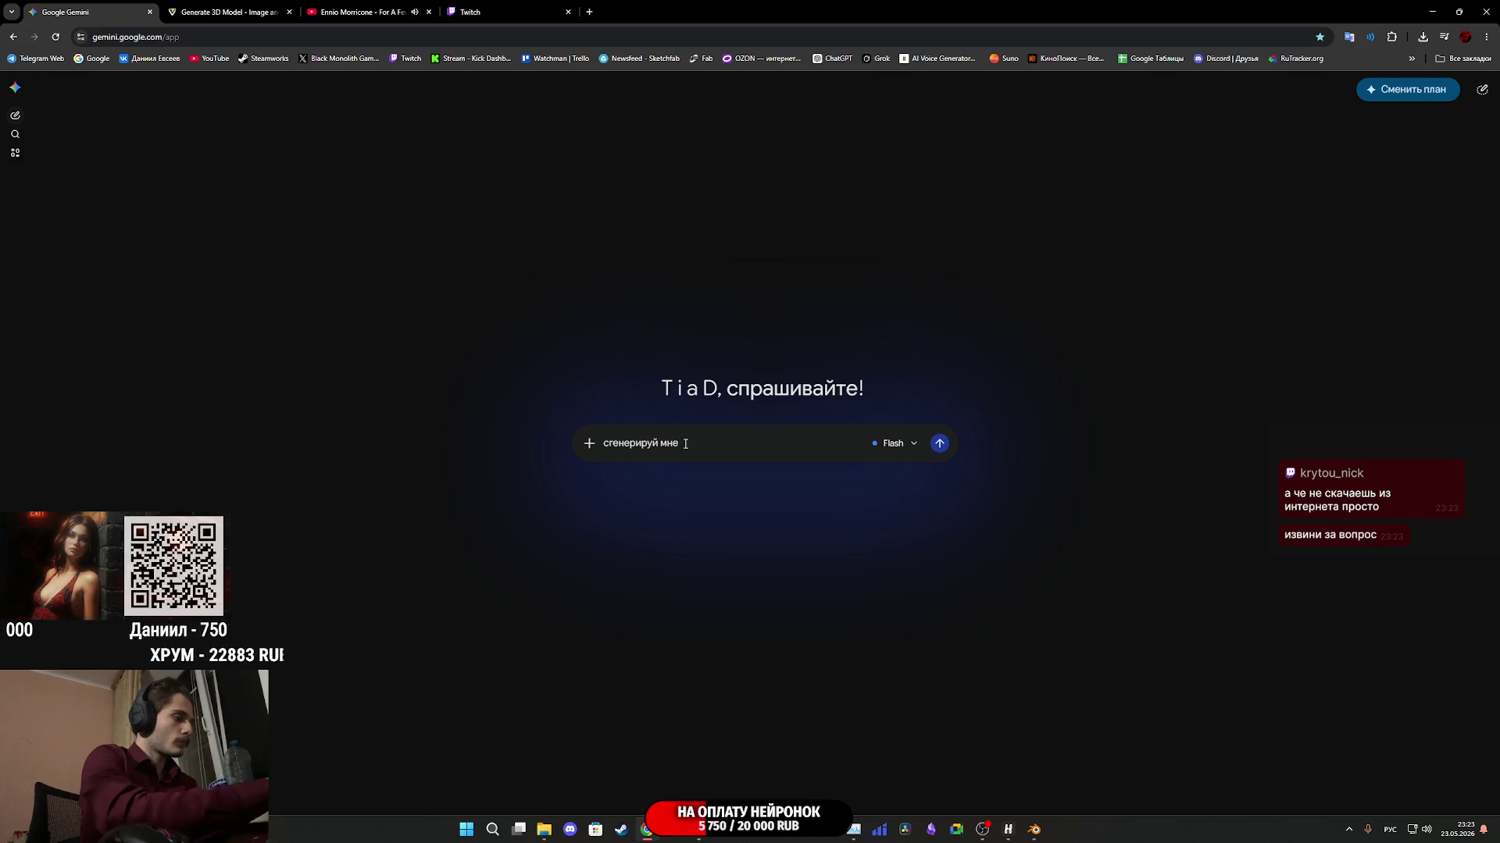
text(ажение машины audi)
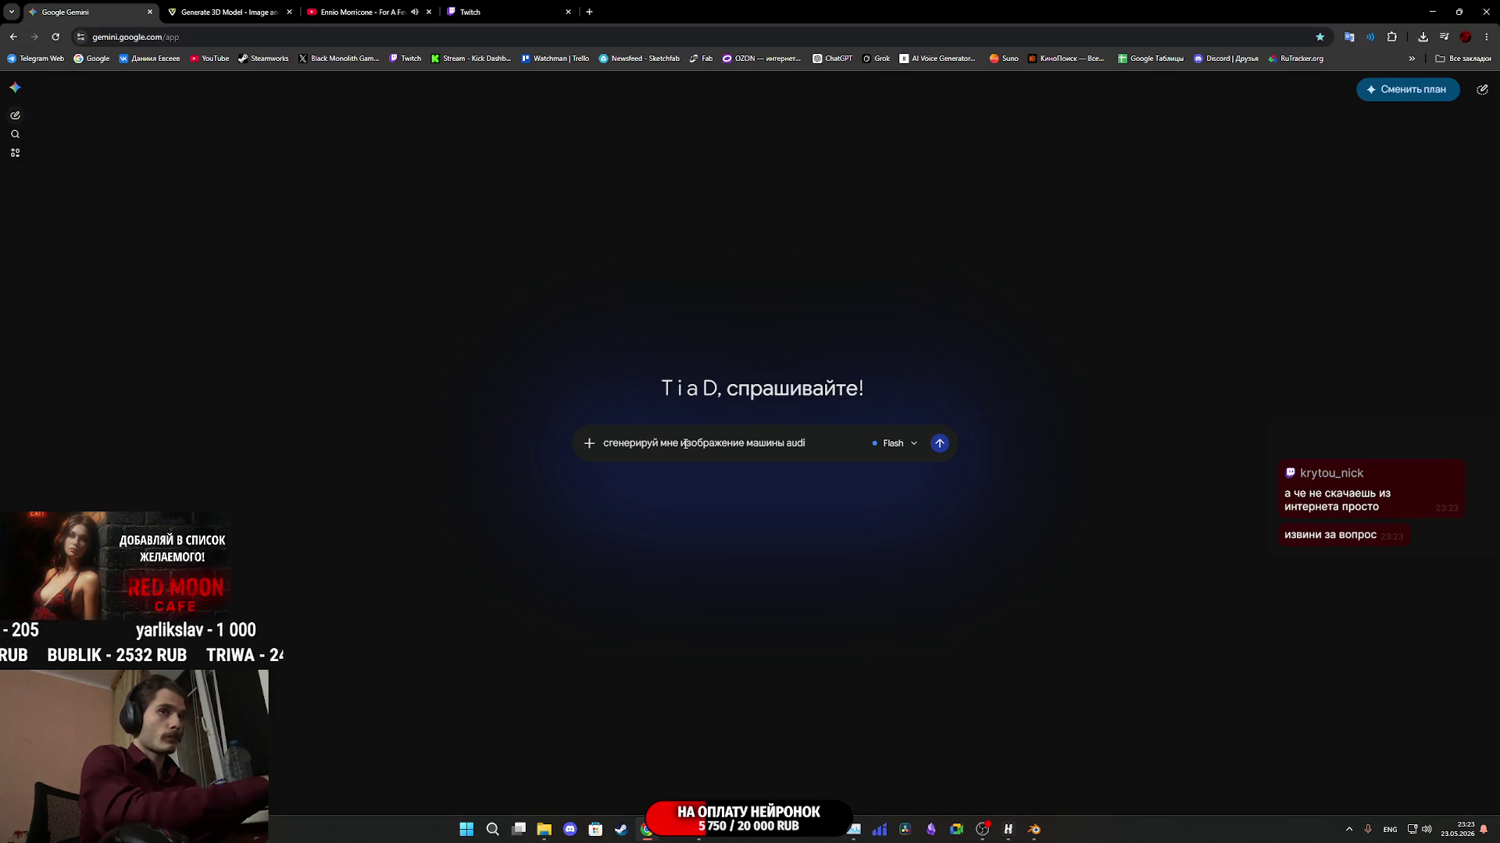
key(alt+shift)
text(с 4 )
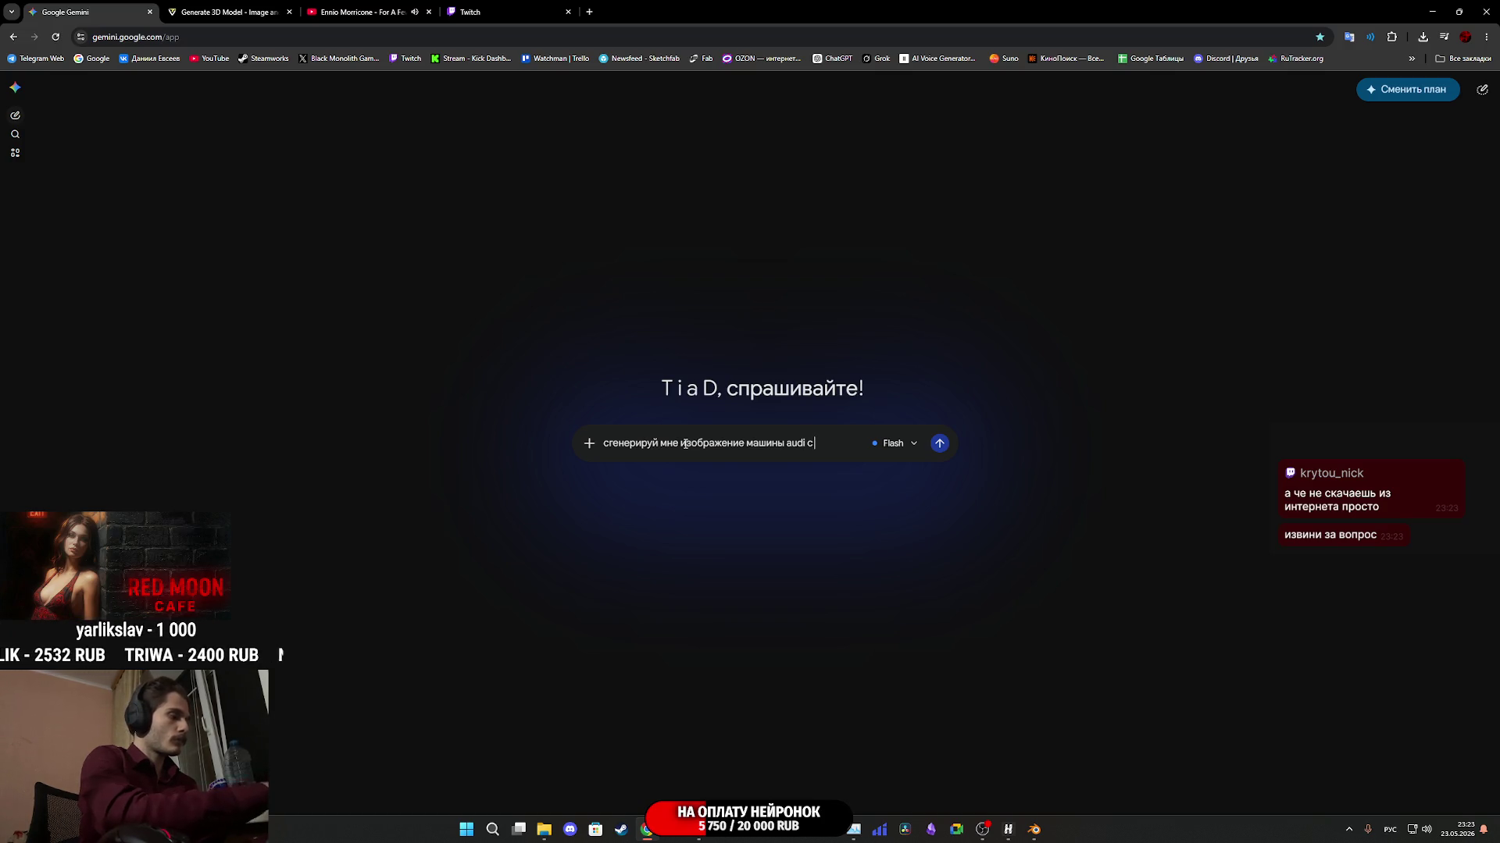
text(сторон)
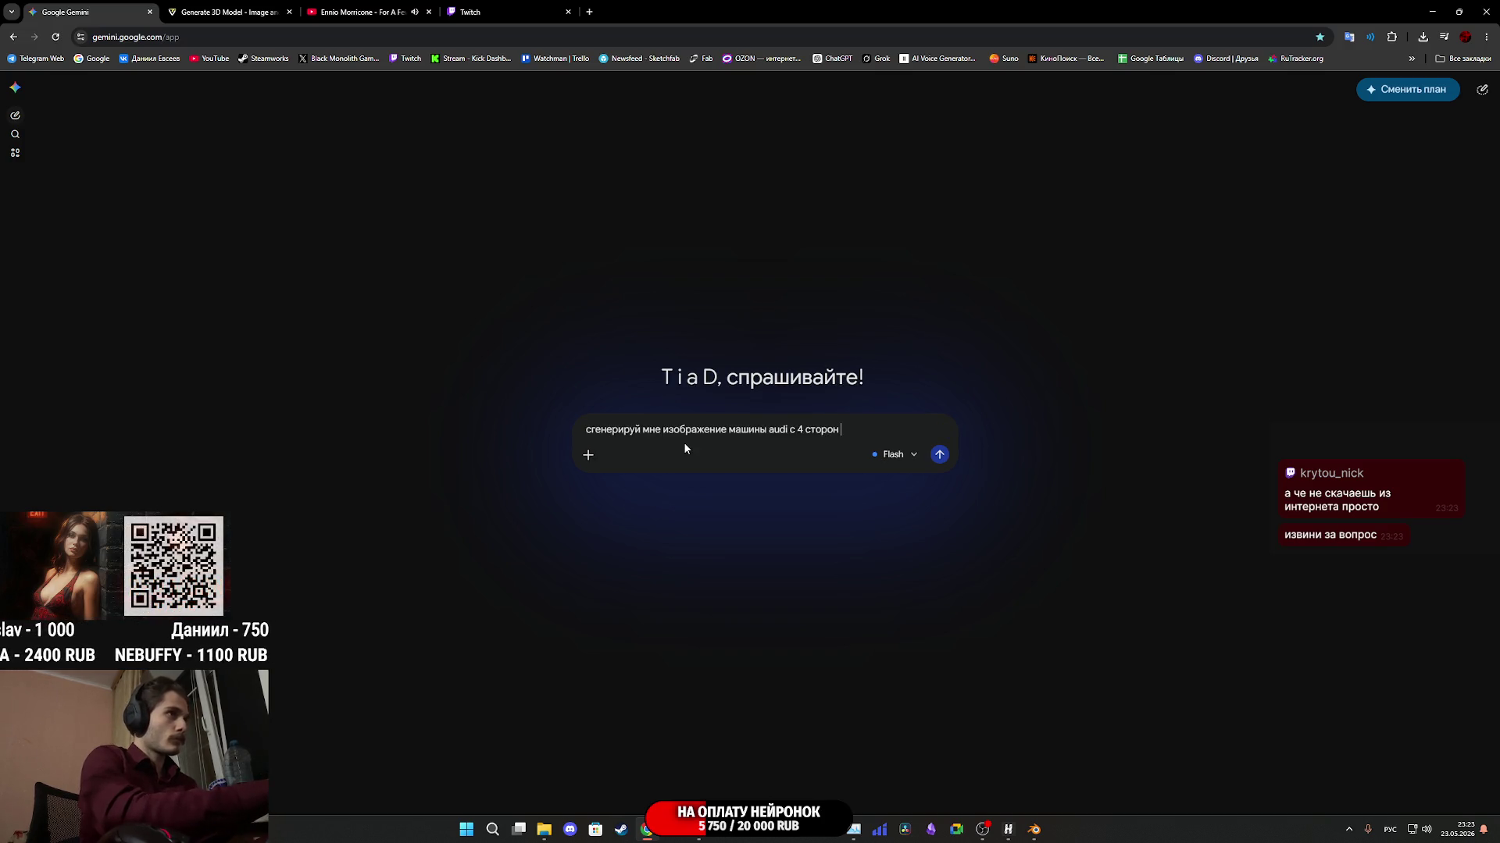
text( для то)
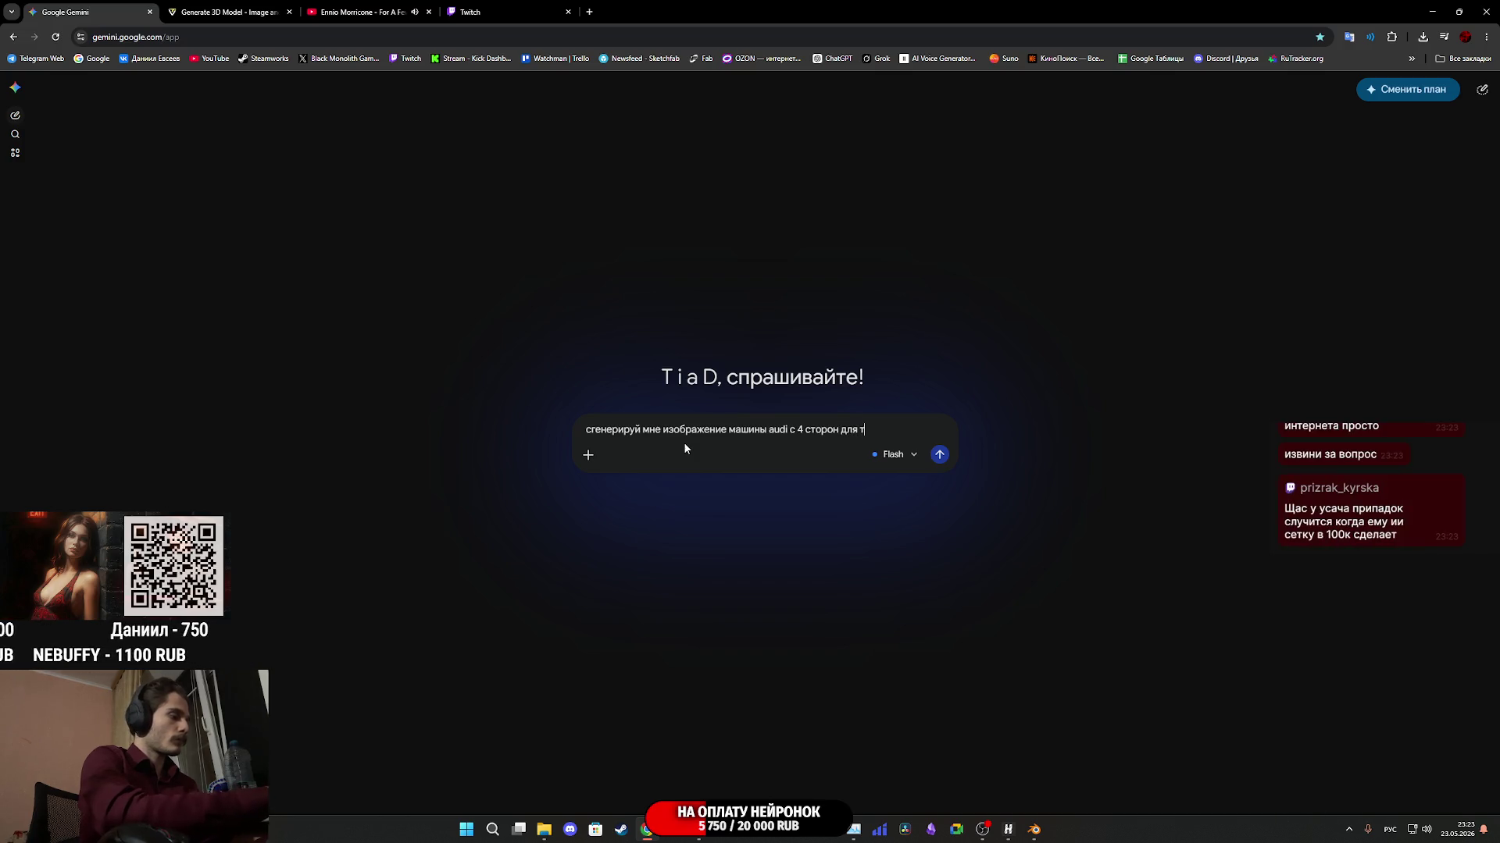
key(Left)
key(Left)
key(Left)
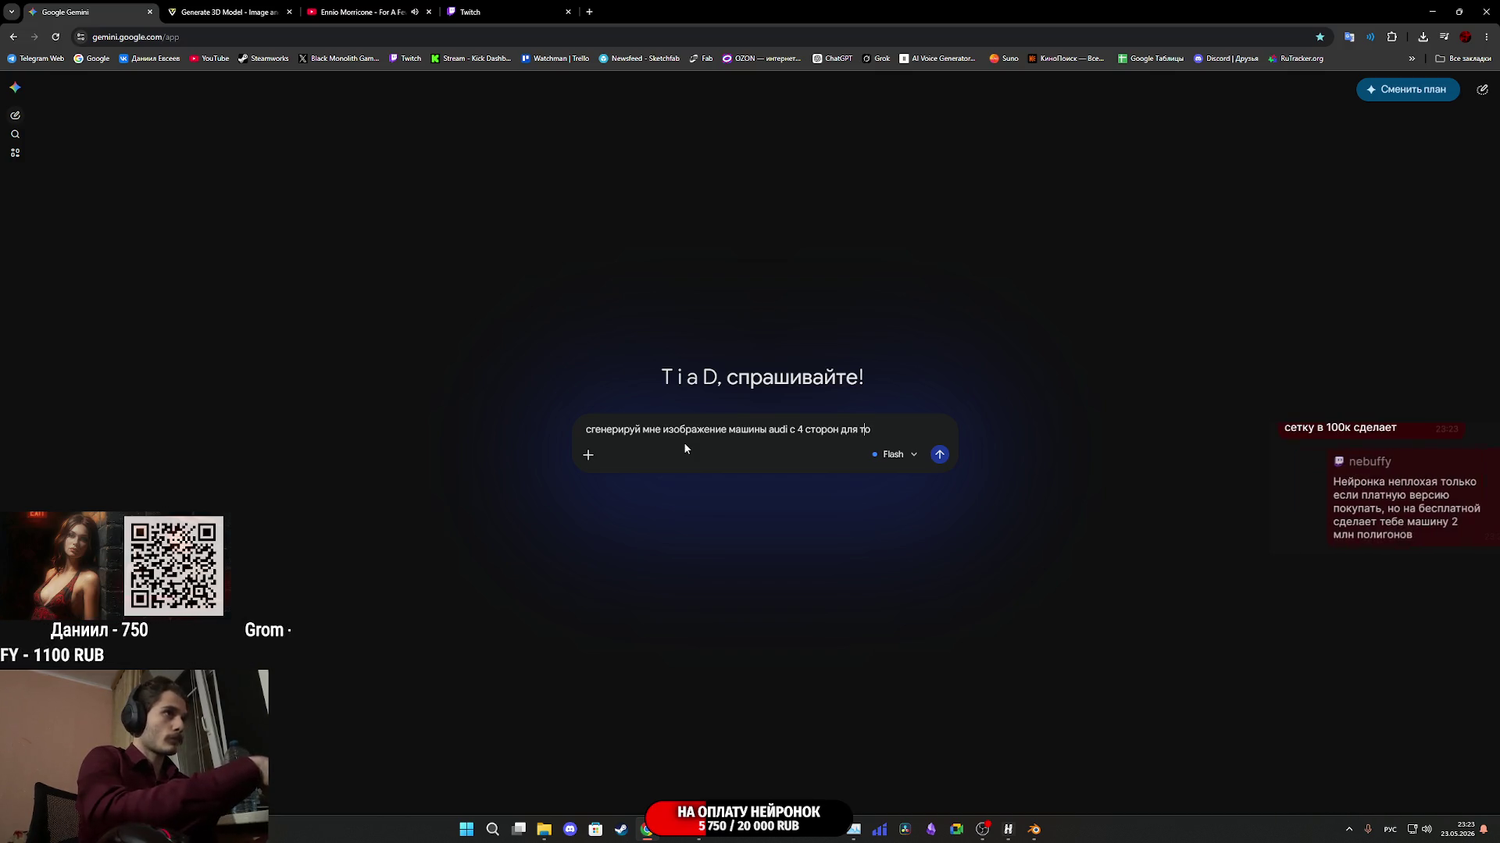
key(Left)
text(ровно )
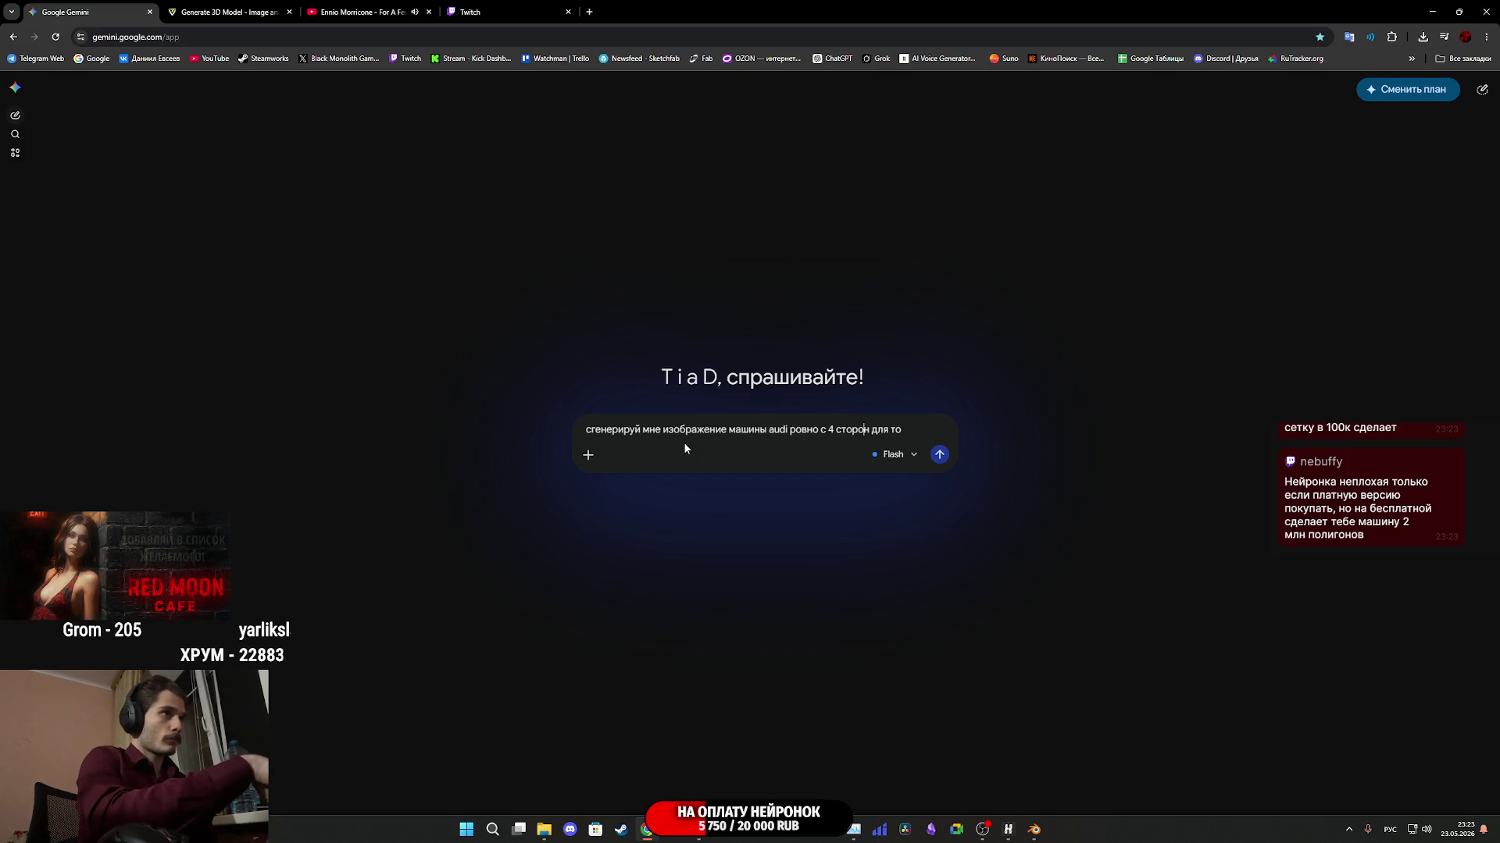
text(го)
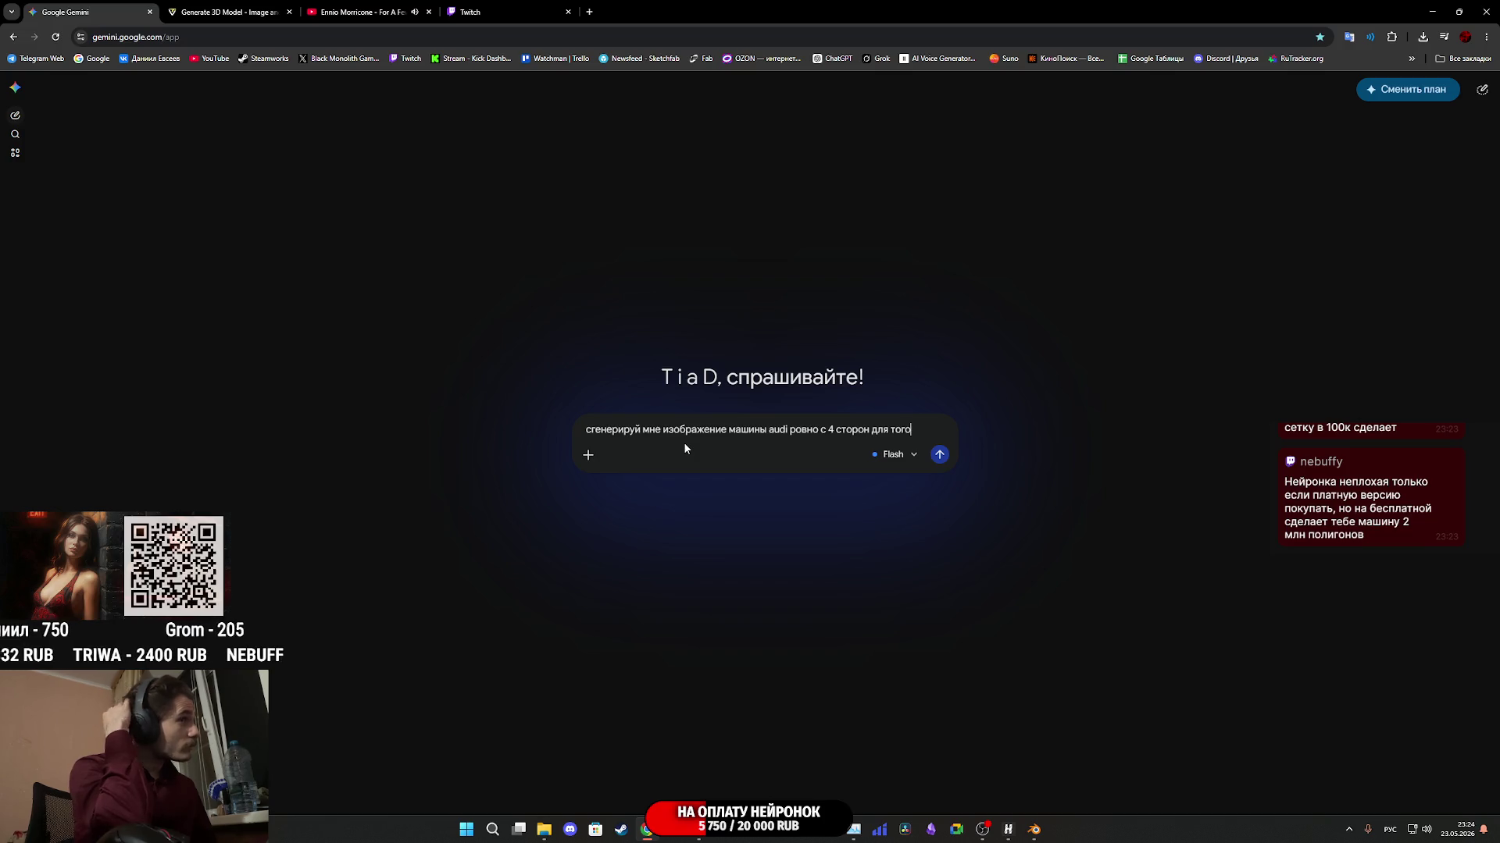
text(чтобы )
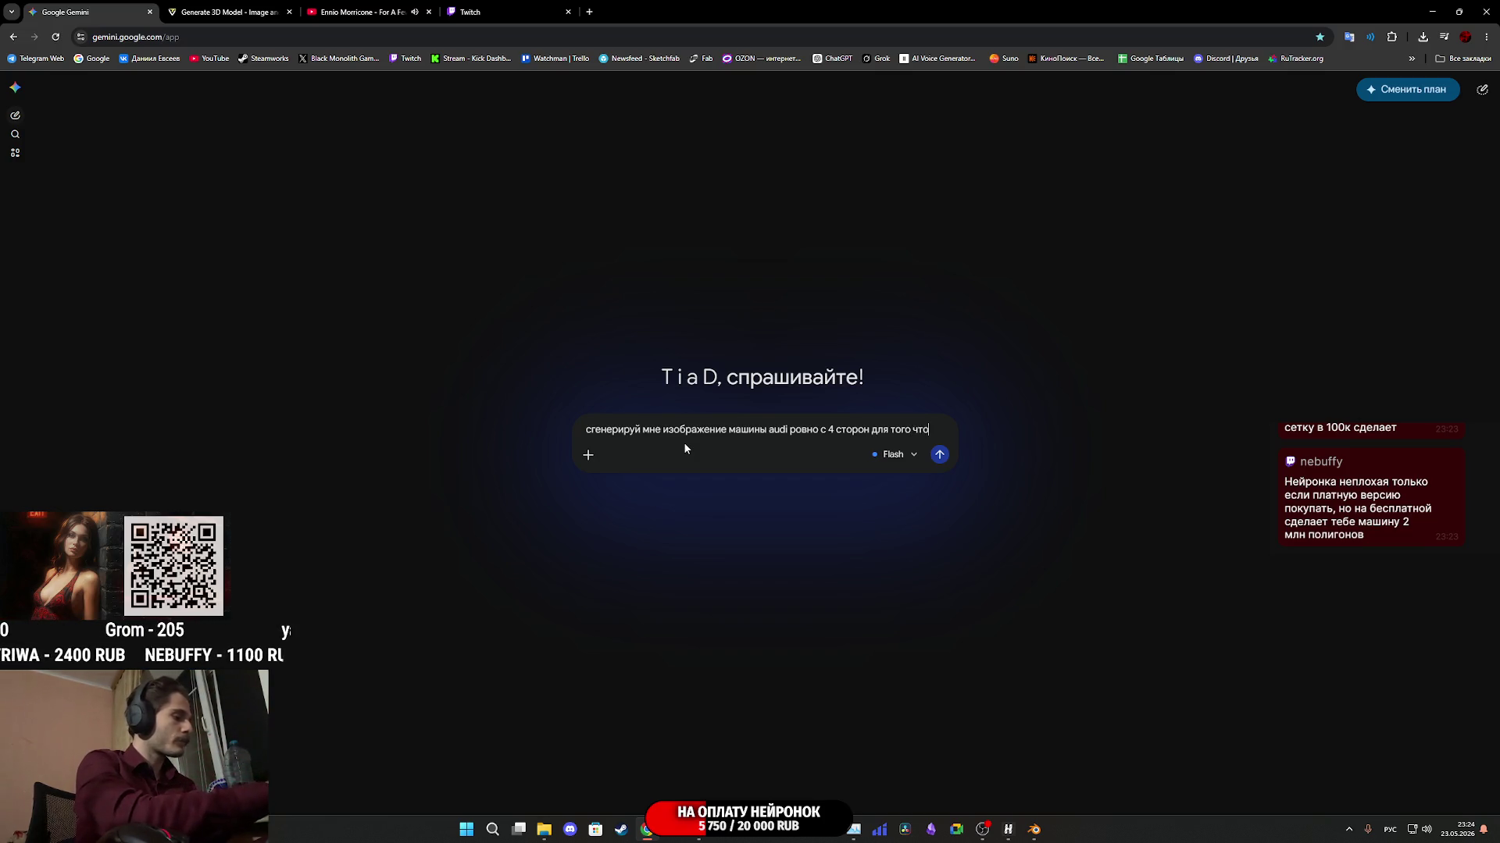
text(сгенерировать)
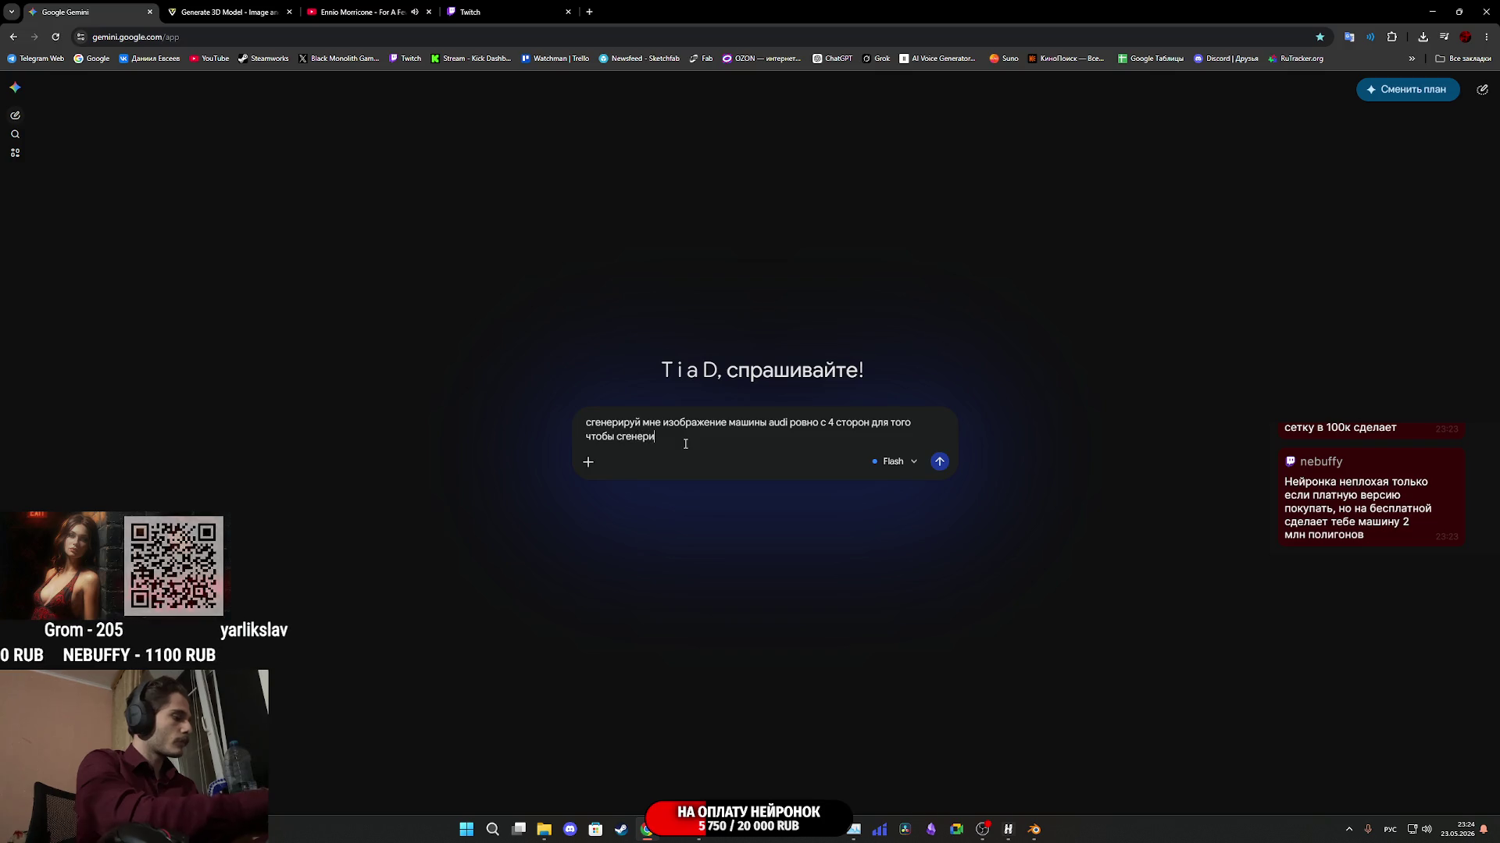
text( 3д модель в нейрон)
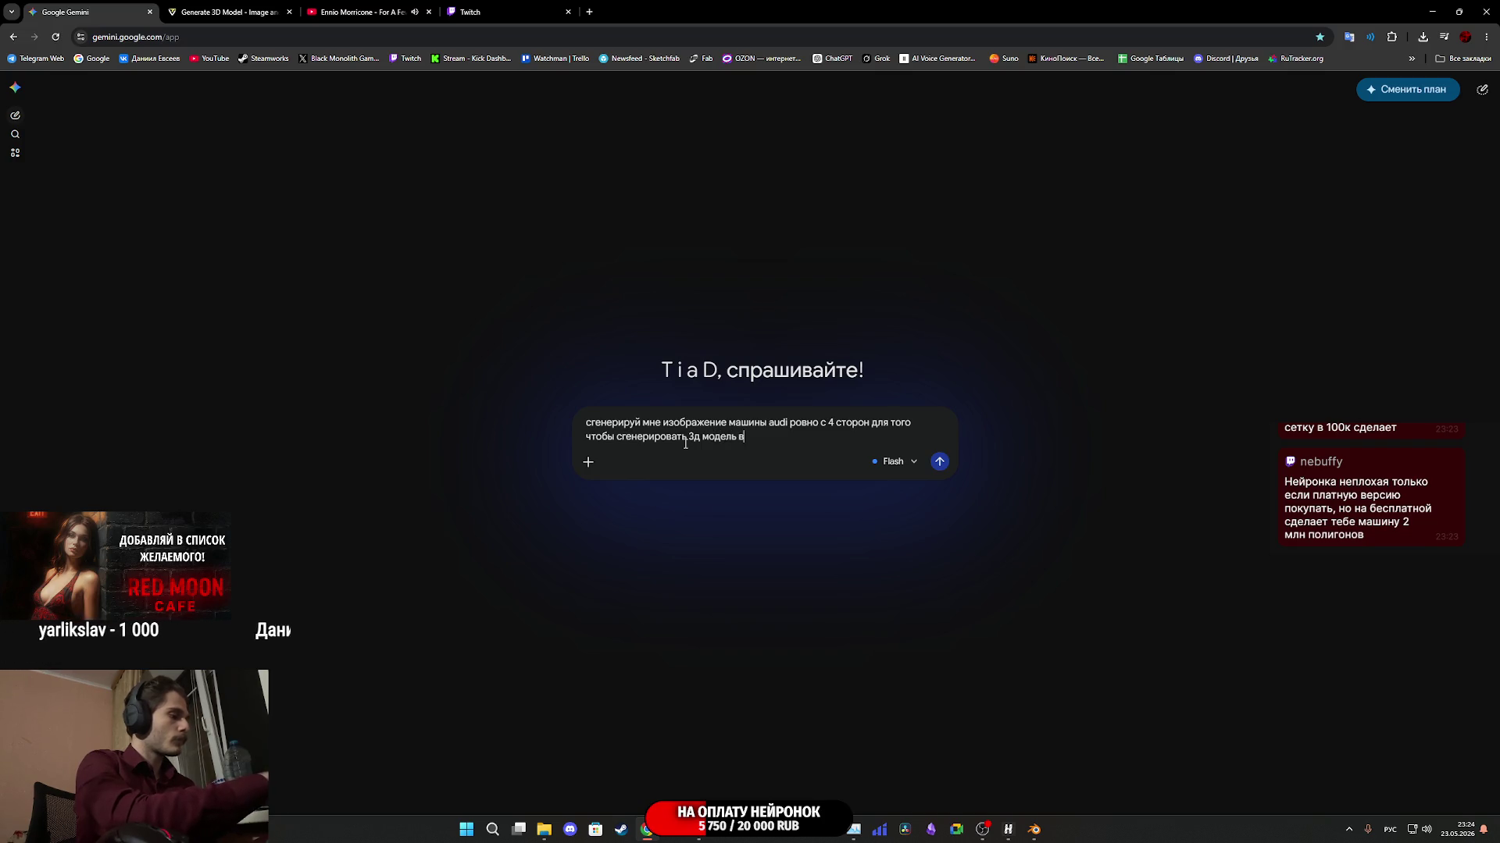
text(ке.)
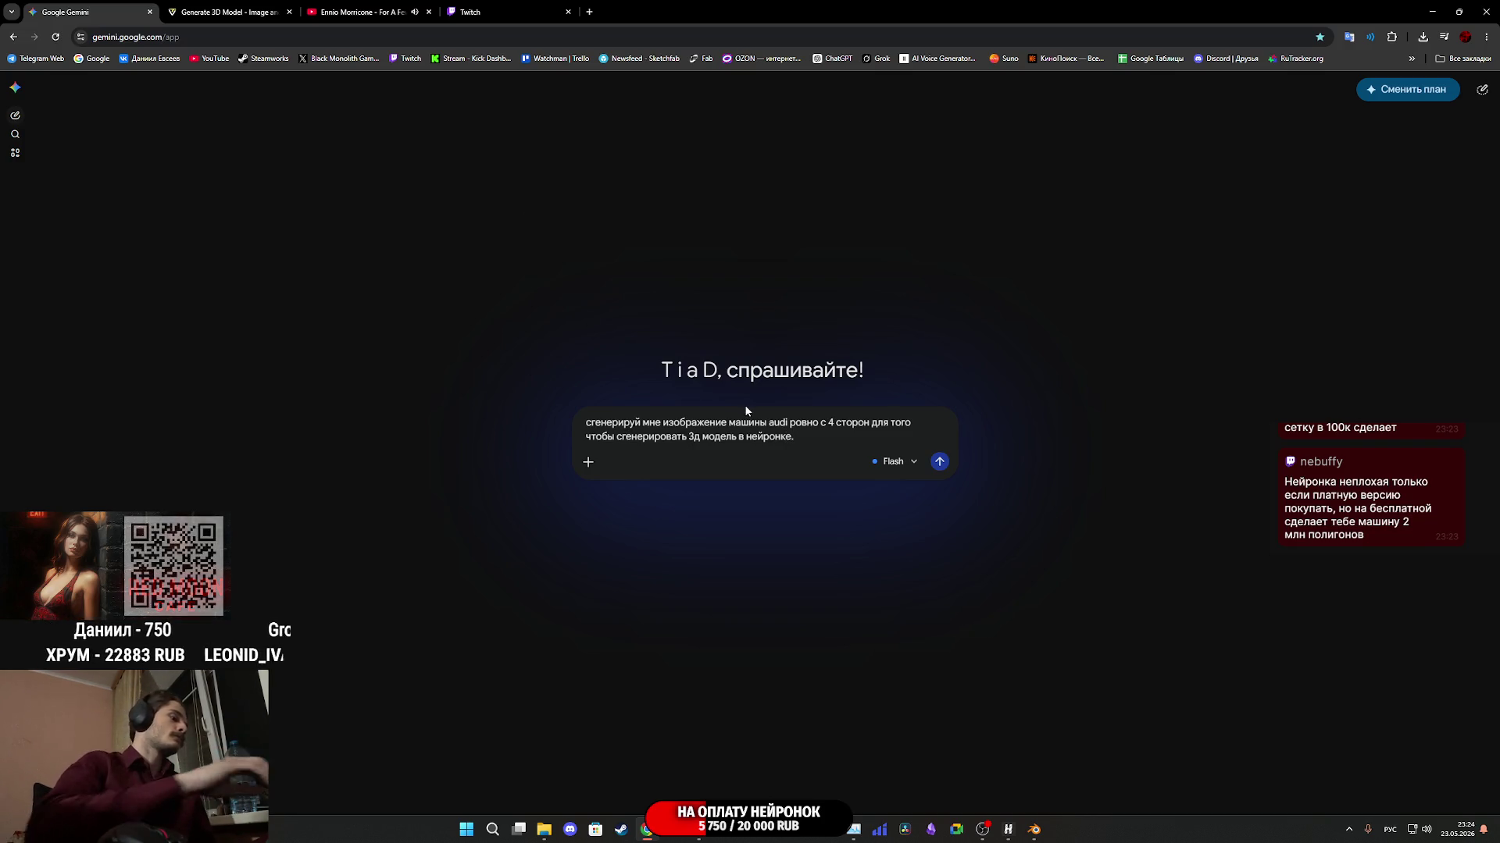
Add 'Стороны: спереди, сзади, справа и слева' to the prompt and send it.
text(Сторо)
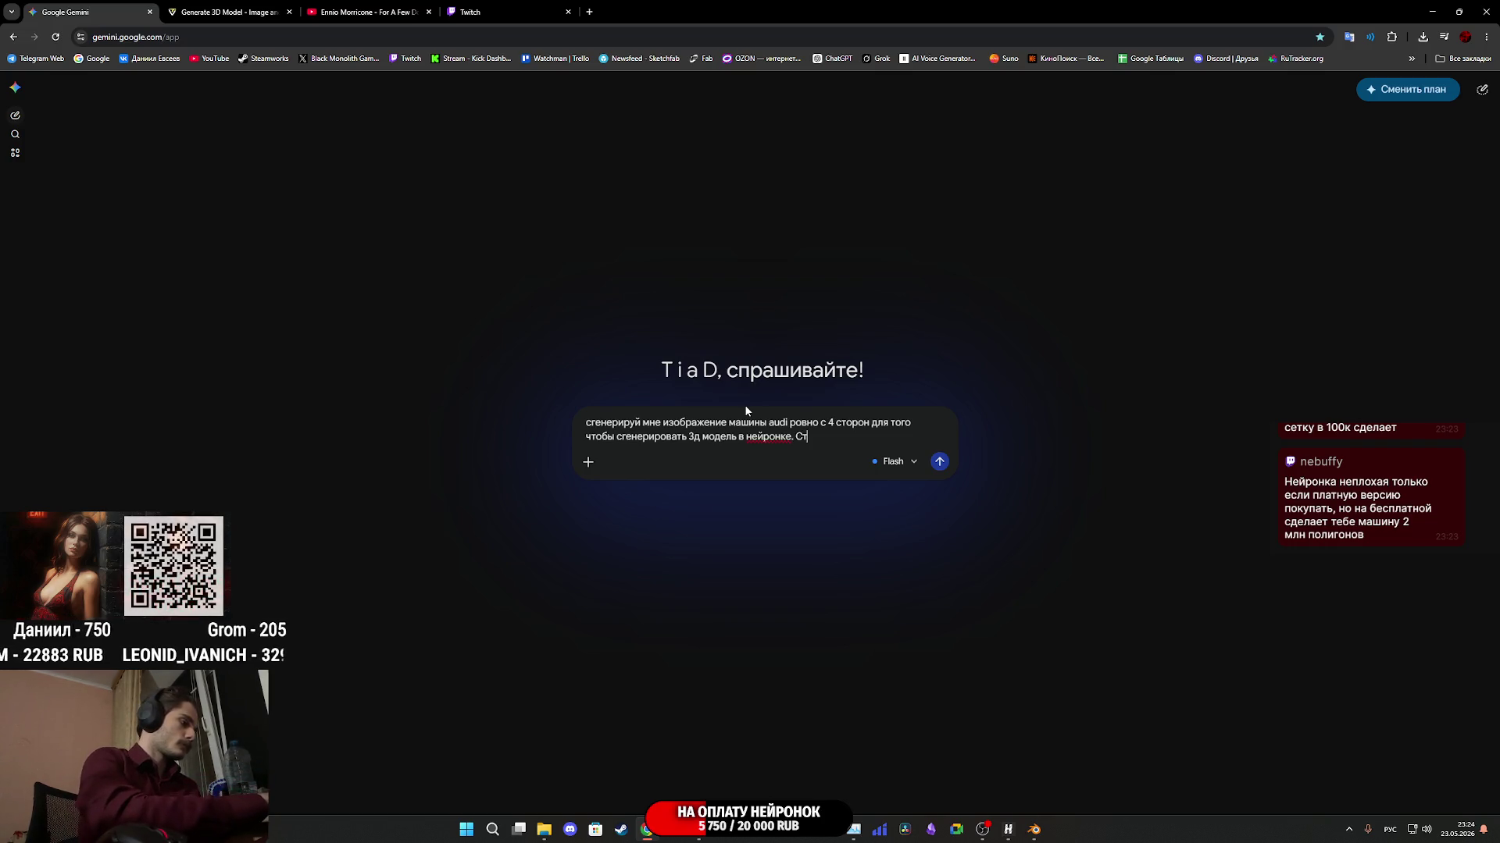
text(ны )
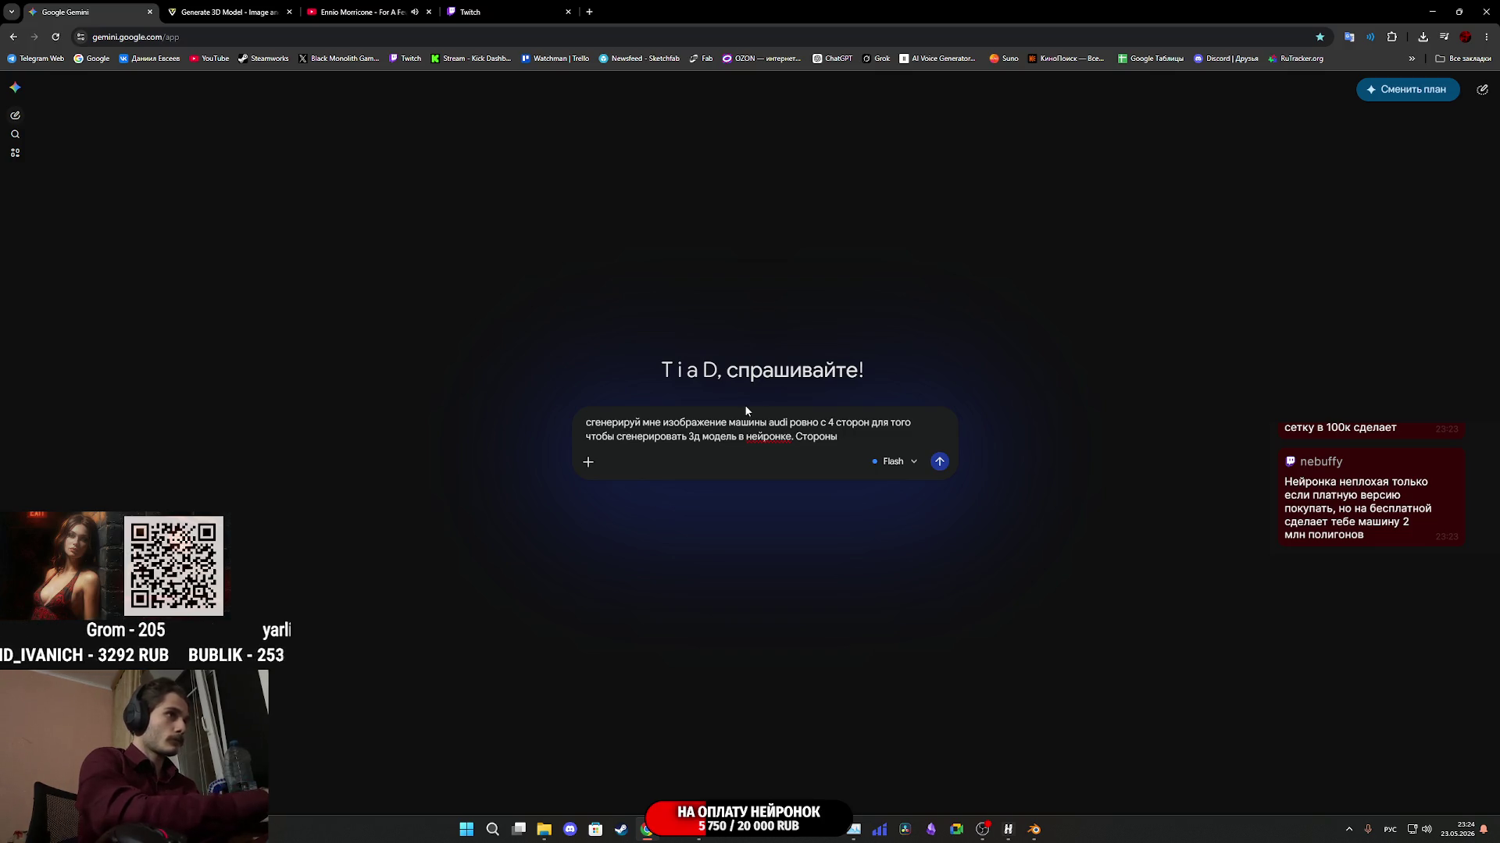
text(спереди)
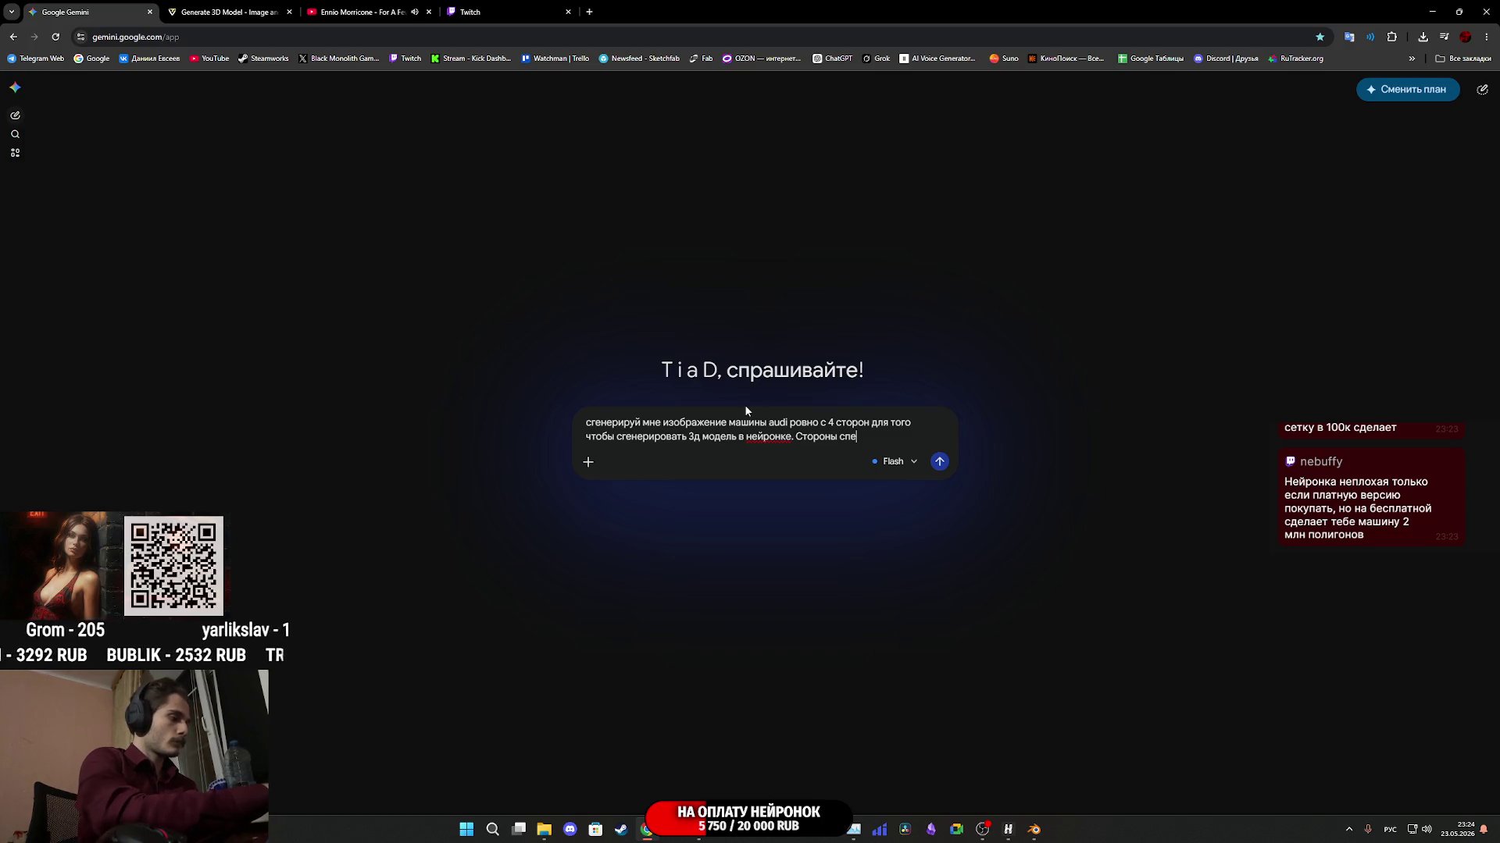
text( сзад)
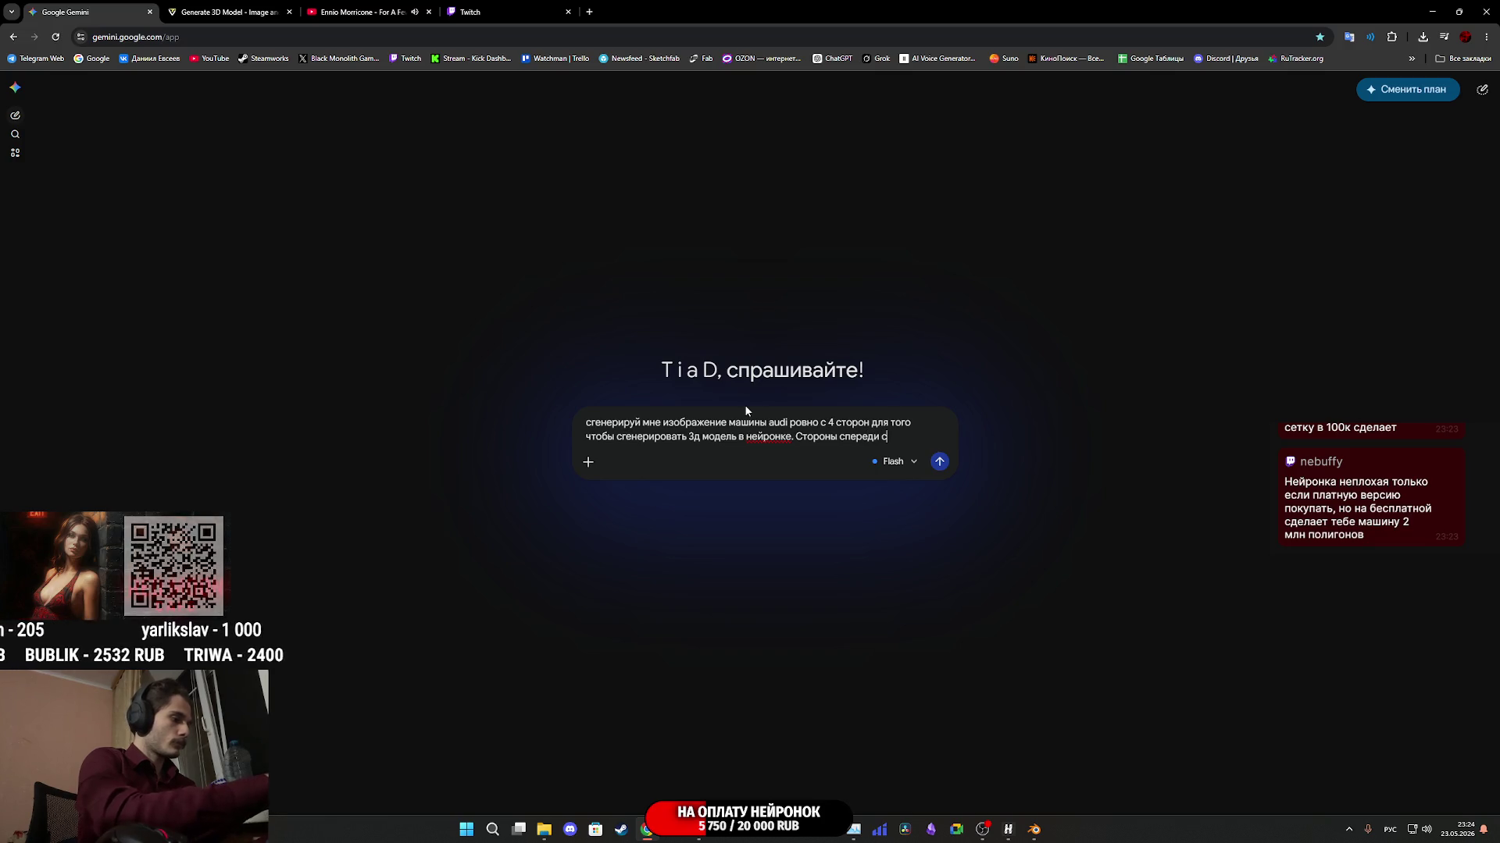
text(и)
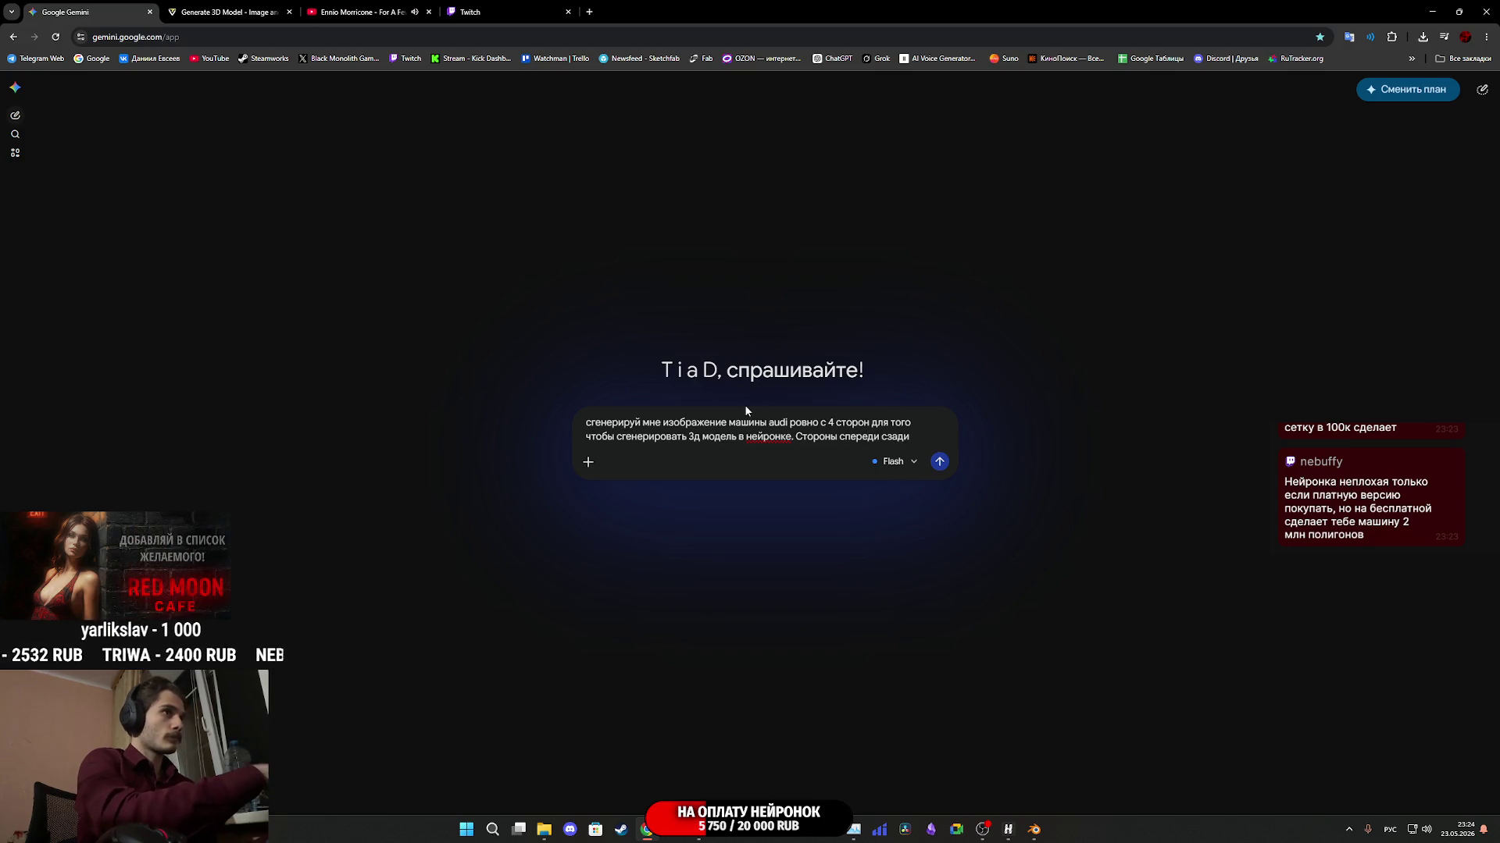
key(ctrl+Left)
key(ctrl+Left)
key(Left)
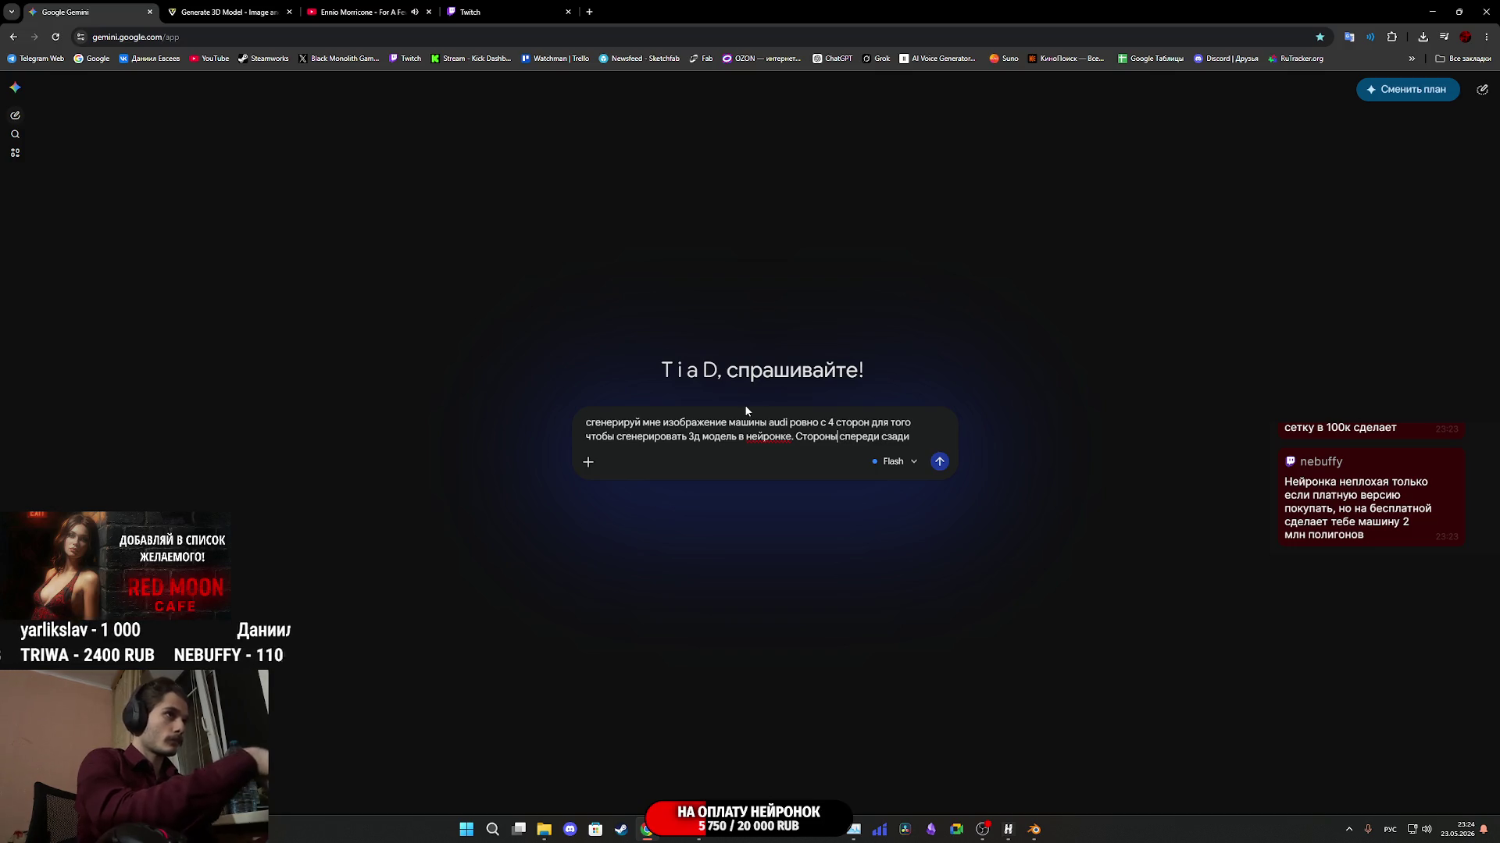
text(:)
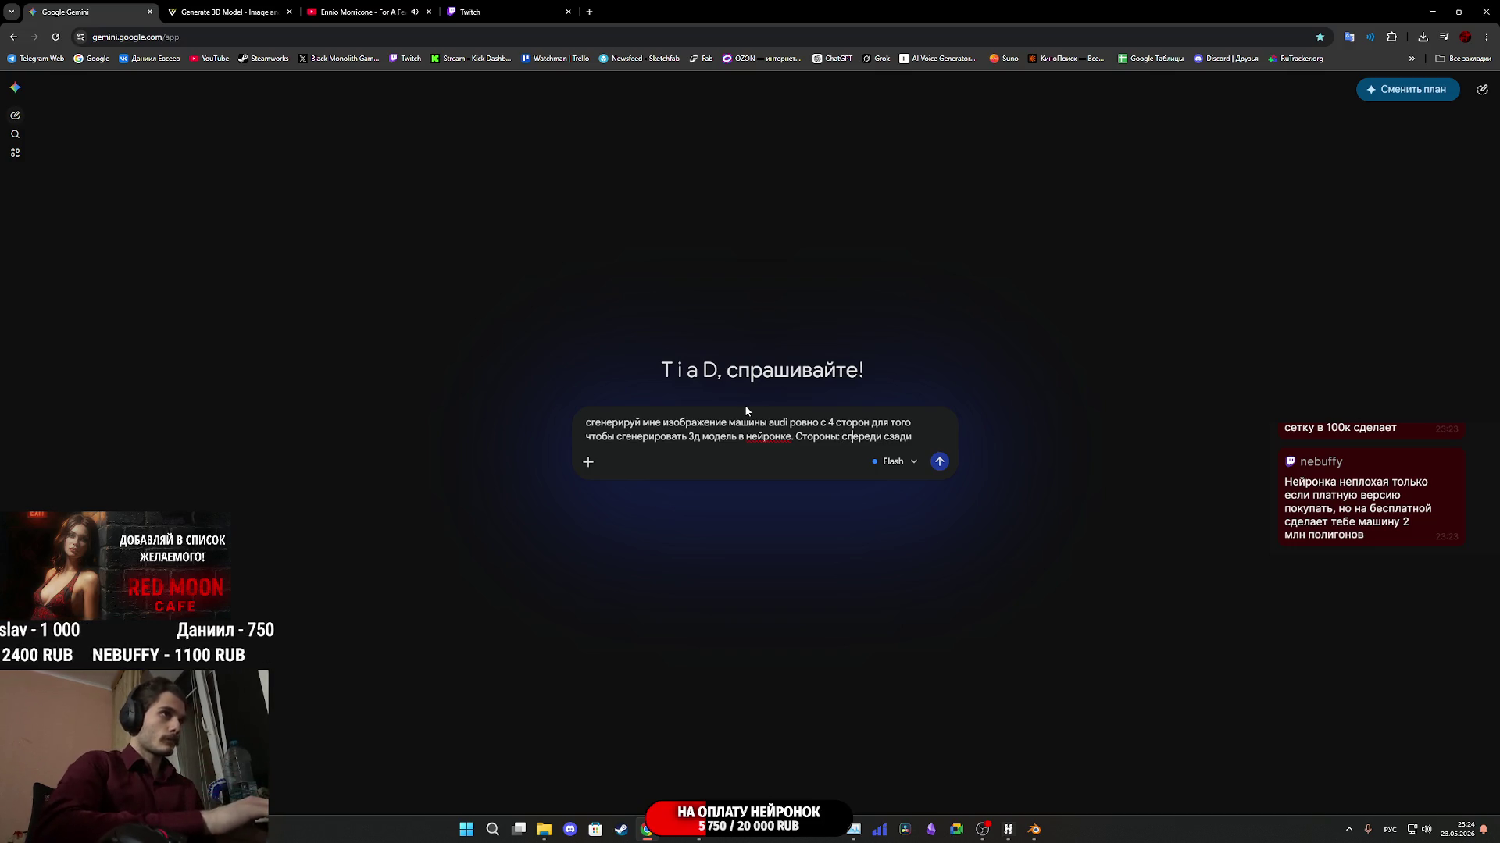
text(,)
key(End)
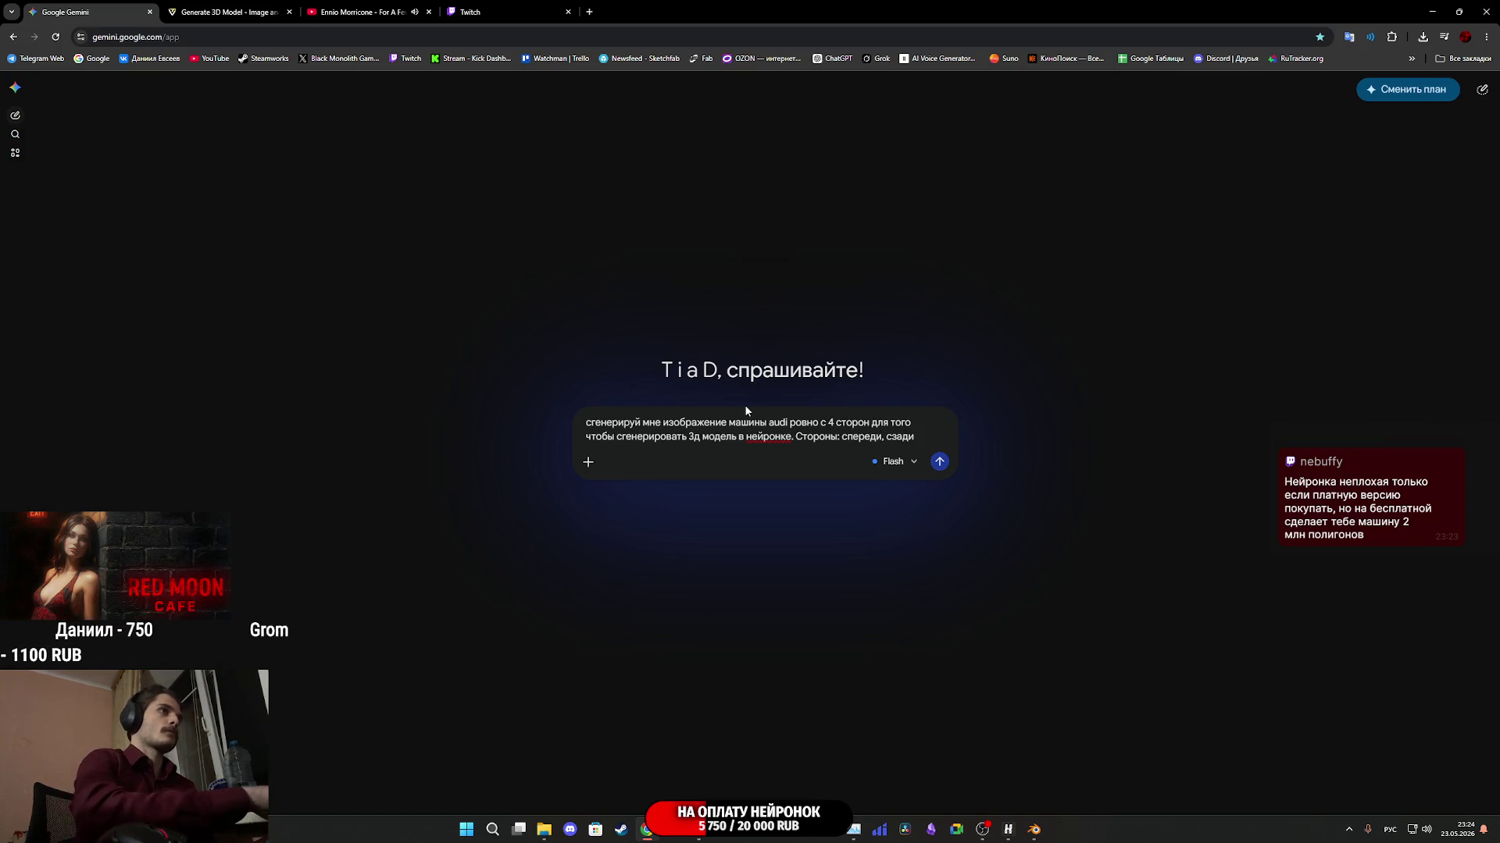
text(,)
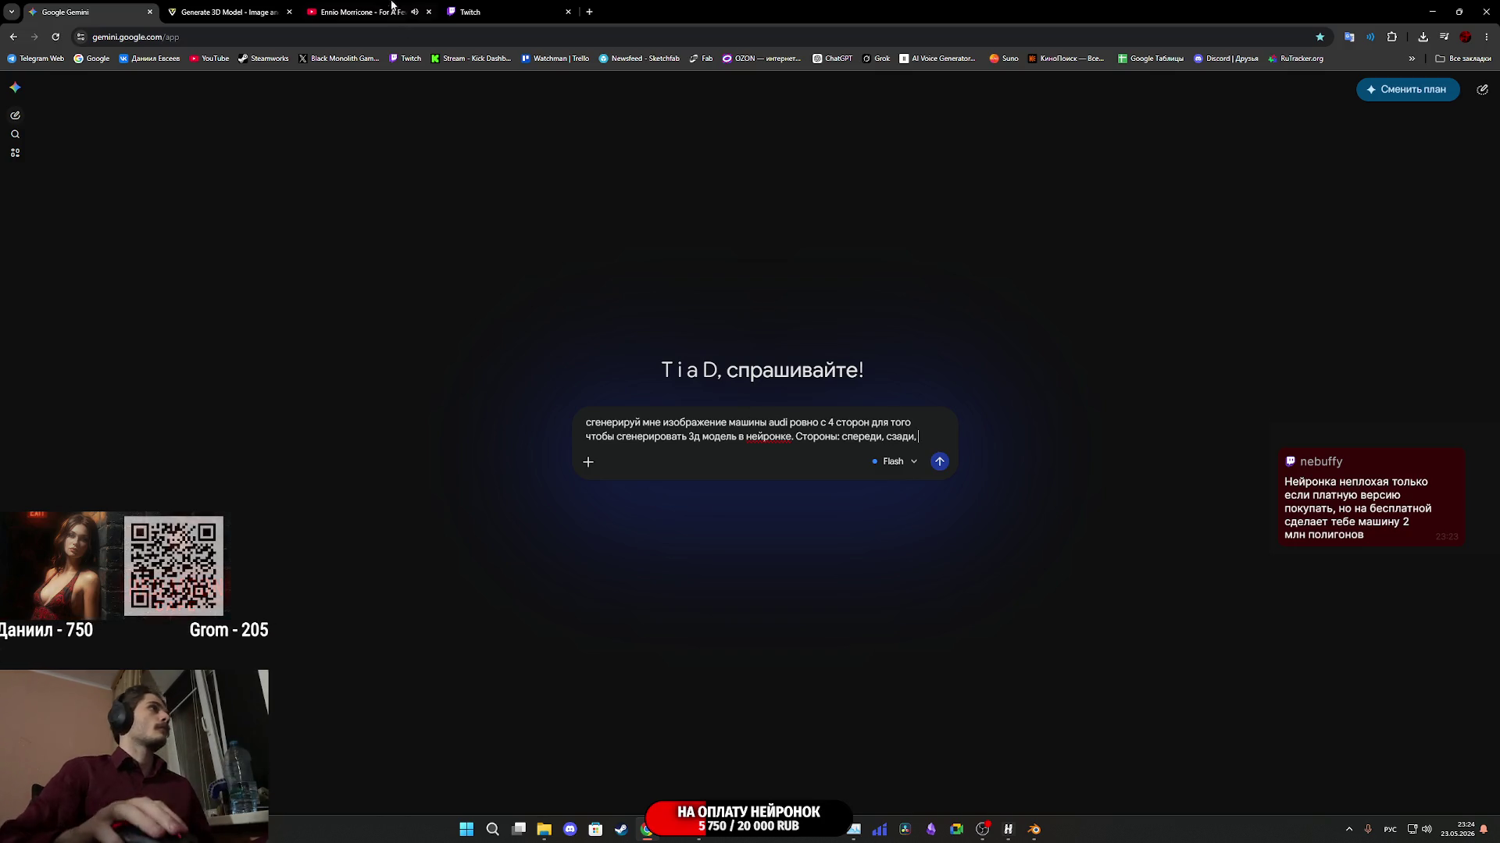
click(226, 12)
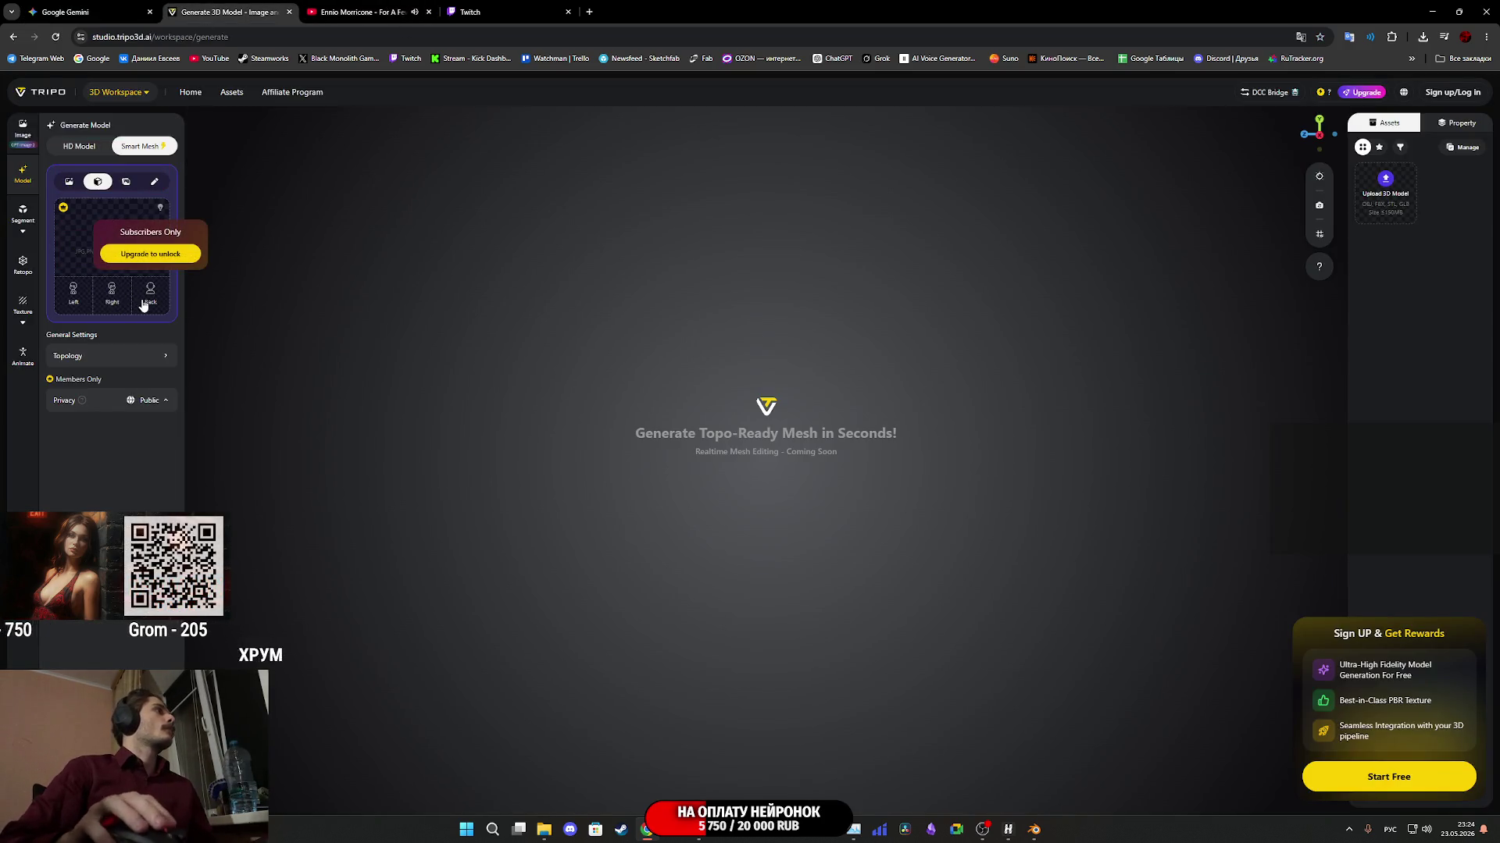
click(110, 5)
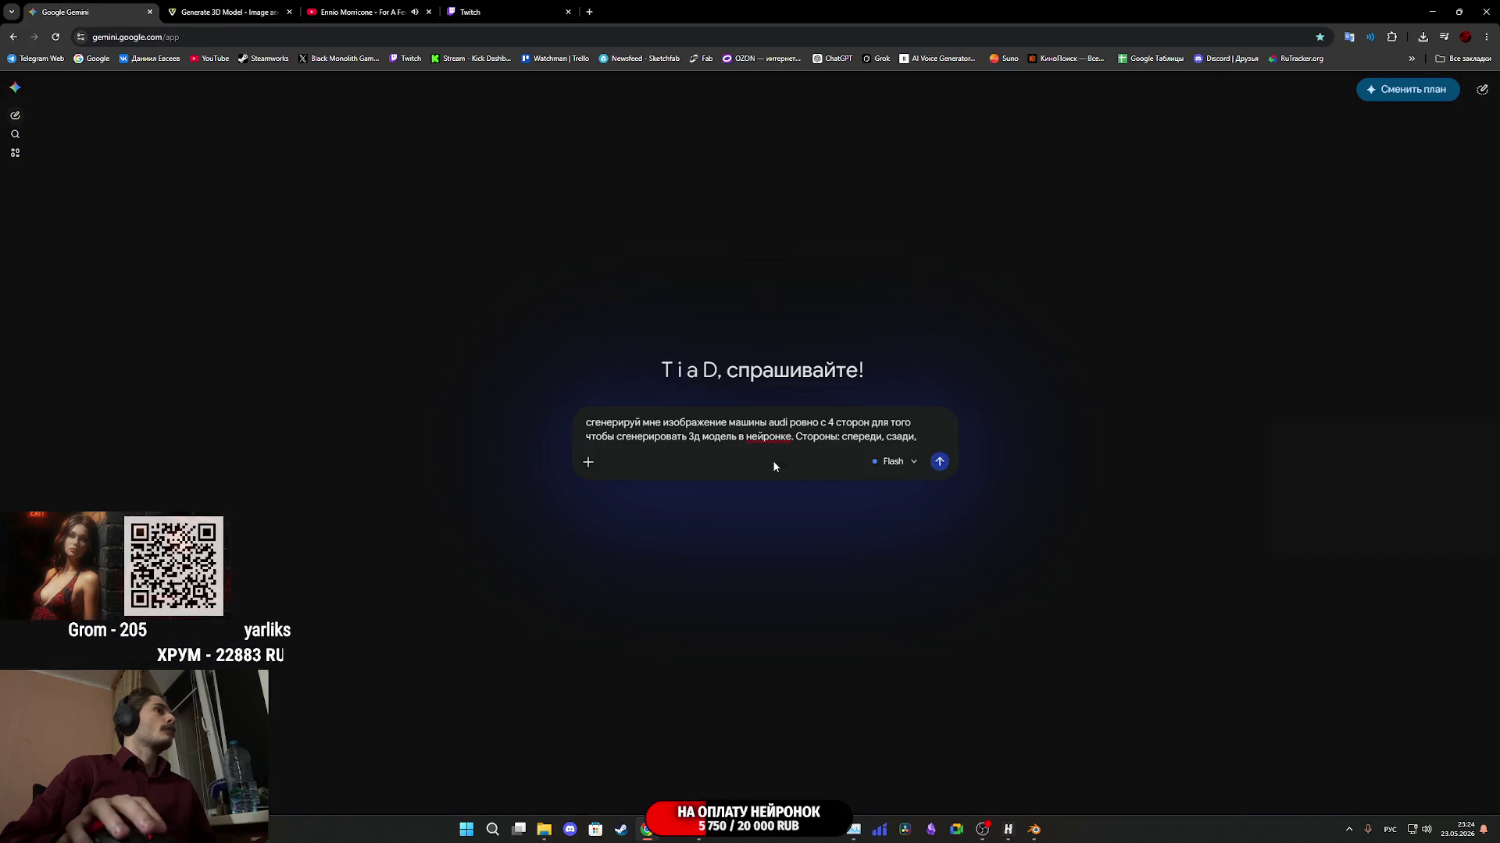
text(справ)
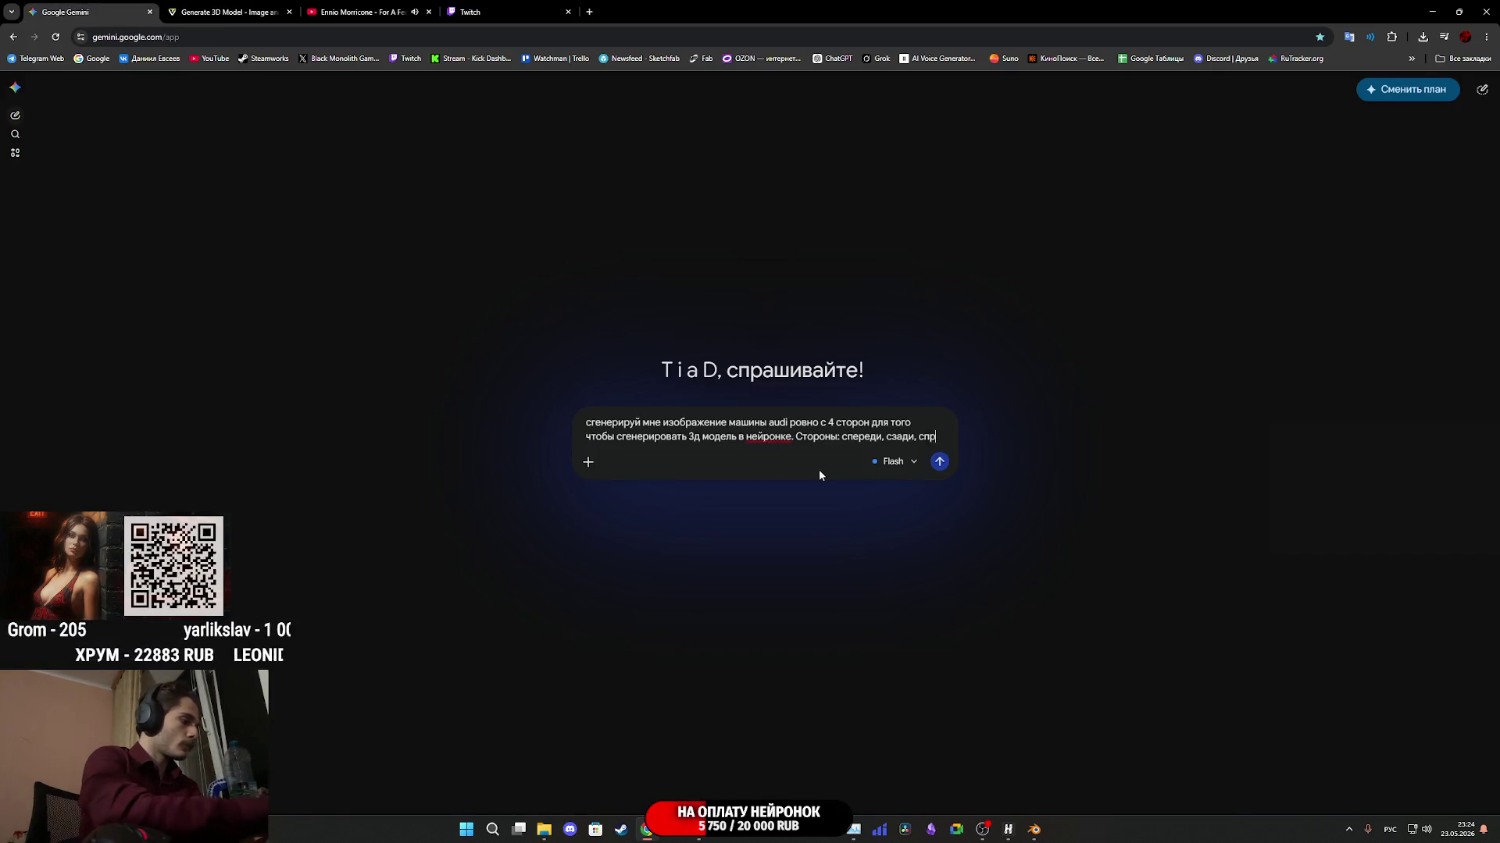
text(а и слева)
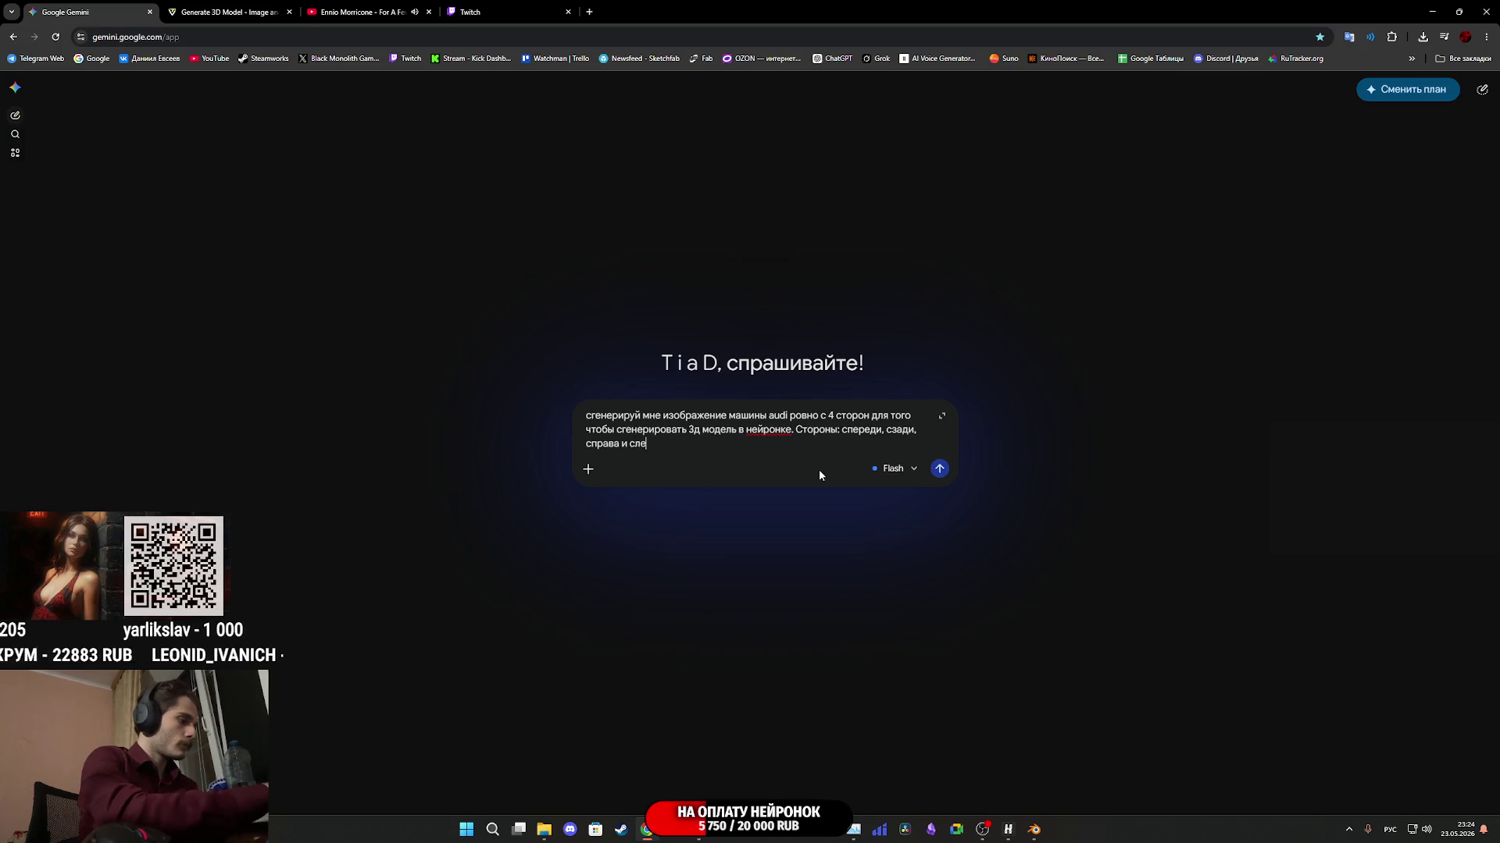
click(940, 469)
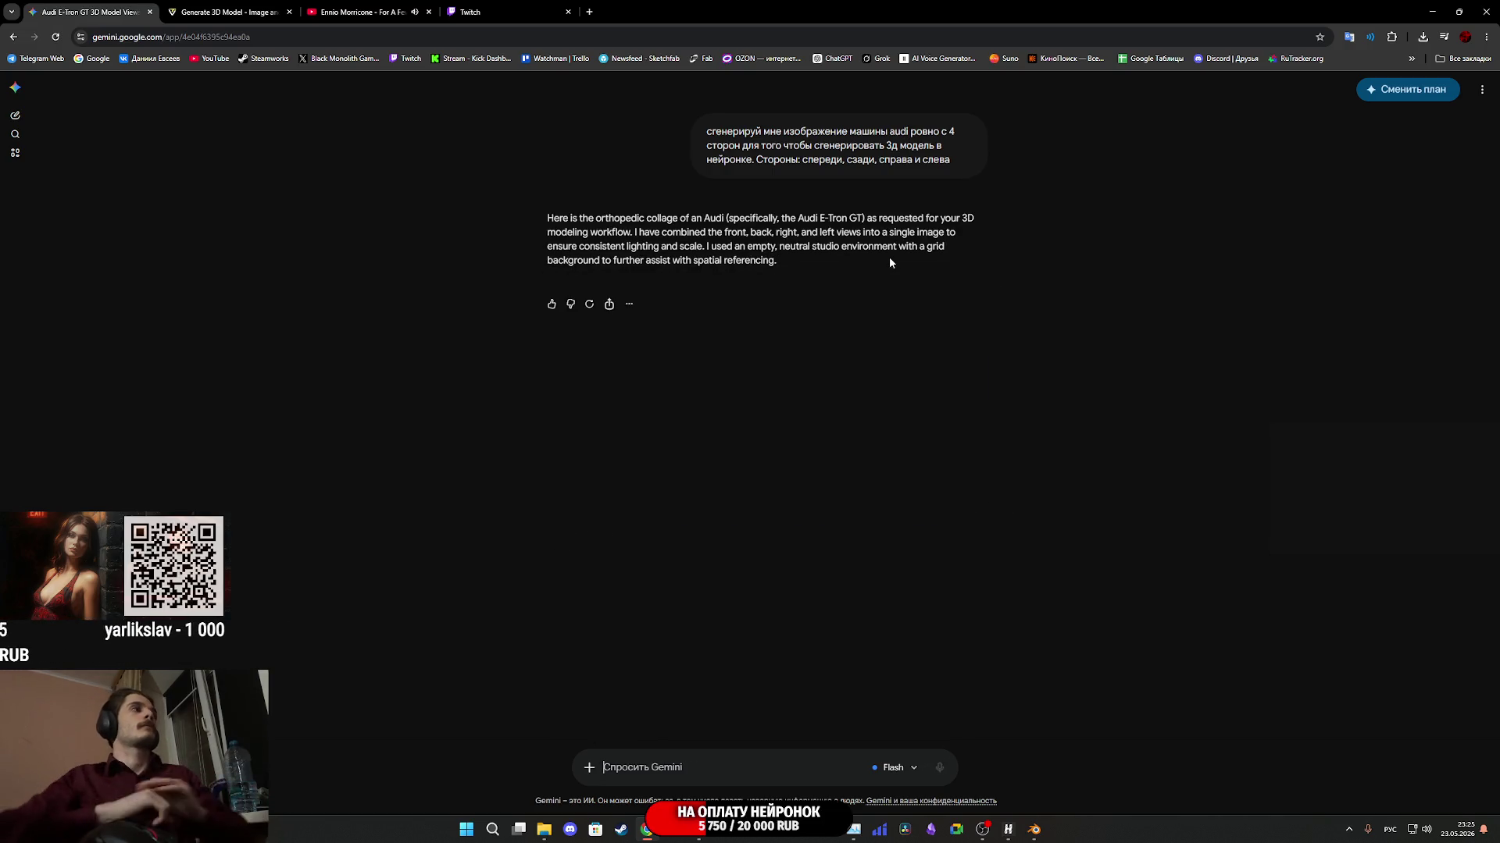
Open the generated four-view Audi E-Tron GT collage at full size.
mouse_move(837, 405)
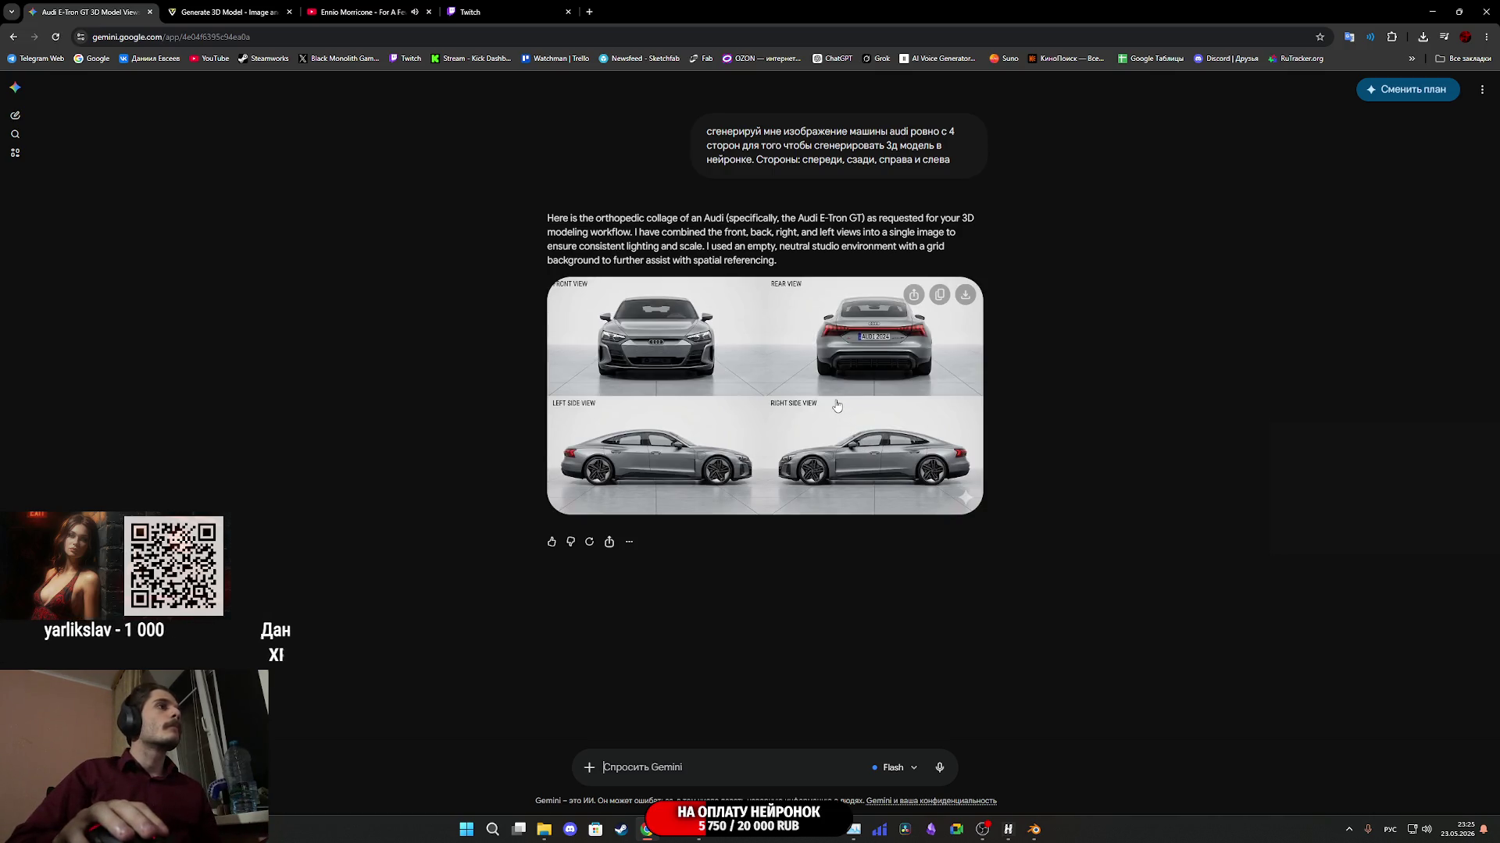
click(837, 406)
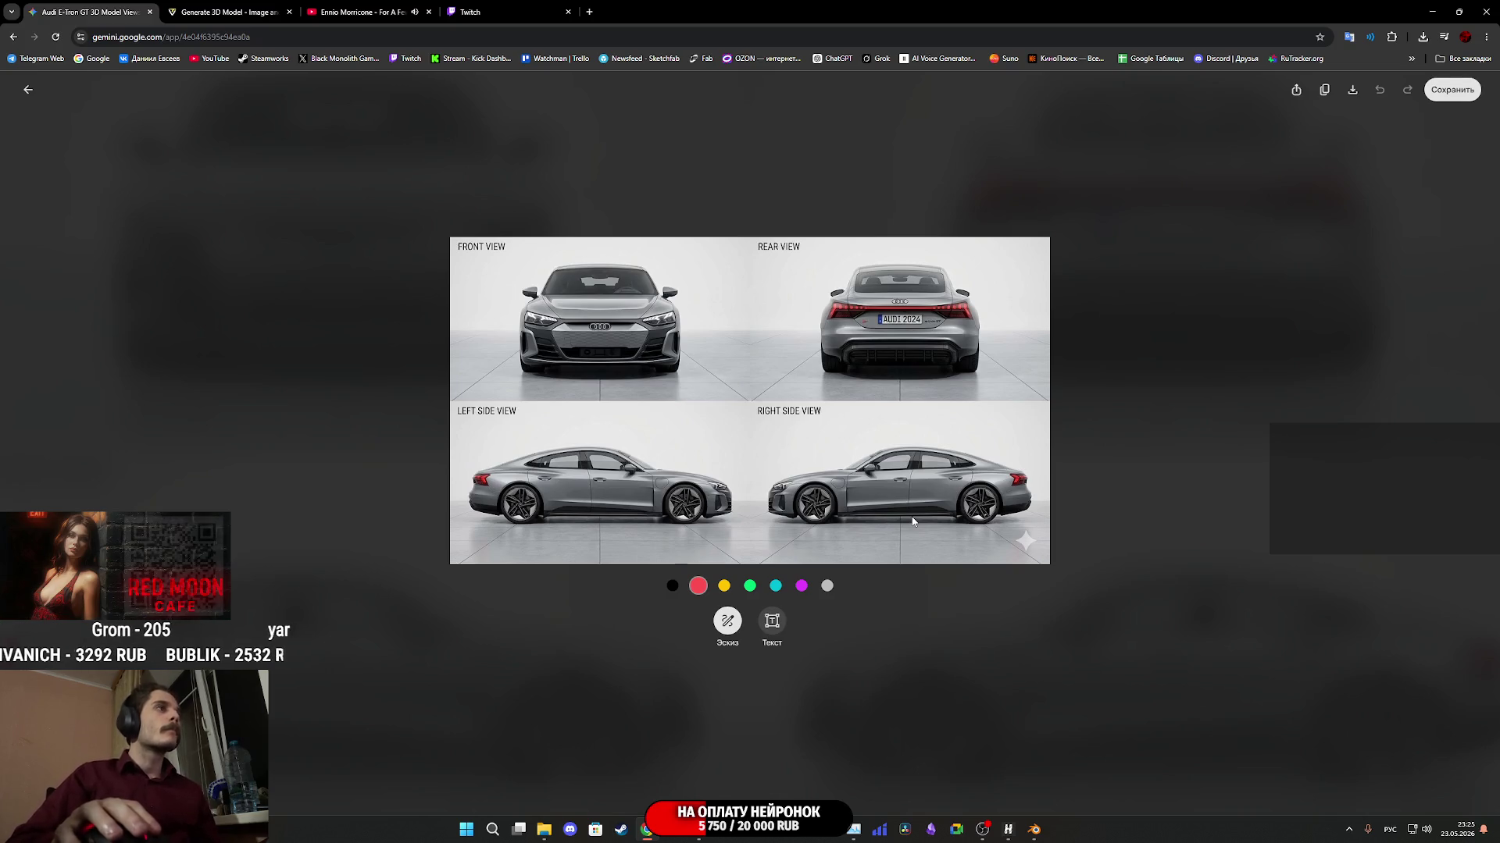
Save the four-view Audi image to the Downloads folder.
right_click(895, 463)
click(950, 495)
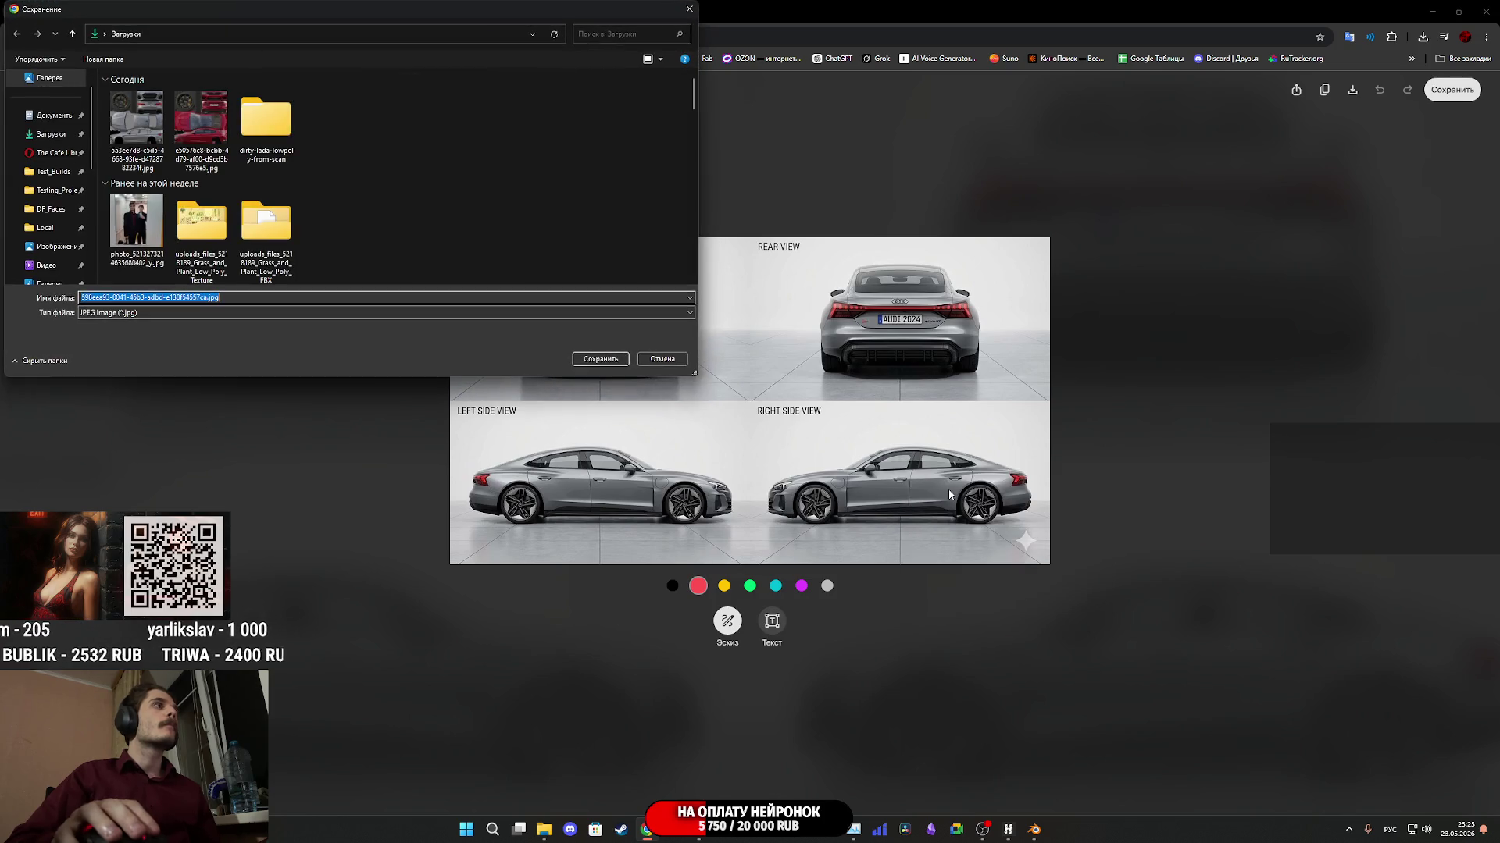
click(600, 360)
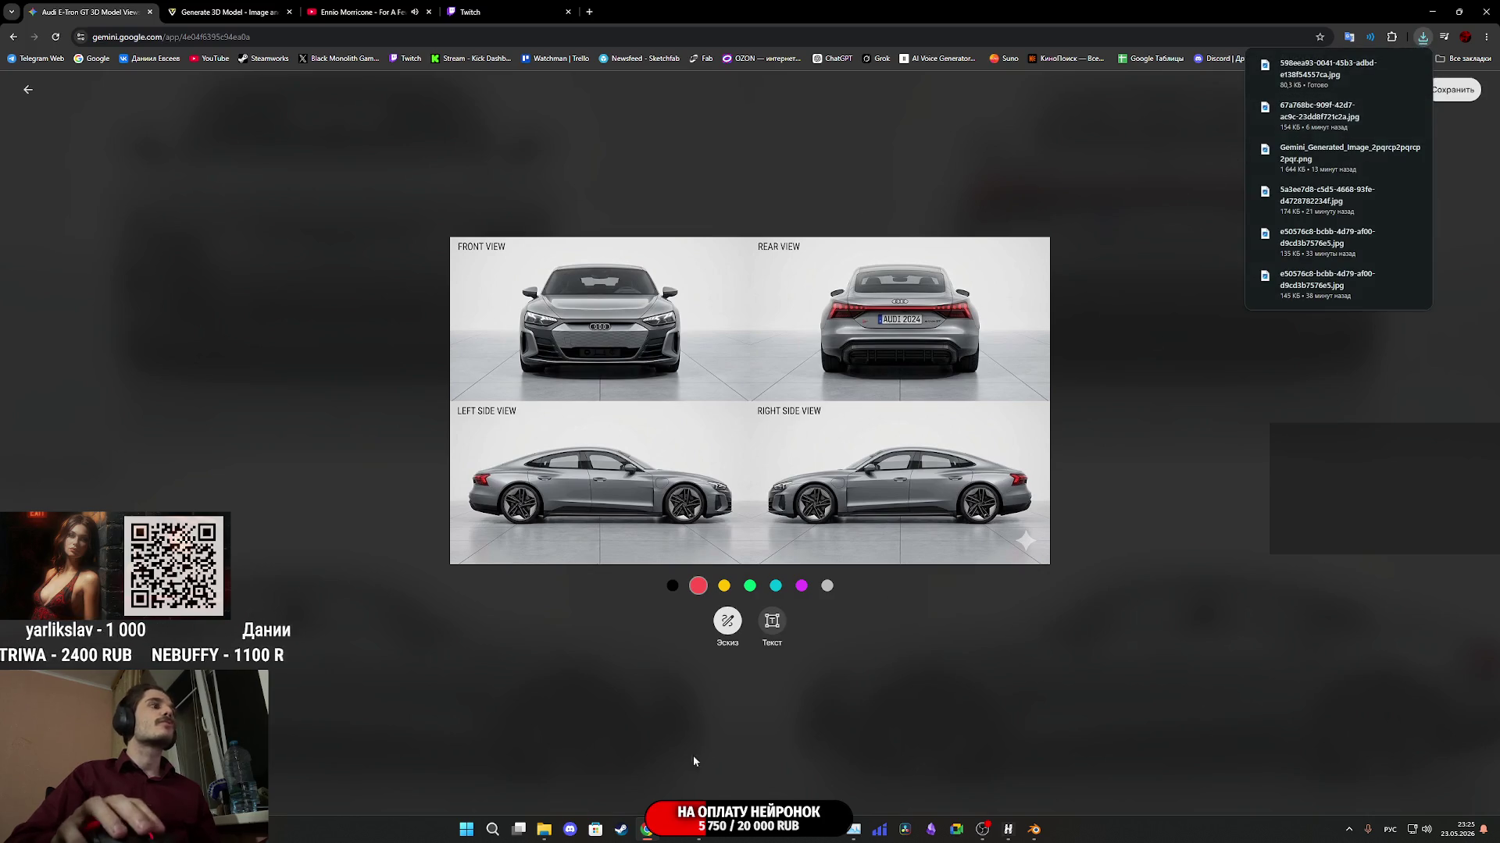
Find the saved Audi image in Downloads and open it in the image viewer.
click(543, 829)
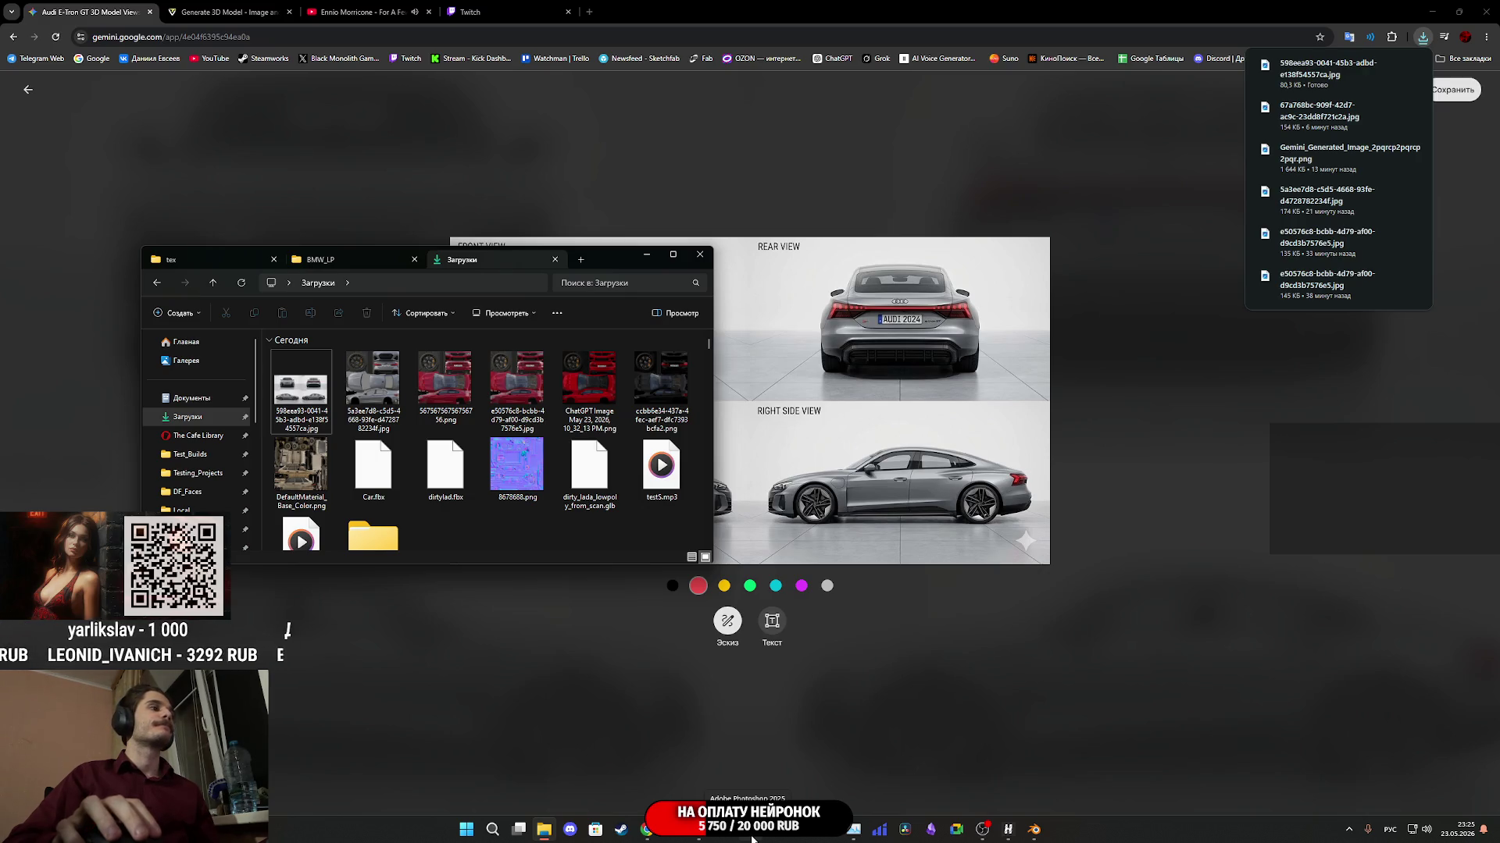
click(752, 836)
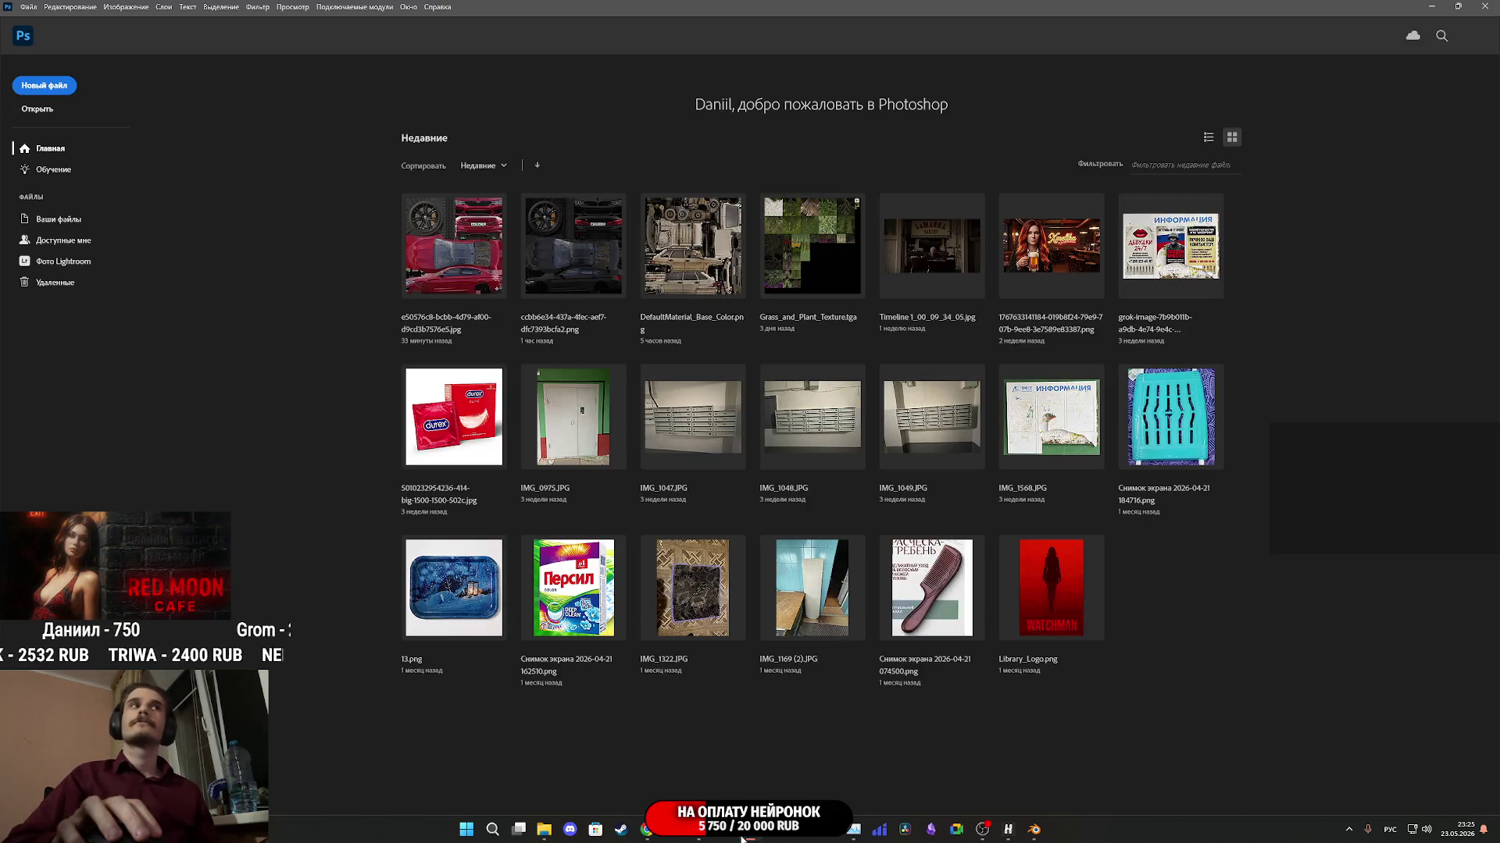
click(544, 829)
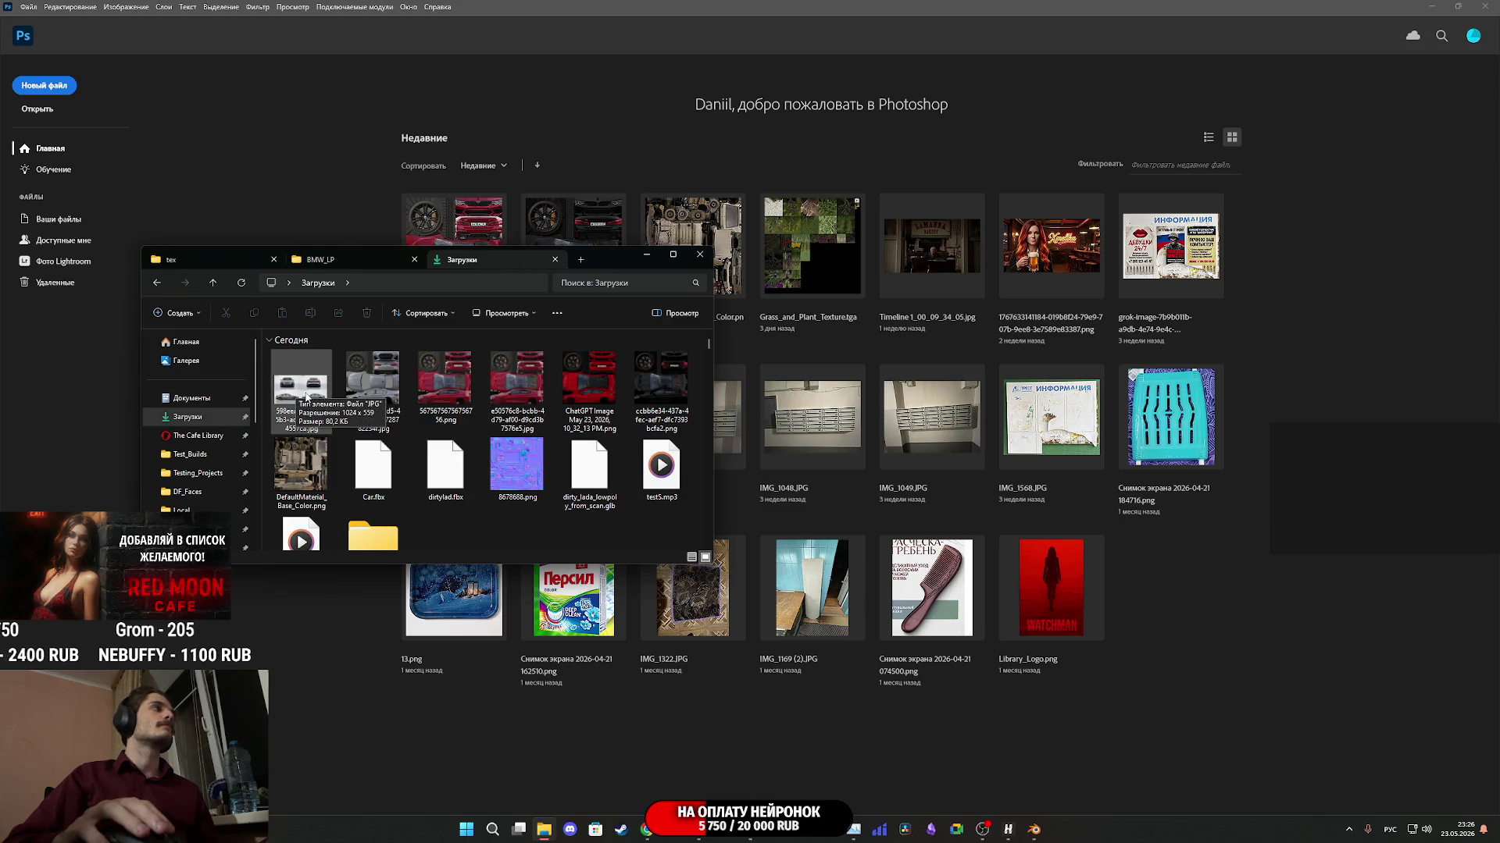
double_click(306, 397)
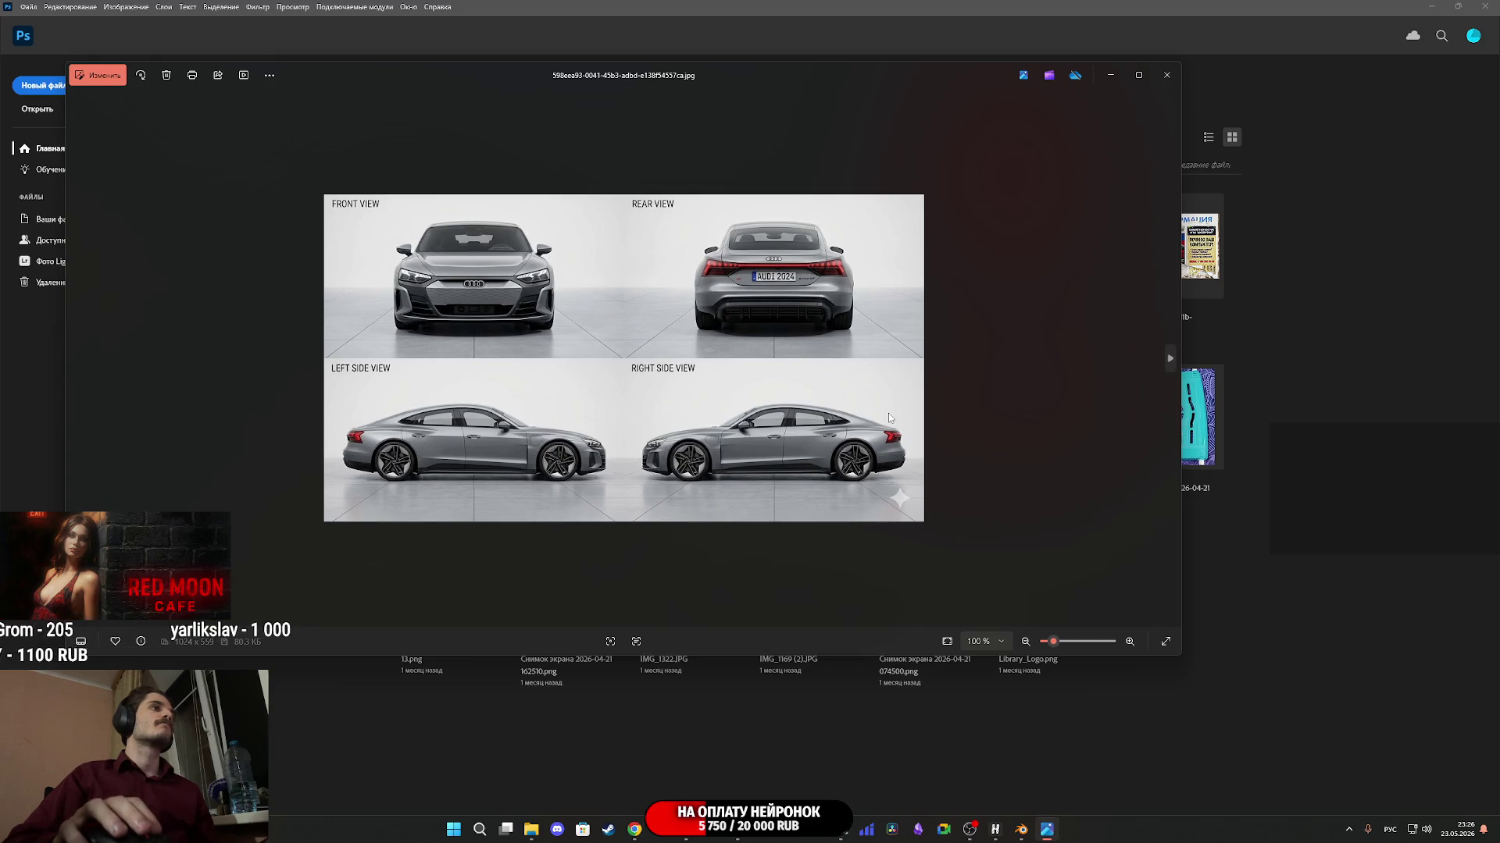
Erase the bottom-right sparkle watermark in Photos, save, and open the cleaned sheet in Photoshop.
click(97, 75)
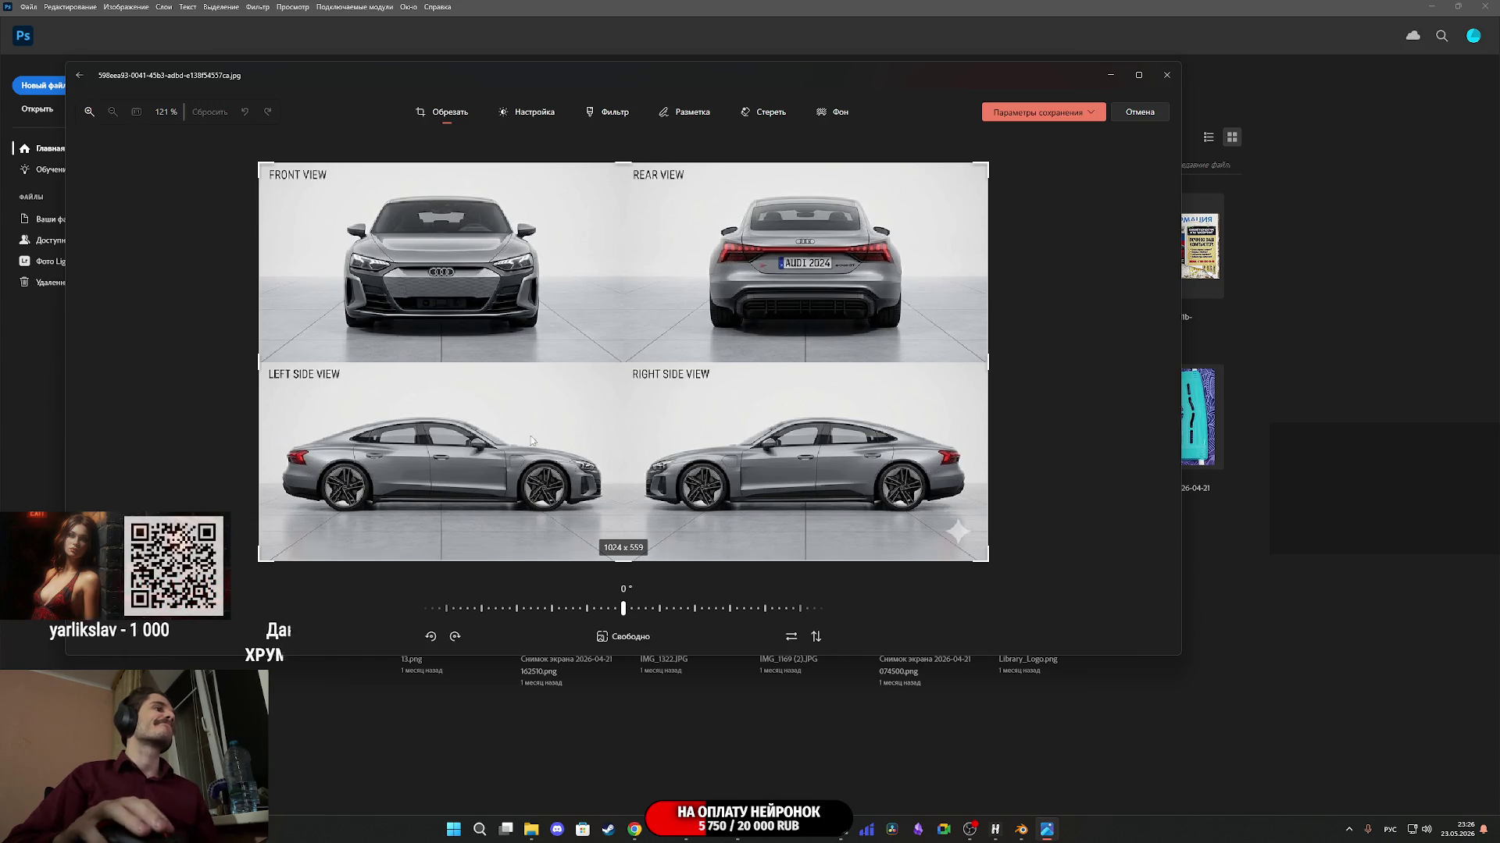
click(765, 112)
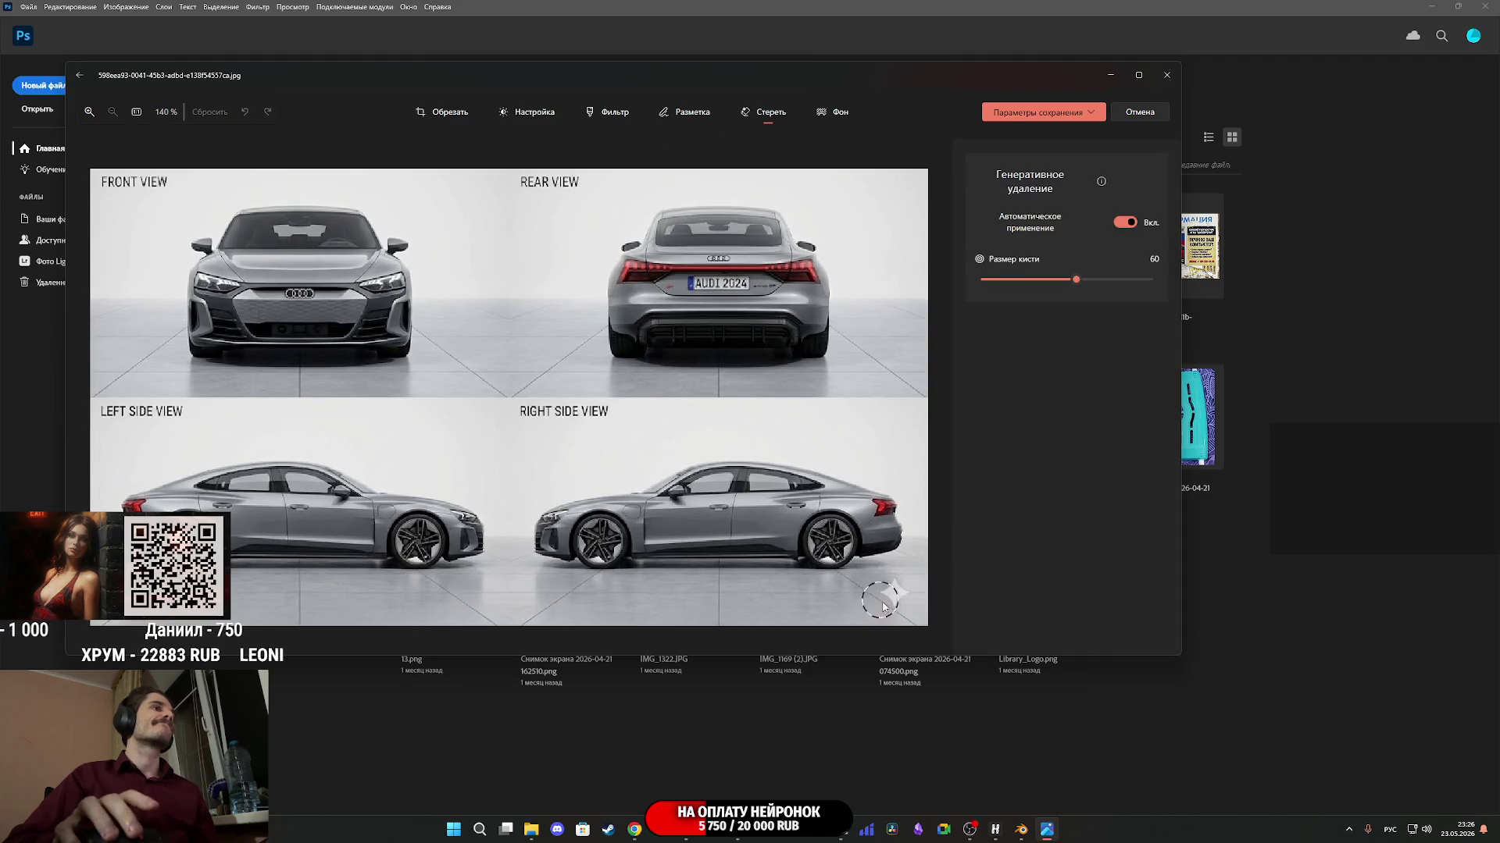
click(895, 595)
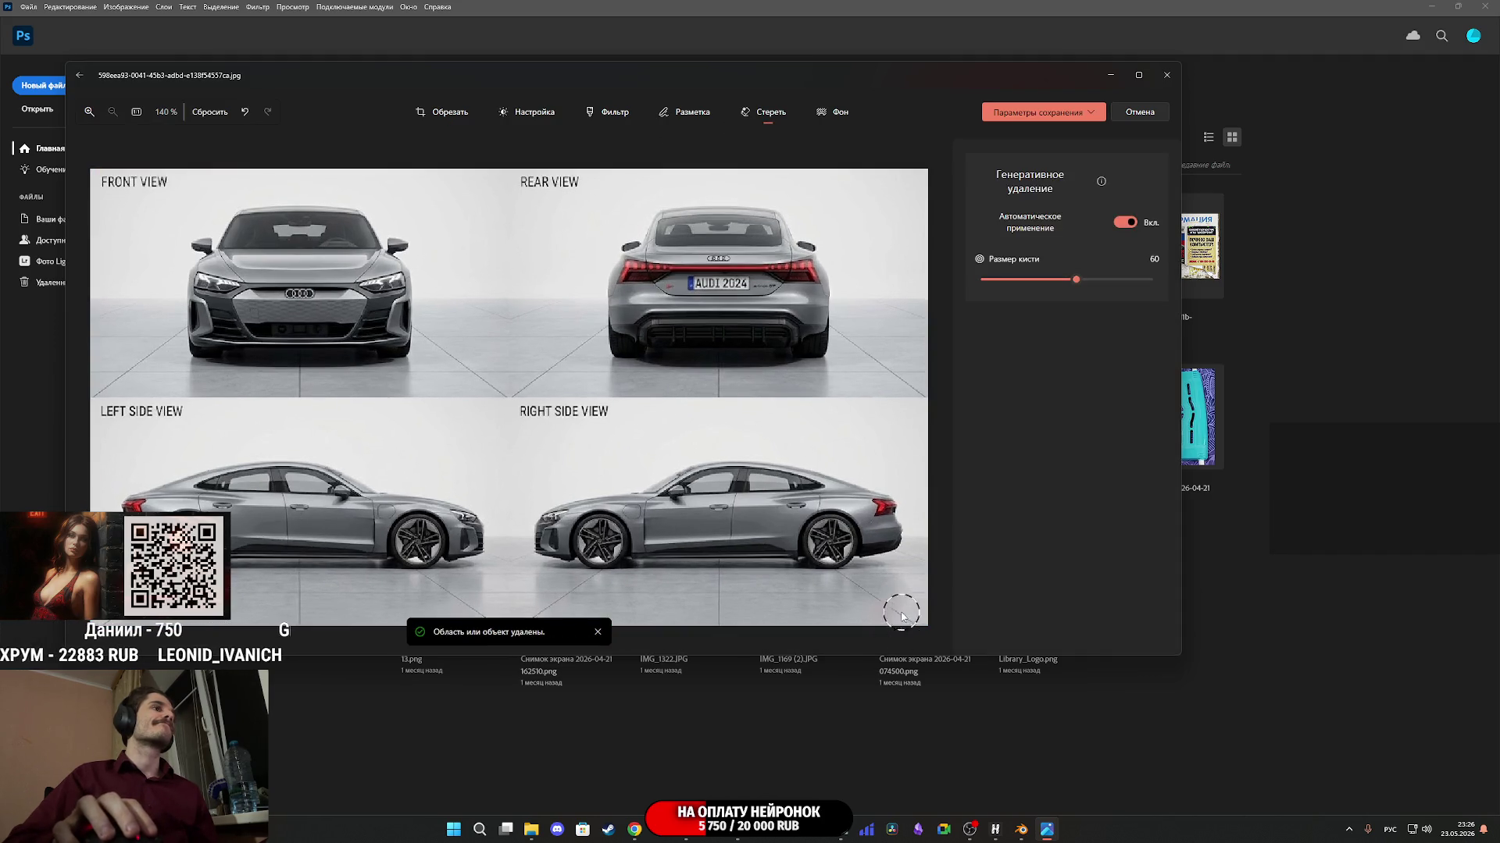
click(1038, 111)
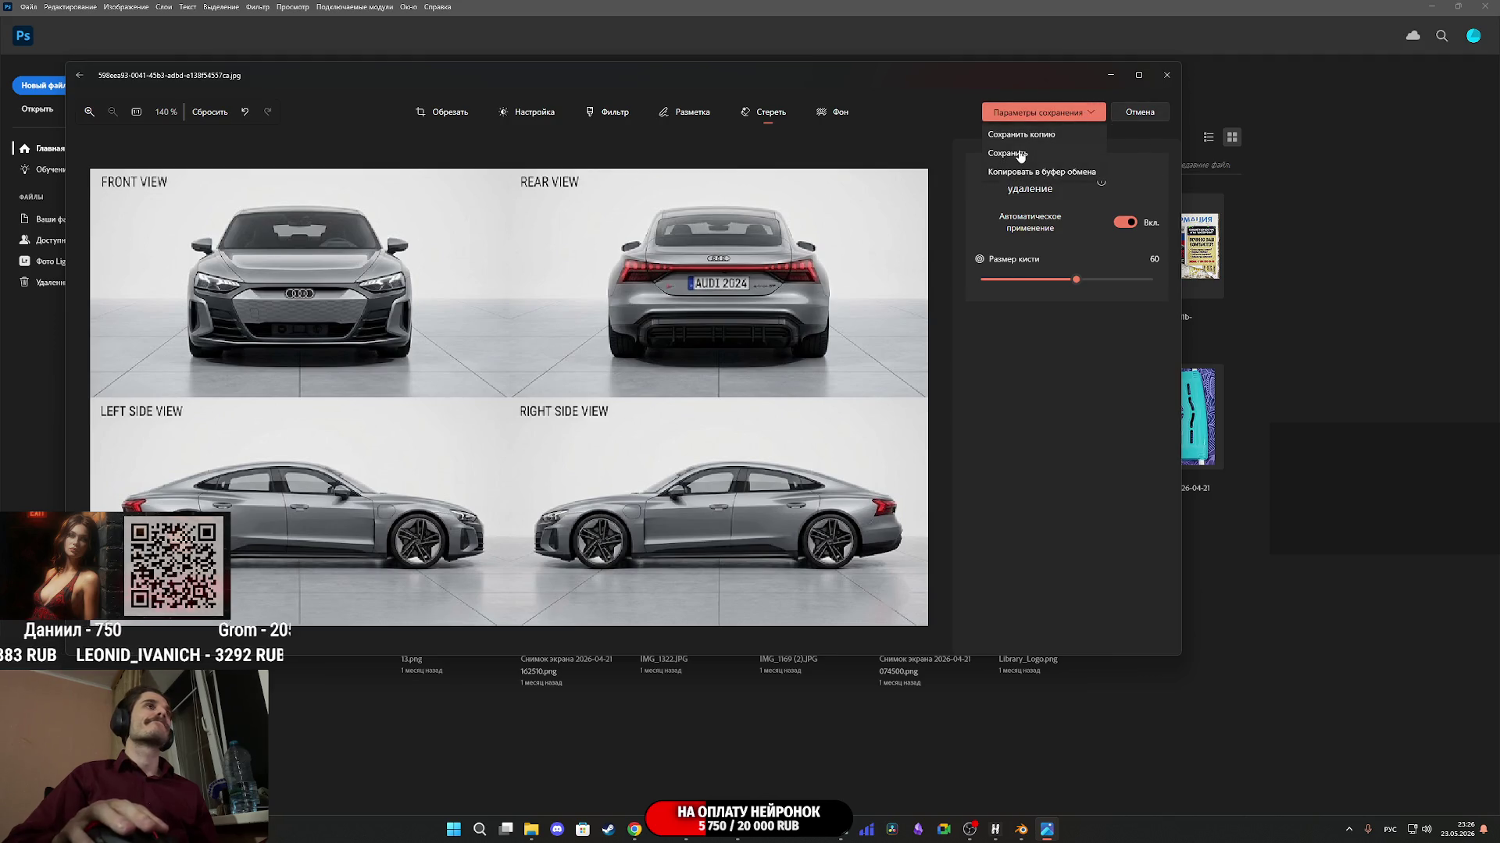
click(1019, 148)
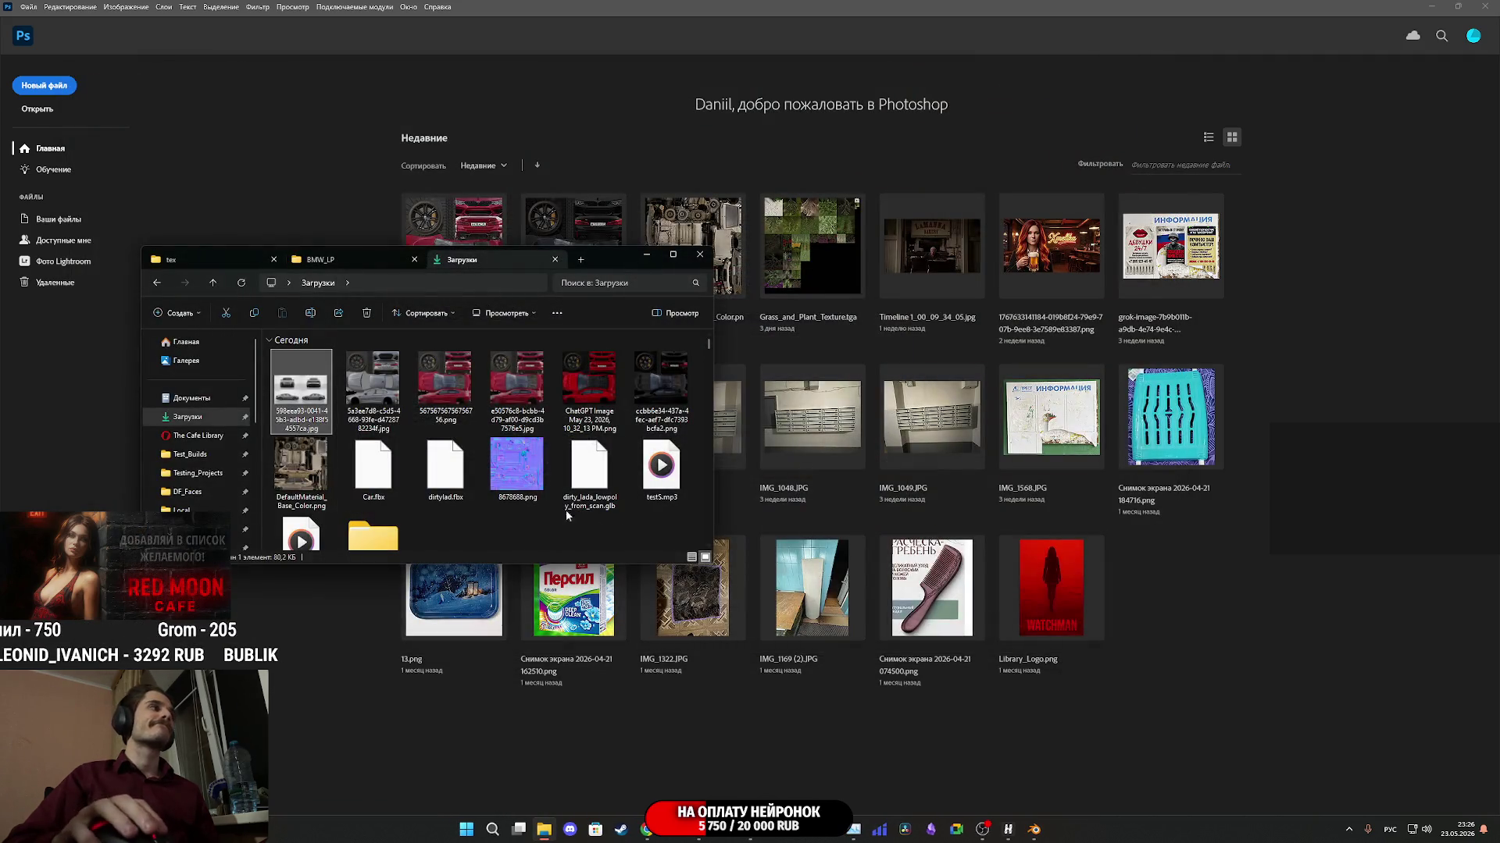
drag(314, 402, 1132, 601)
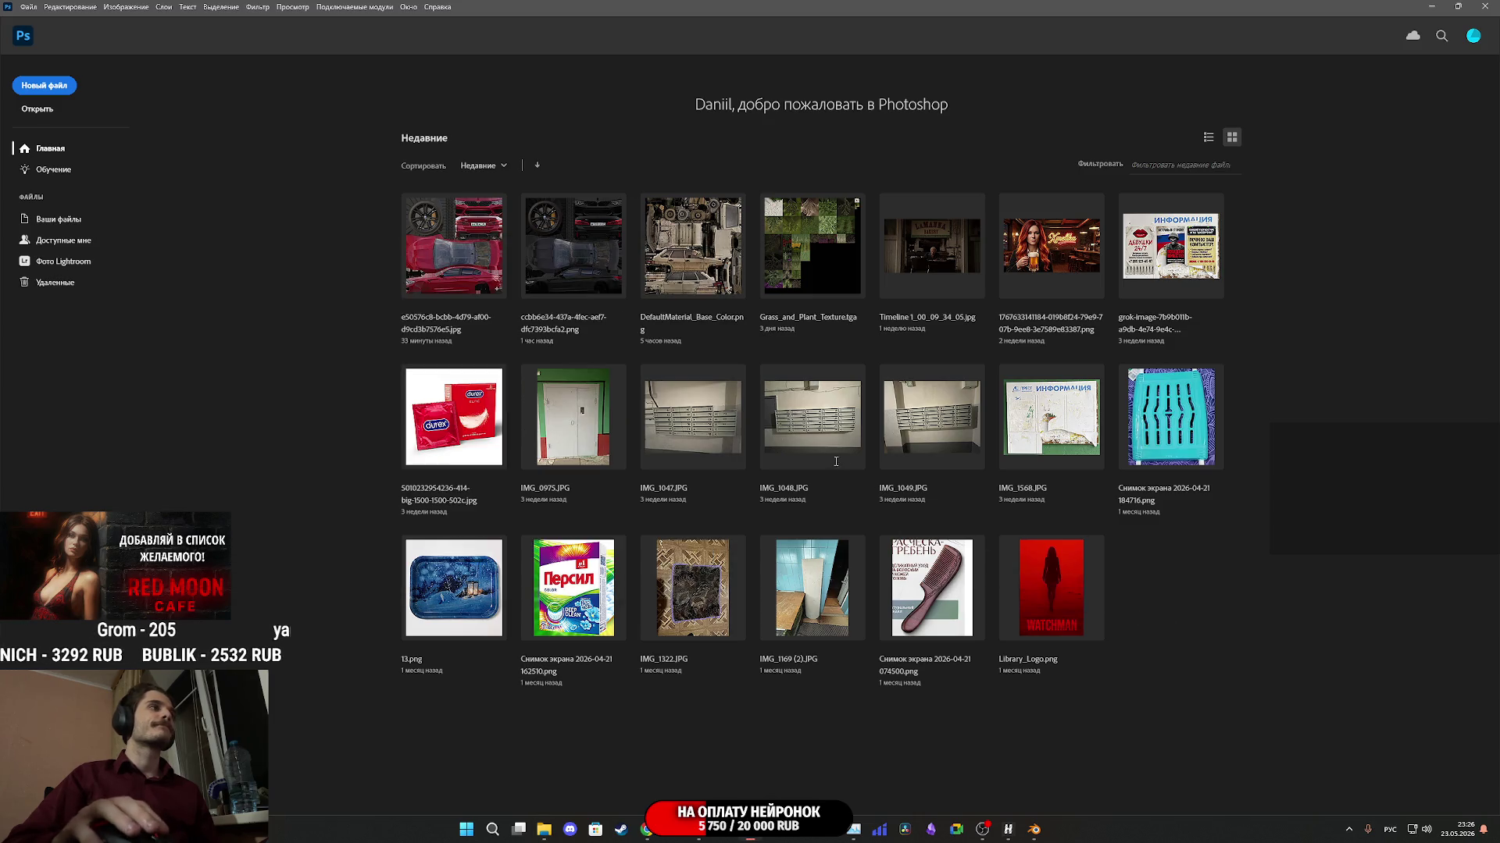
click(818, 346)
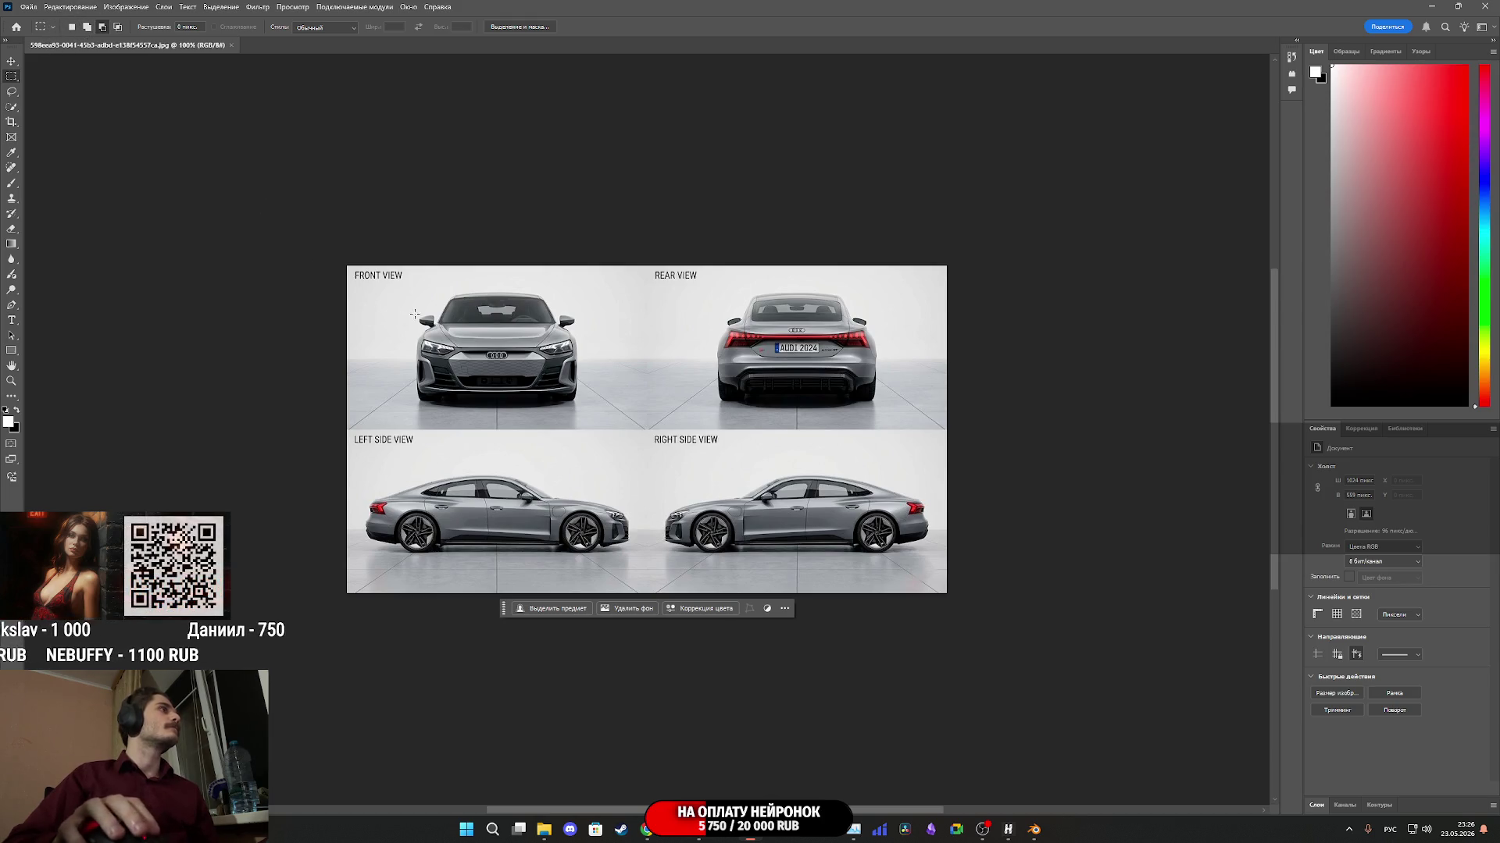
Crop the sheet to a 1:1 square framing the Audi's front view.
key(c)
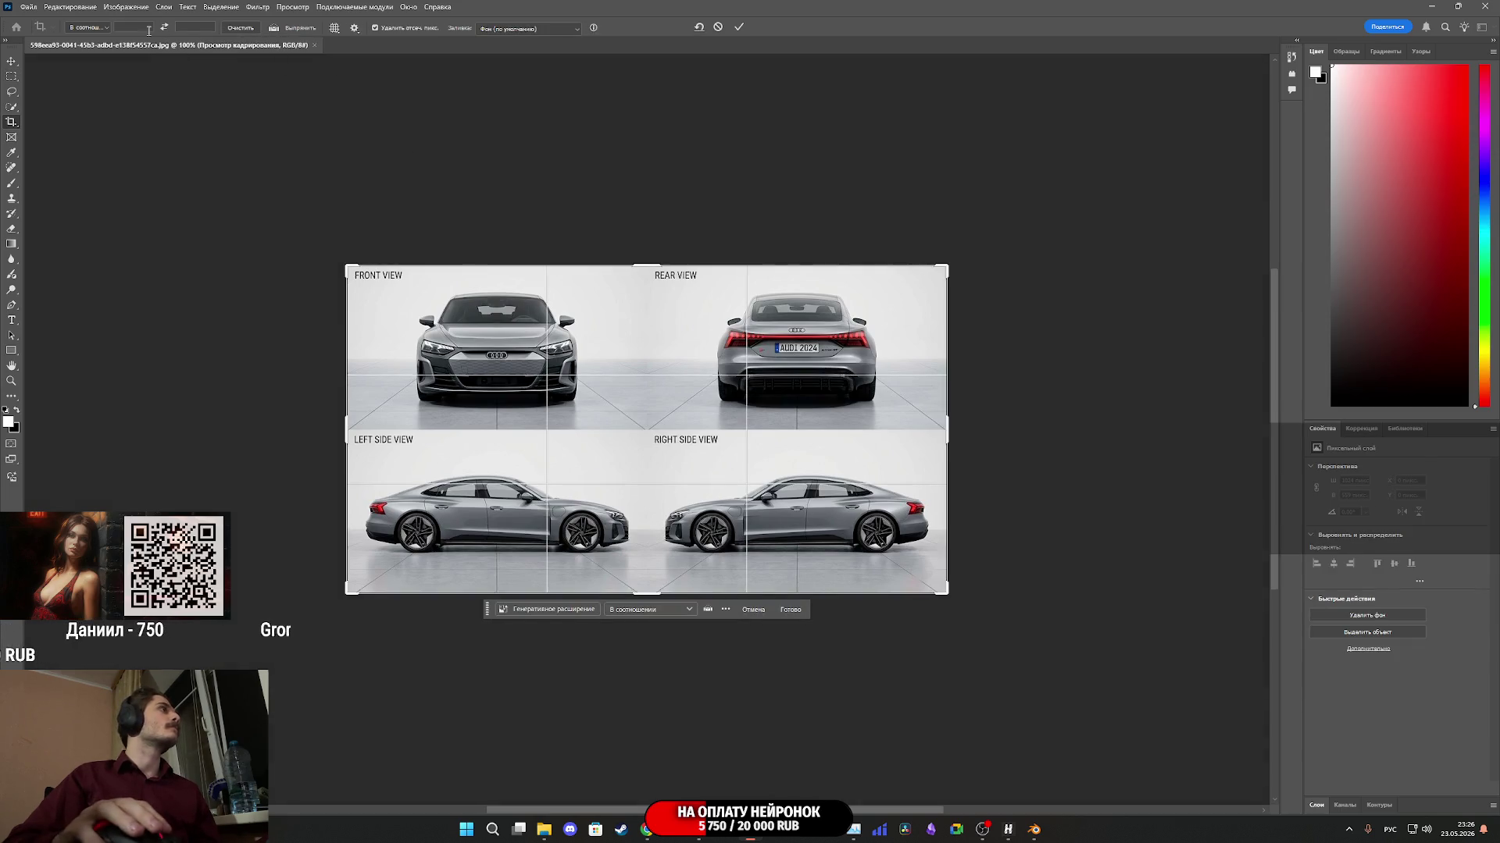
click(101, 30)
click(113, 72)
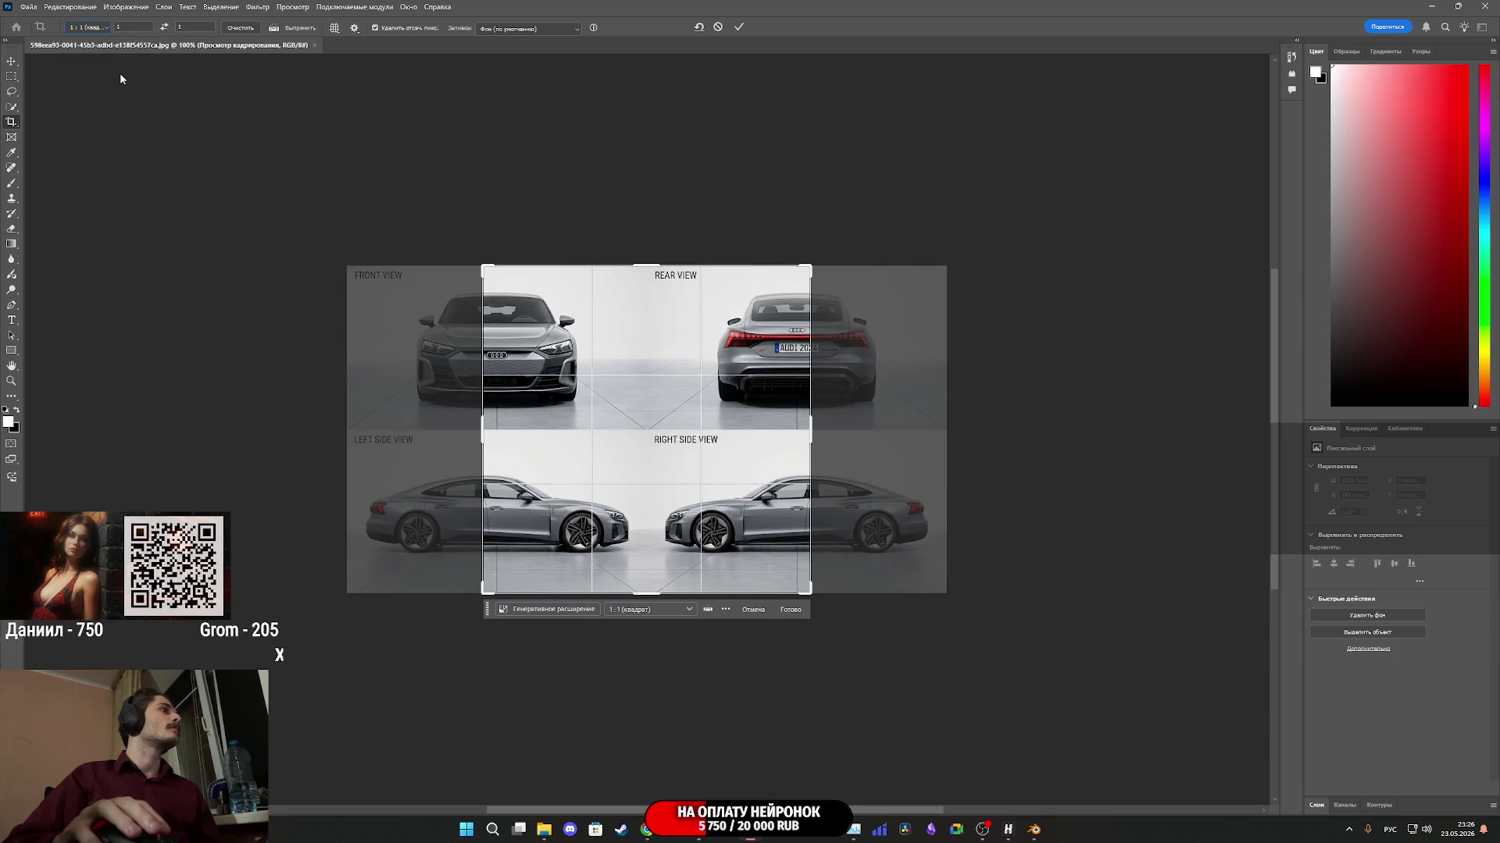
mouse_move(809, 593)
mouse_down()
mouse_move(678, 492)
mouse_move(740, 491)
mouse_up()
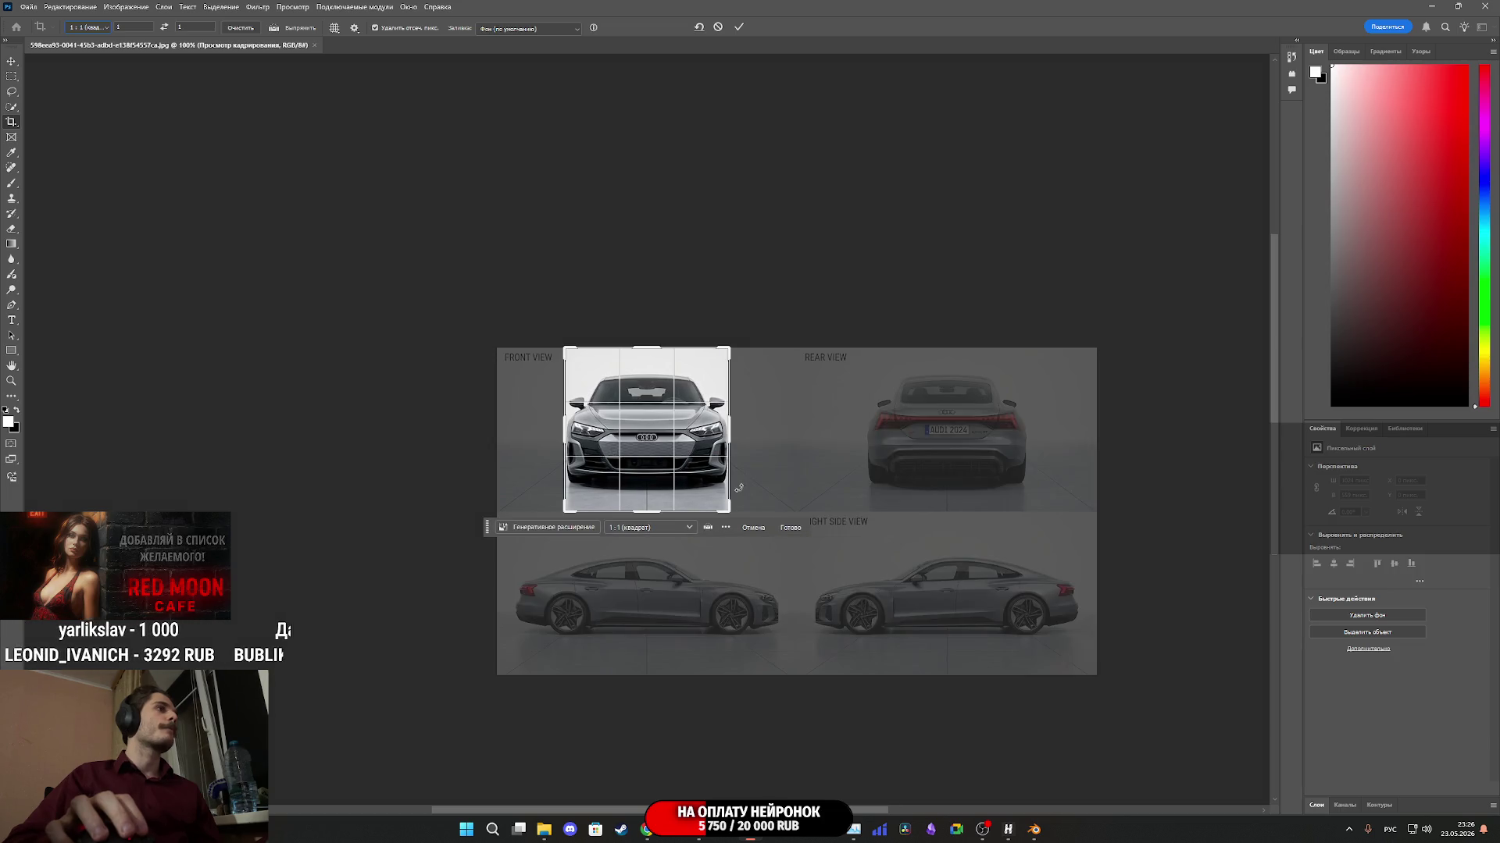
click(738, 29)
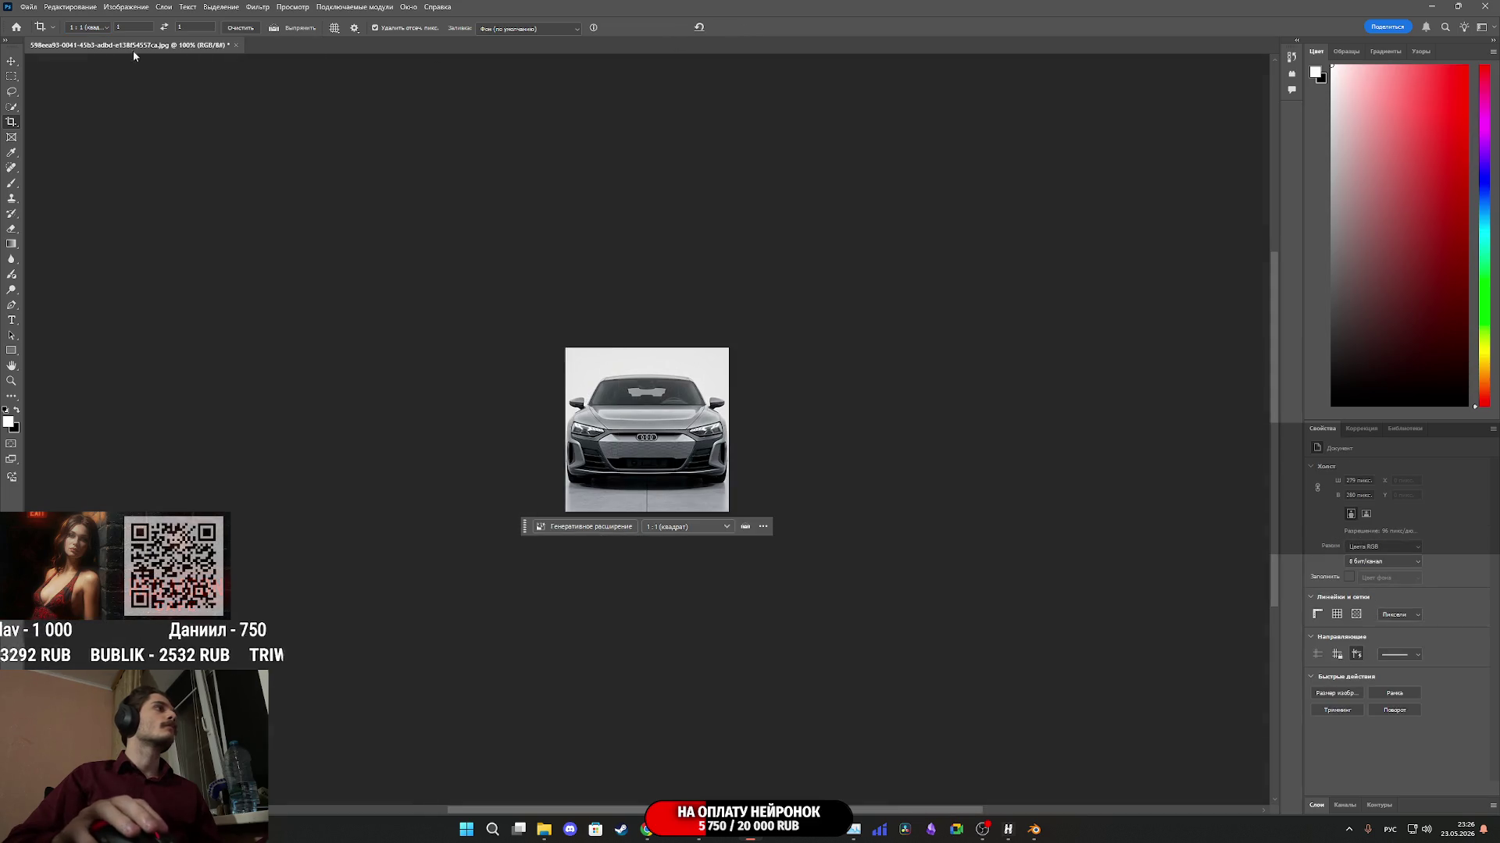
click(35, 9)
mouse_move(102, 209)
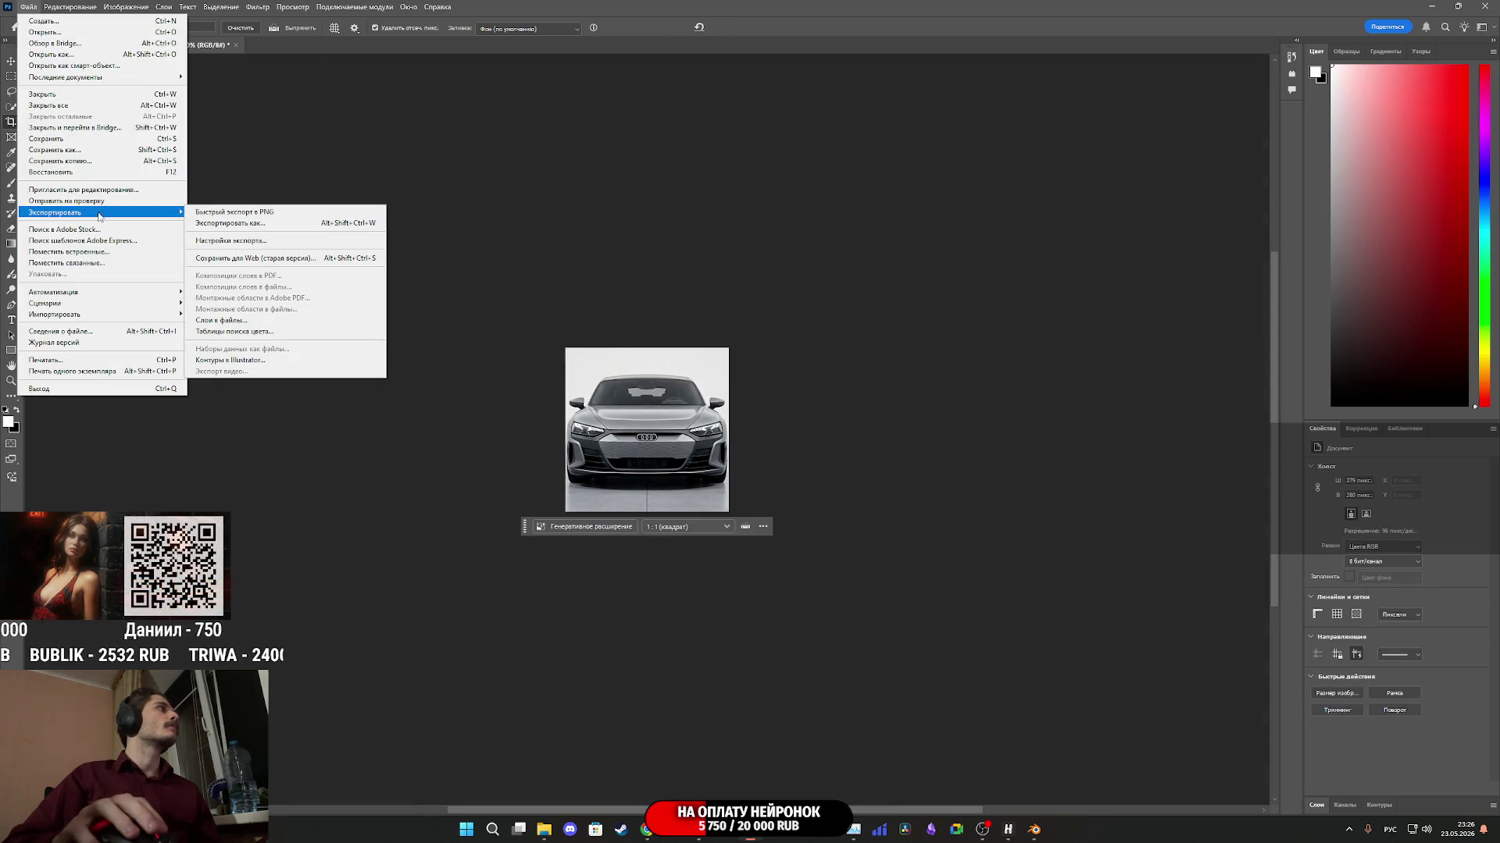
click(274, 225)
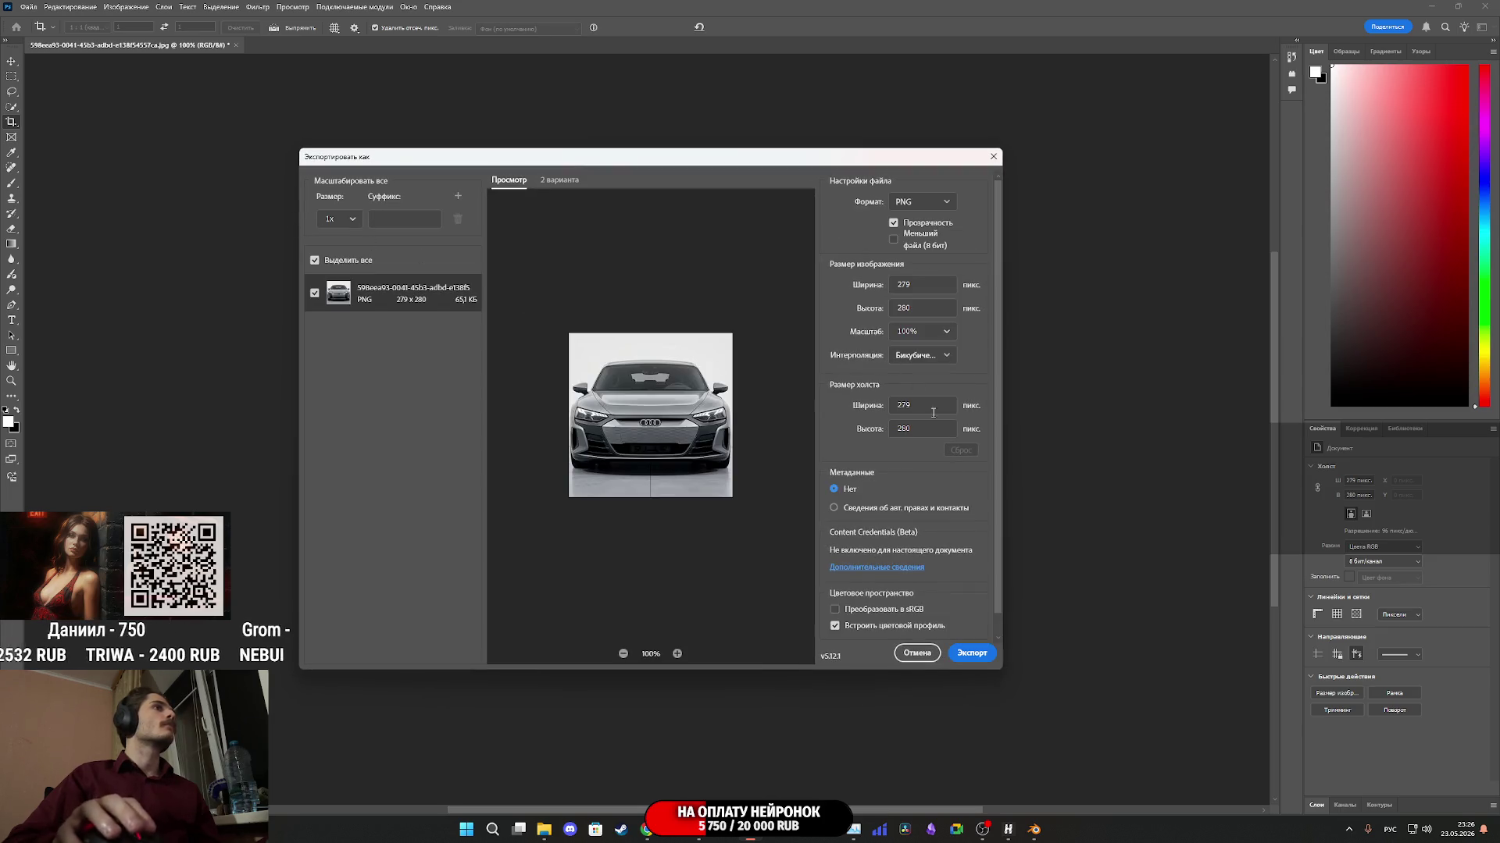
click(973, 654)
text(6456456456456)
click(887, 564)
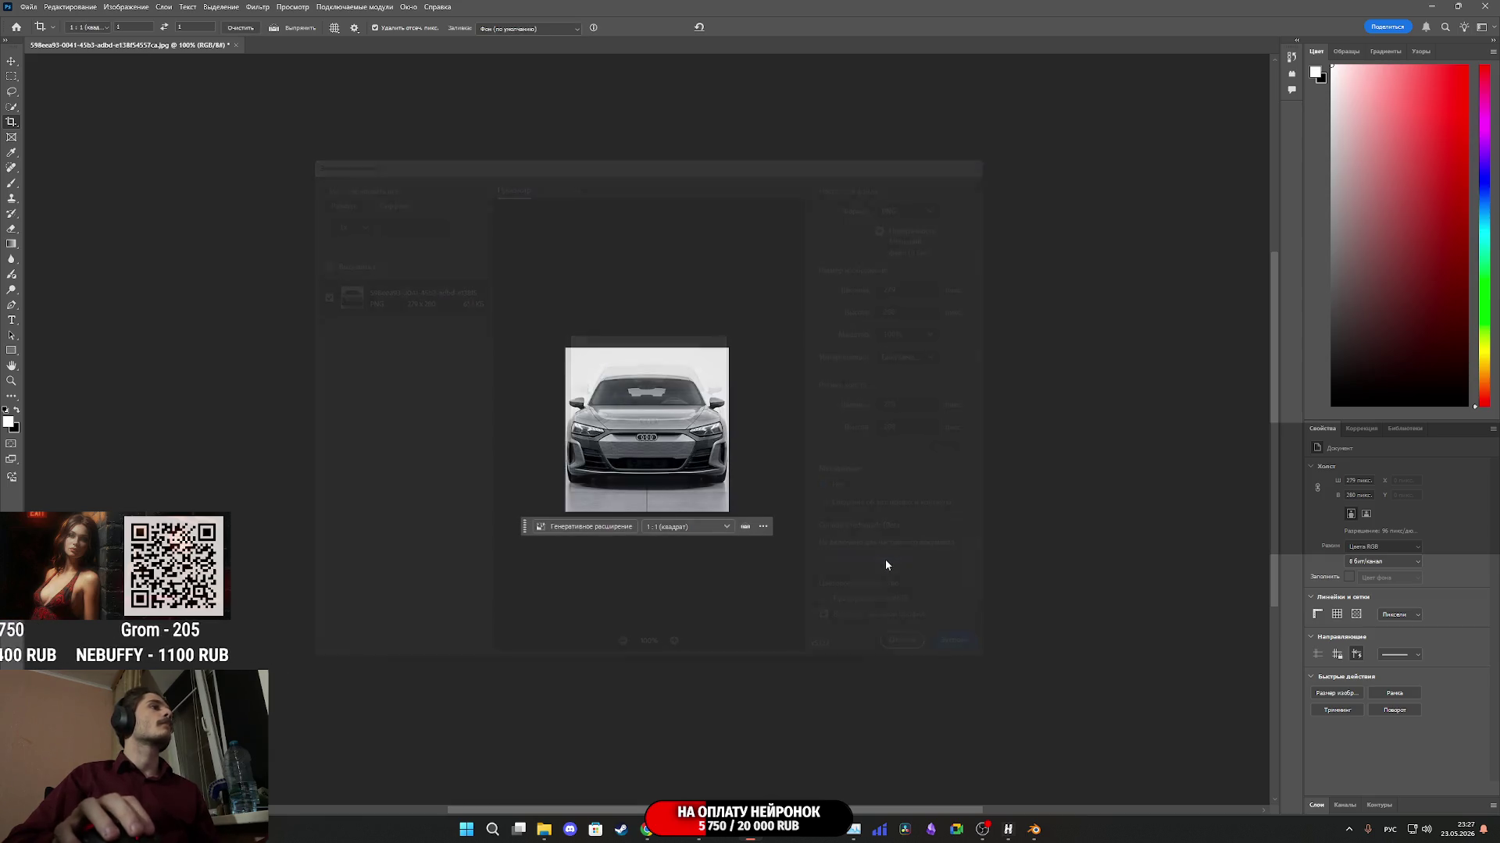
Undo the crop and crop a square around the Audi's rear view.
key(ctrl+z)
mouse_move(765, 461)
mouse_down()
mouse_move(697, 680)
mouse_move(781, 591)
mouse_up()
drag(858, 547, 777, 542)
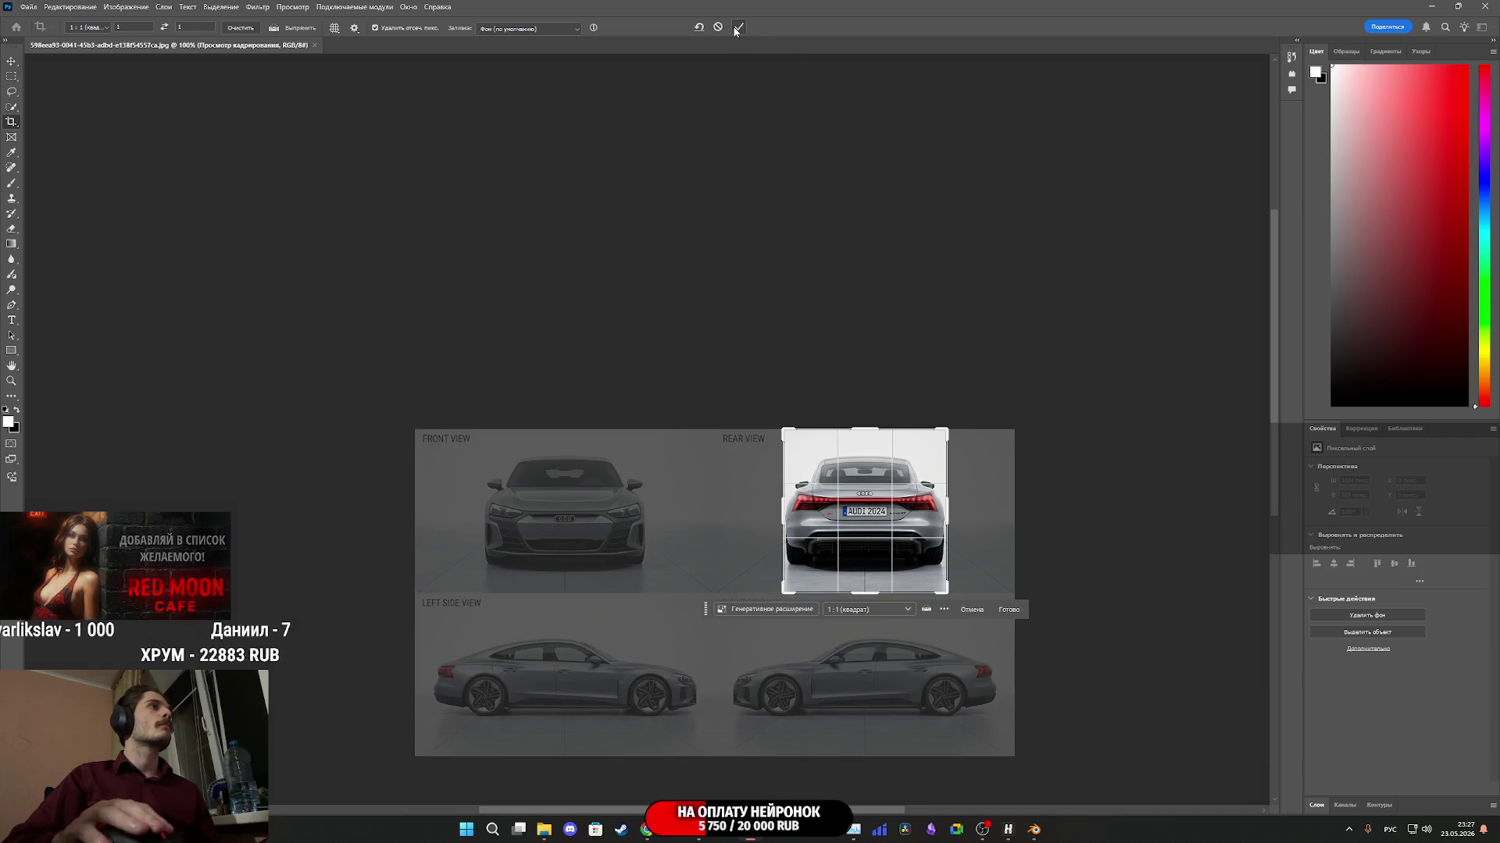
click(737, 28)
Export the rear-view square as a PNG named '96798678'.
click(27, 7)
mouse_move(102, 212)
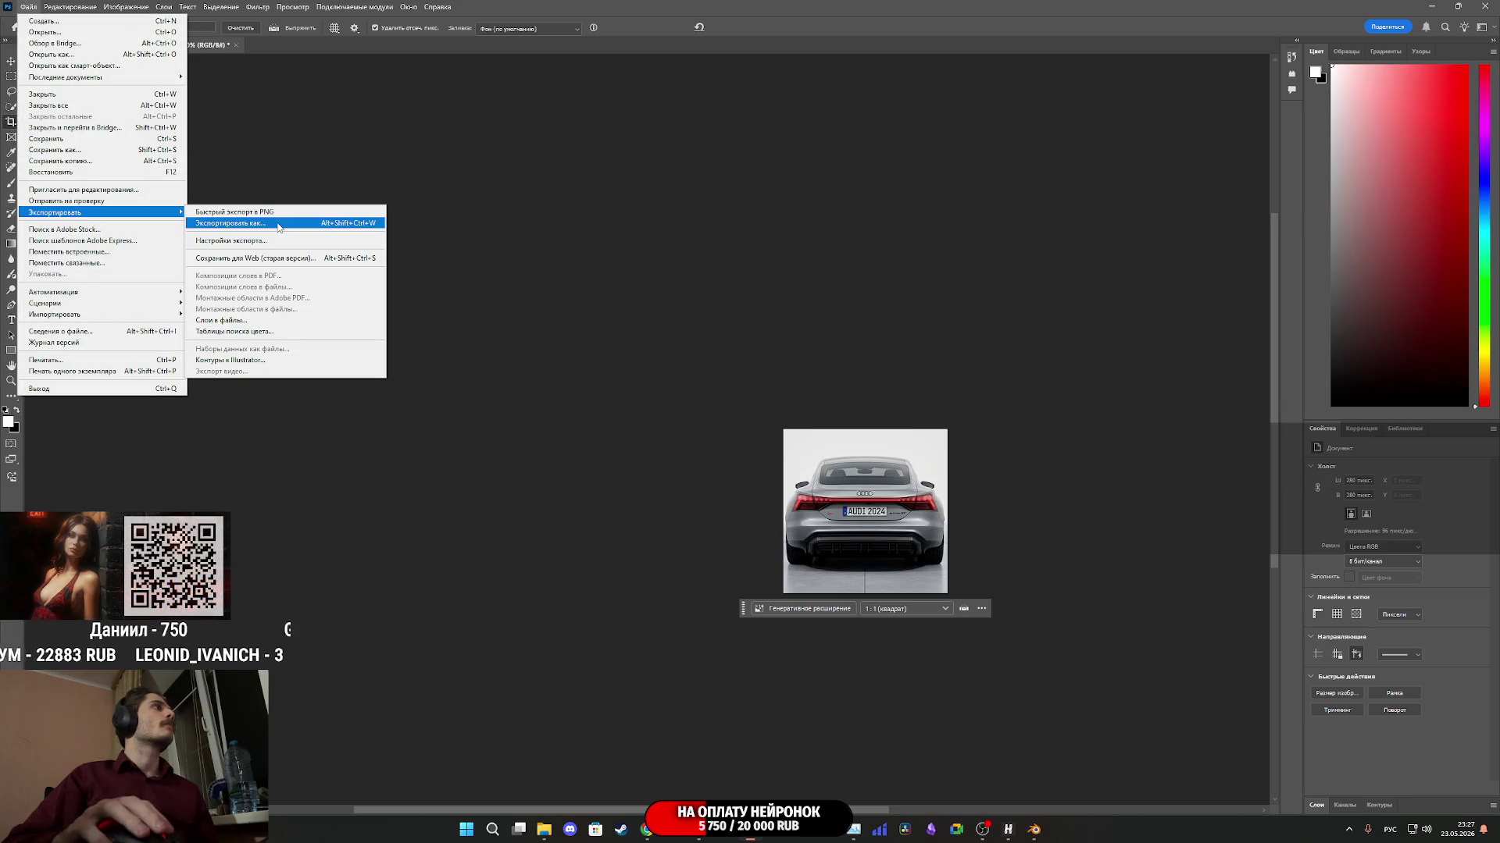
click(278, 225)
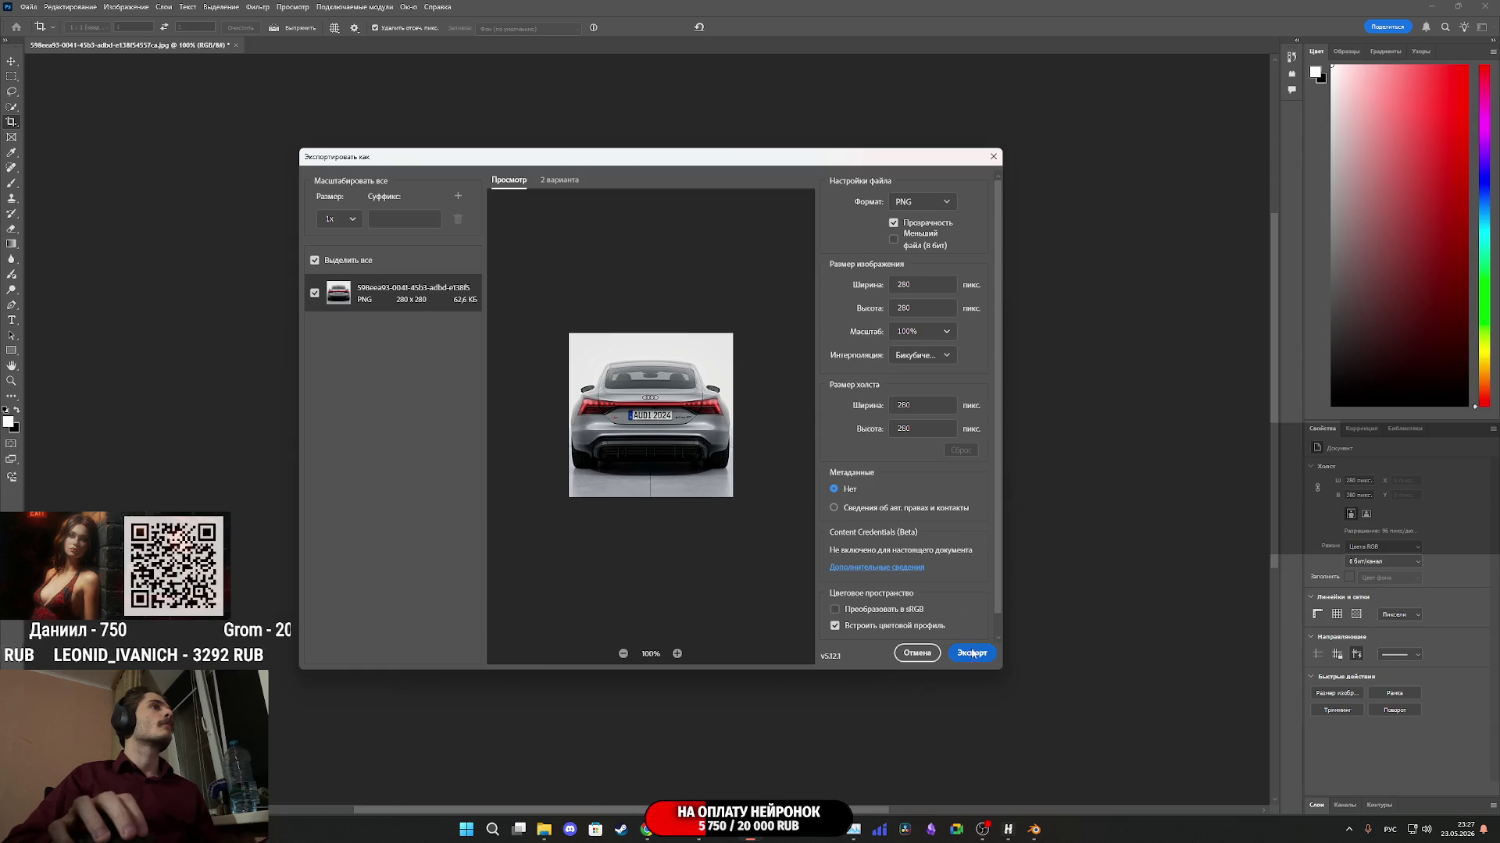
click(972, 653)
text(96798678)
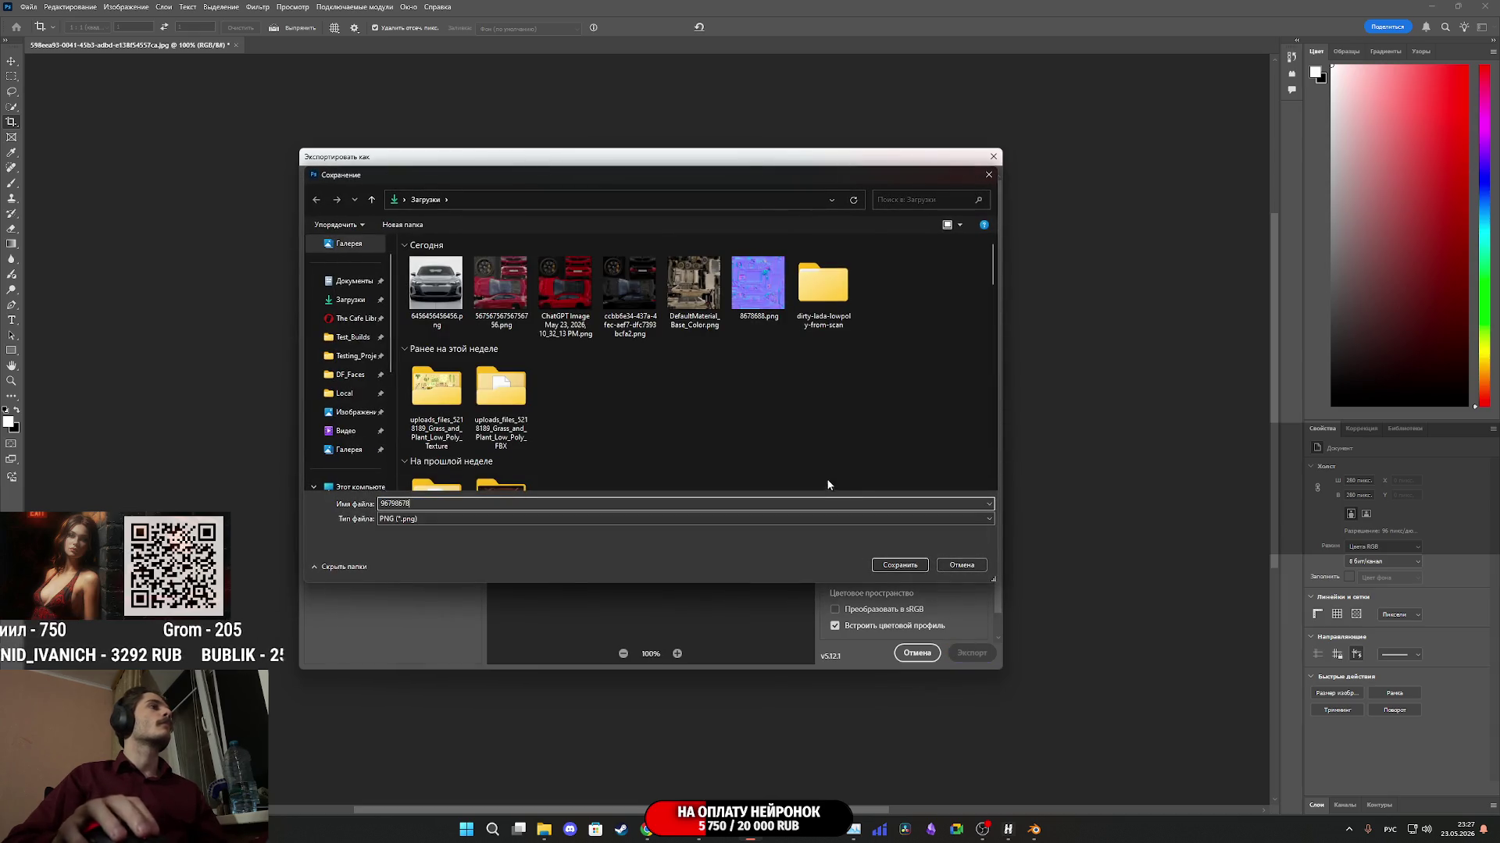
click(901, 567)
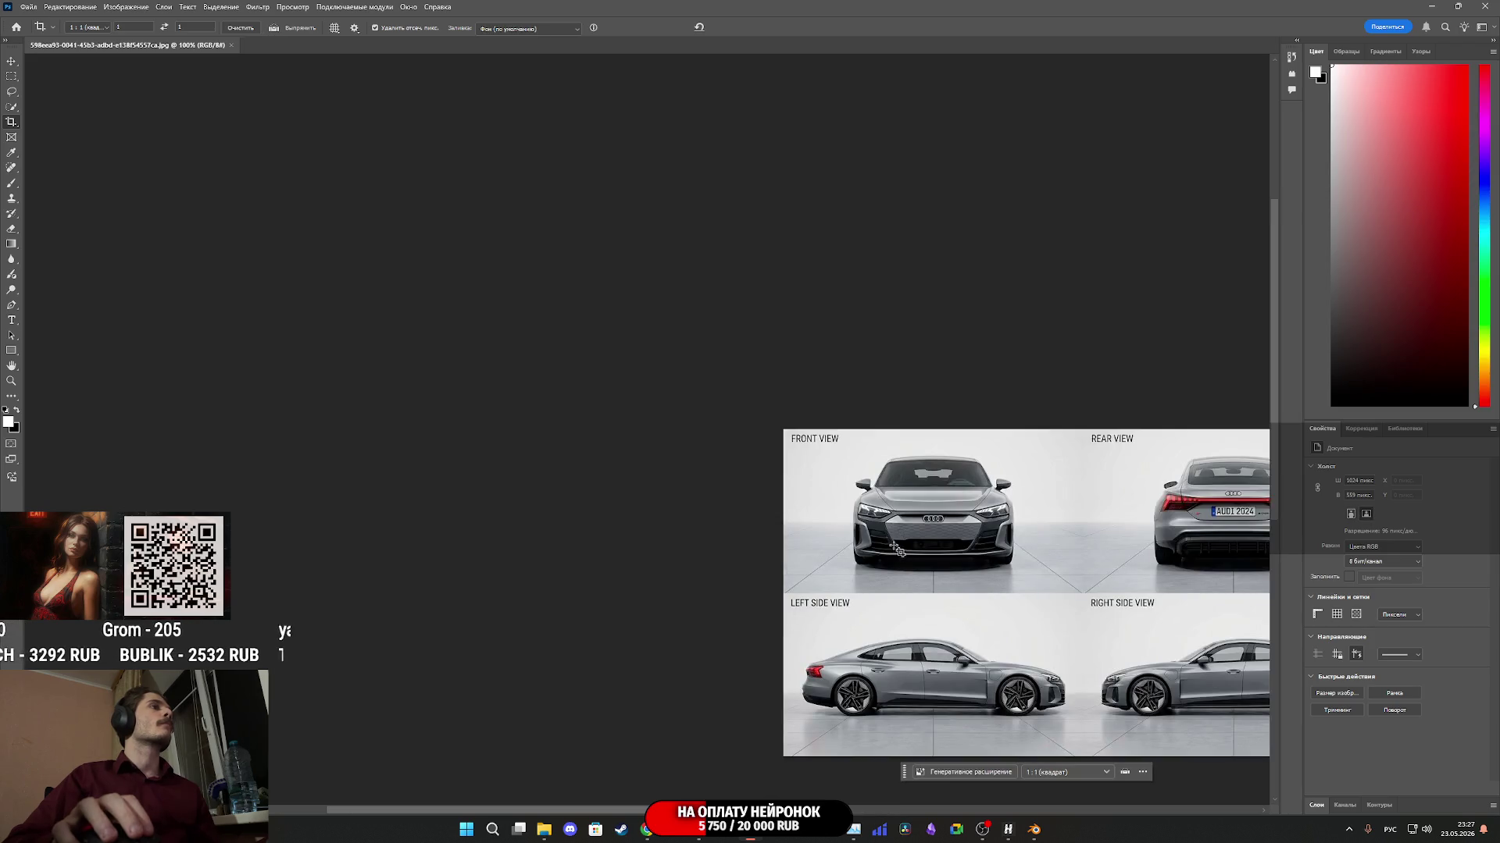
scroll(1007, 554, right, 10)
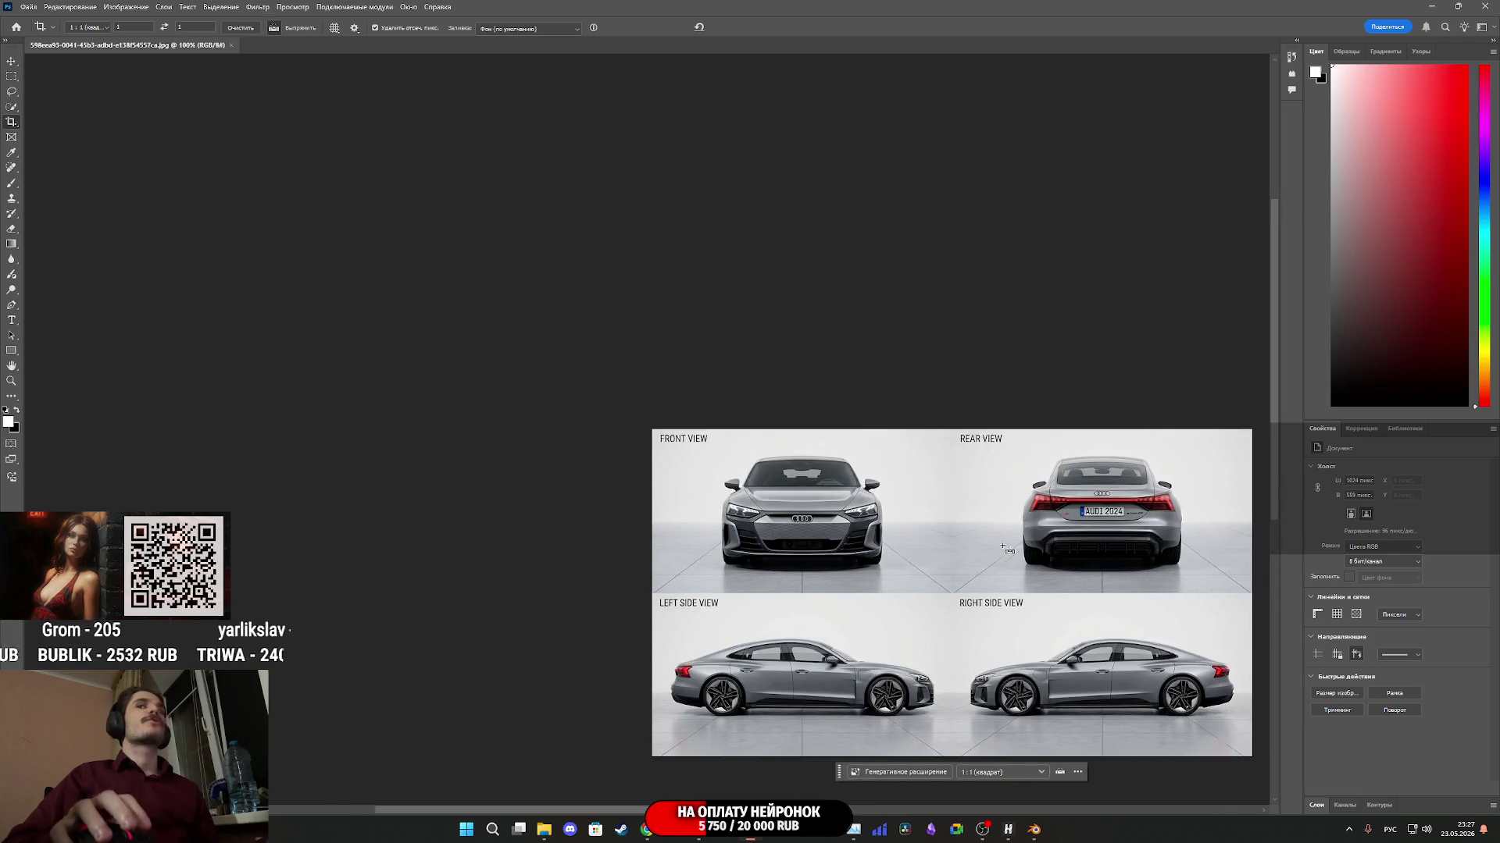
scroll(1005, 549, right, 2)
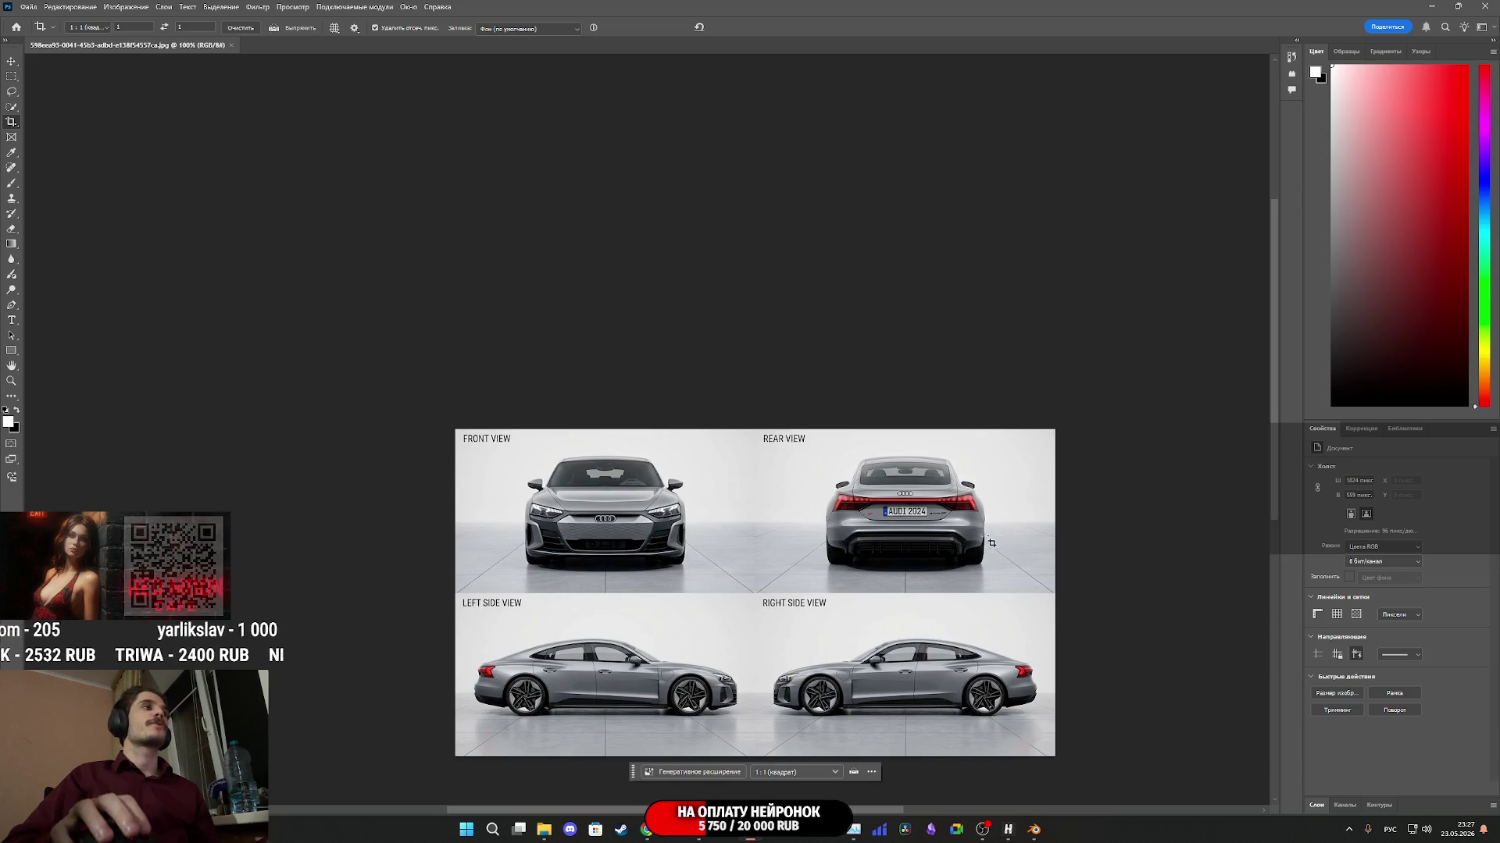
scroll(852, 534, down, 2)
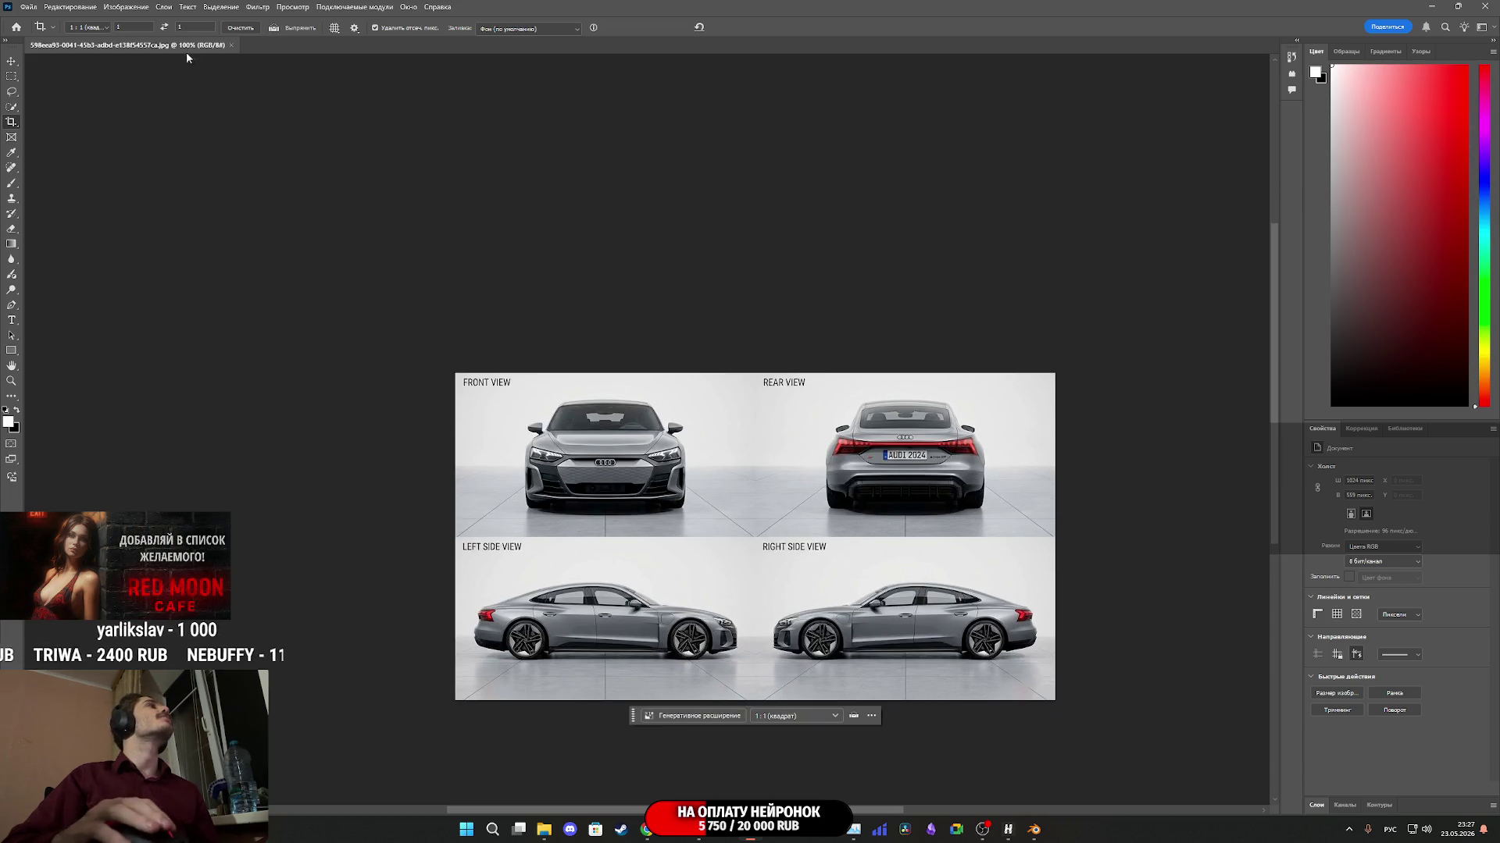
Change the crop ratio and crop the sheet to the Audi's left side view.
text(2)
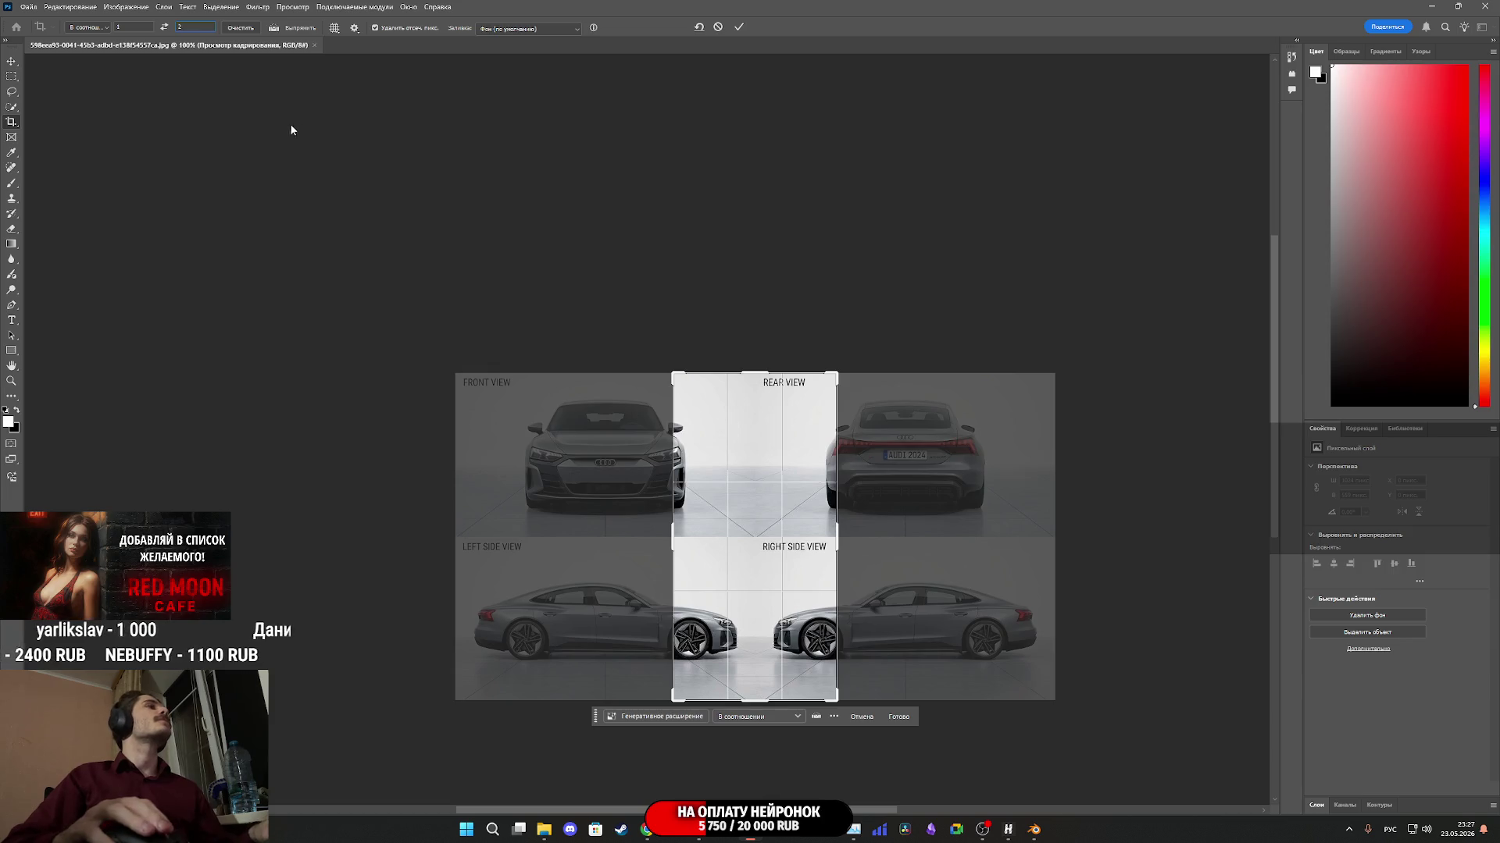
key(BackSpace)
text(1)
text(2)
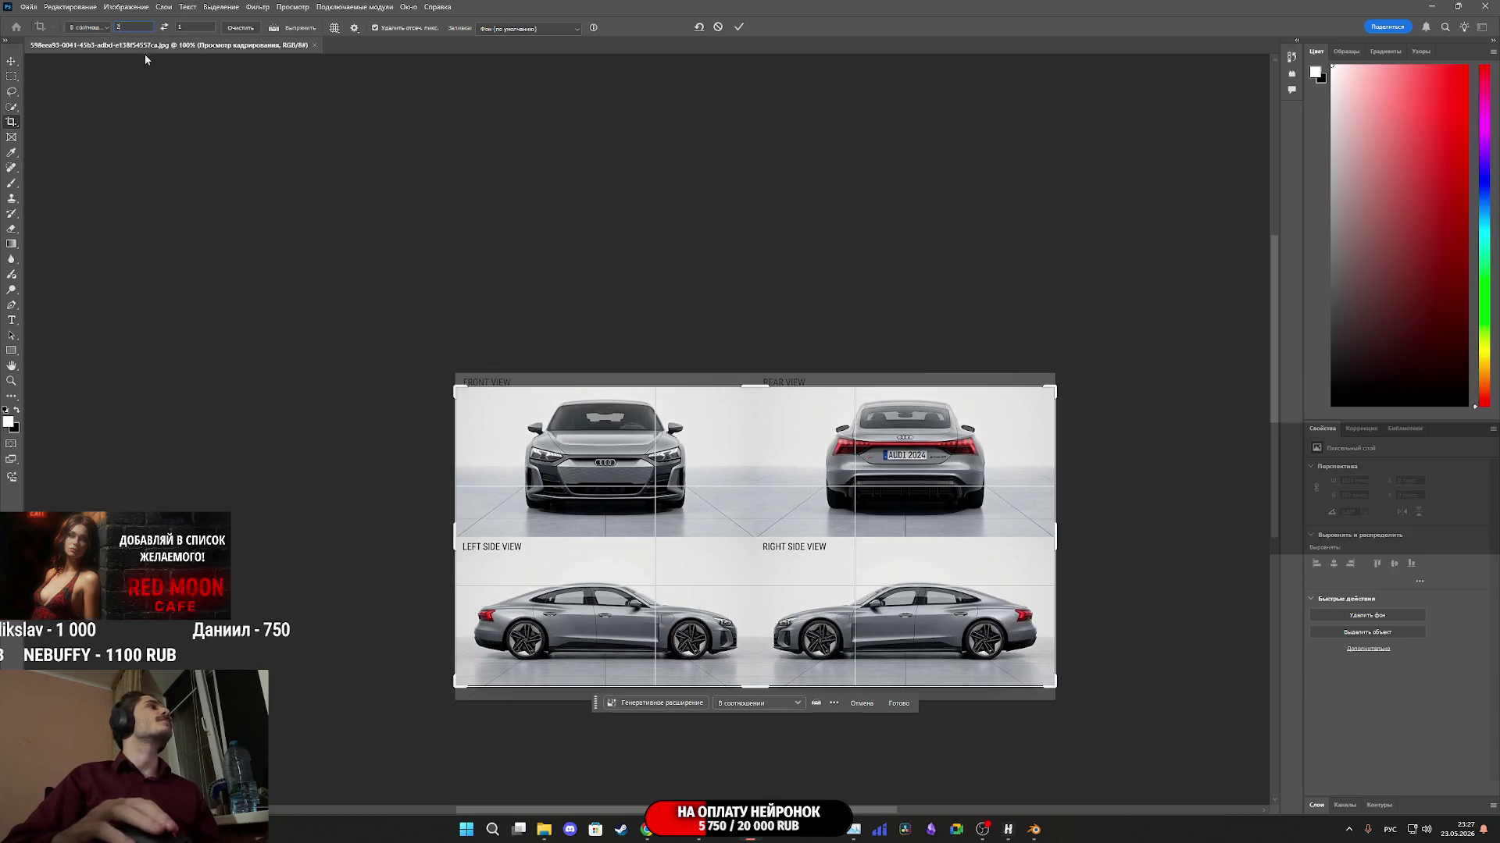
mouse_move(1056, 387)
mouse_down()
mouse_move(722, 553)
mouse_move(770, 564)
mouse_move(749, 563)
mouse_up()
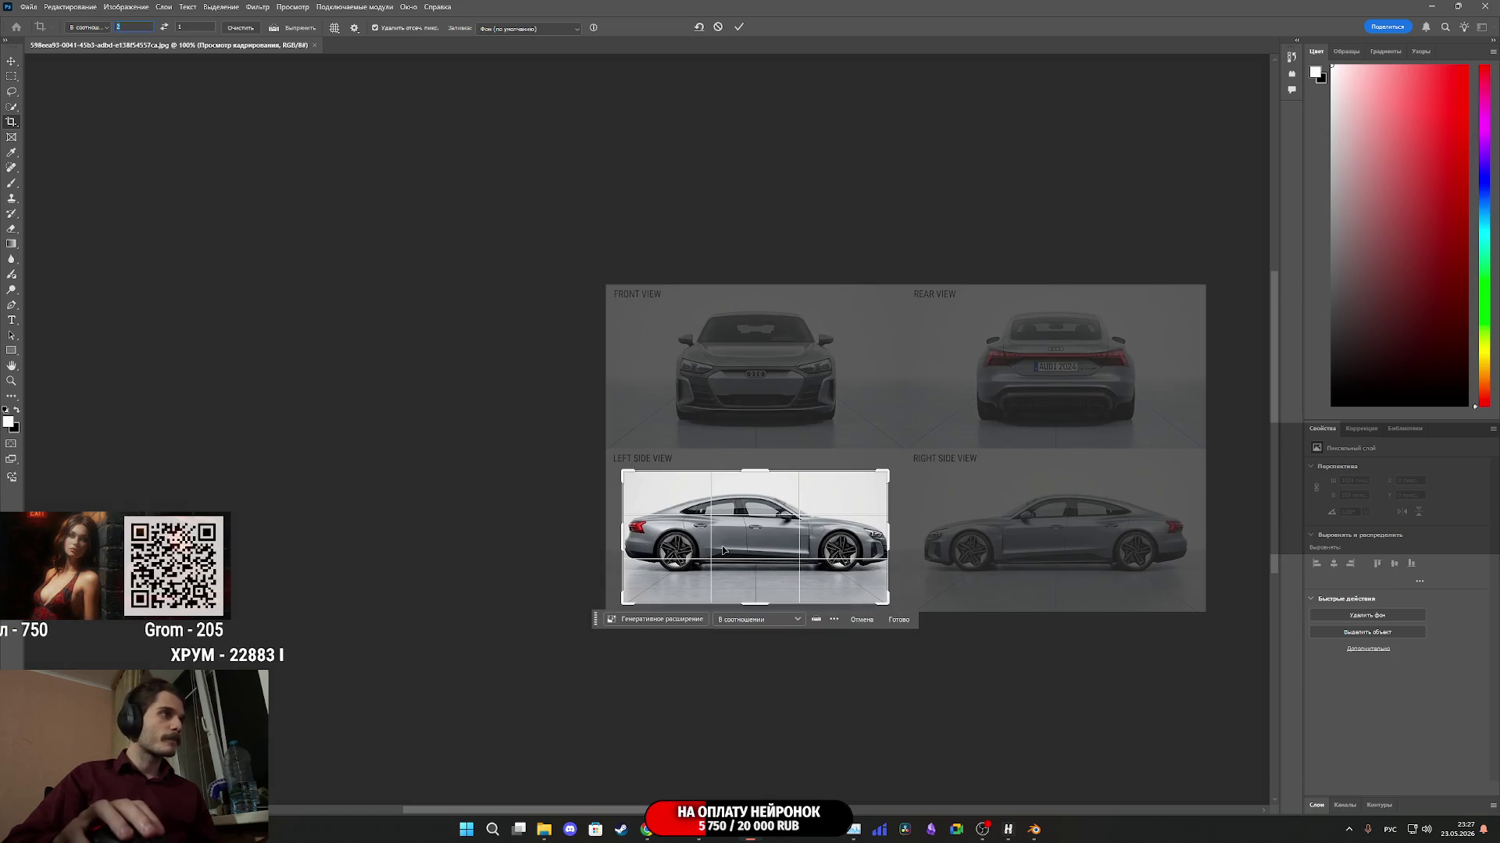
drag(891, 535, 891, 536)
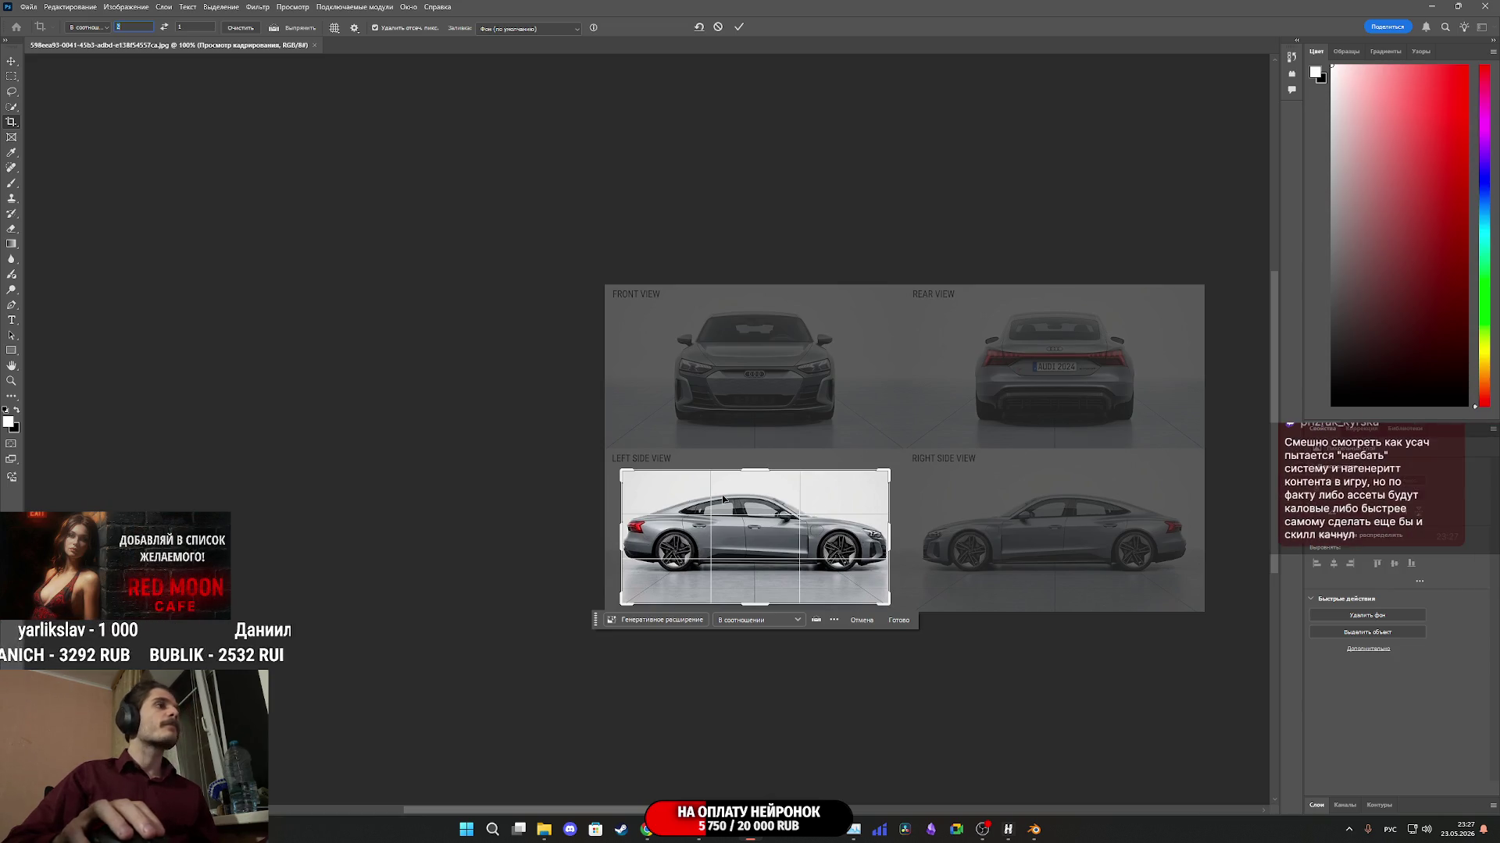
click(741, 27)
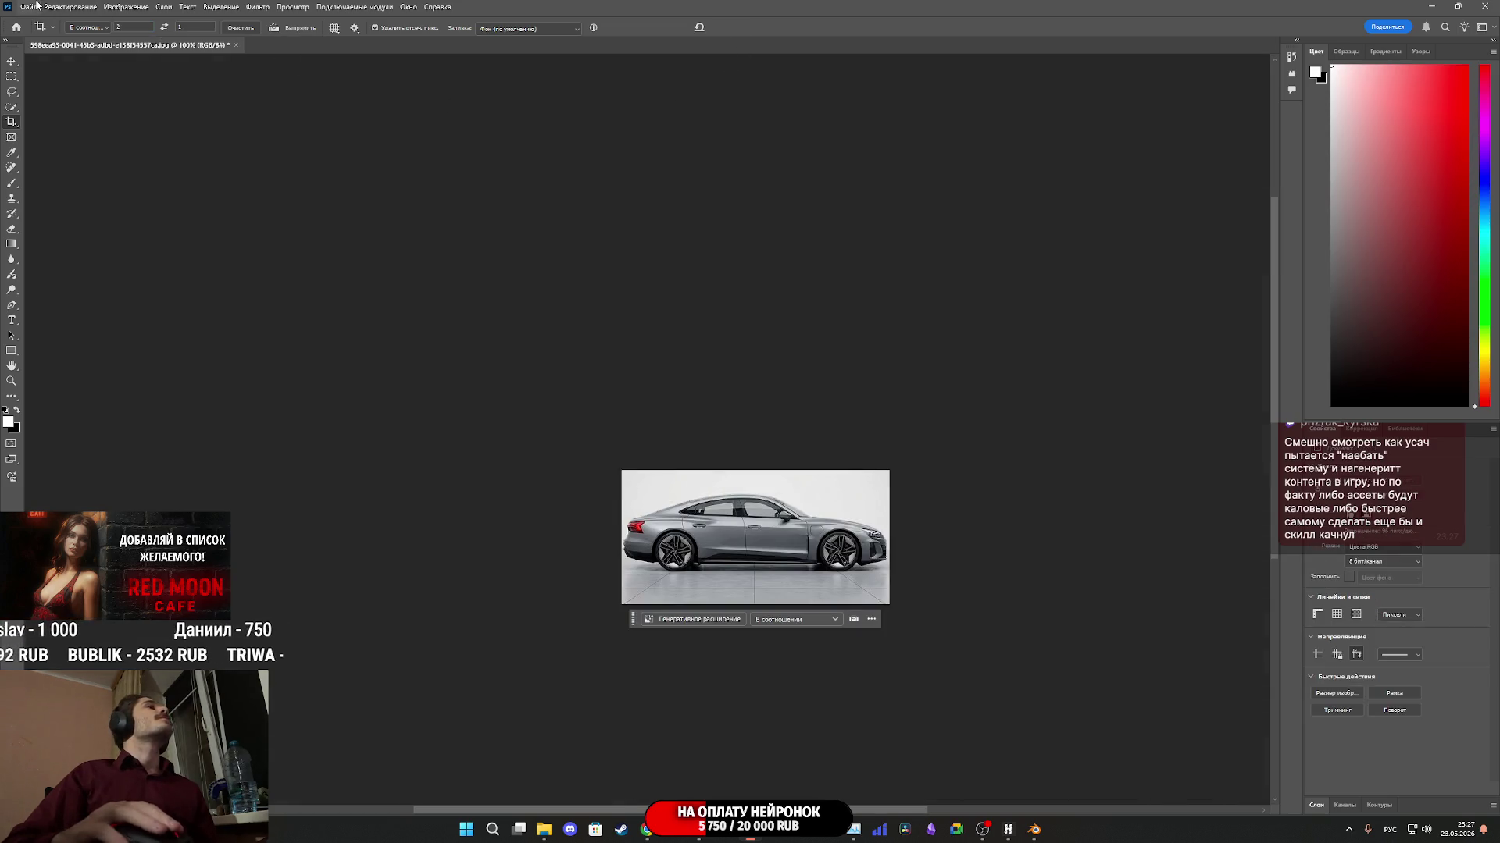
Export the left side view as a PNG named '756756757'.
click(31, 6)
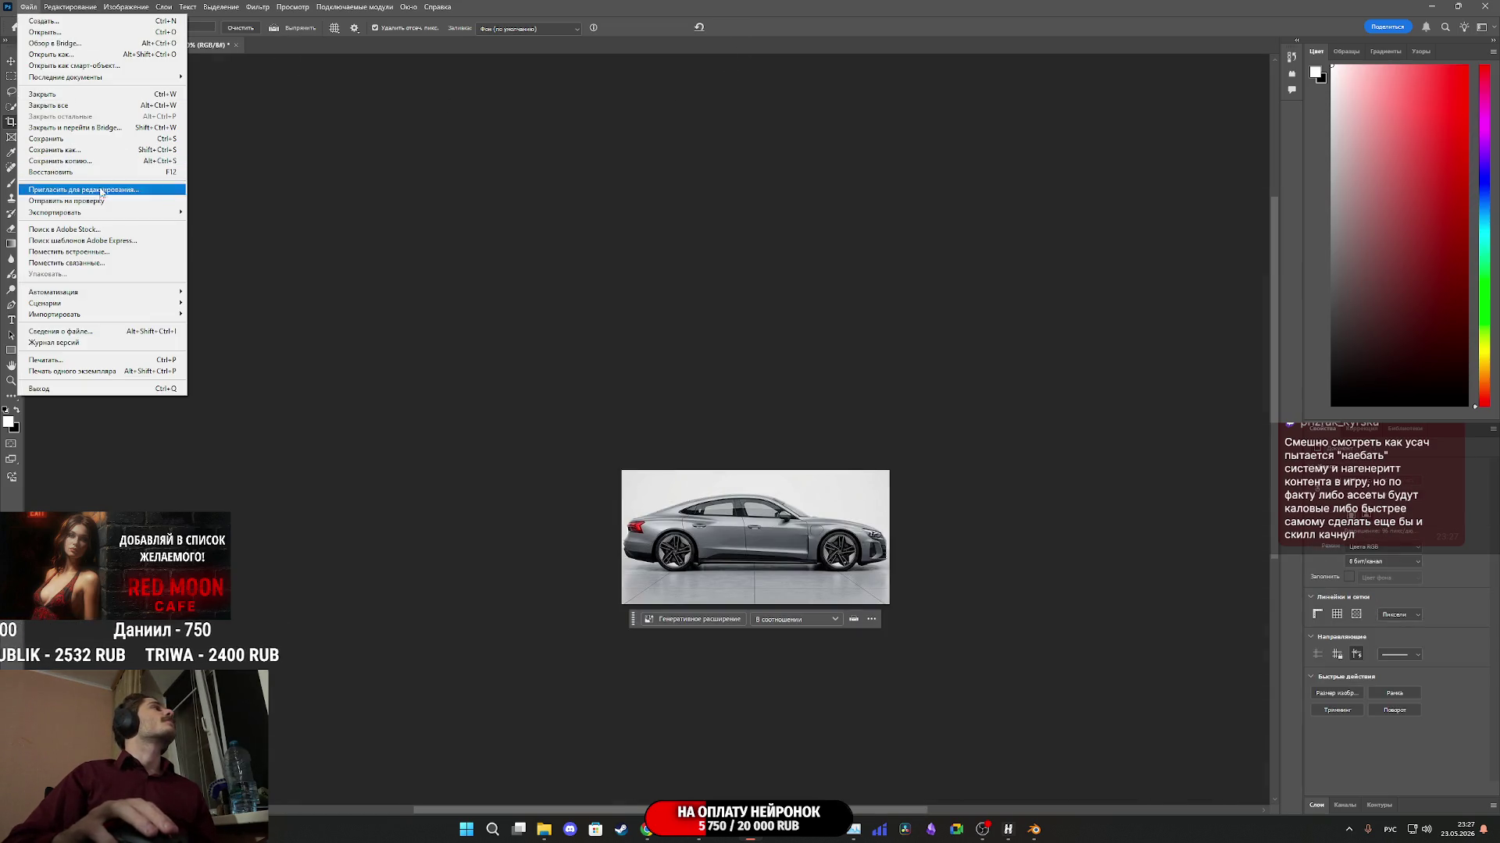
mouse_move(91, 216)
click(250, 223)
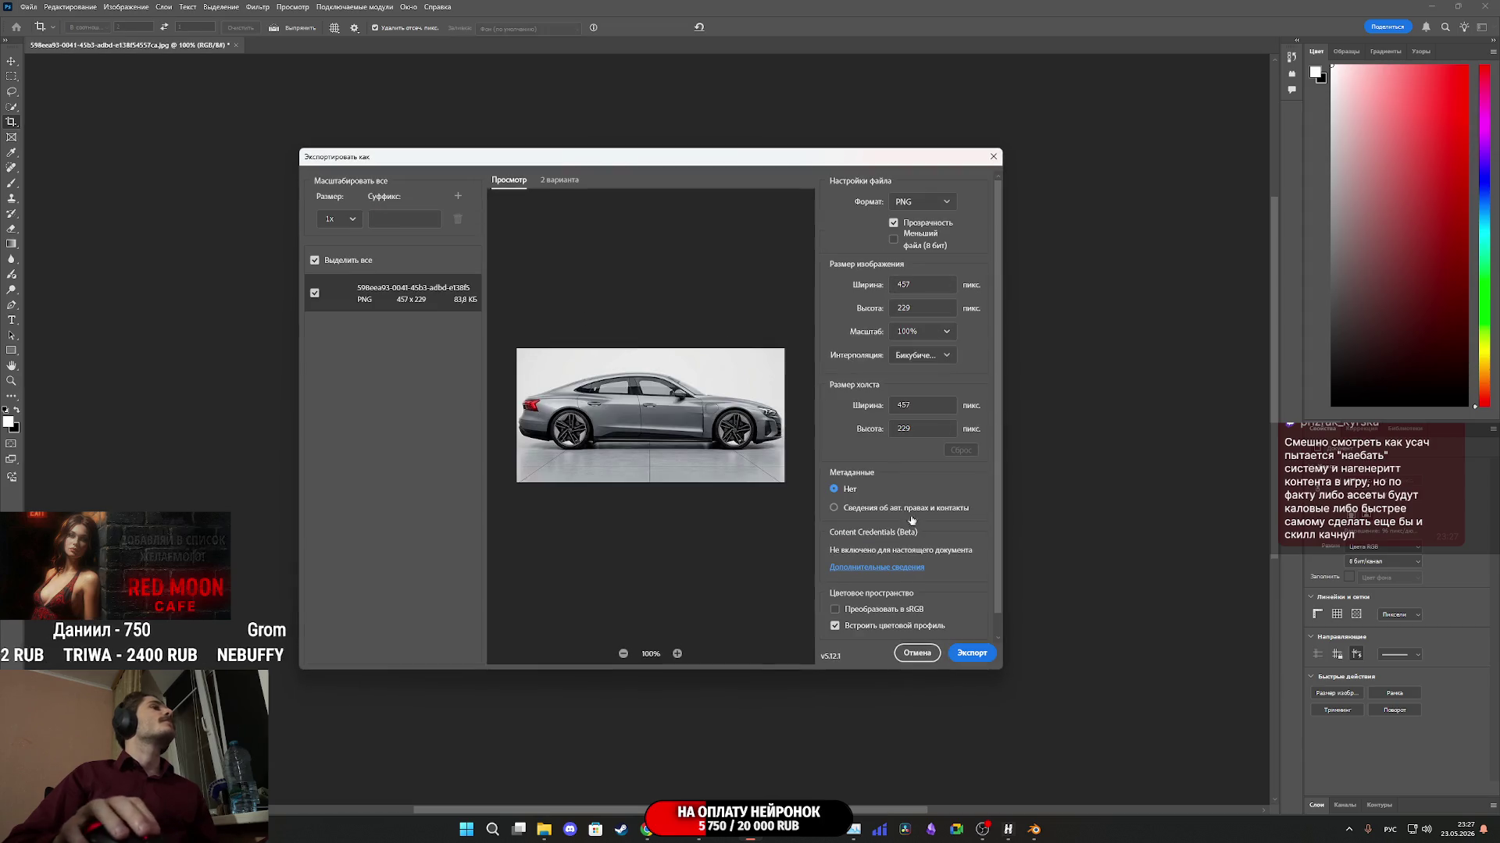
click(974, 653)
text(756756757)
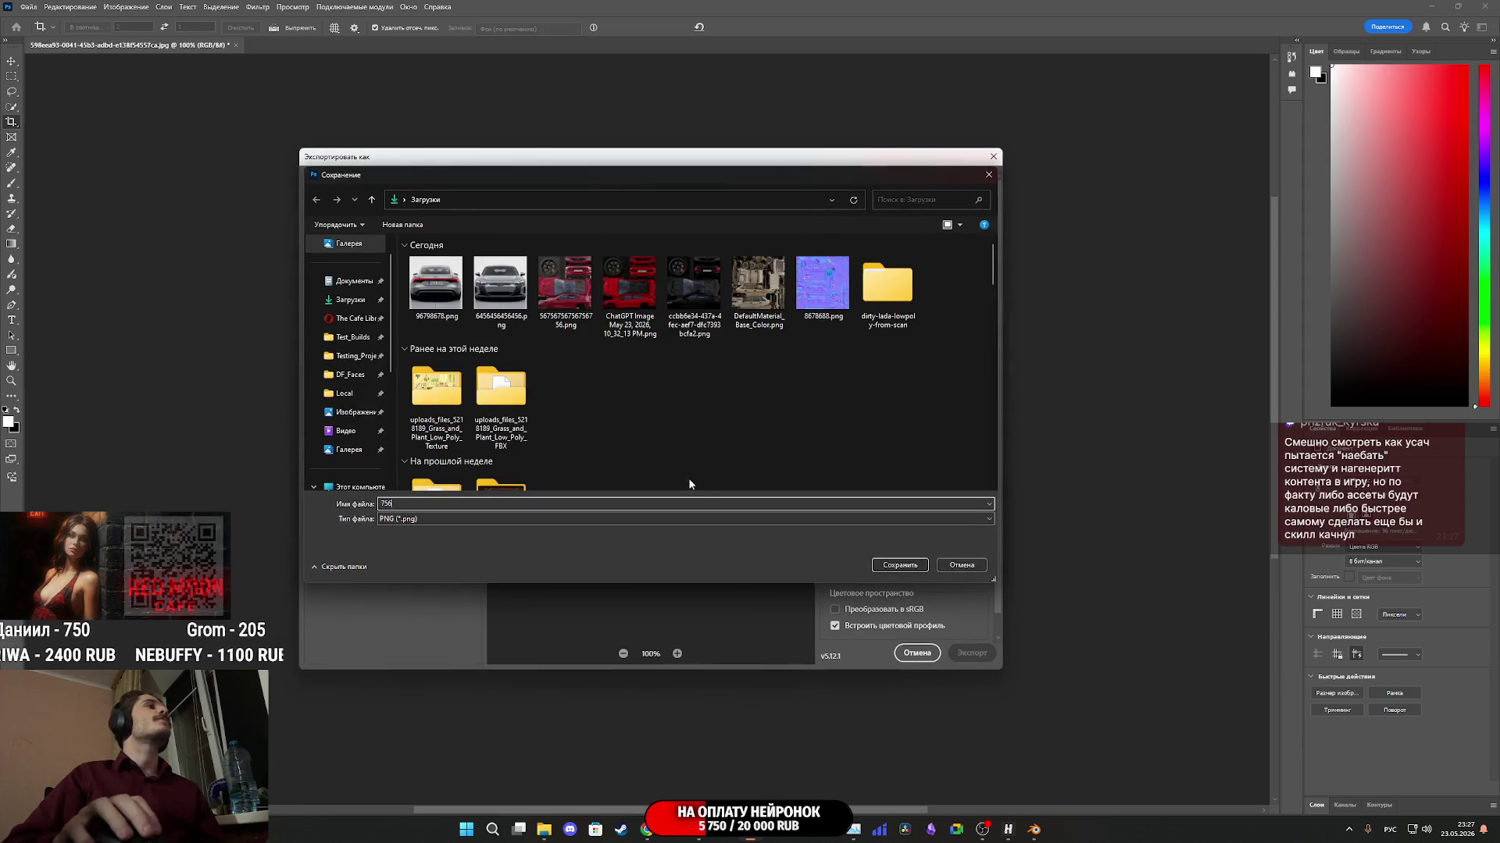
click(900, 564)
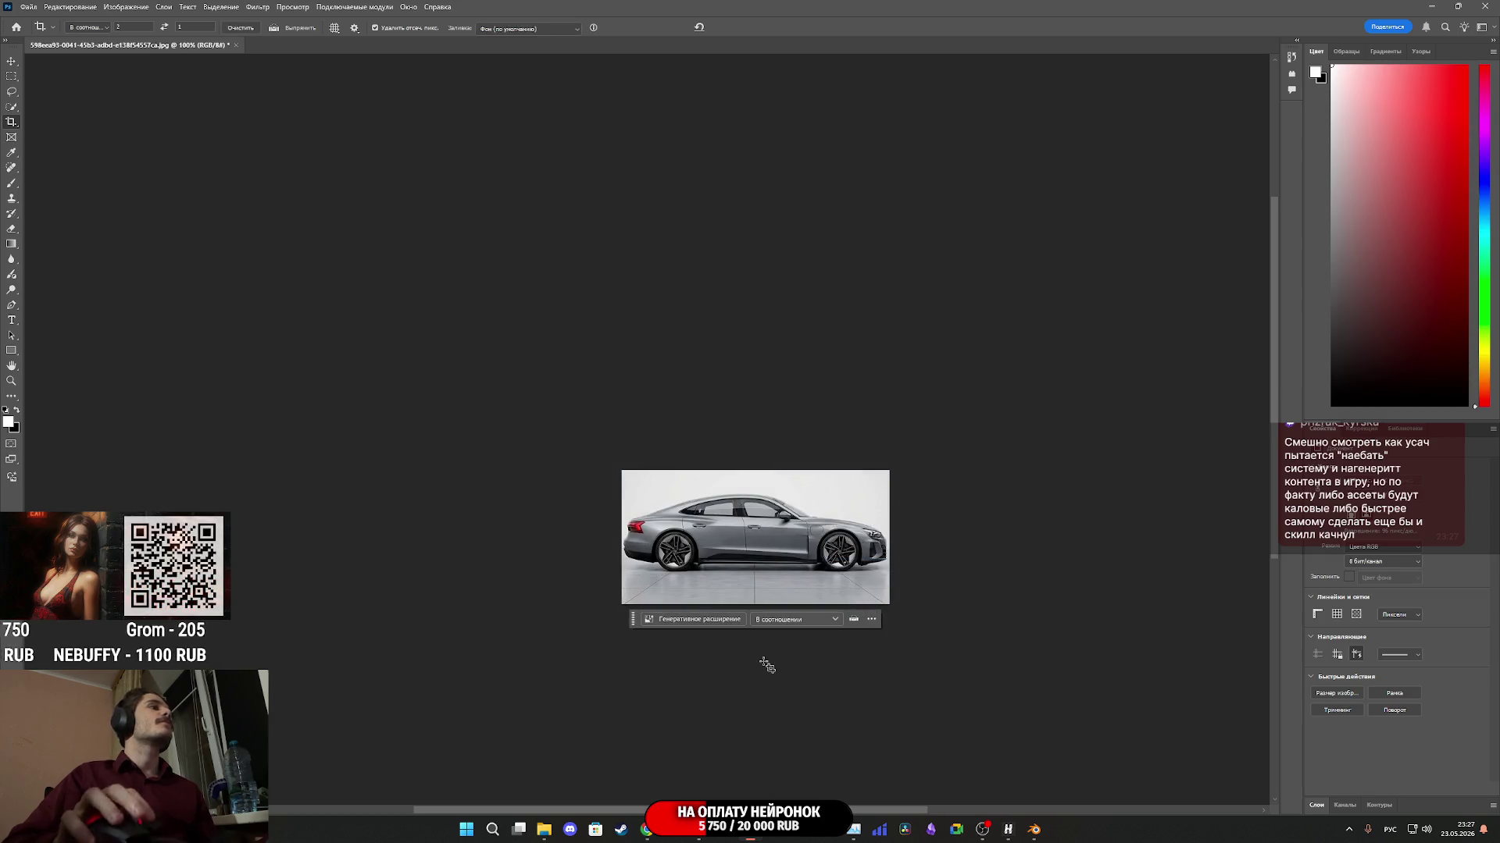
click(647, 832)
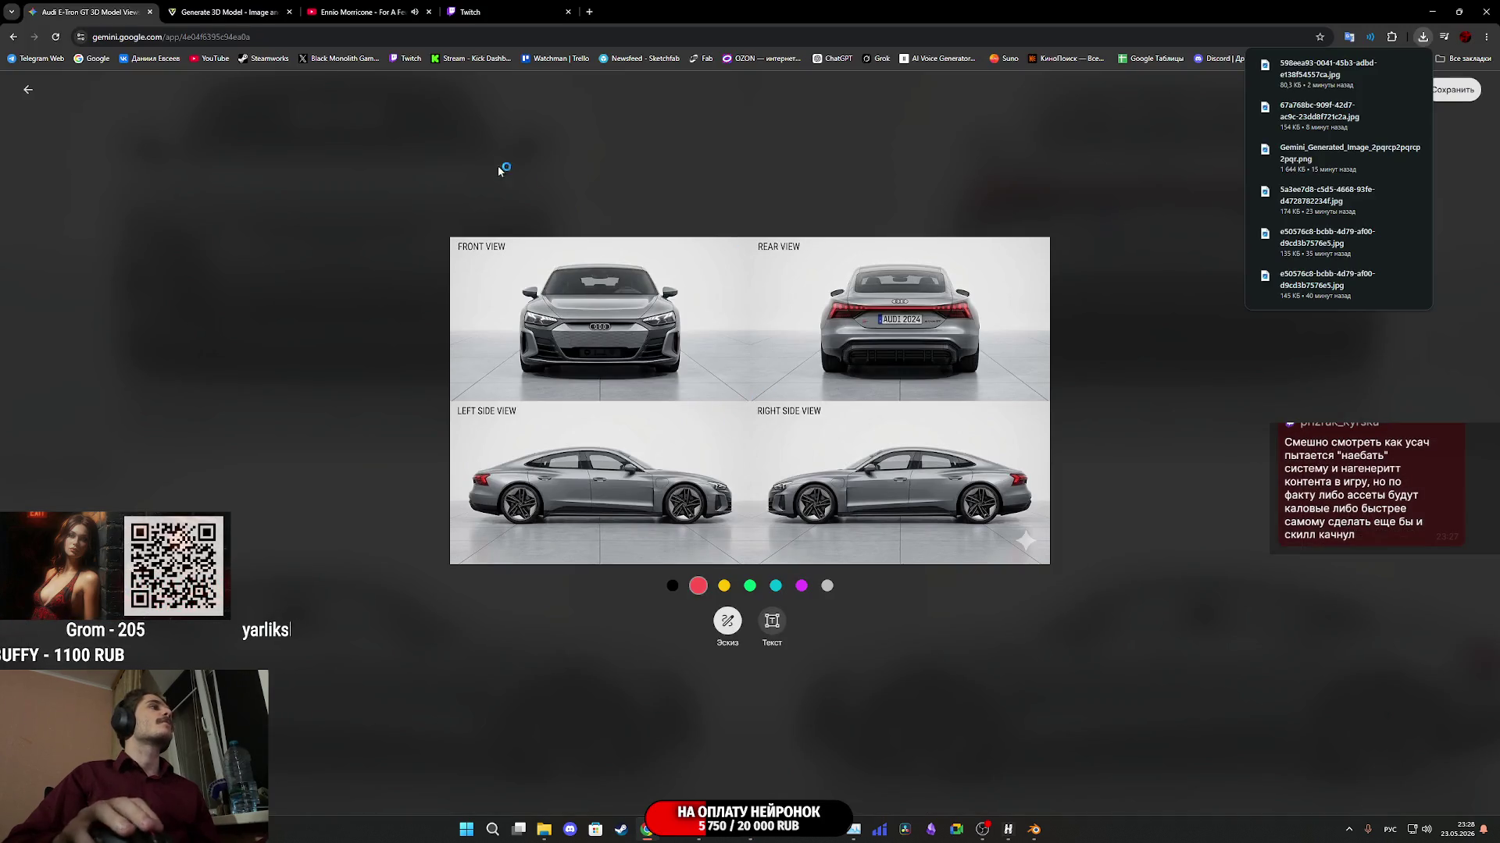
On the Tripo page, try batch upload, then switch to front/left/right/back multi-view upload.
click(255, 15)
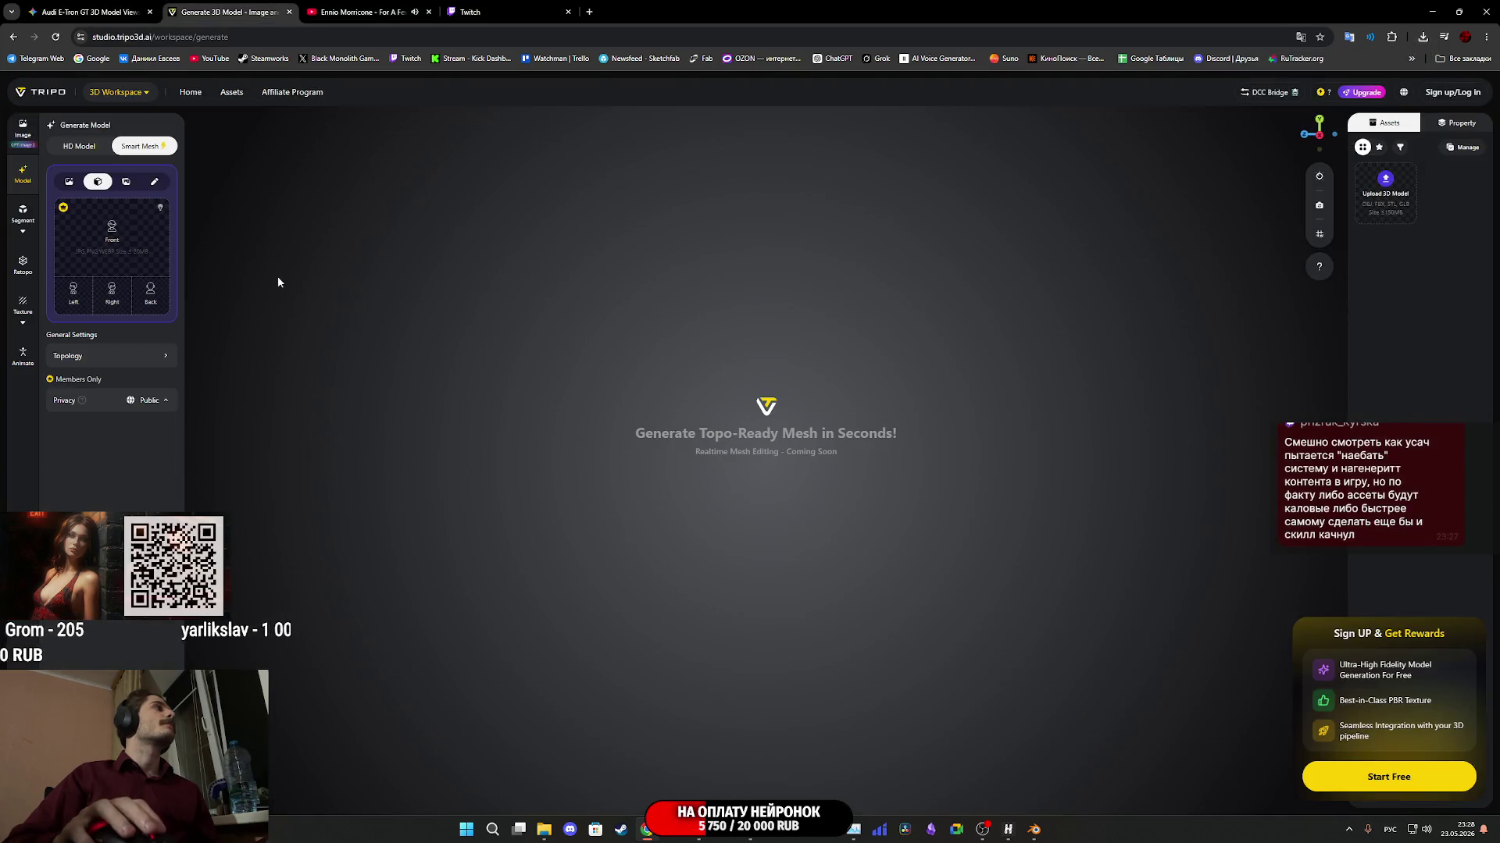
click(544, 829)
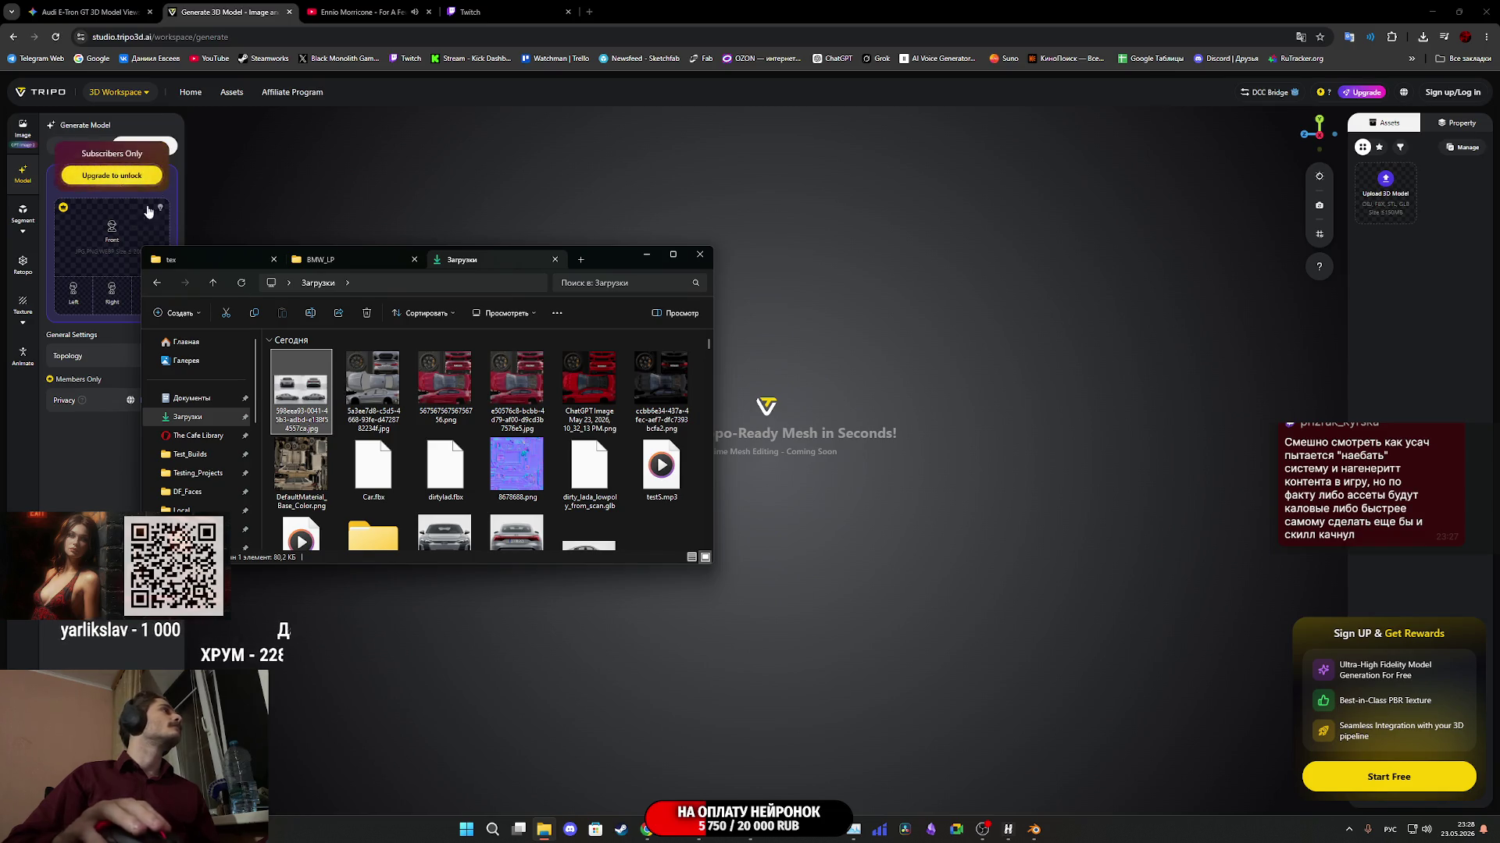
click(128, 183)
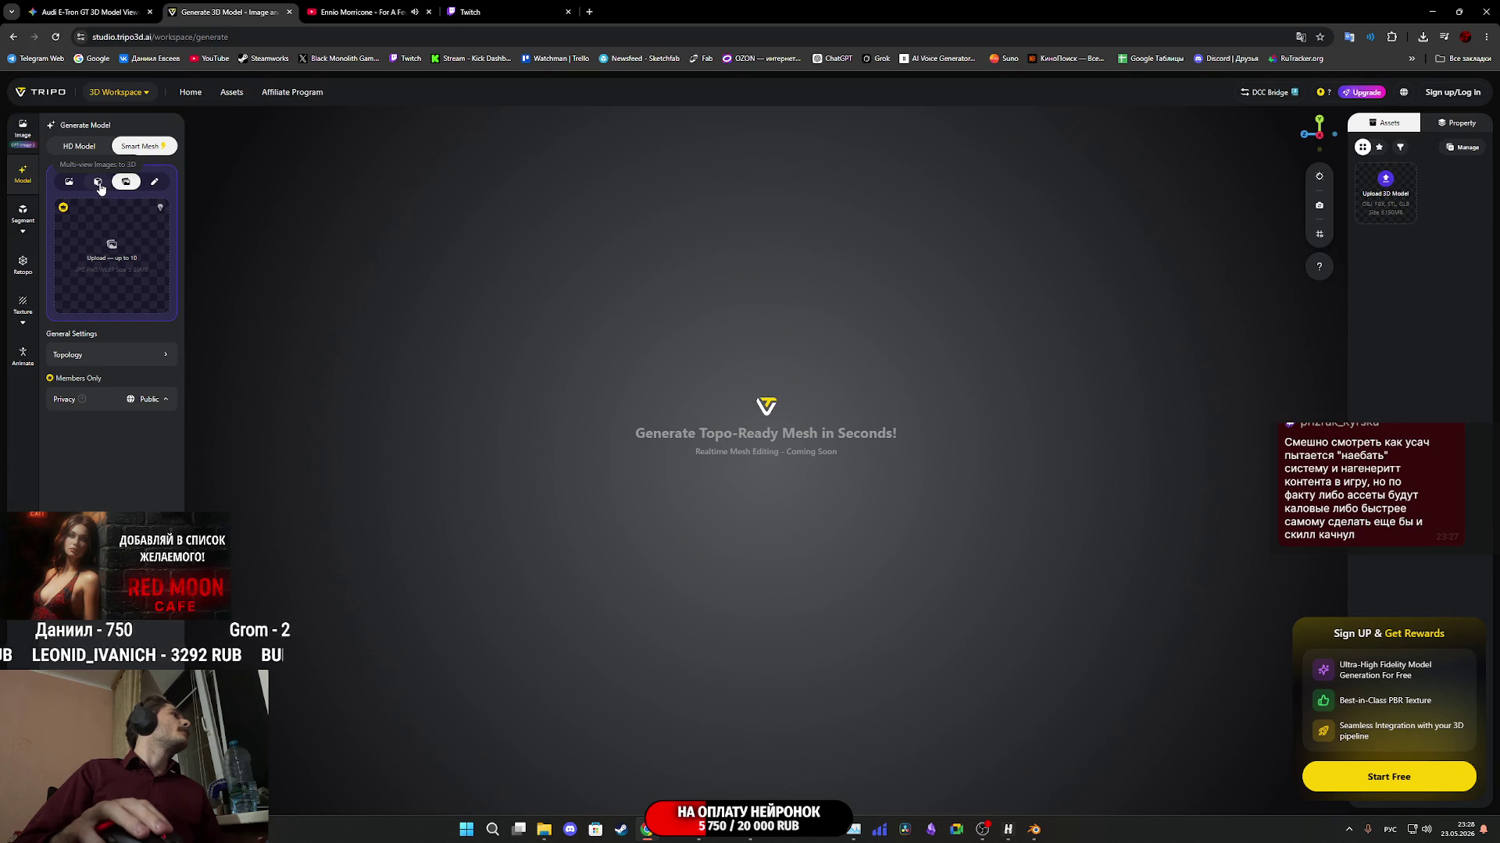
click(98, 184)
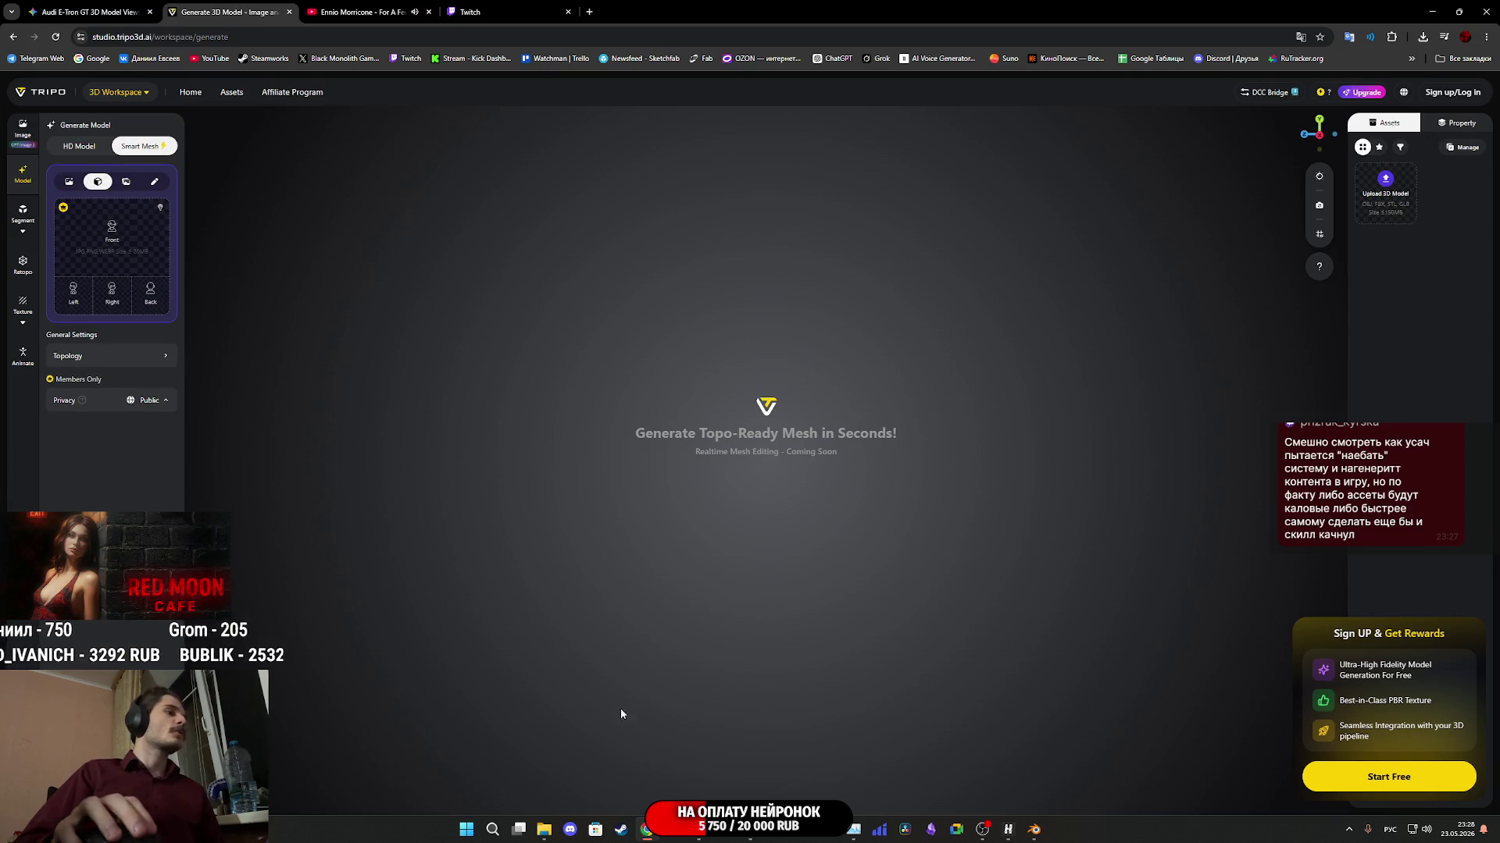
Drag 6456456456456.png onto the page and try the Front slot, which brings up sign-in.
click(546, 829)
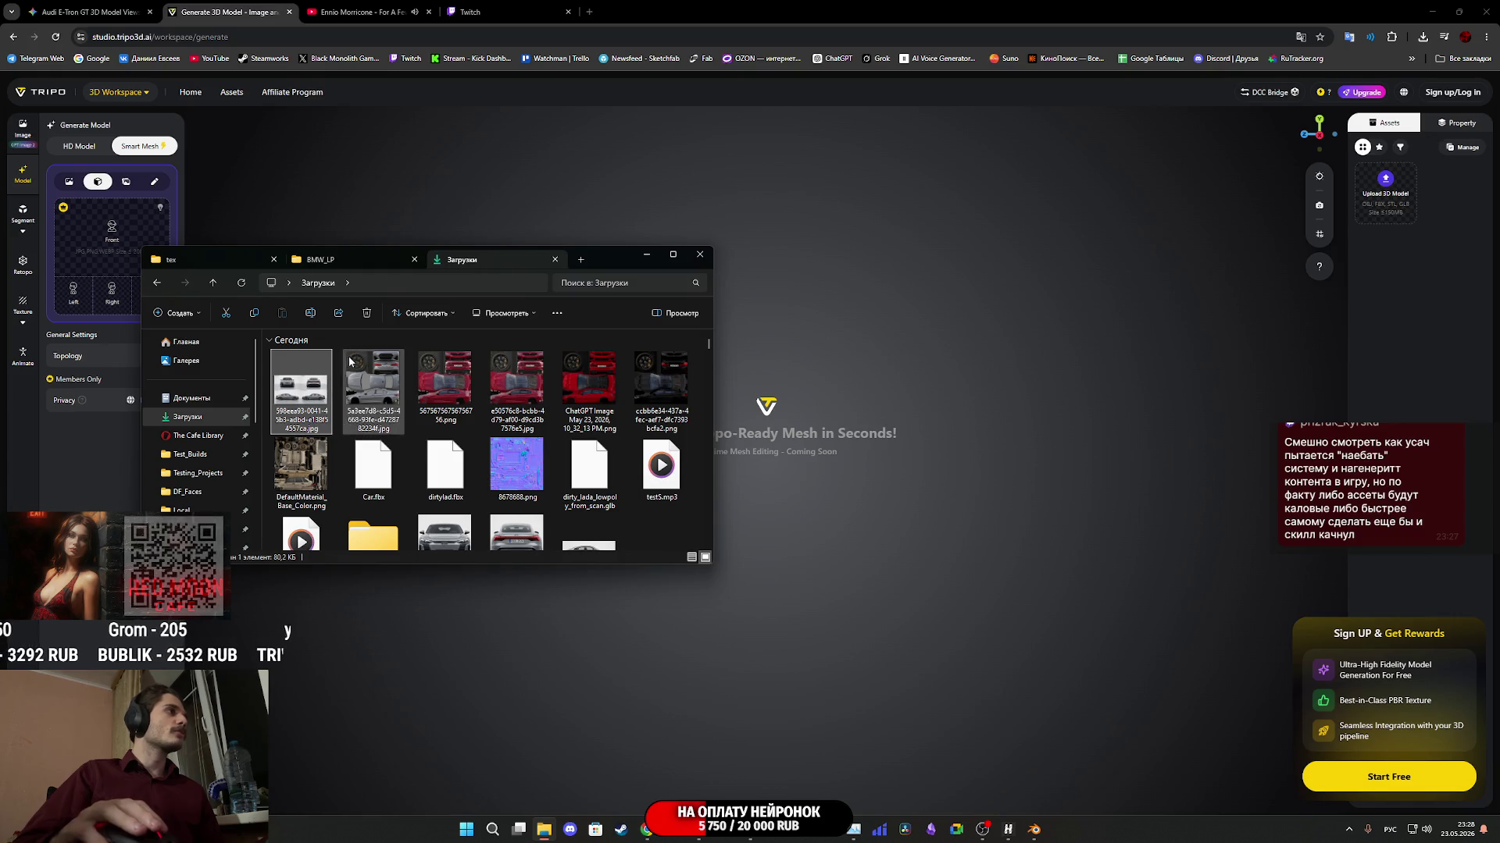
click(241, 283)
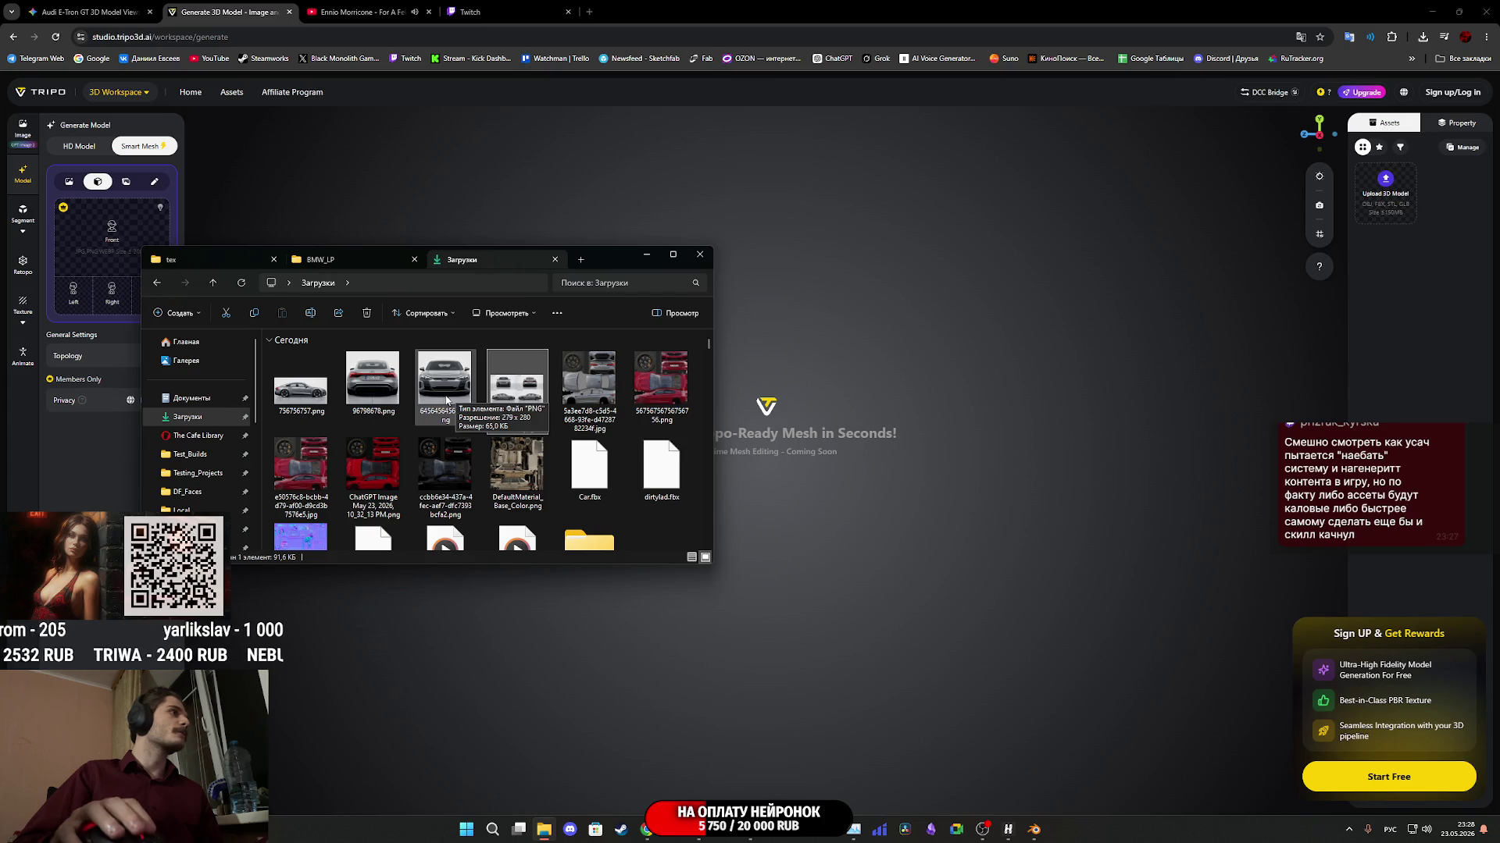
mouse_move(448, 388)
mouse_down()
mouse_move(258, 336)
mouse_move(108, 238)
mouse_up()
click(428, 12)
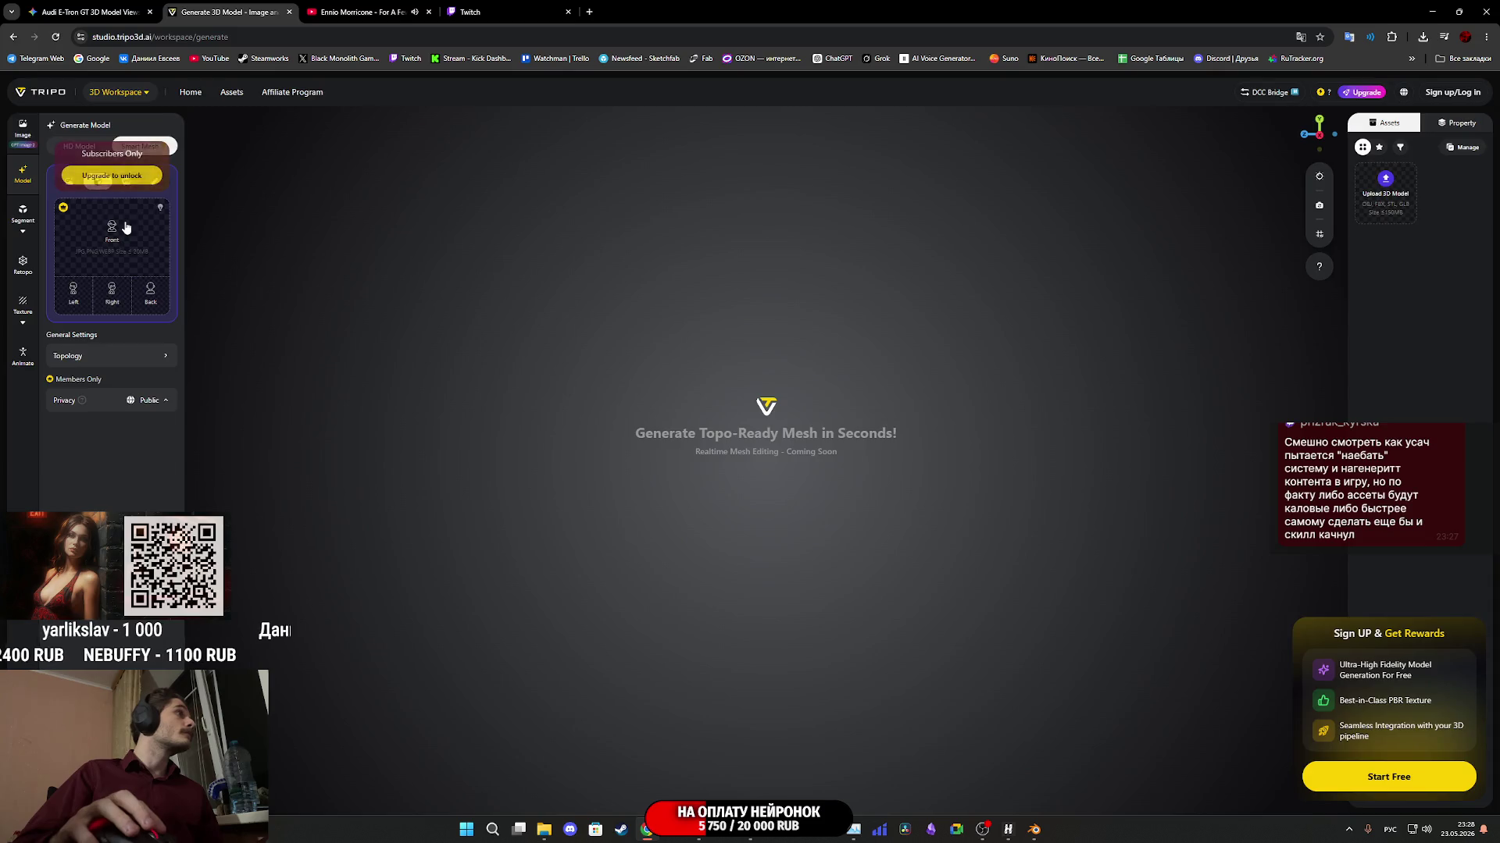
click(124, 220)
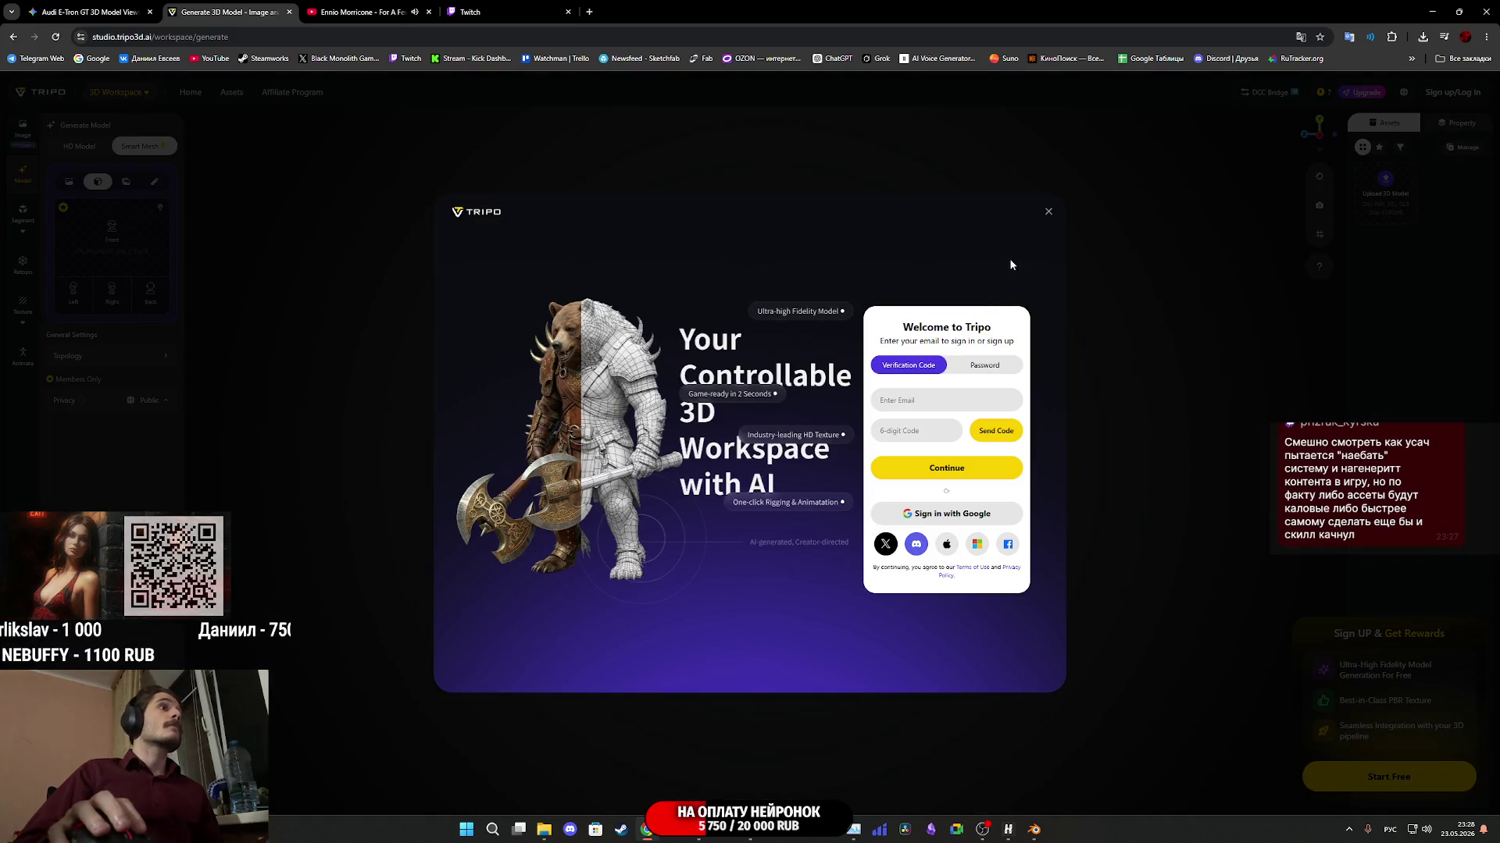
Dismiss sign-in and upload the Audi front image 6456456456456.png into the single-image slot.
click(1048, 212)
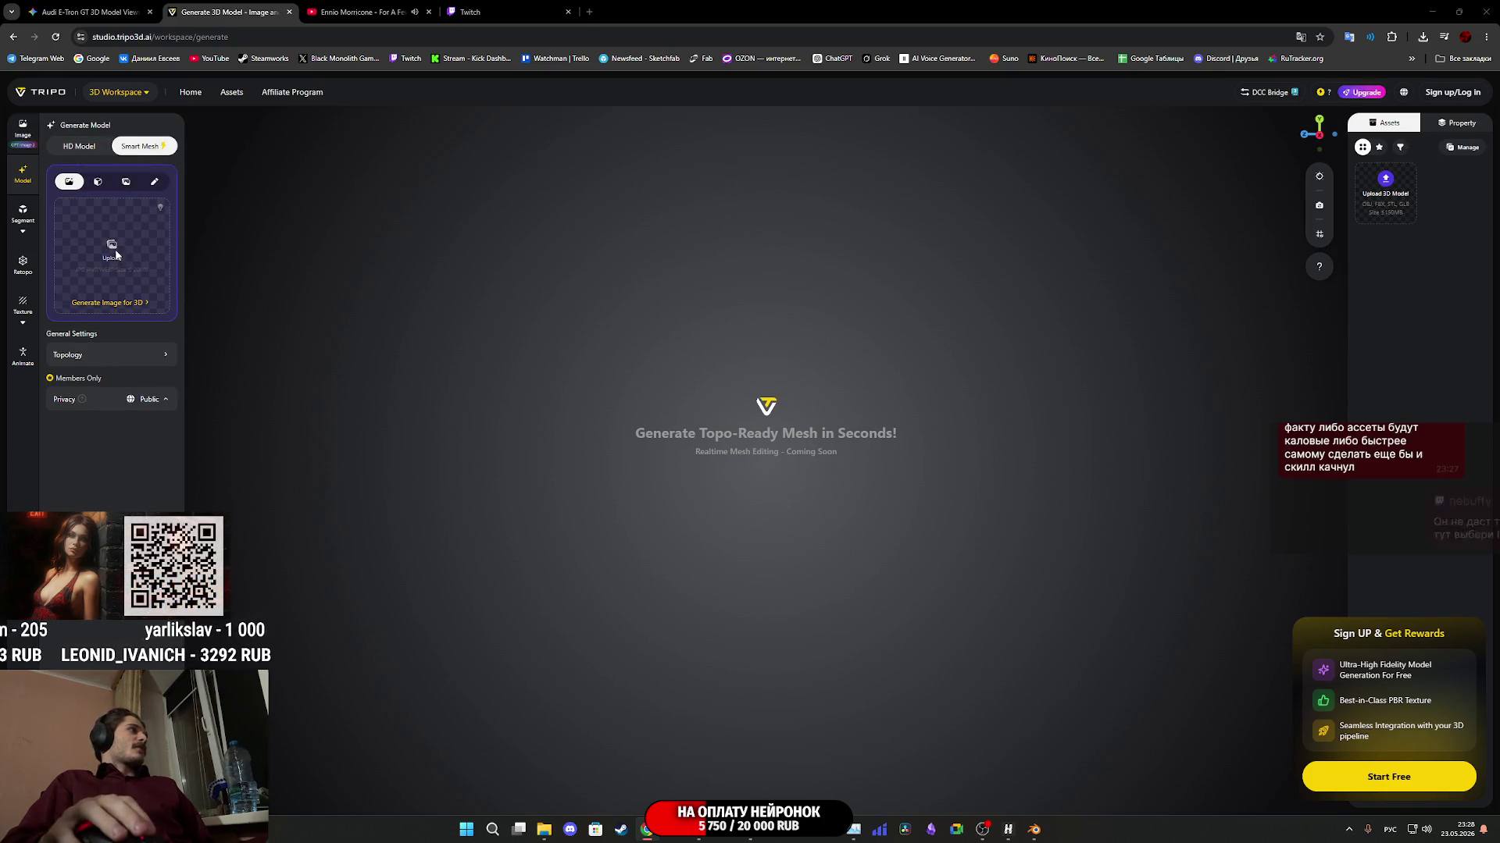
click(117, 250)
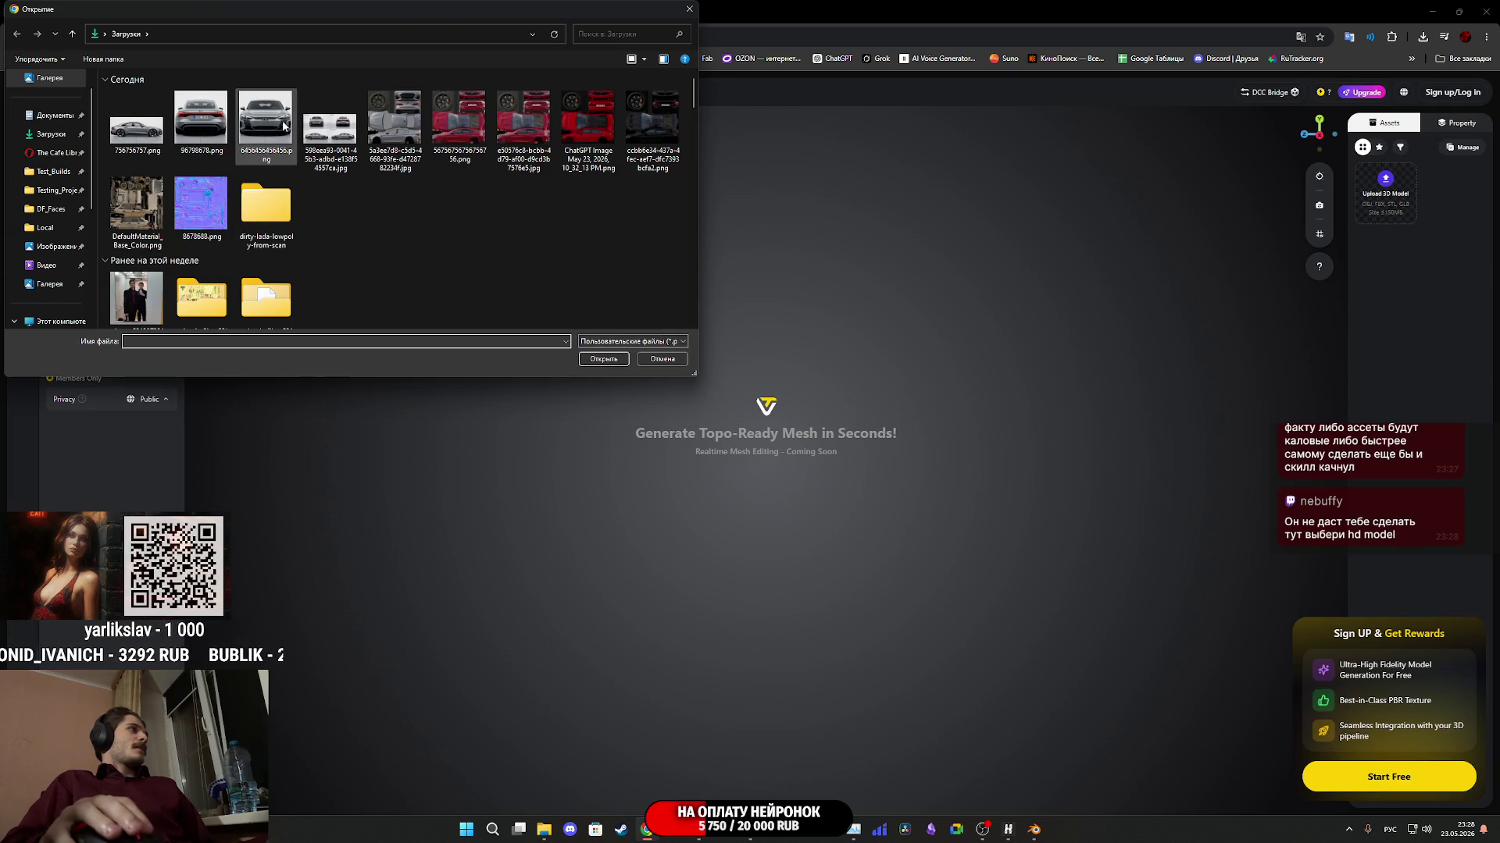
click(601, 359)
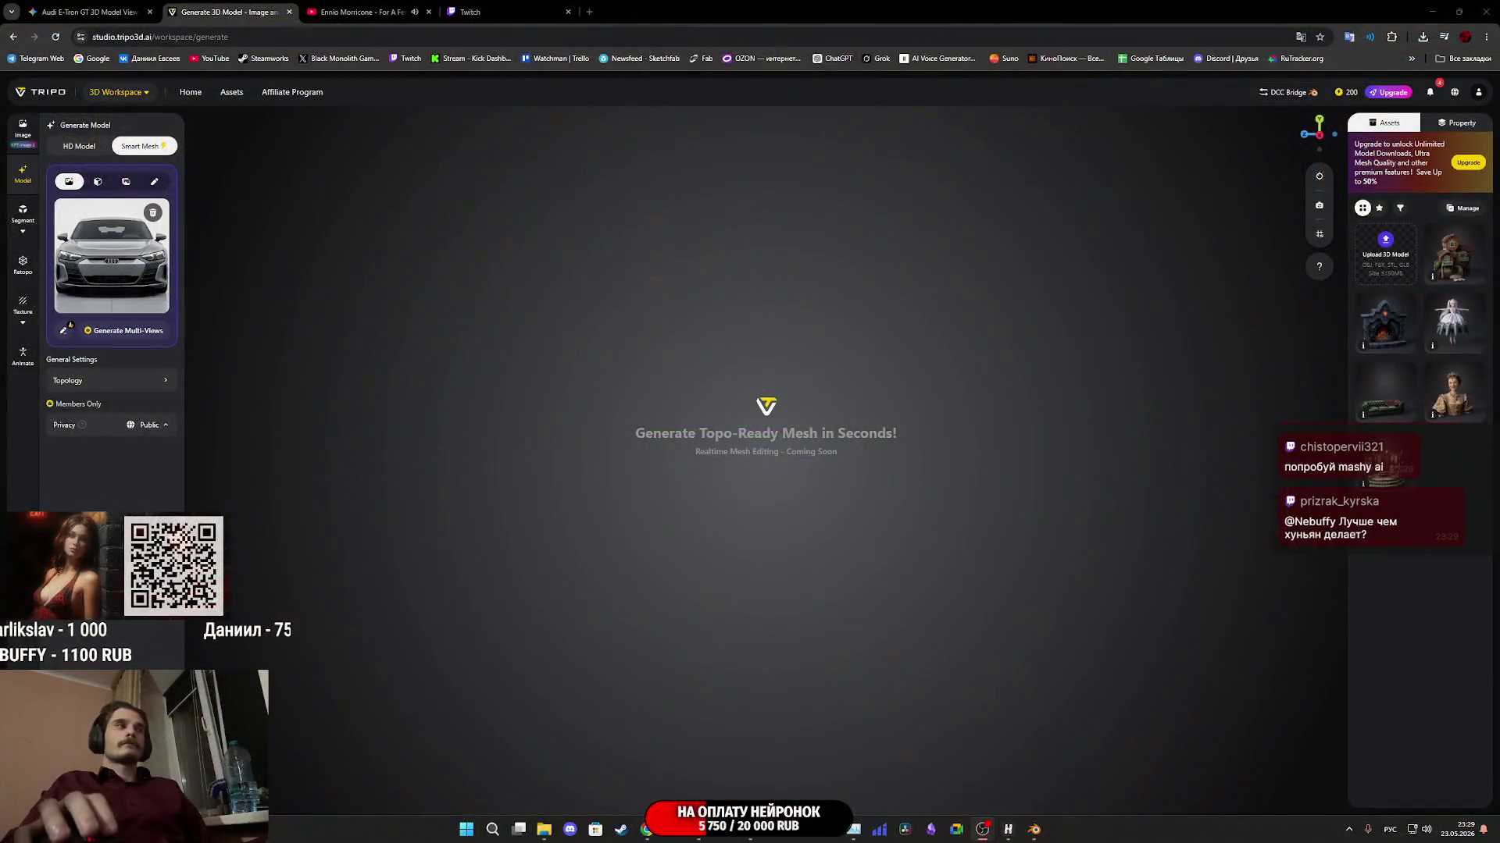
Try multi-view again, close the pricing plans and place the Audi image in the upload slot.
click(97, 184)
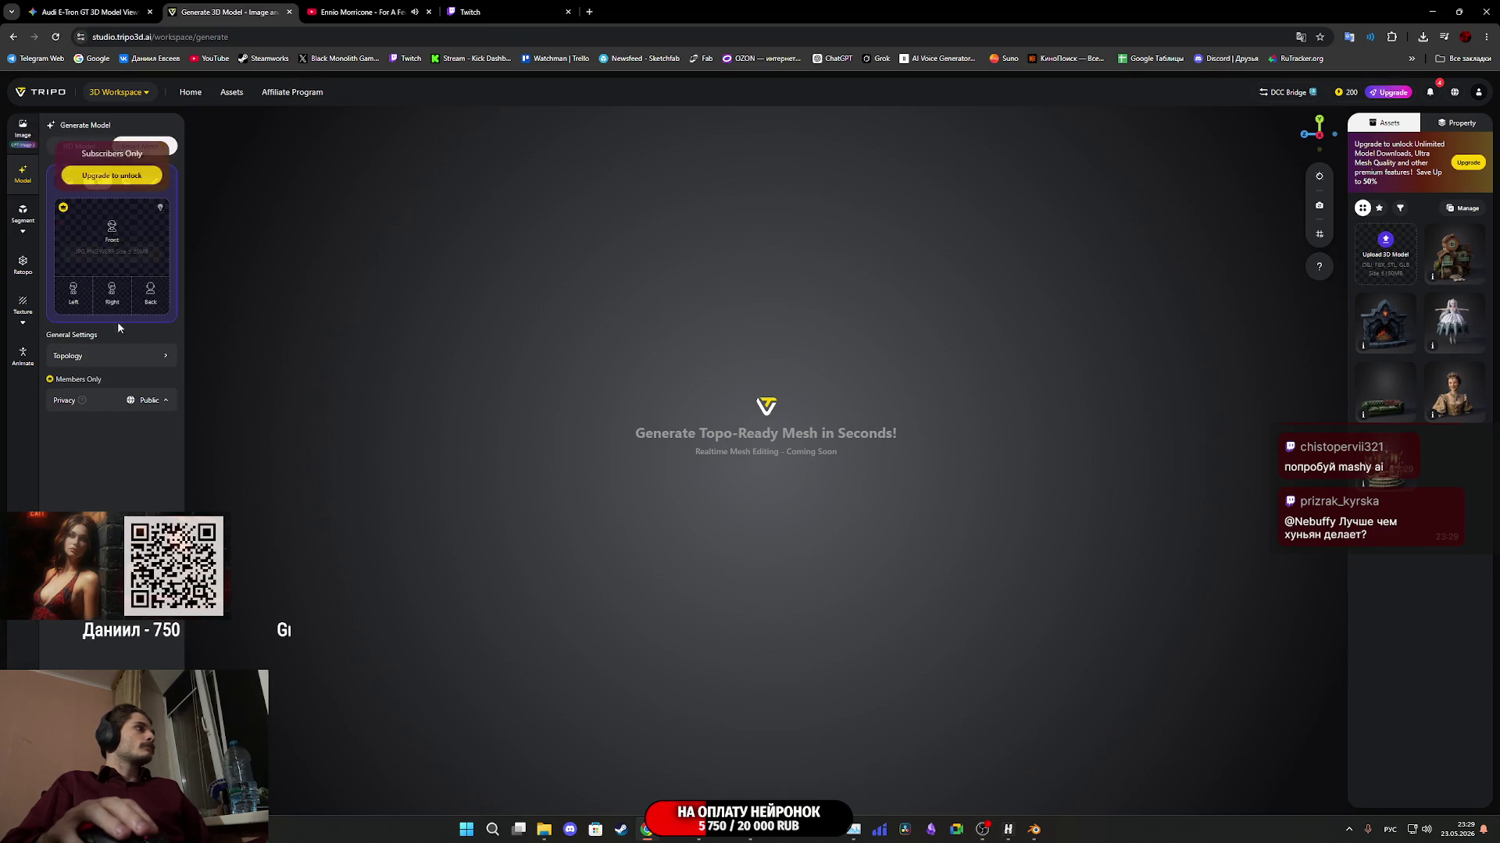
click(119, 233)
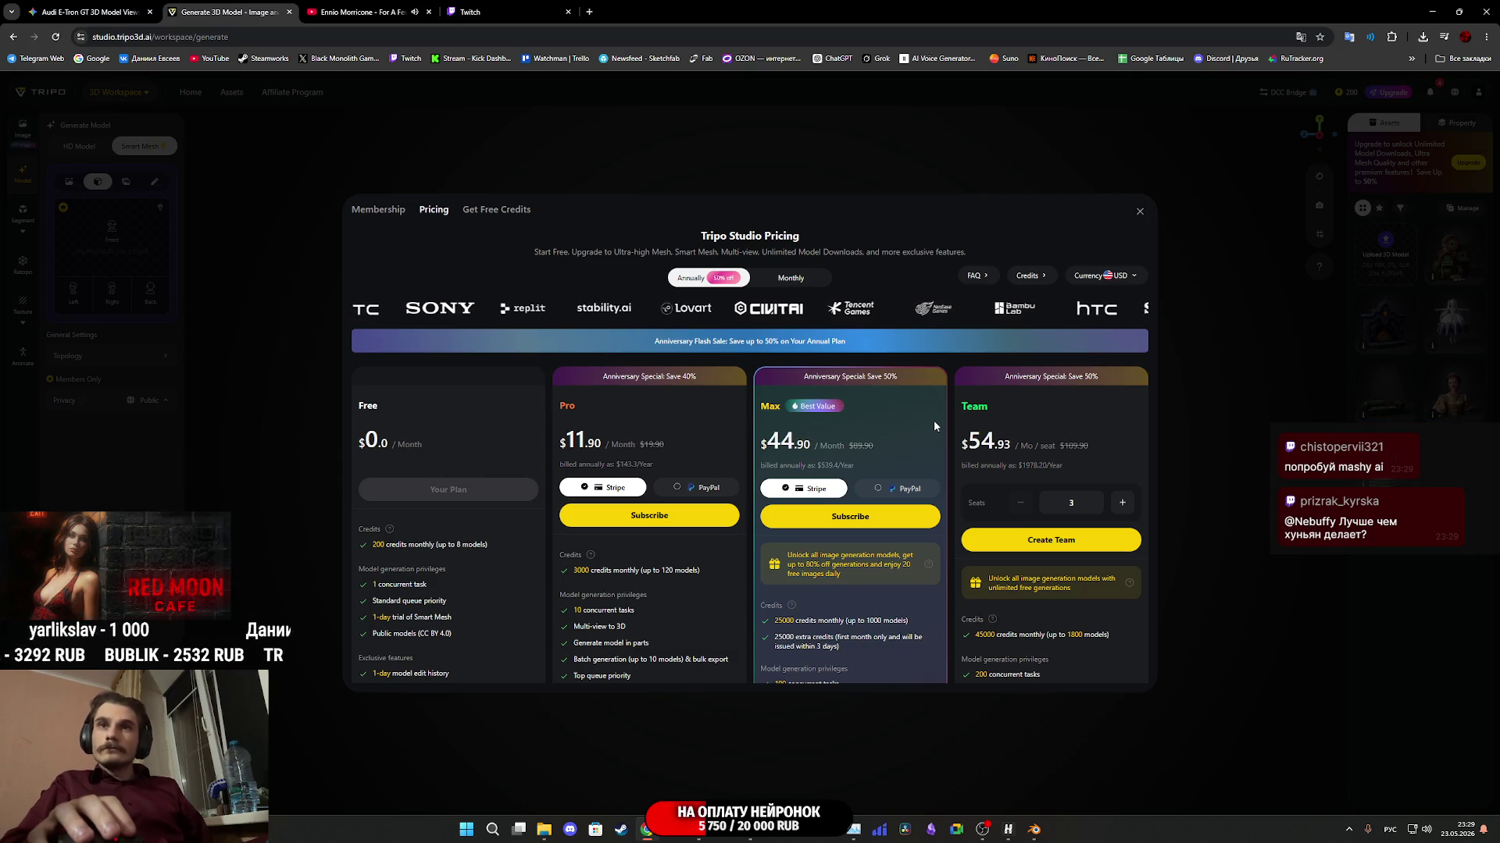
click(1138, 211)
drag(628, 122, 91, 211)
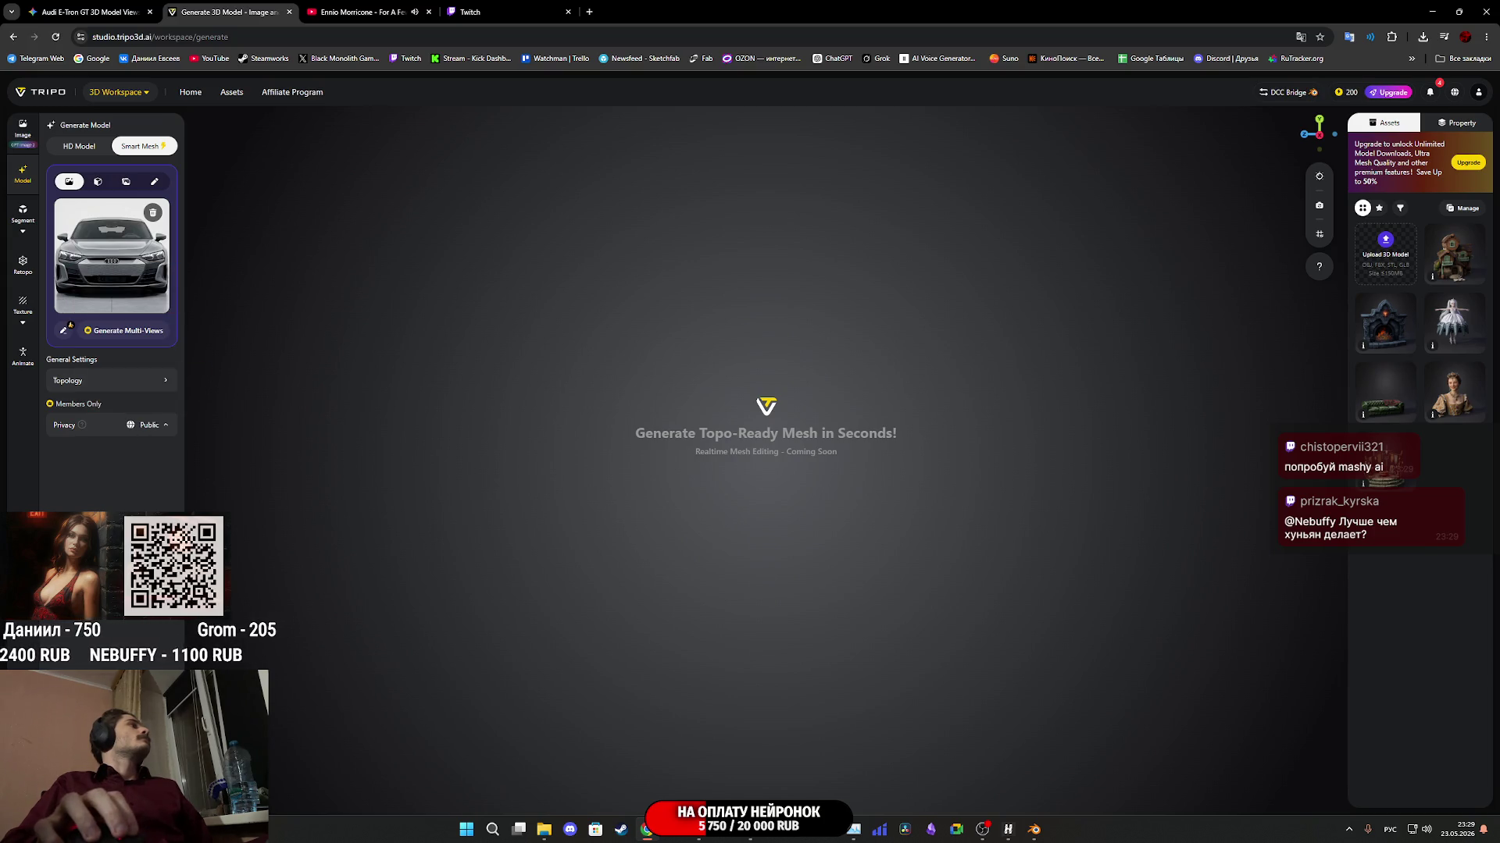
Set generation quality to HD Model; a members-only option brings up pricing, which gets closed.
click(79, 147)
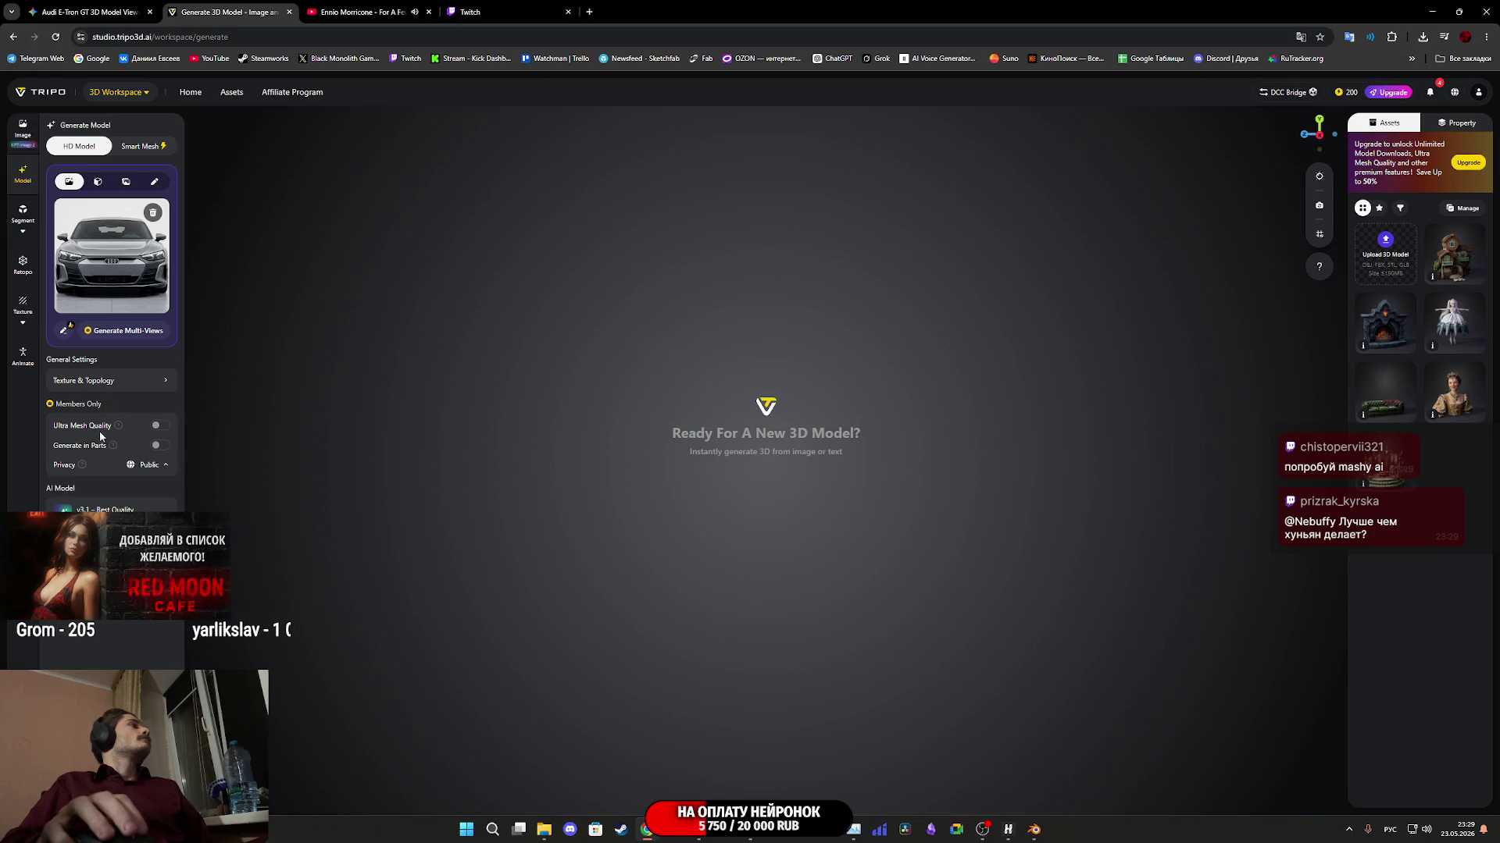
mouse_move(131, 430)
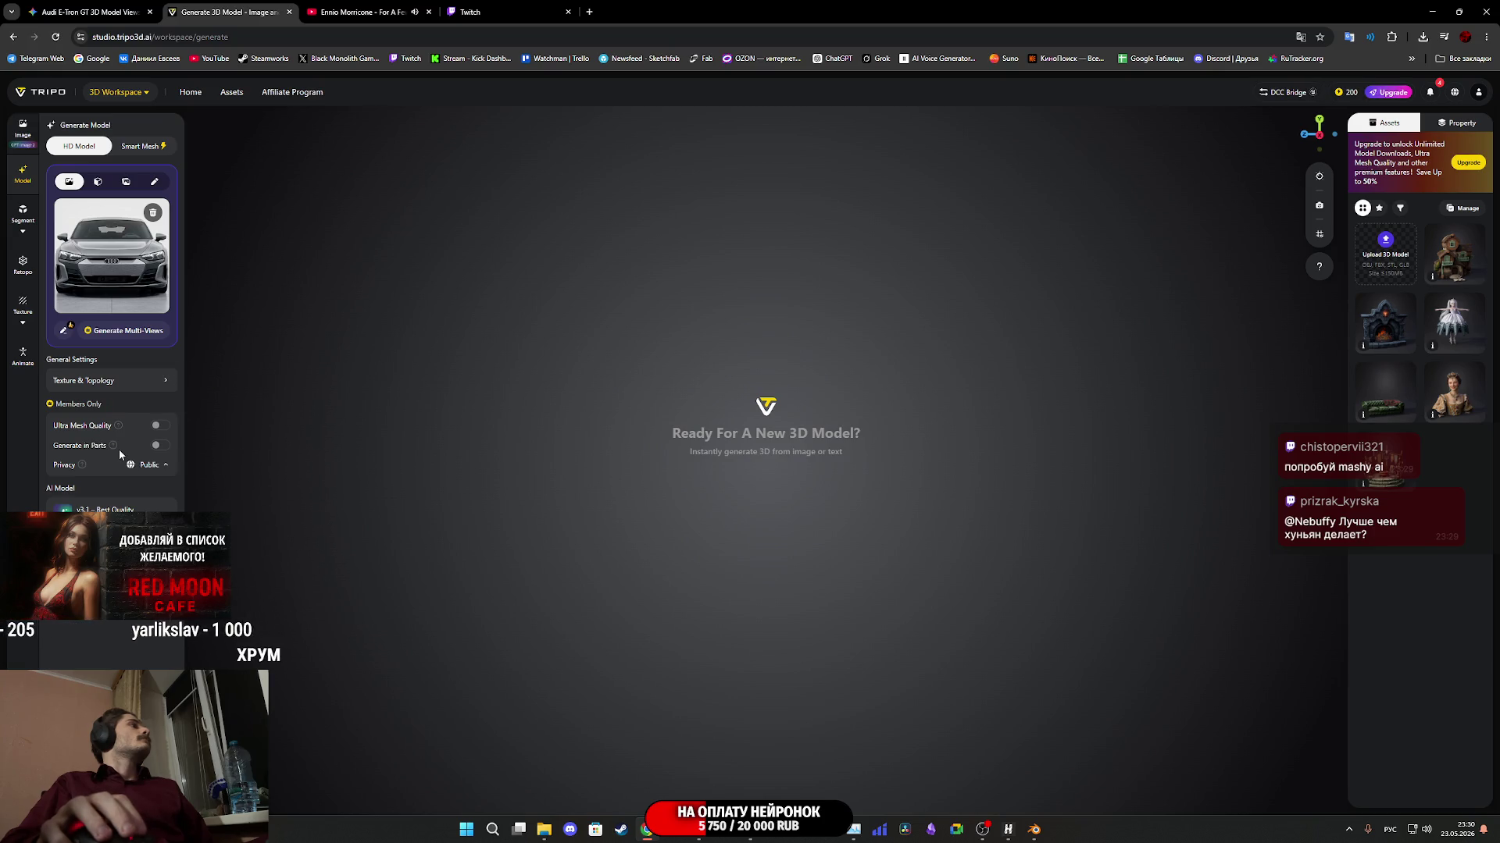
click(162, 426)
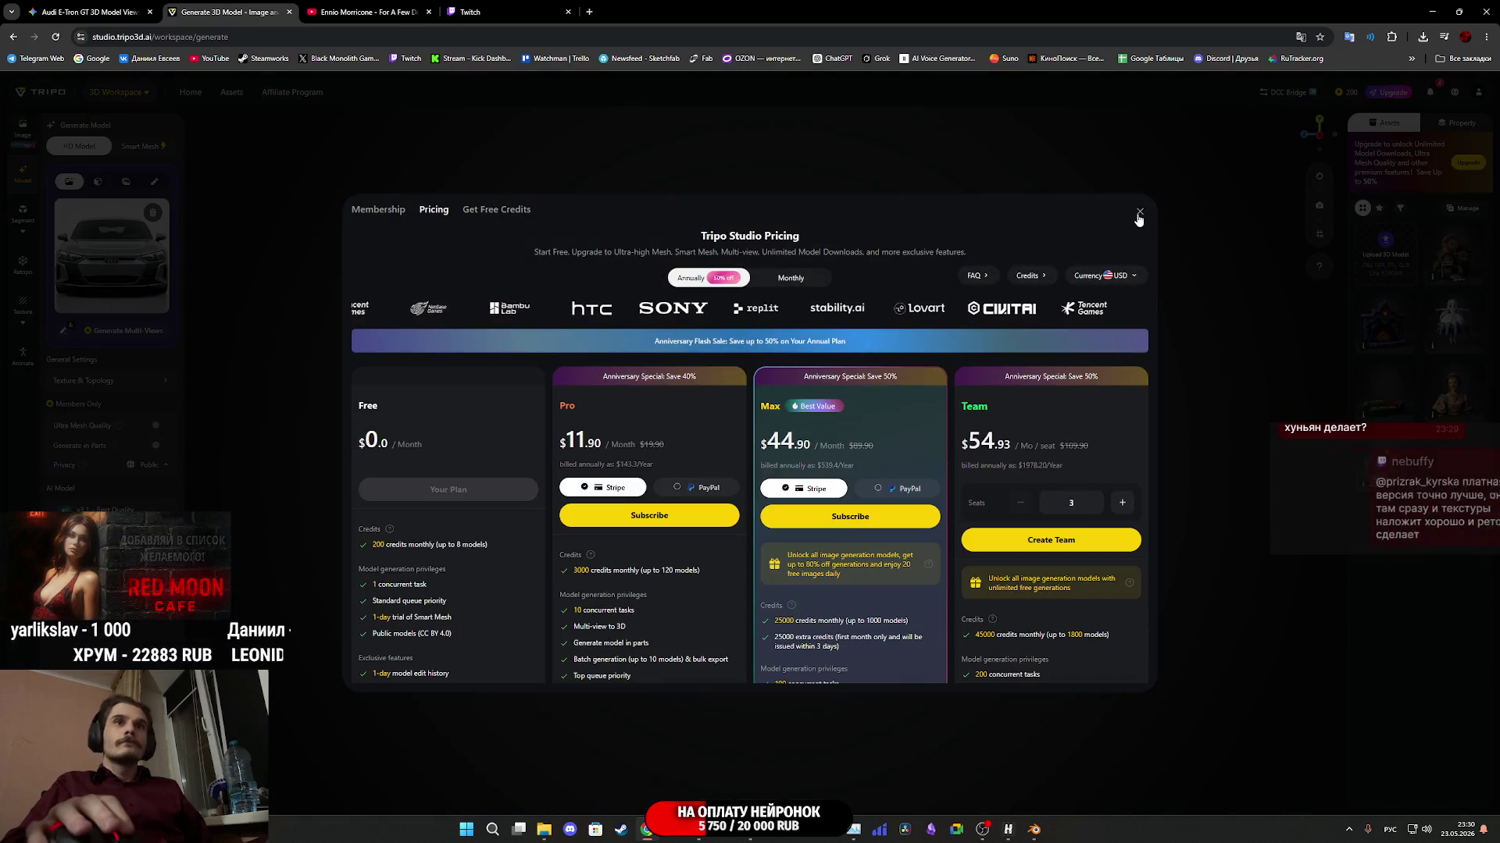
click(1139, 214)
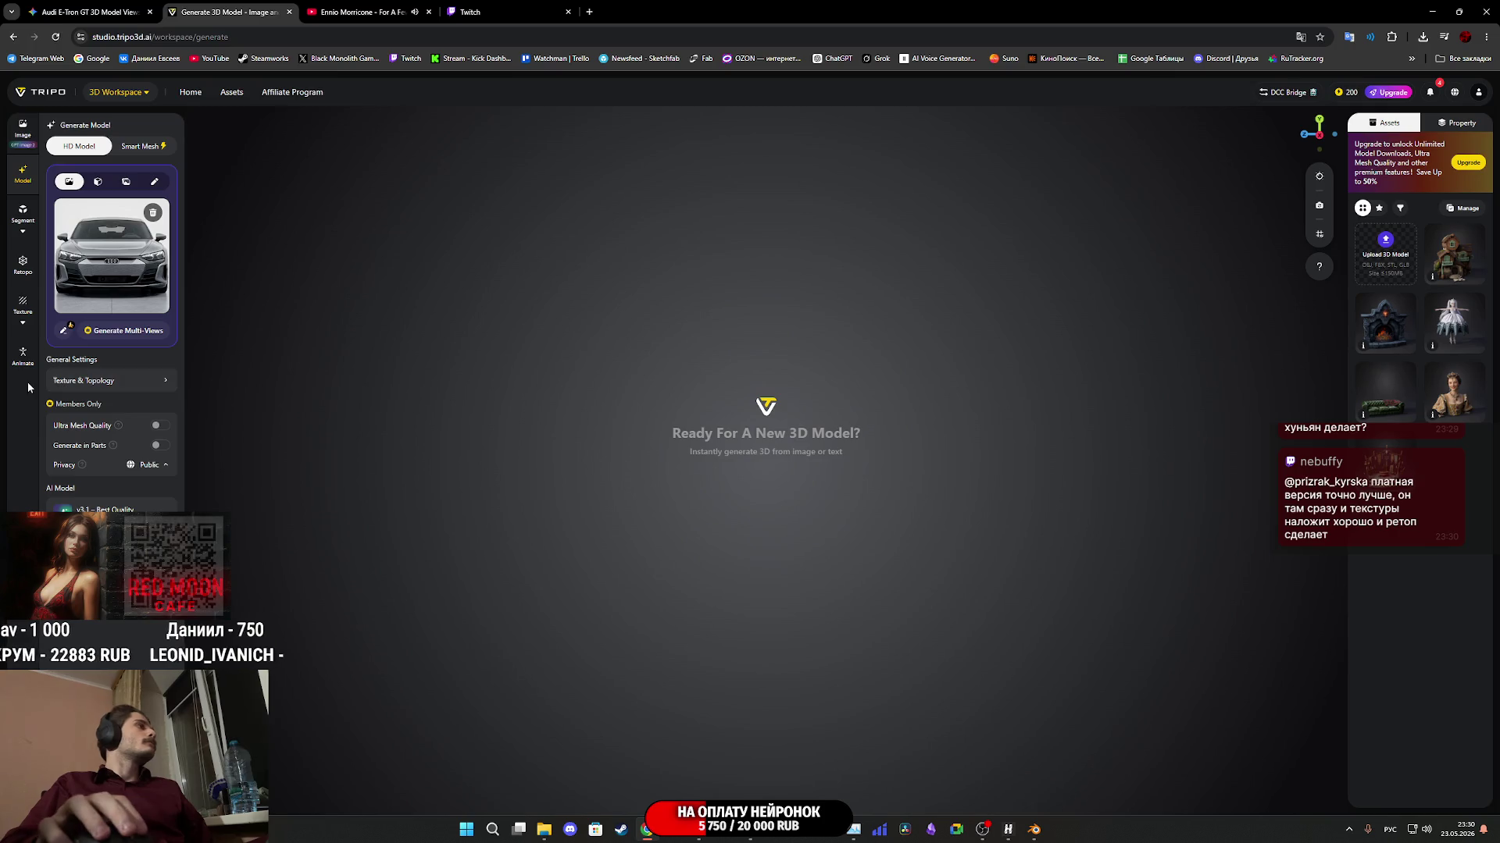
Review the Texture & Topology settings, then start generating the 3D car model.
click(130, 382)
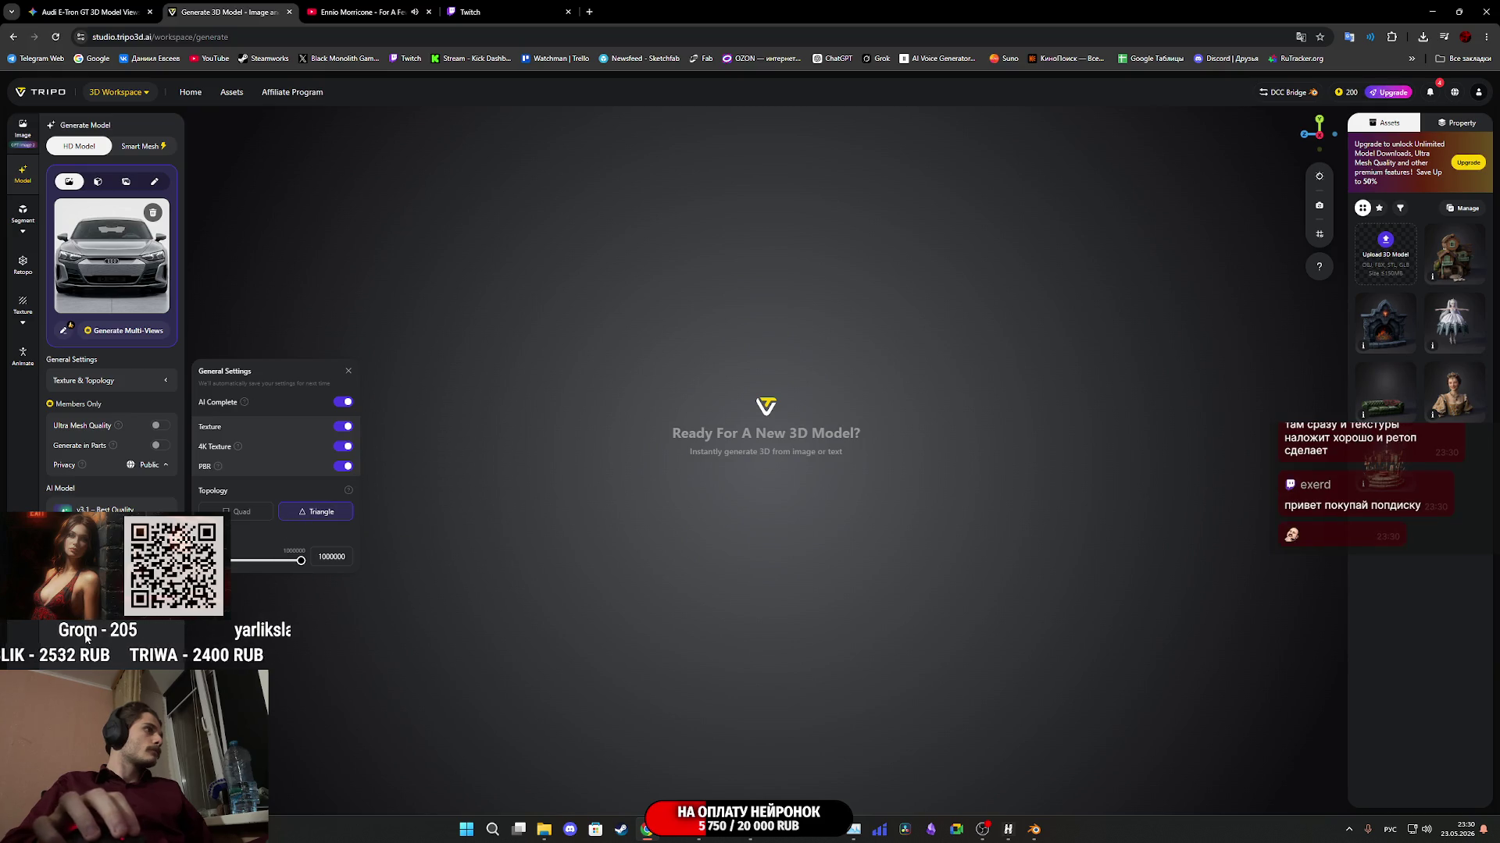
click(266, 578)
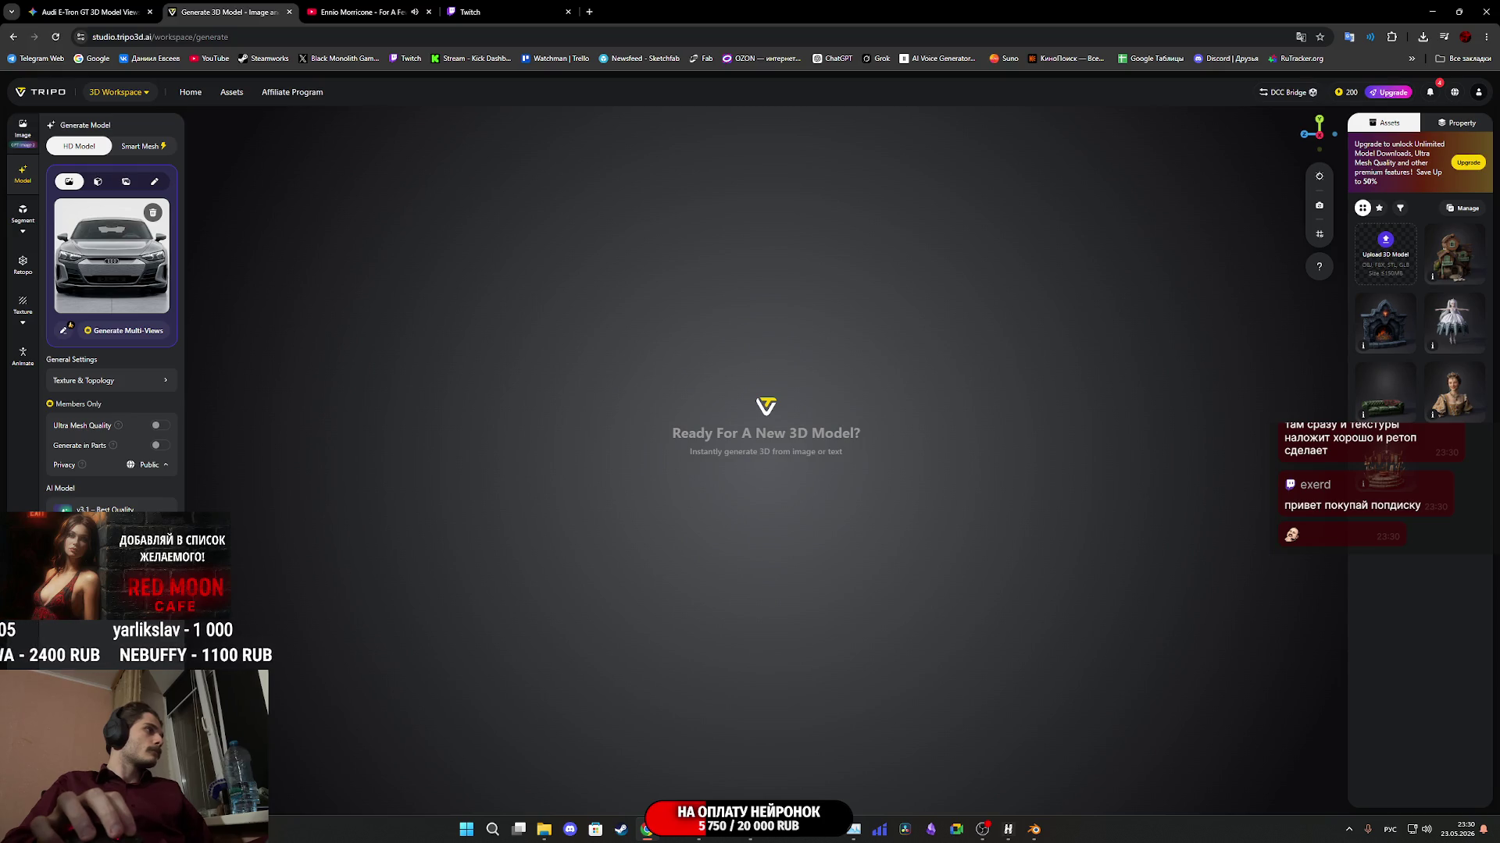
click(112, 788)
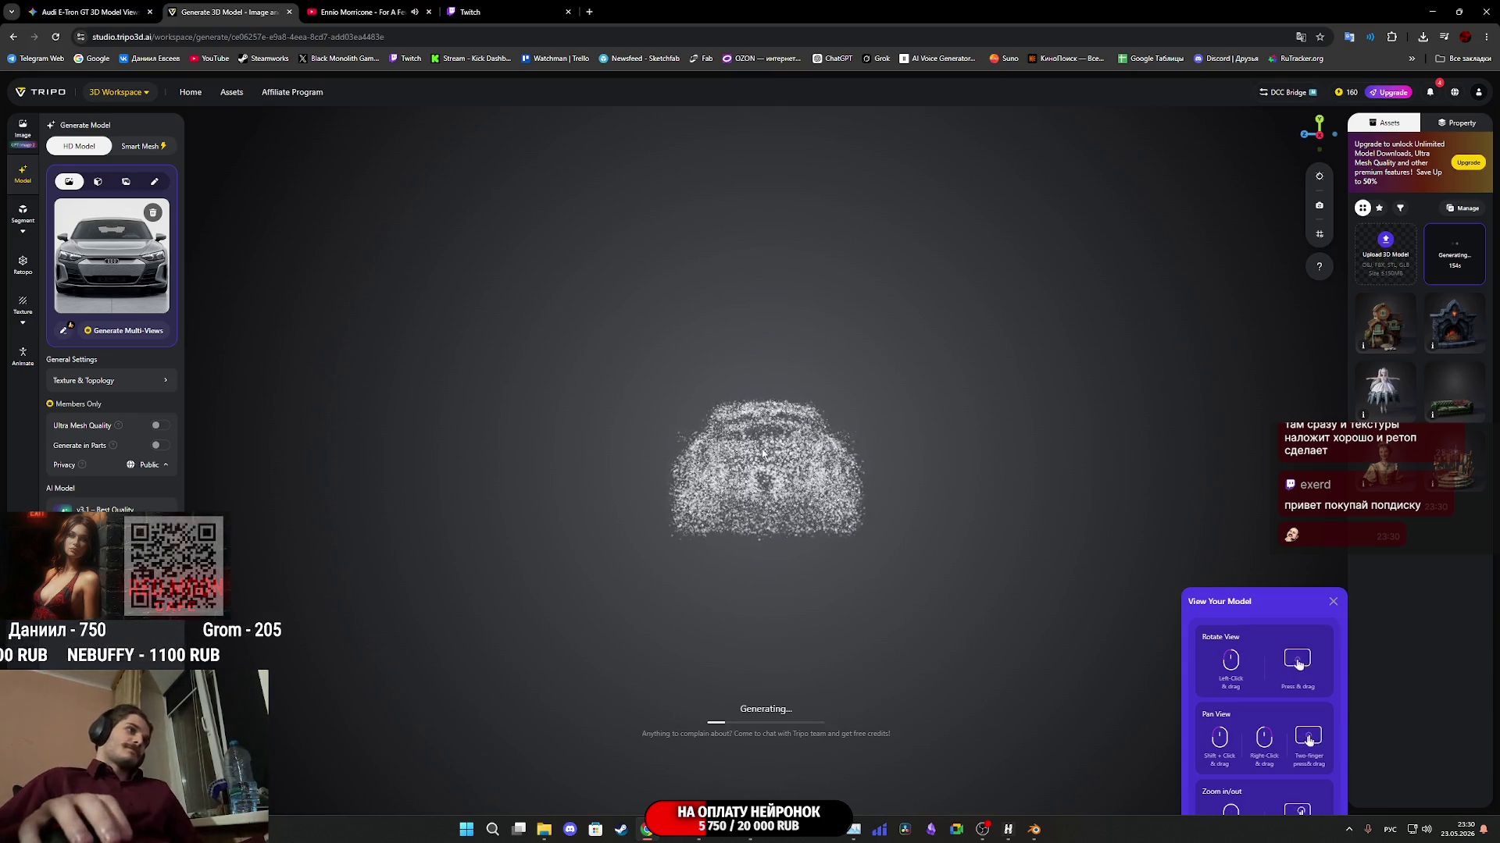
Orbit the point-cloud preview to a three-quarter top view, then a side view.
drag(770, 457, 685, 499)
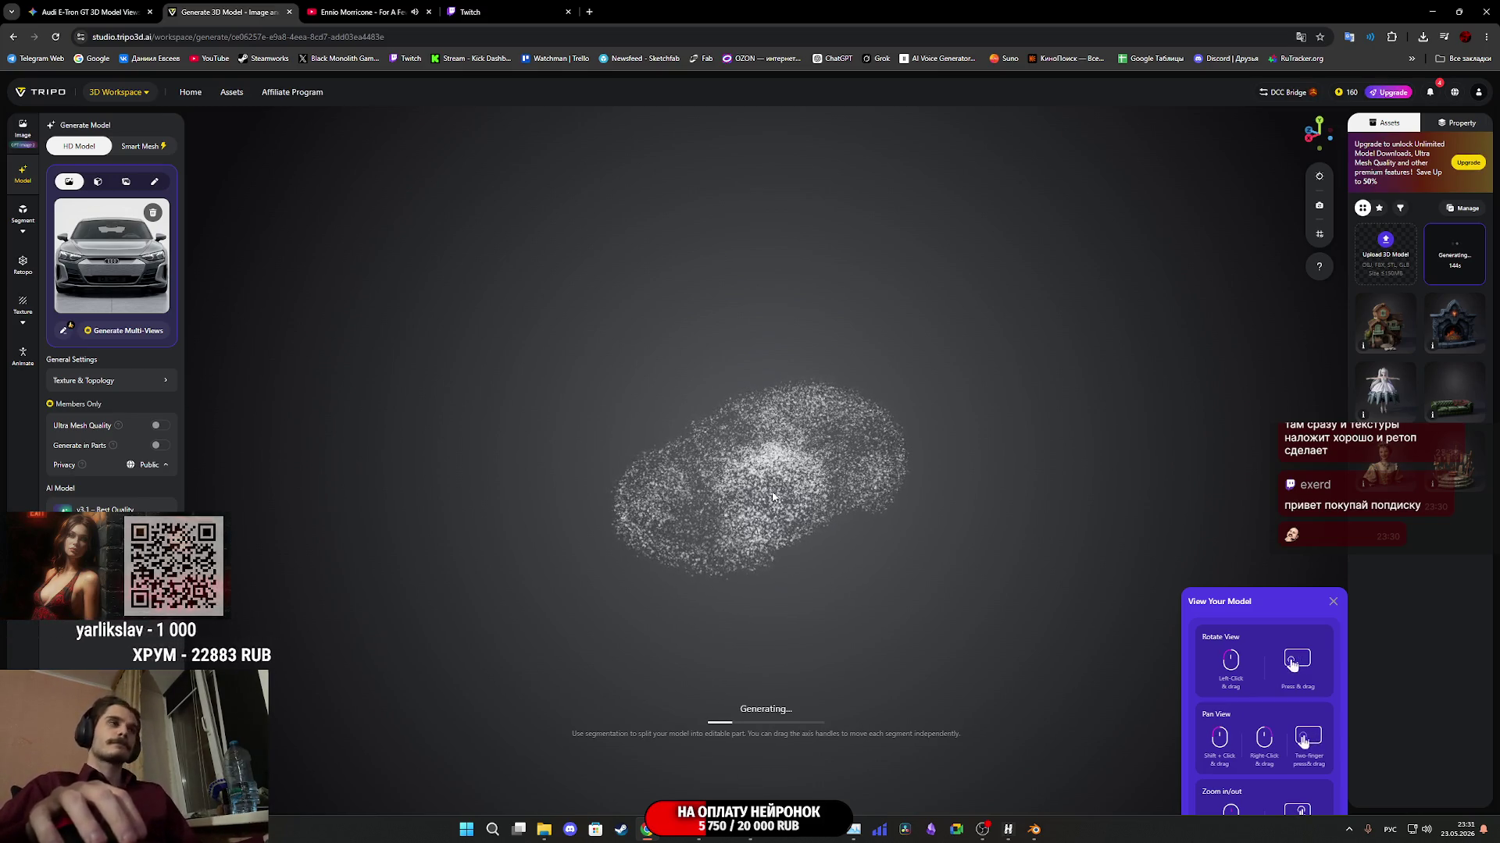
drag(744, 486, 710, 477)
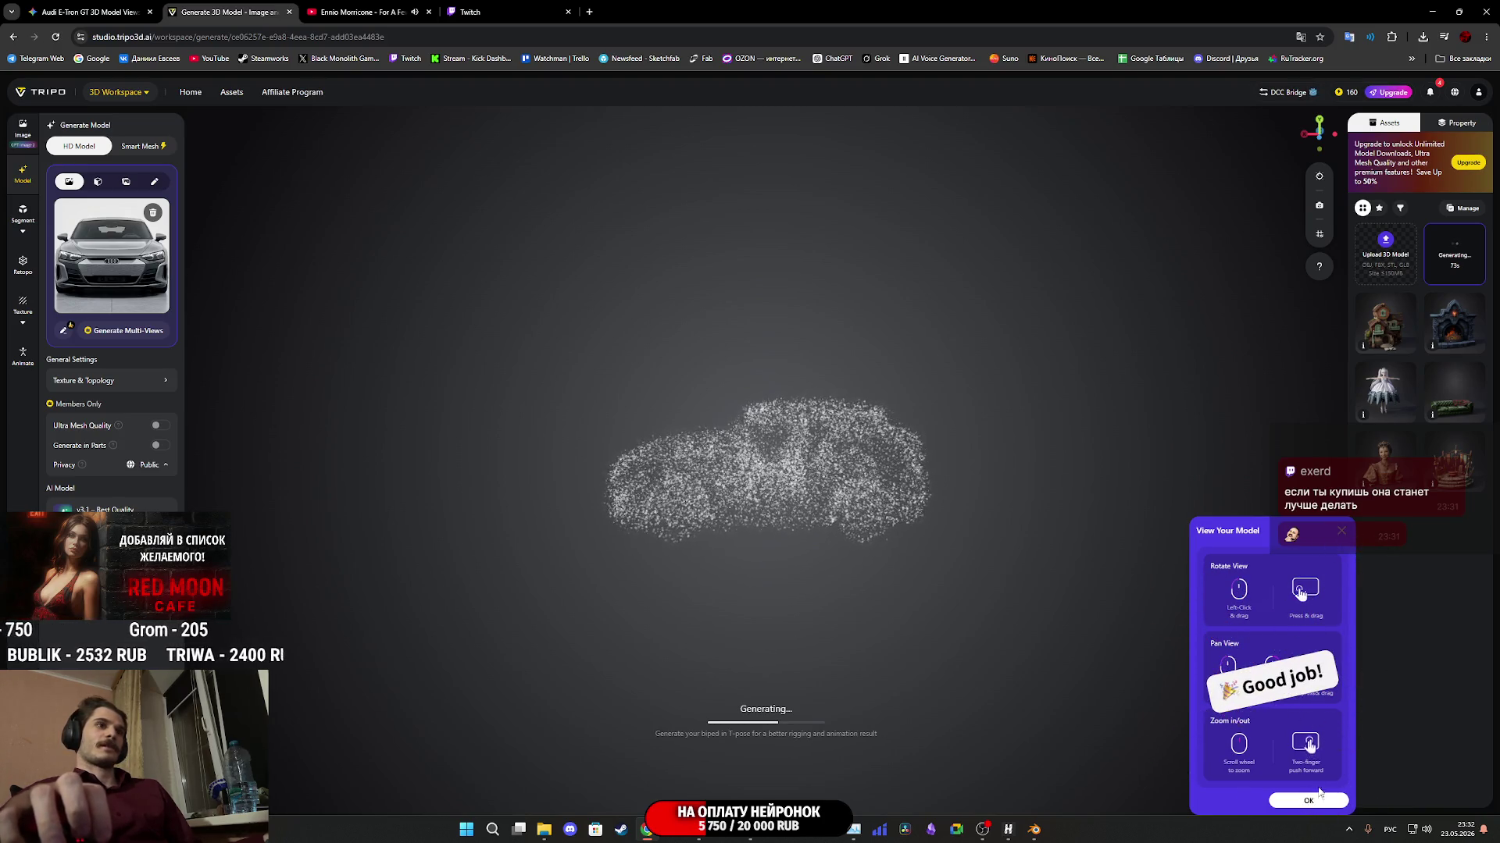
Dismiss the View Your Model tips and the Guide list, then orbit the generating car.
click(1320, 792)
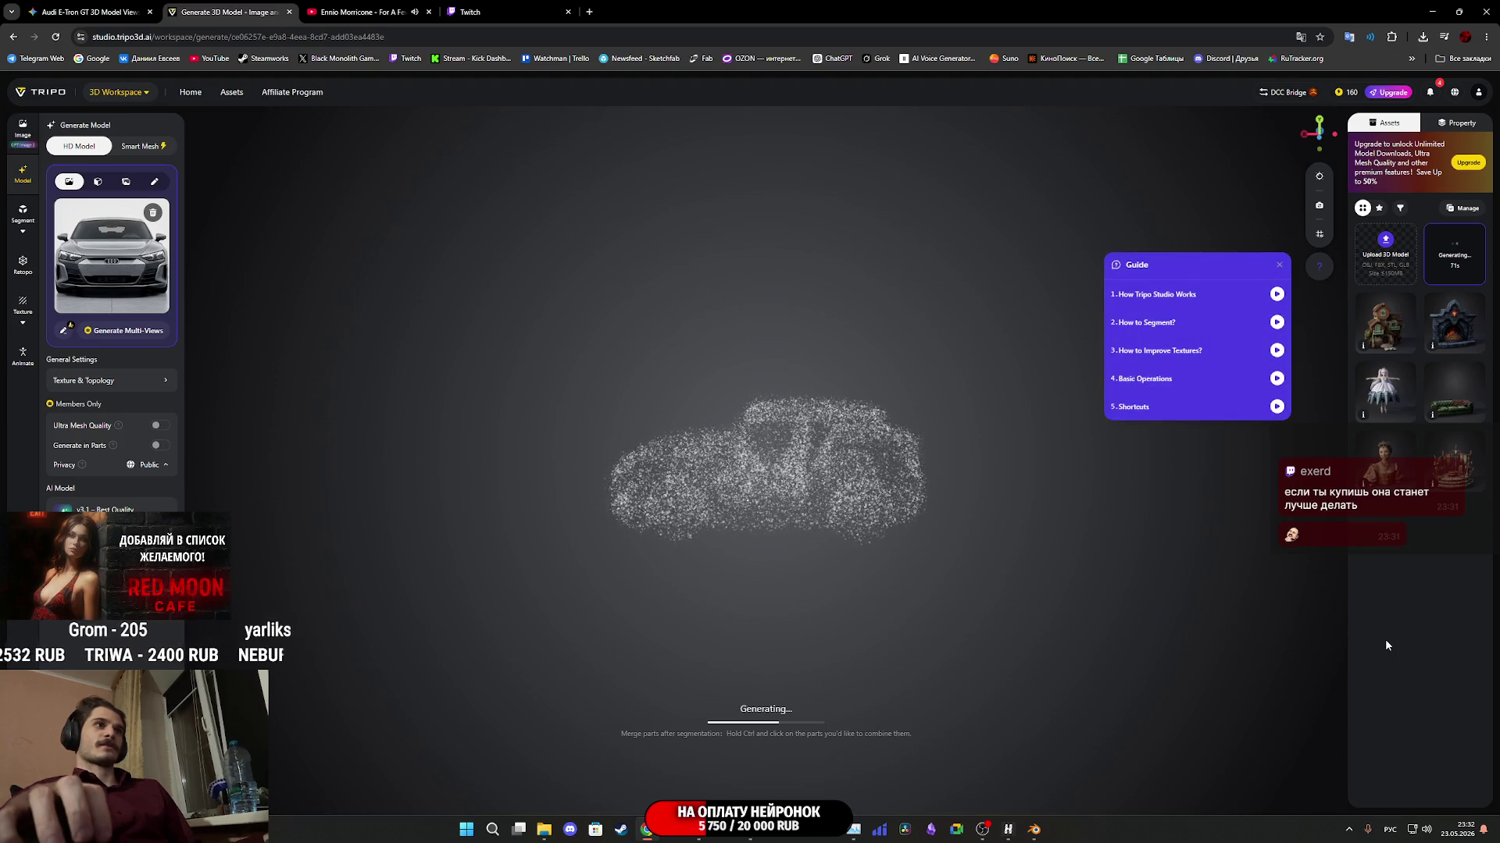
click(1279, 266)
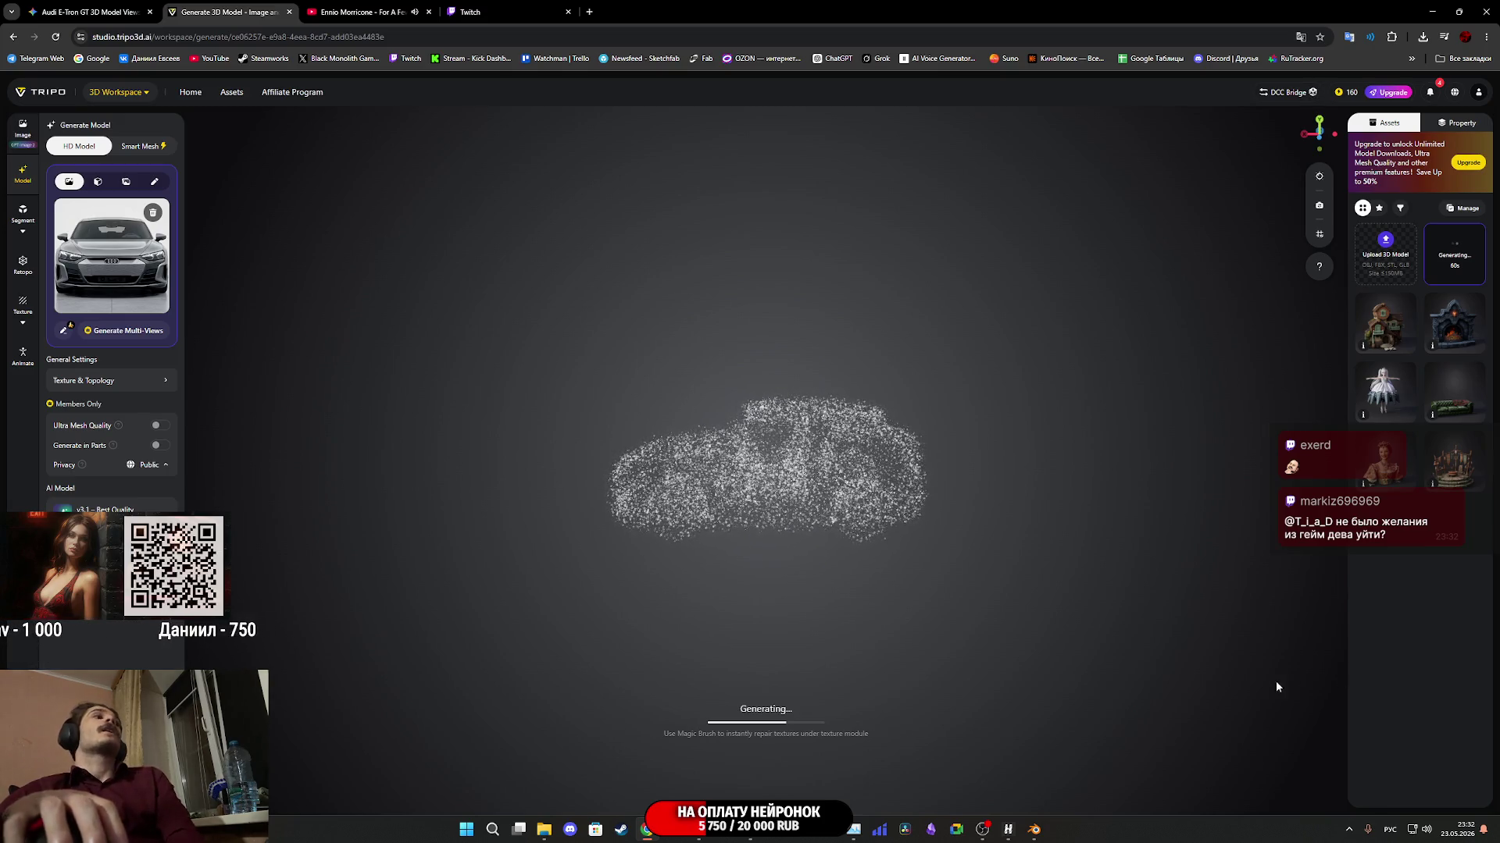
mouse_move(772, 484)
mouse_down()
mouse_move(826, 513)
mouse_move(863, 503)
mouse_move(773, 488)
mouse_up()
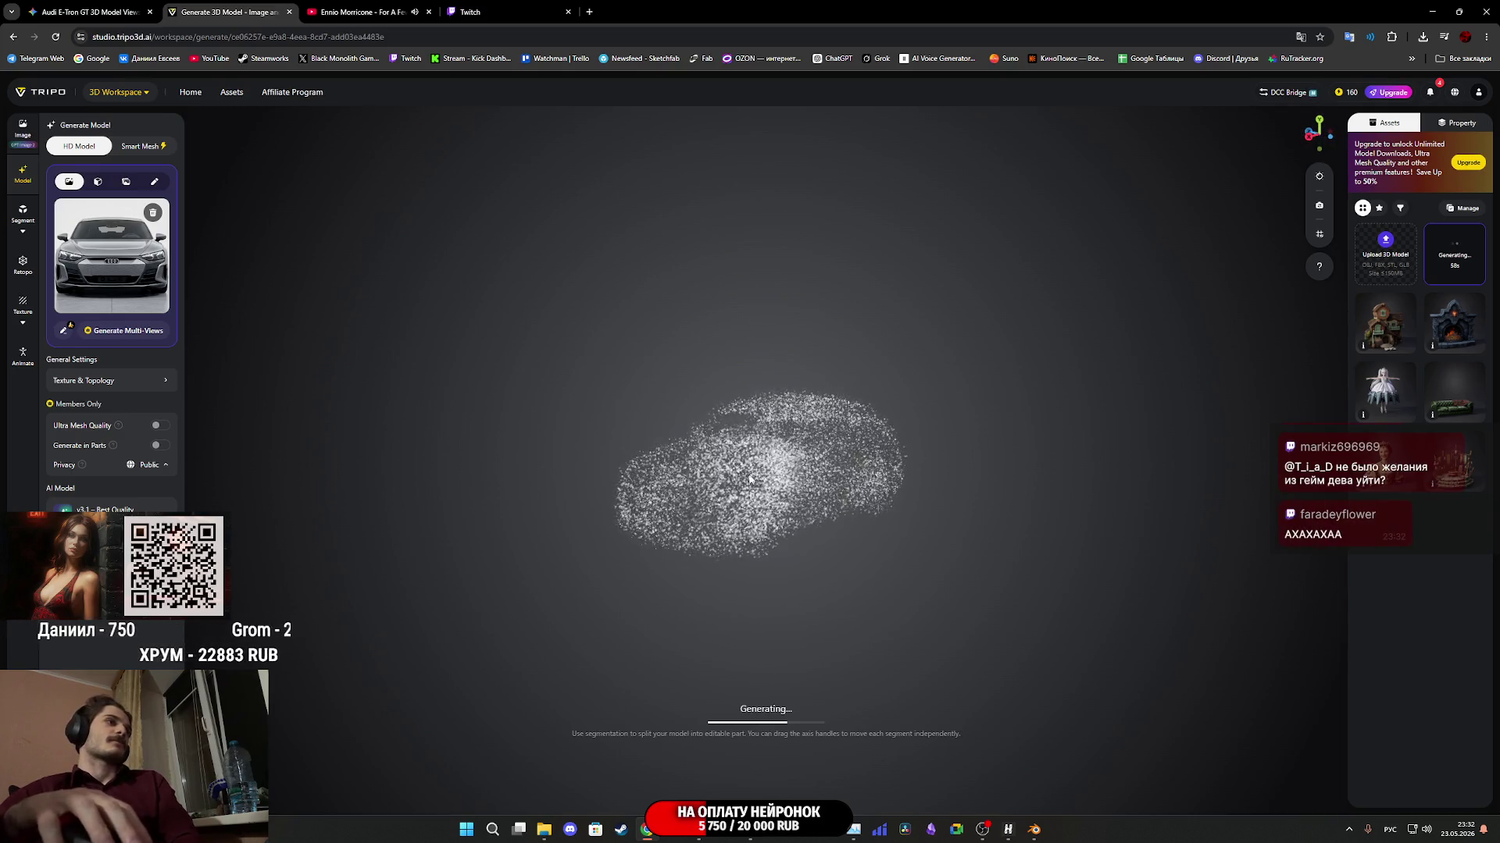
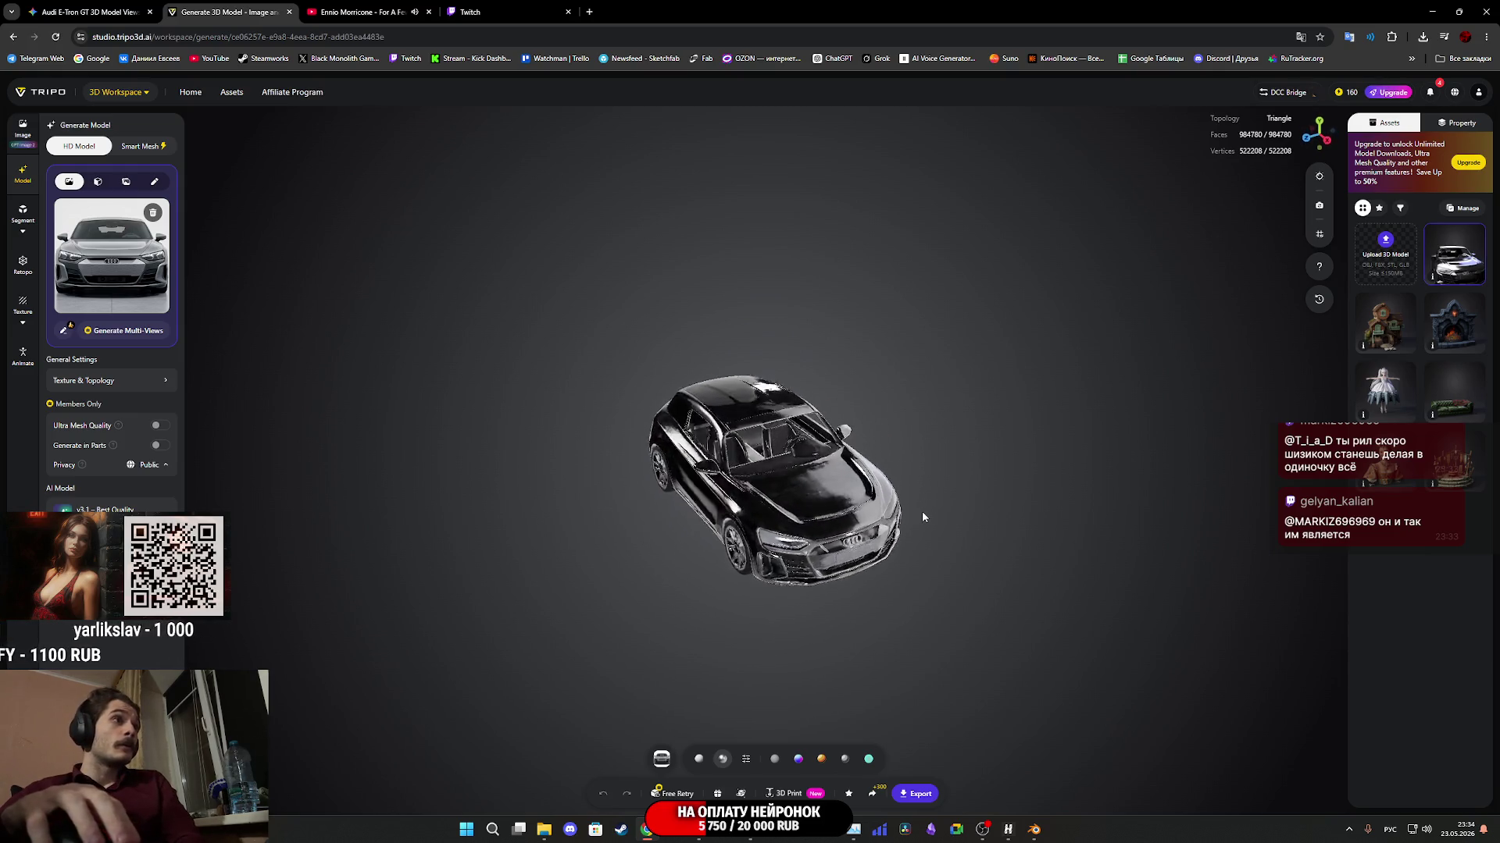
Orbit and zoom around the textured car to inspect its left side.
mouse_move(845, 500)
mouse_down()
mouse_move(696, 478)
mouse_move(907, 539)
mouse_move(941, 508)
mouse_move(696, 478)
mouse_move(475, 493)
mouse_move(440, 516)
mouse_move(611, 508)
mouse_move(582, 524)
mouse_move(739, 567)
mouse_up()
scroll(696, 478, up, 5)
scroll(774, 477, up, 2)
scroll(656, 478, down, 3)
scroll(440, 516, up, 2)
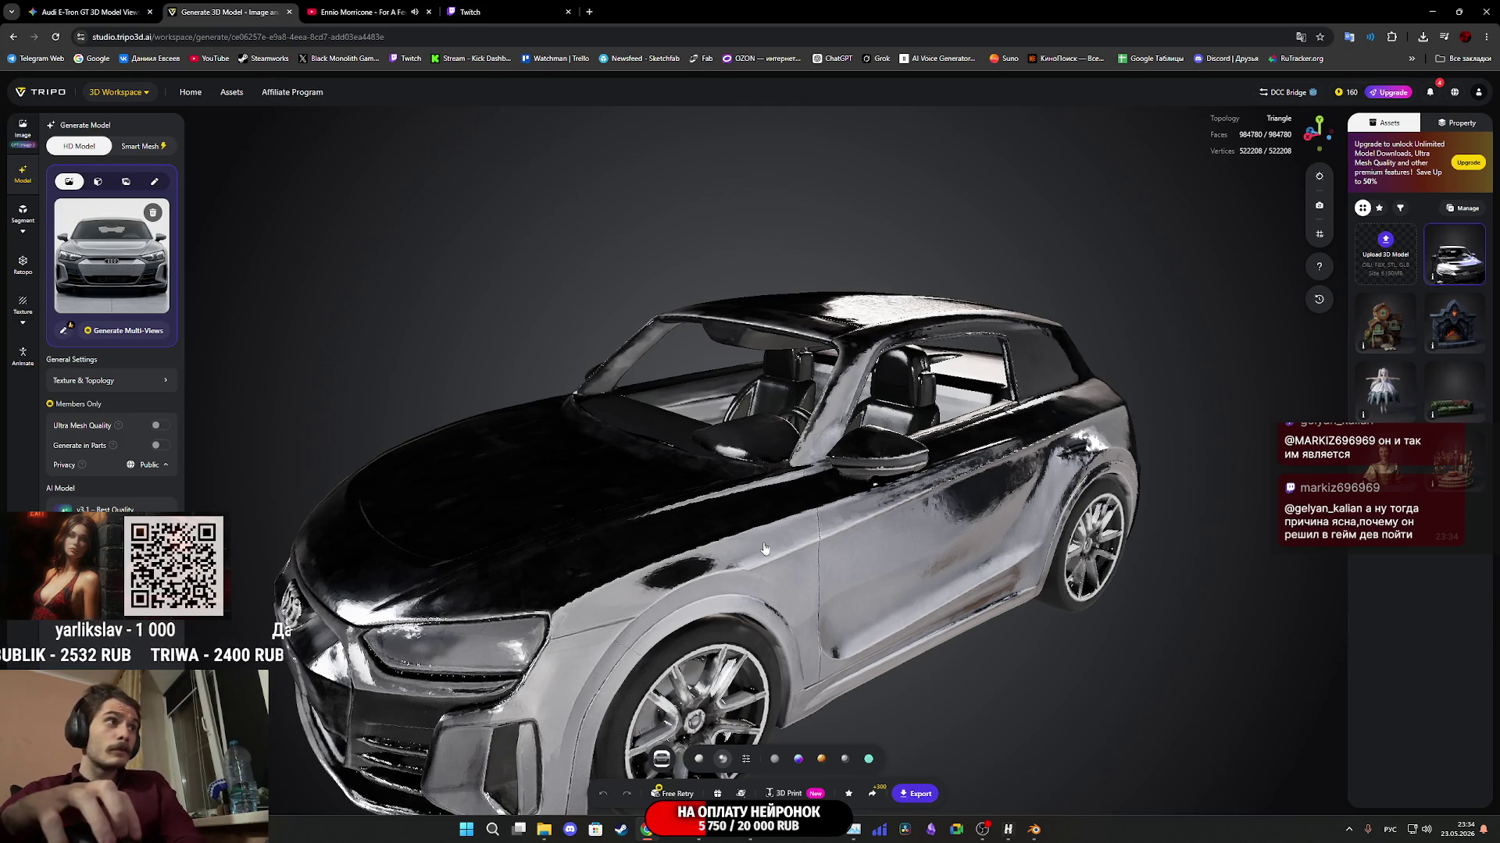
scroll(766, 545, down, 3)
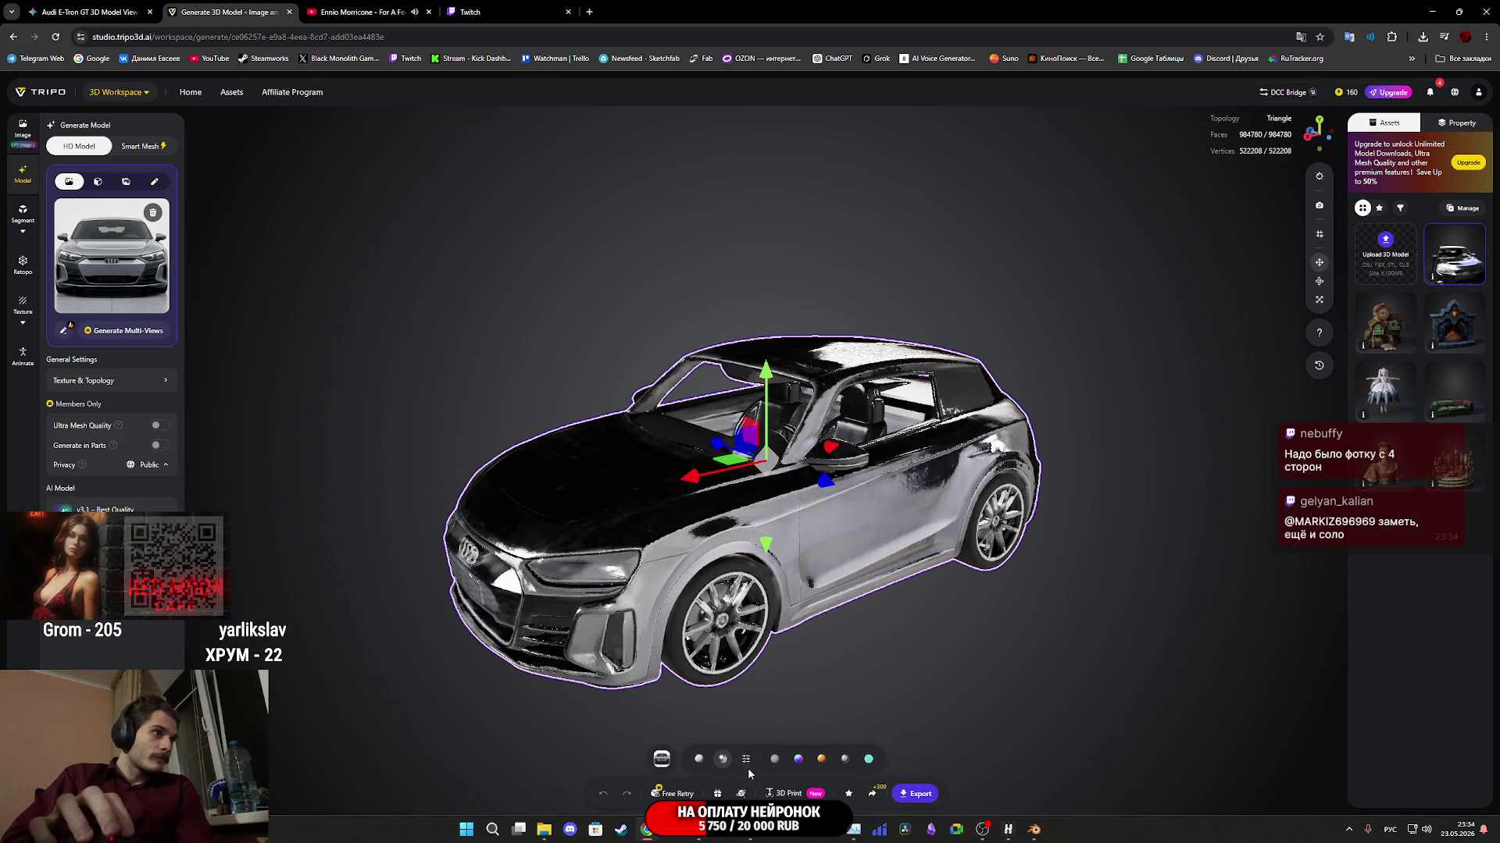
Remove the Audi photo from the image upload slot, leaving it empty.
click(748, 762)
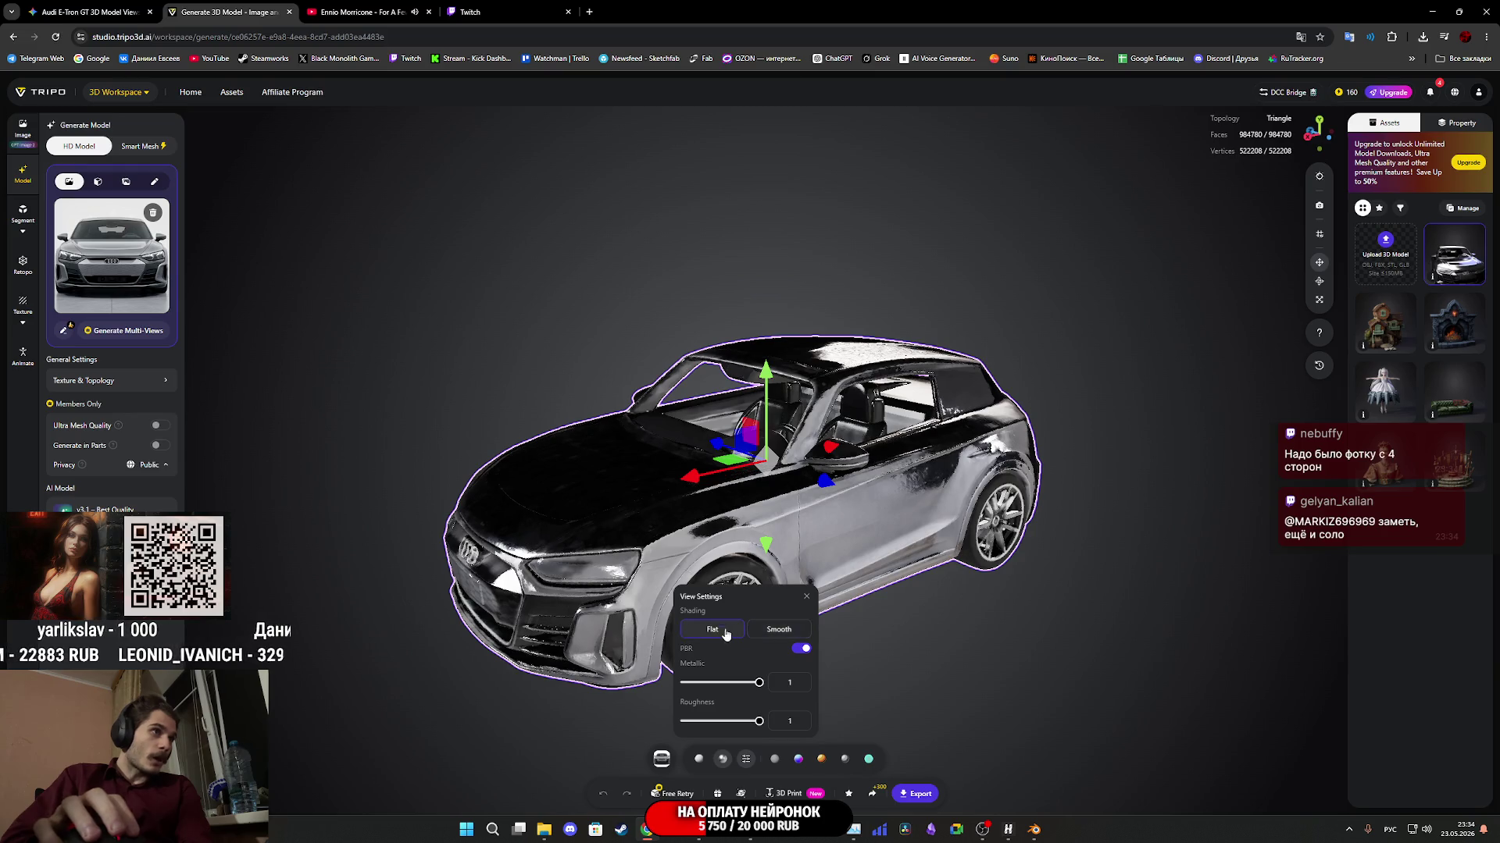
click(806, 598)
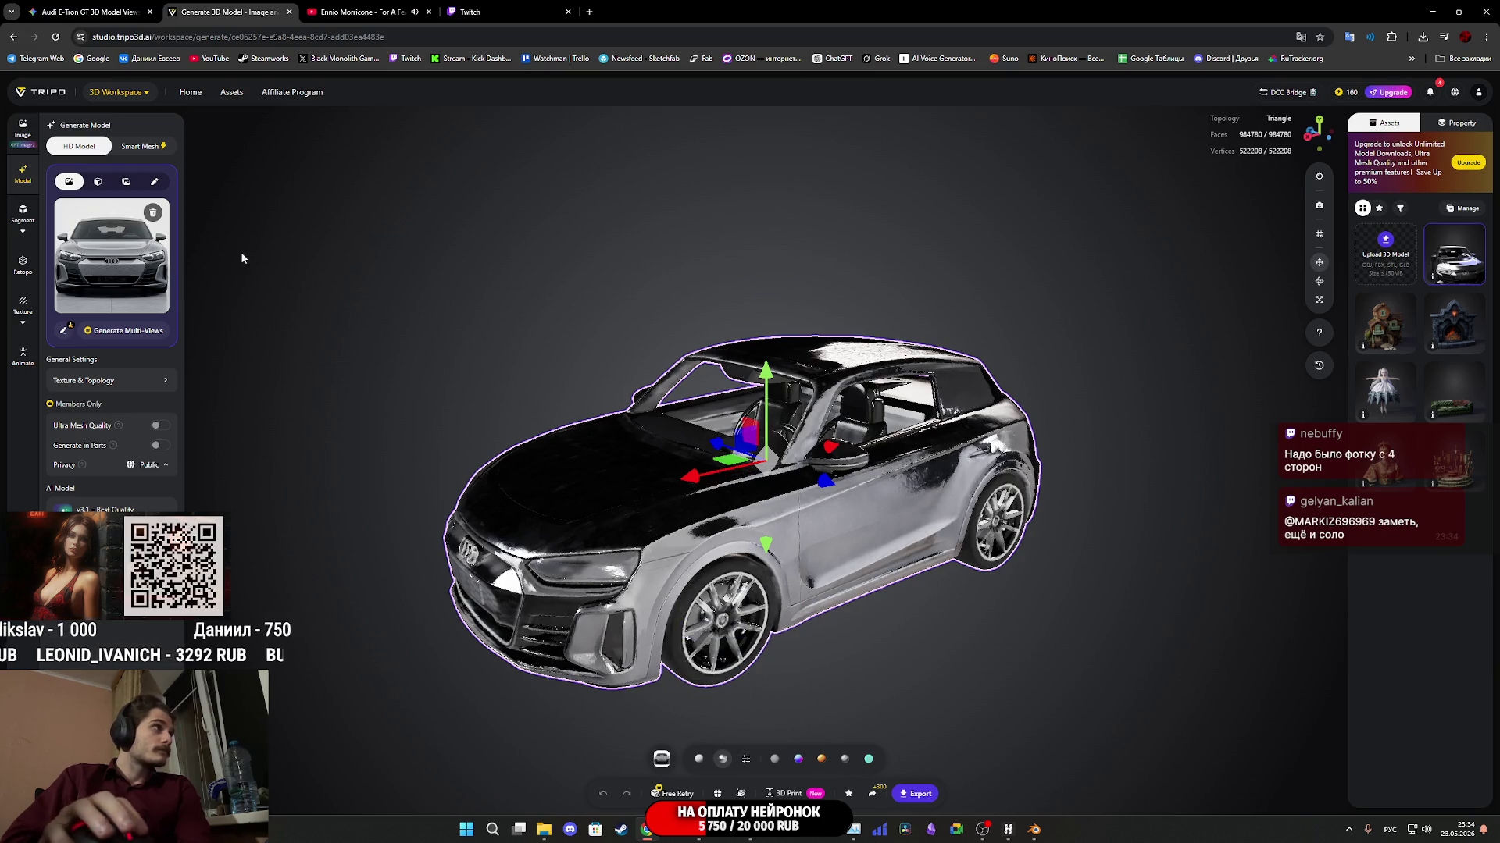
click(153, 216)
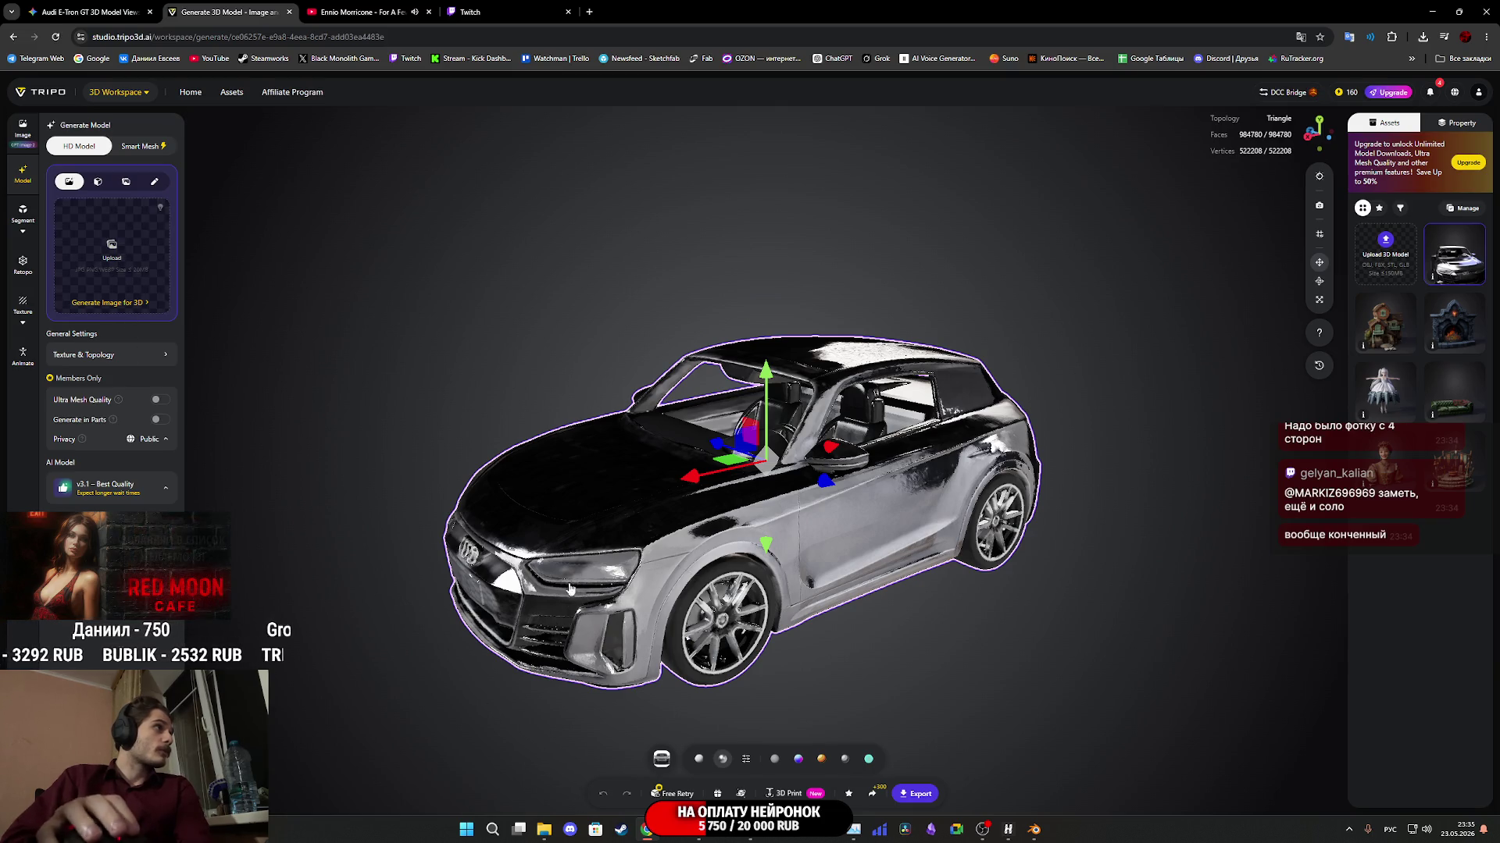
Drop the four-view car image from Downloads into the Upload slot to start generating.
click(544, 833)
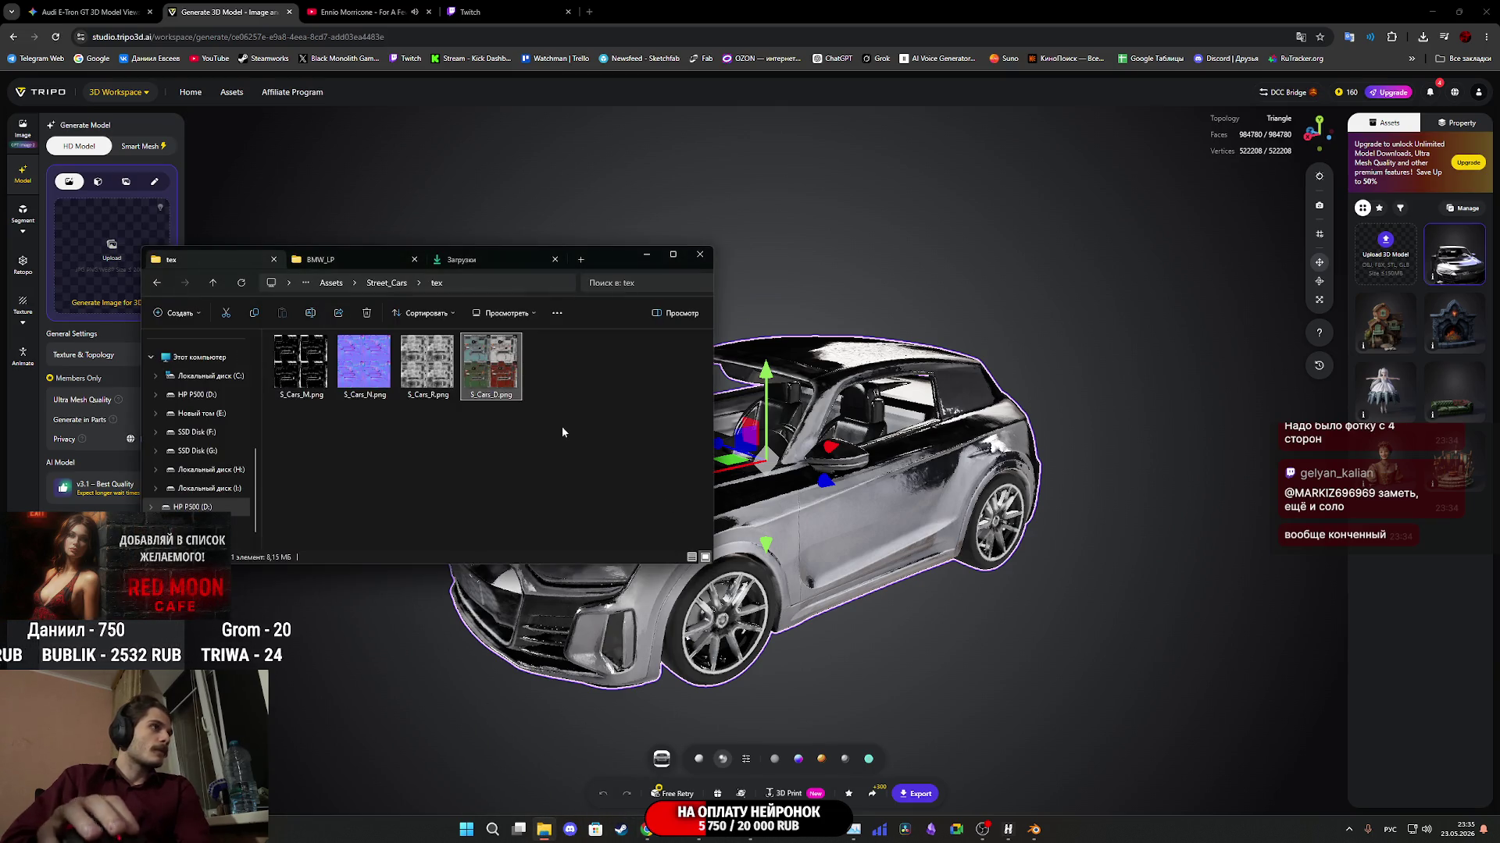
click(473, 262)
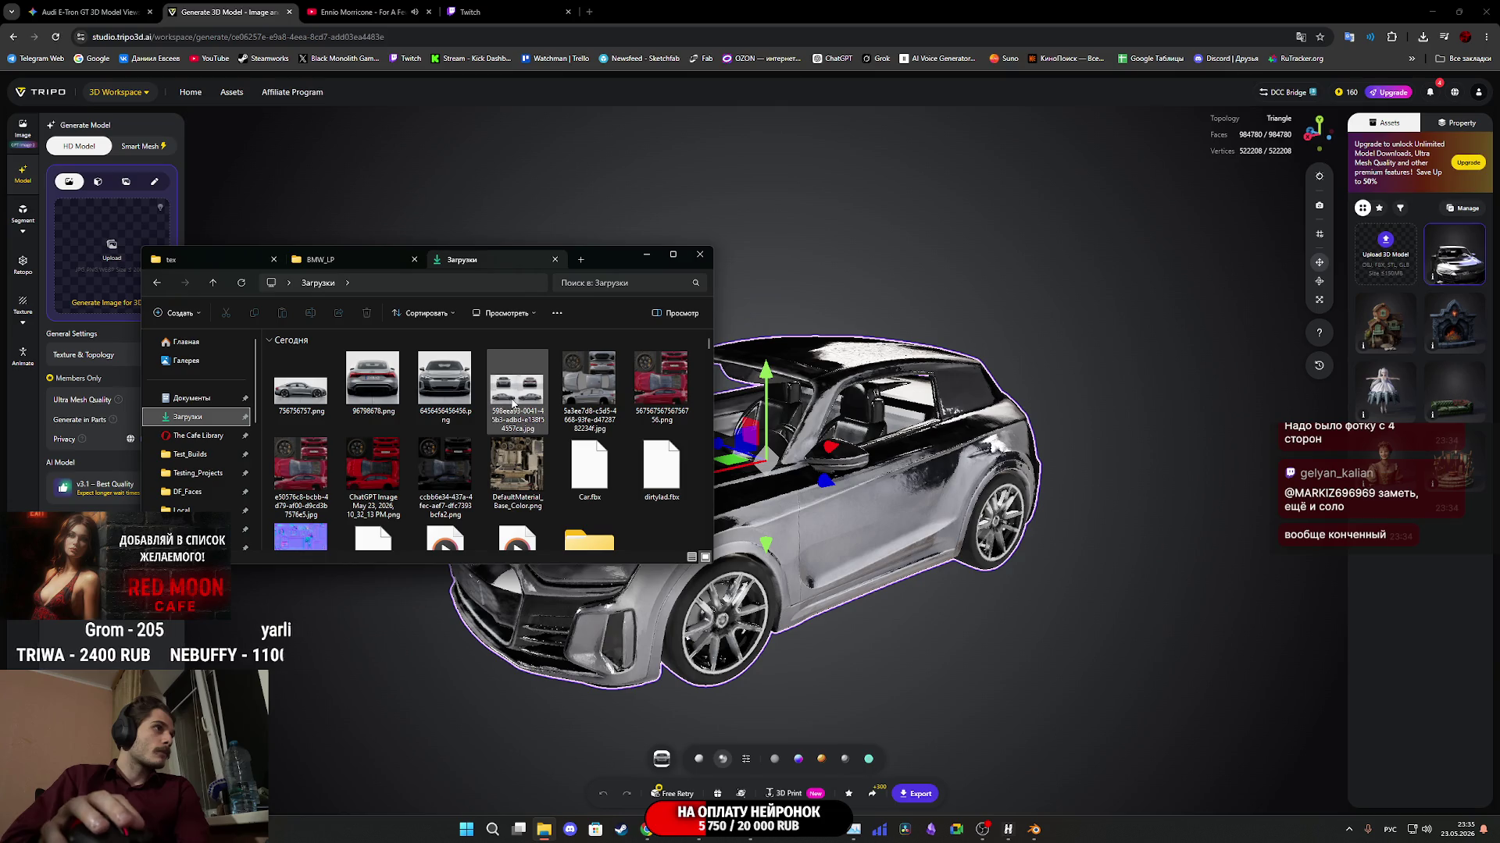
drag(90, 249, 92, 251)
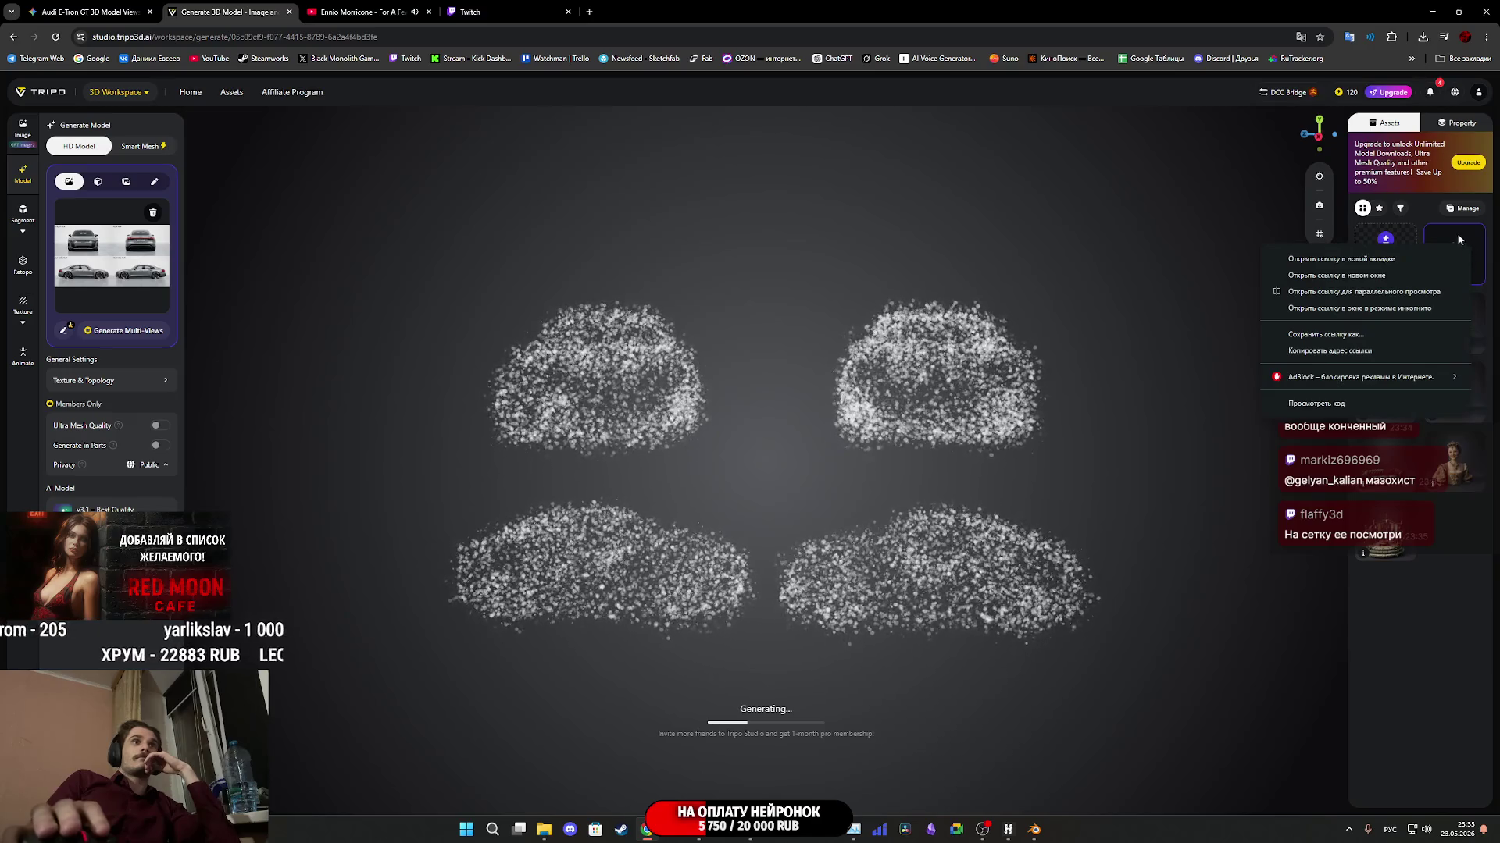
click(1397, 322)
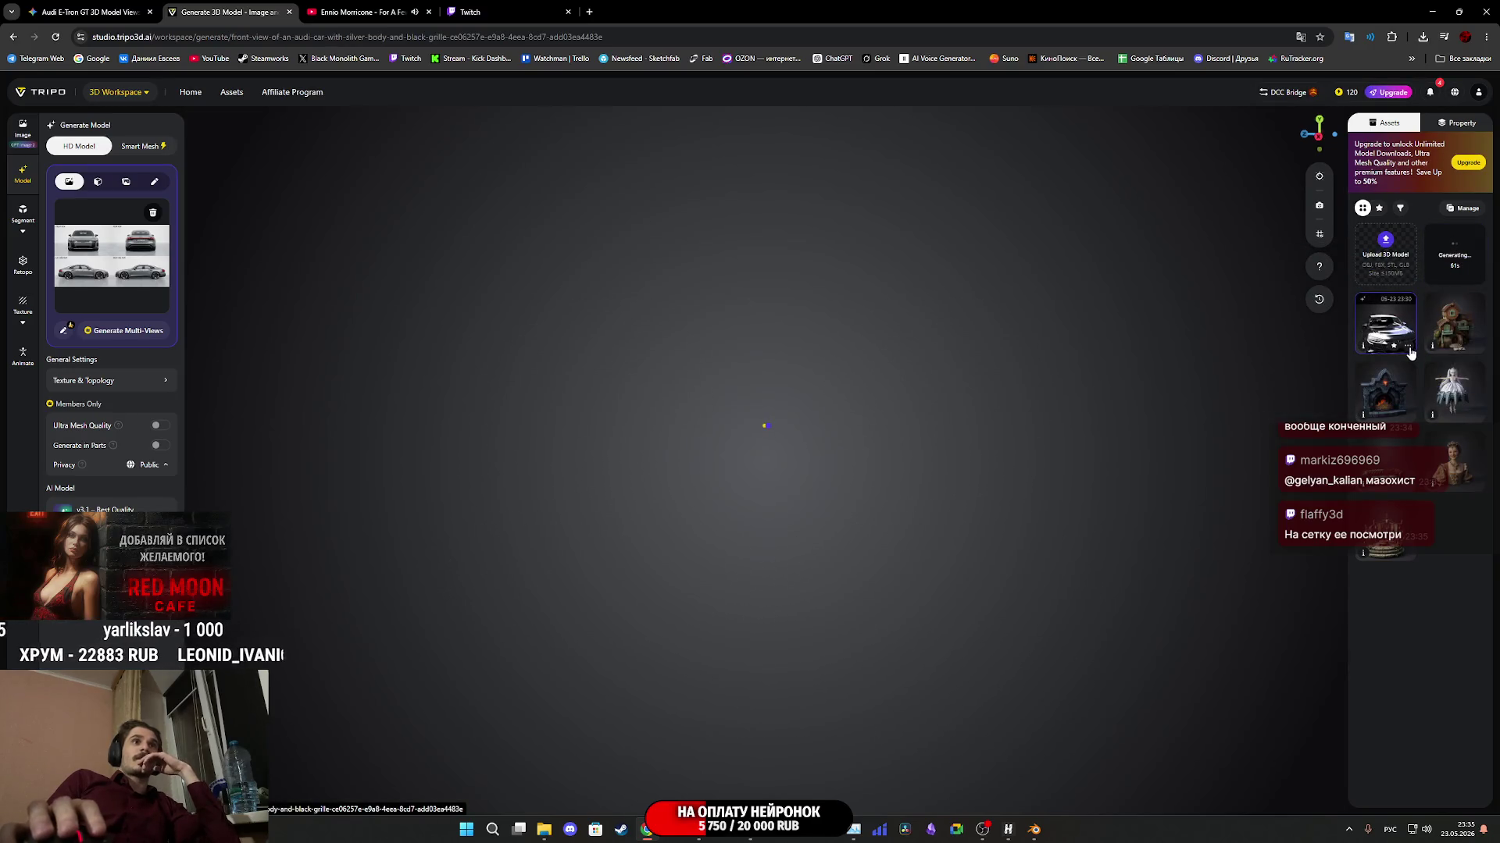
Show the earlier Audi car in matte grey with PBR off and view its 3D Print options.
click(1408, 348)
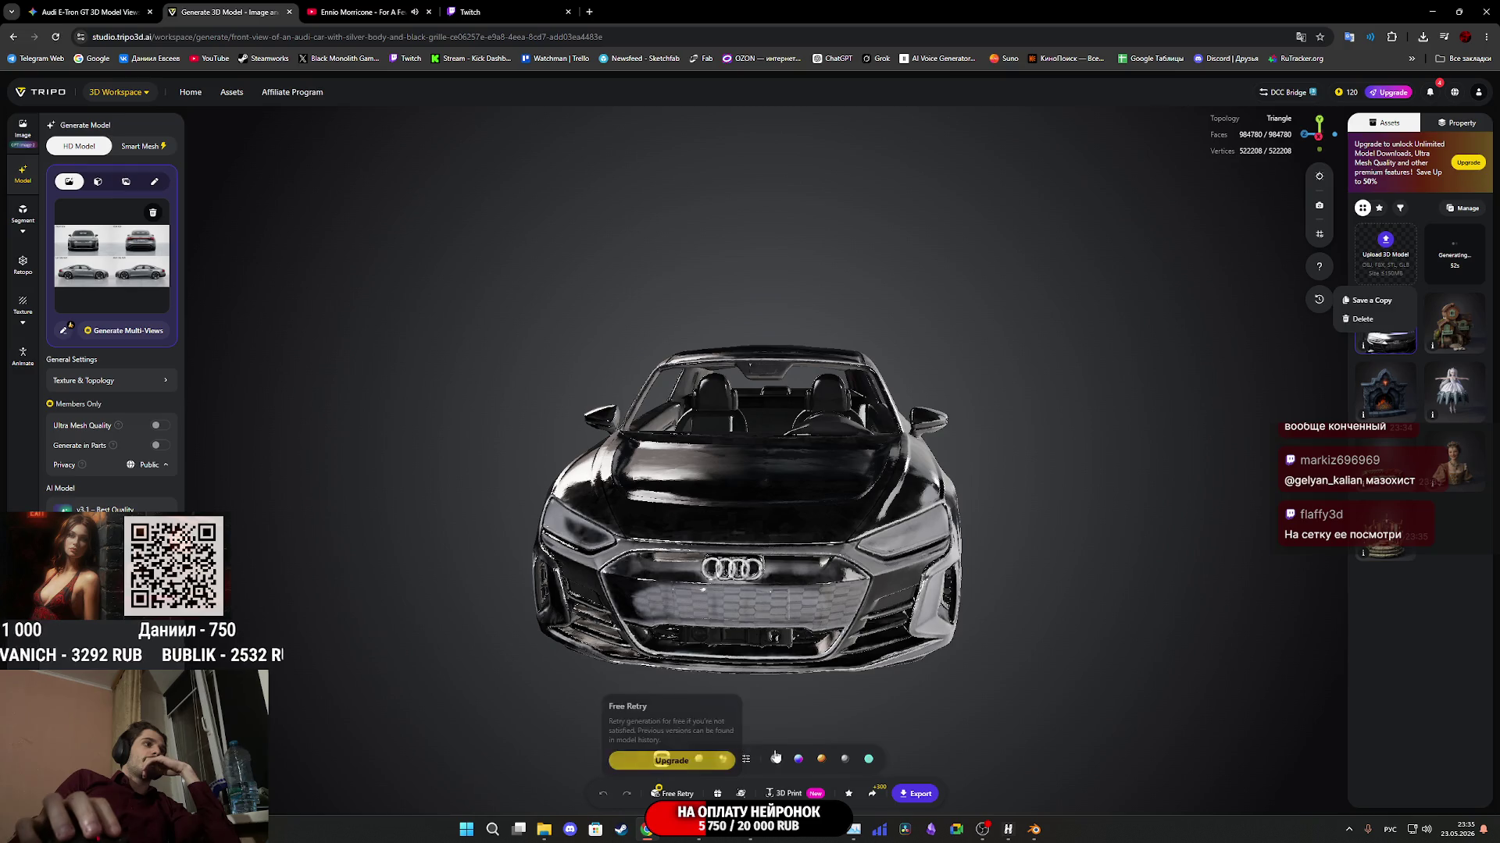
click(744, 762)
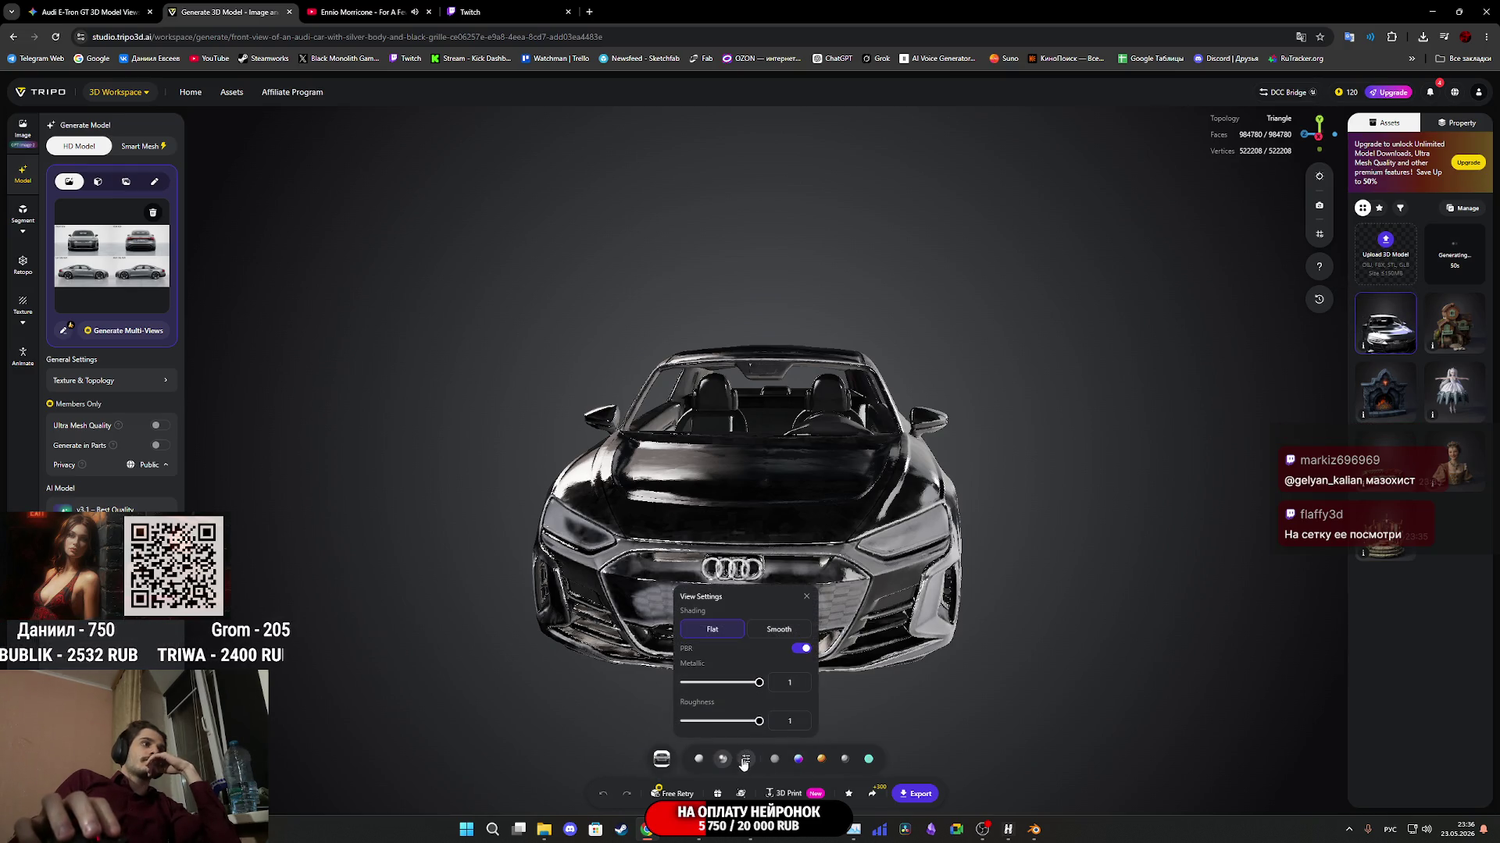
click(801, 650)
mouse_move(869, 546)
mouse_down()
mouse_move(554, 551)
mouse_move(710, 539)
mouse_move(915, 556)
mouse_move(681, 660)
mouse_move(738, 655)
mouse_move(552, 531)
mouse_move(693, 534)
mouse_move(929, 439)
mouse_move(981, 459)
mouse_move(766, 547)
mouse_up()
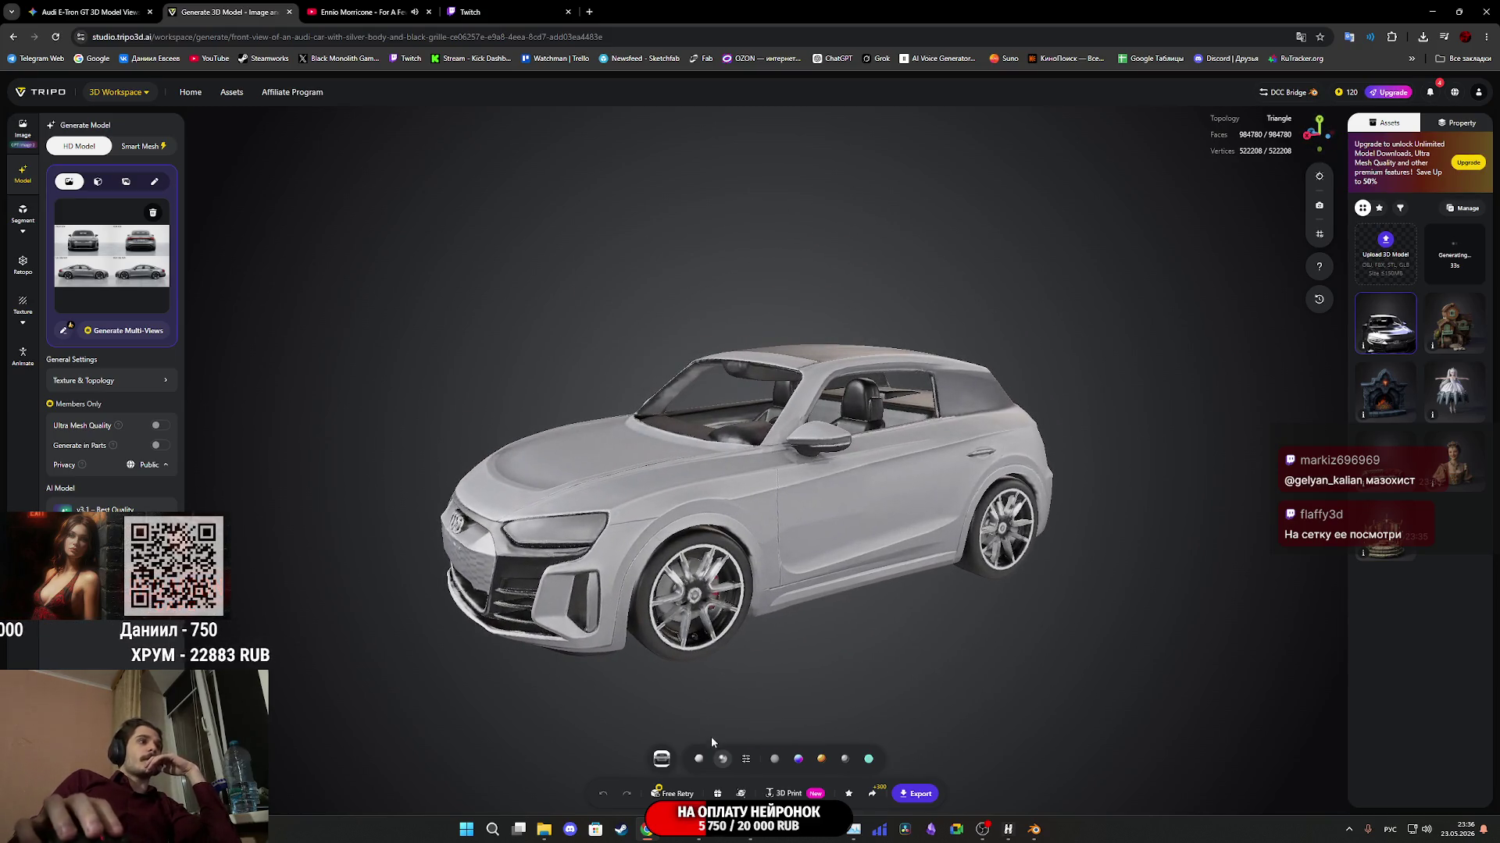
click(788, 794)
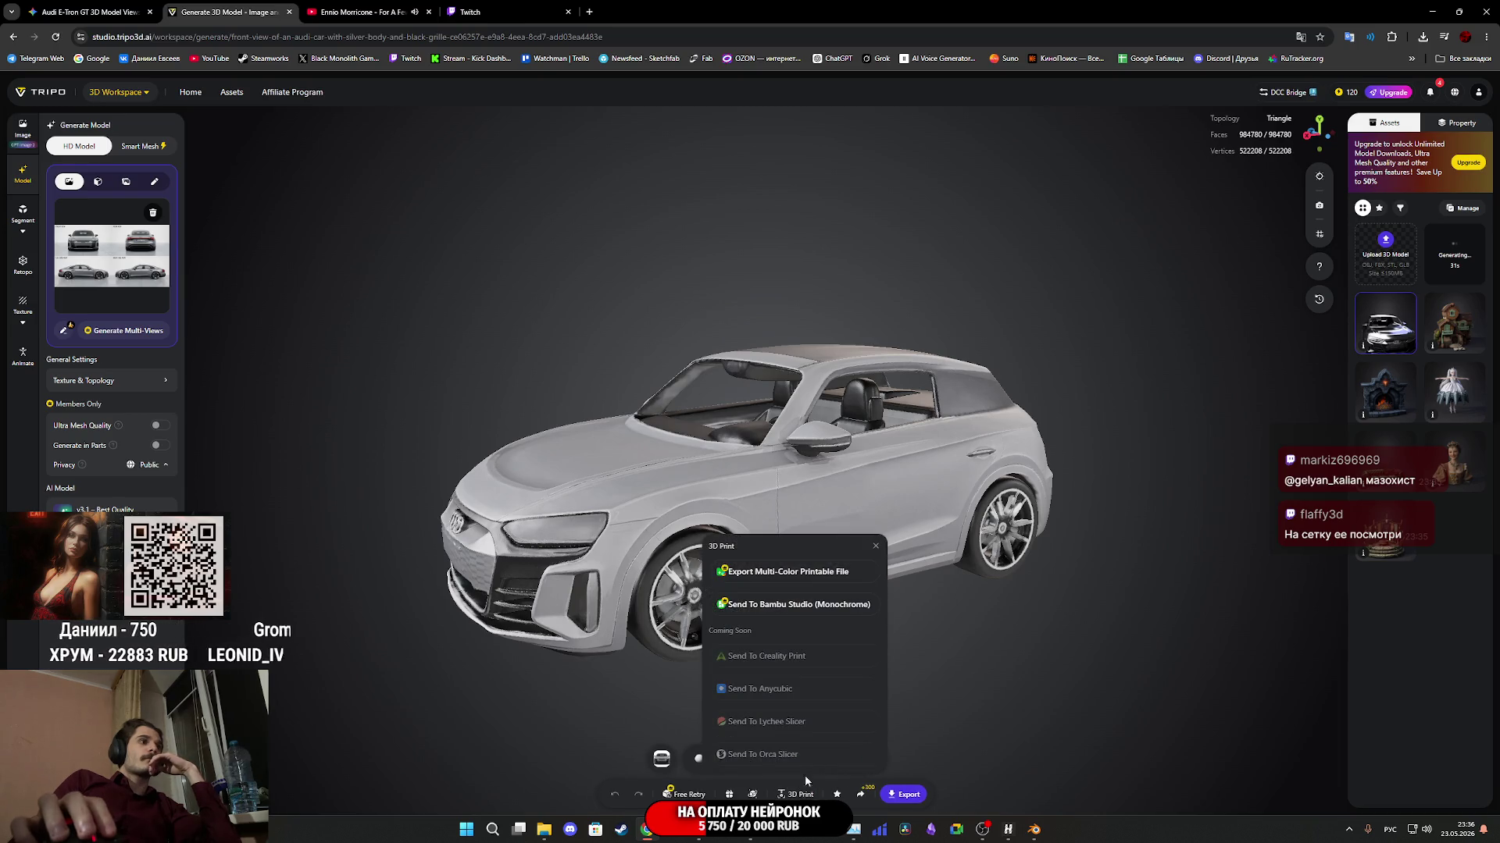
Orbit and zoom into the grey car's grille and cabin to see the seats and steering wheel.
mouse_move(698, 509)
mouse_down()
mouse_move(844, 535)
mouse_move(997, 508)
mouse_move(987, 518)
mouse_up()
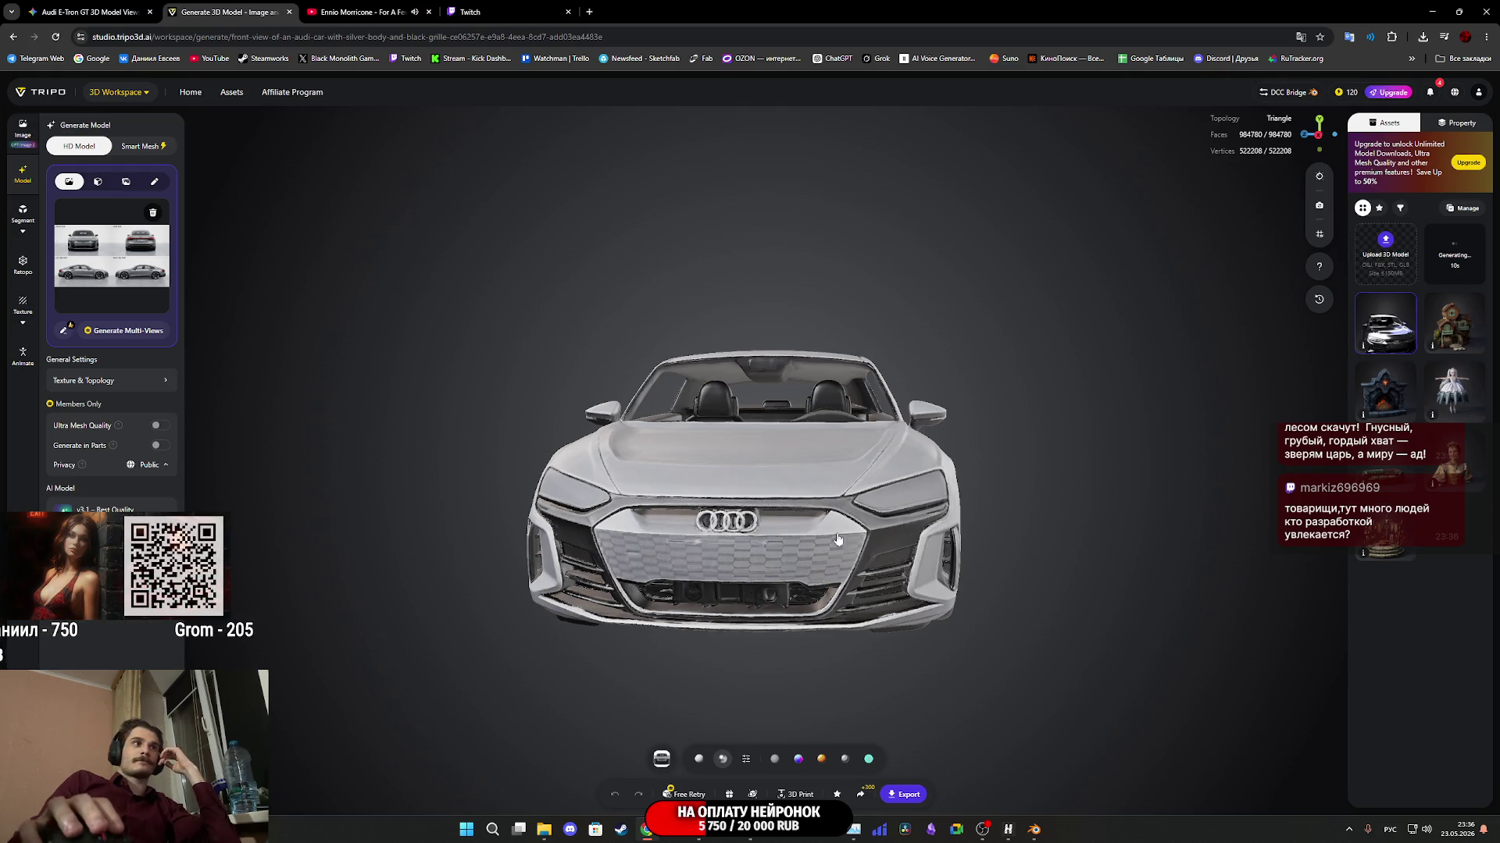
scroll(810, 537, up, 5)
mouse_move(810, 542)
mouse_down()
mouse_move(797, 587)
mouse_move(623, 622)
mouse_move(518, 619)
mouse_move(771, 561)
mouse_up()
scroll(797, 587, up, 5)
scroll(588, 598, down, 10)
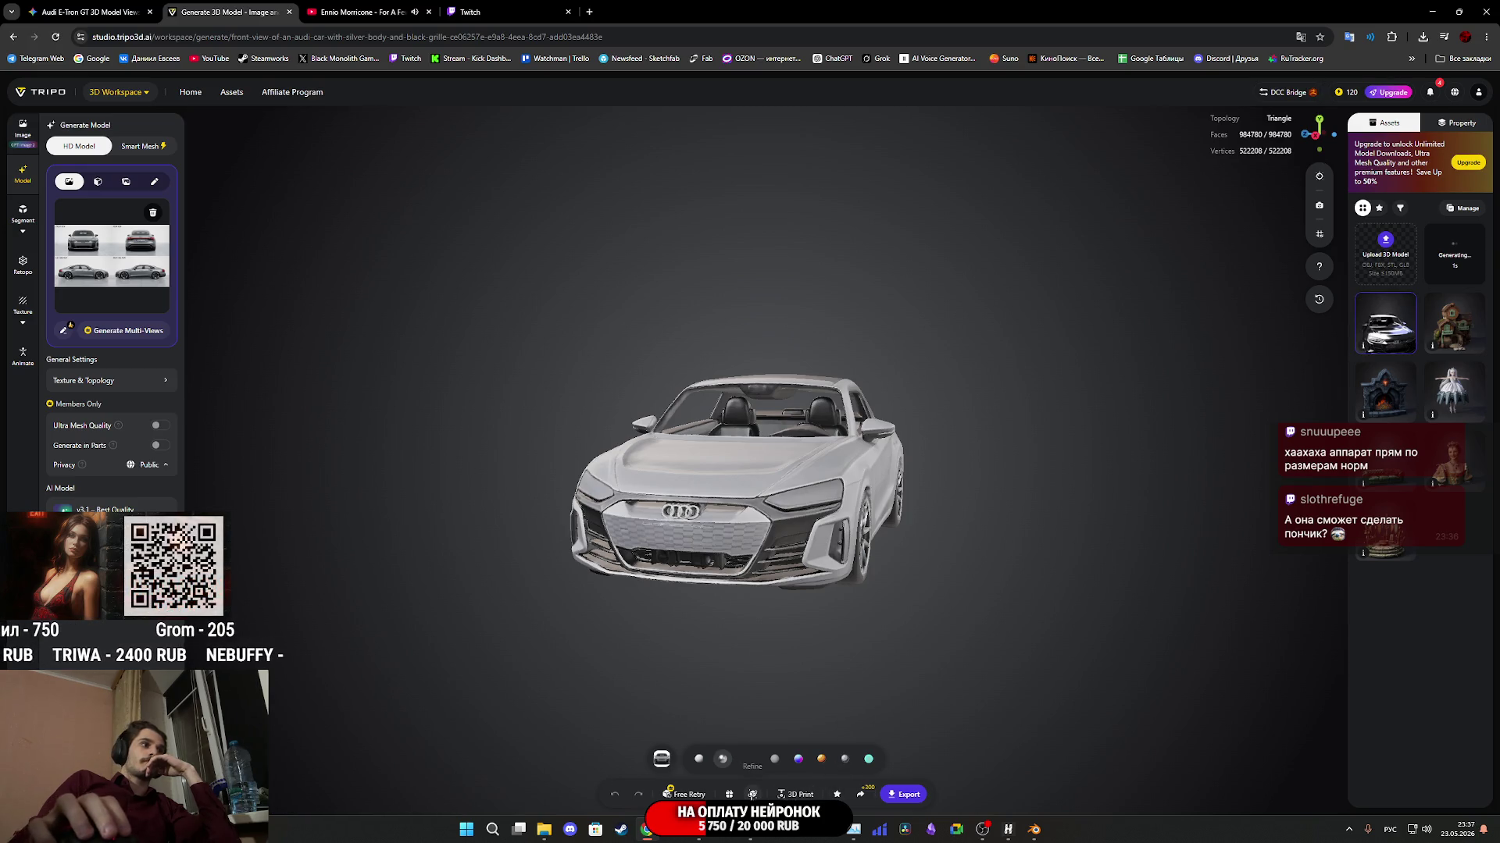
Dismiss the $9.99 Pro Refine offer and open the Upgrade pricing plans.
click(753, 795)
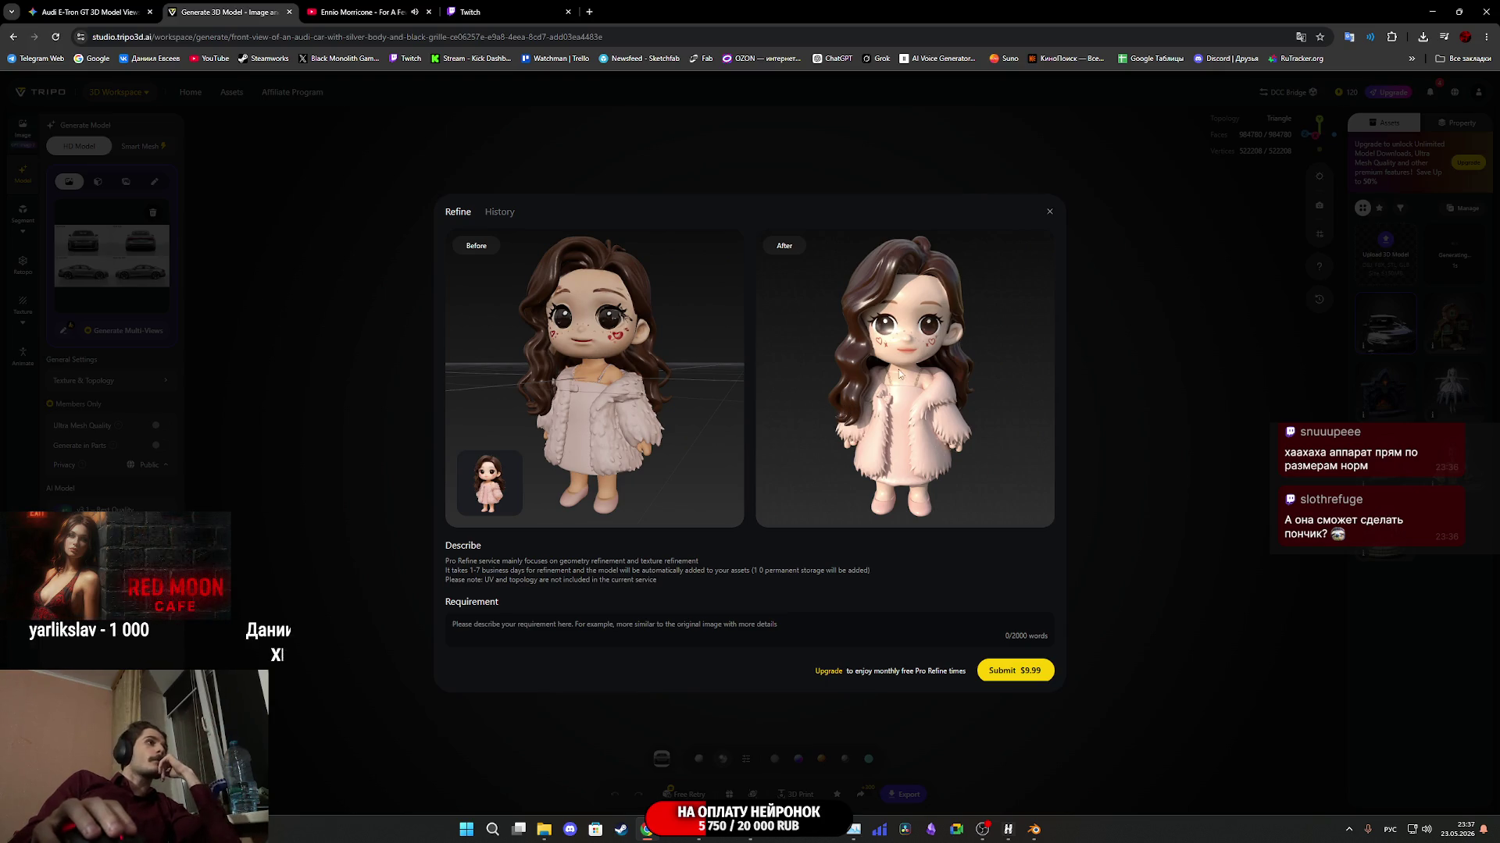
click(1050, 211)
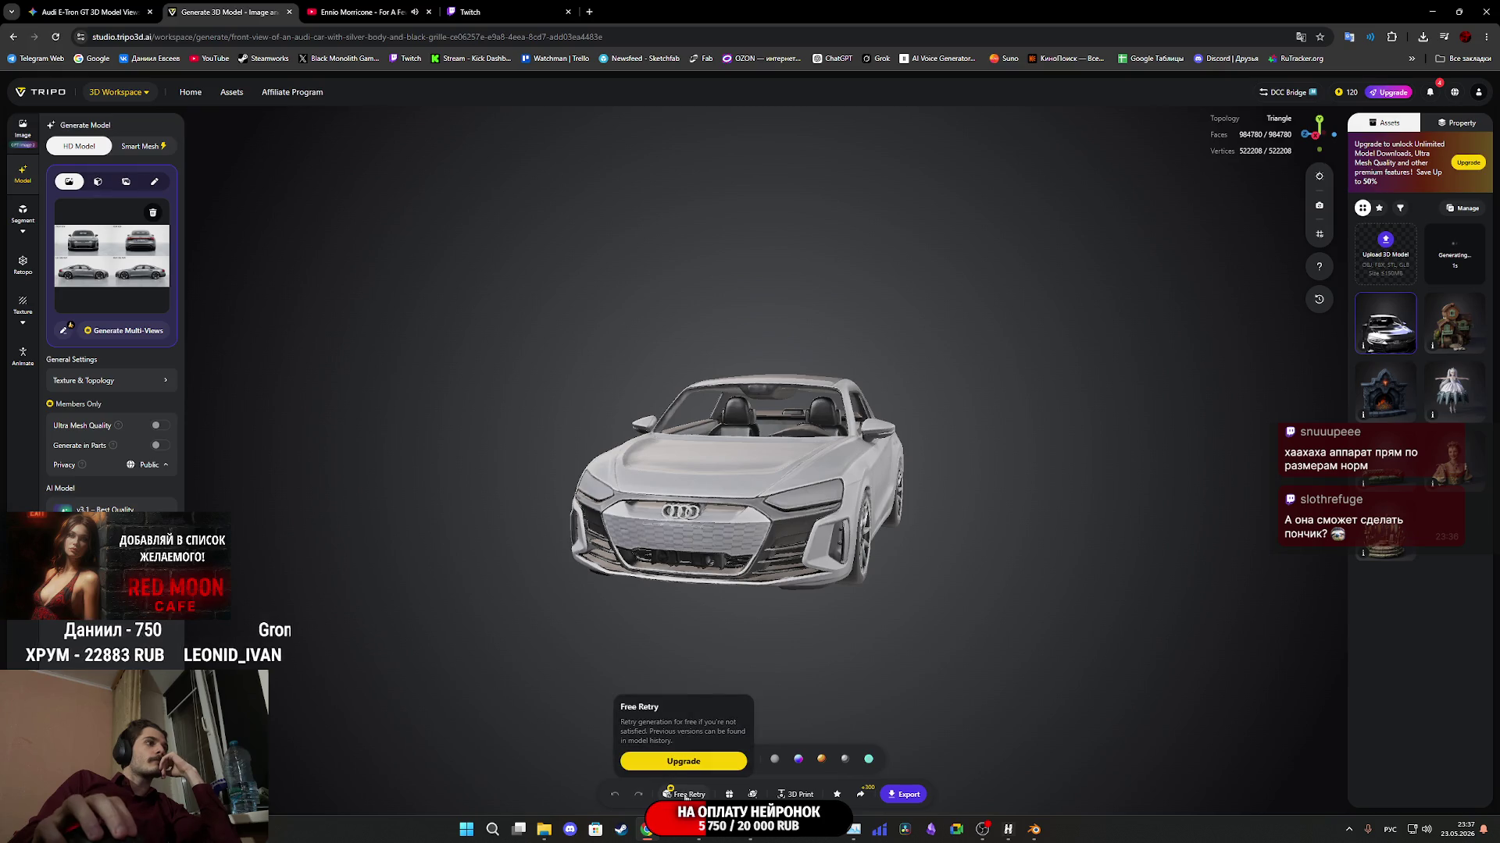
click(684, 761)
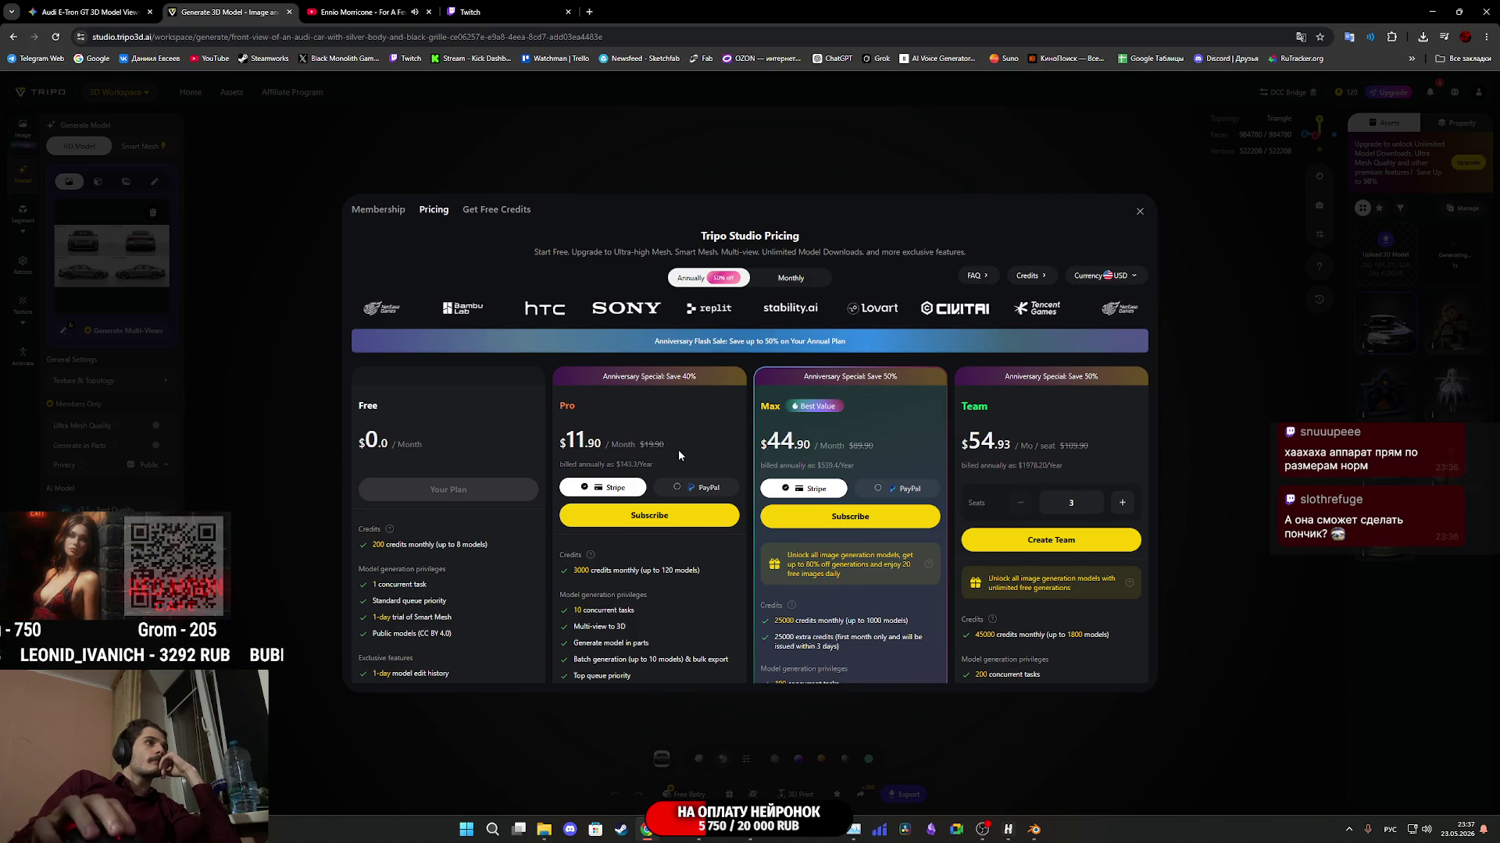
Scroll through the subscription plans, then close the Pricing dialog.
scroll(691, 450, down, 2)
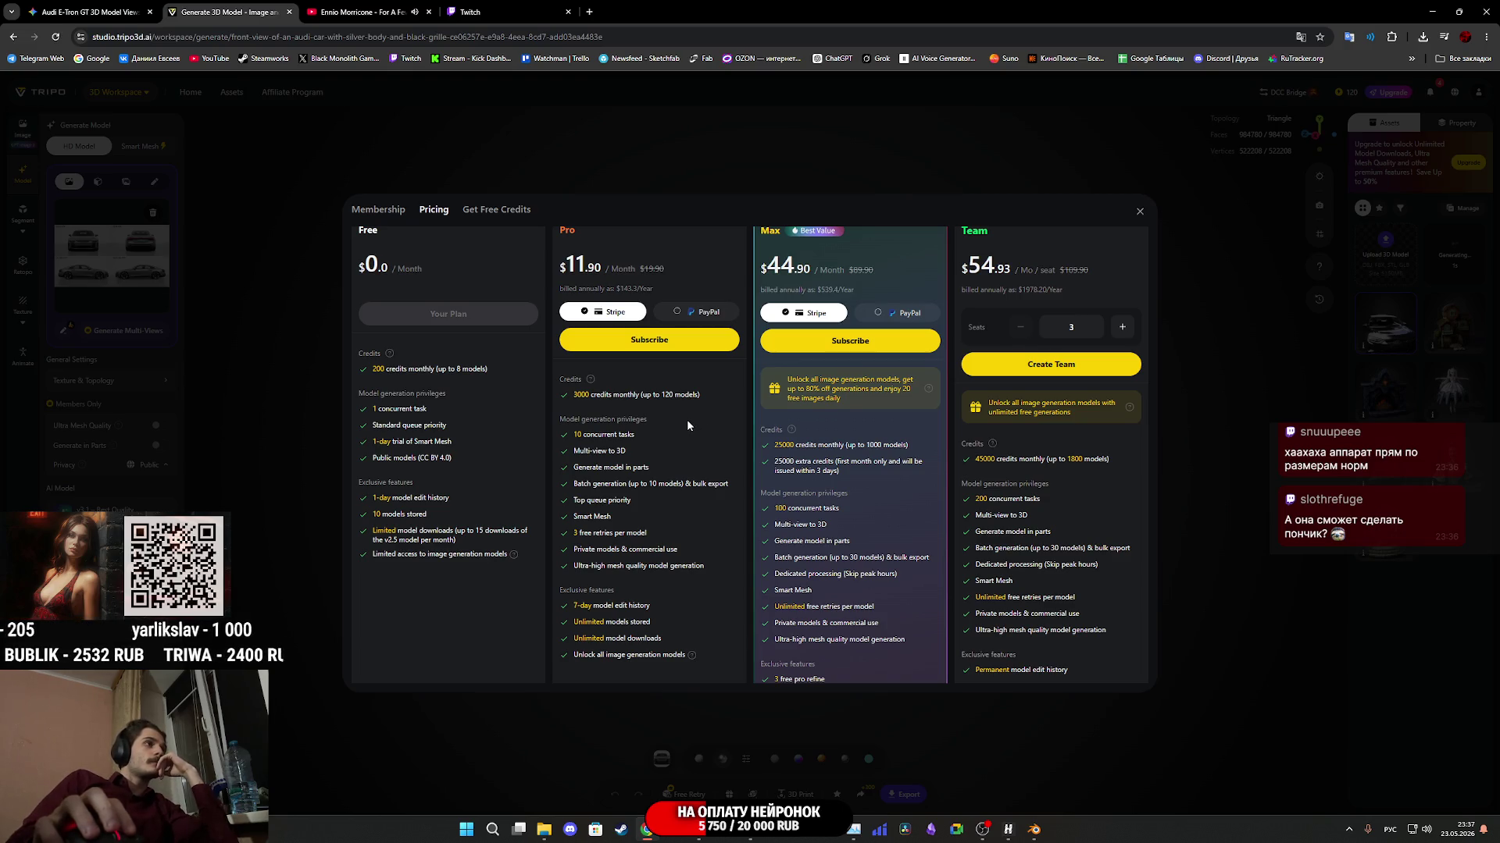
scroll(681, 418, up, 2)
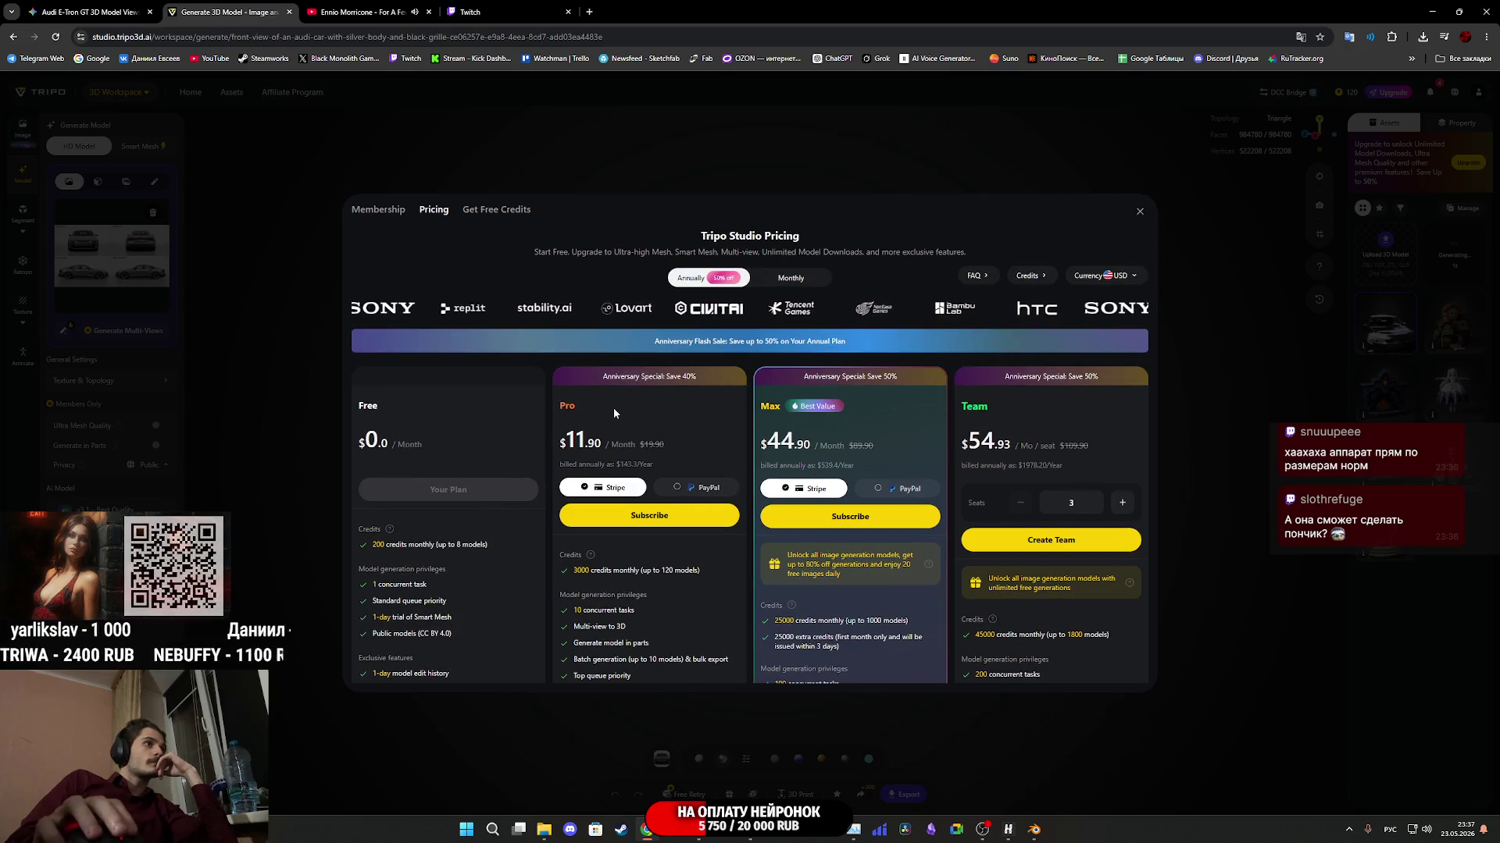
scroll(617, 409, down, 1)
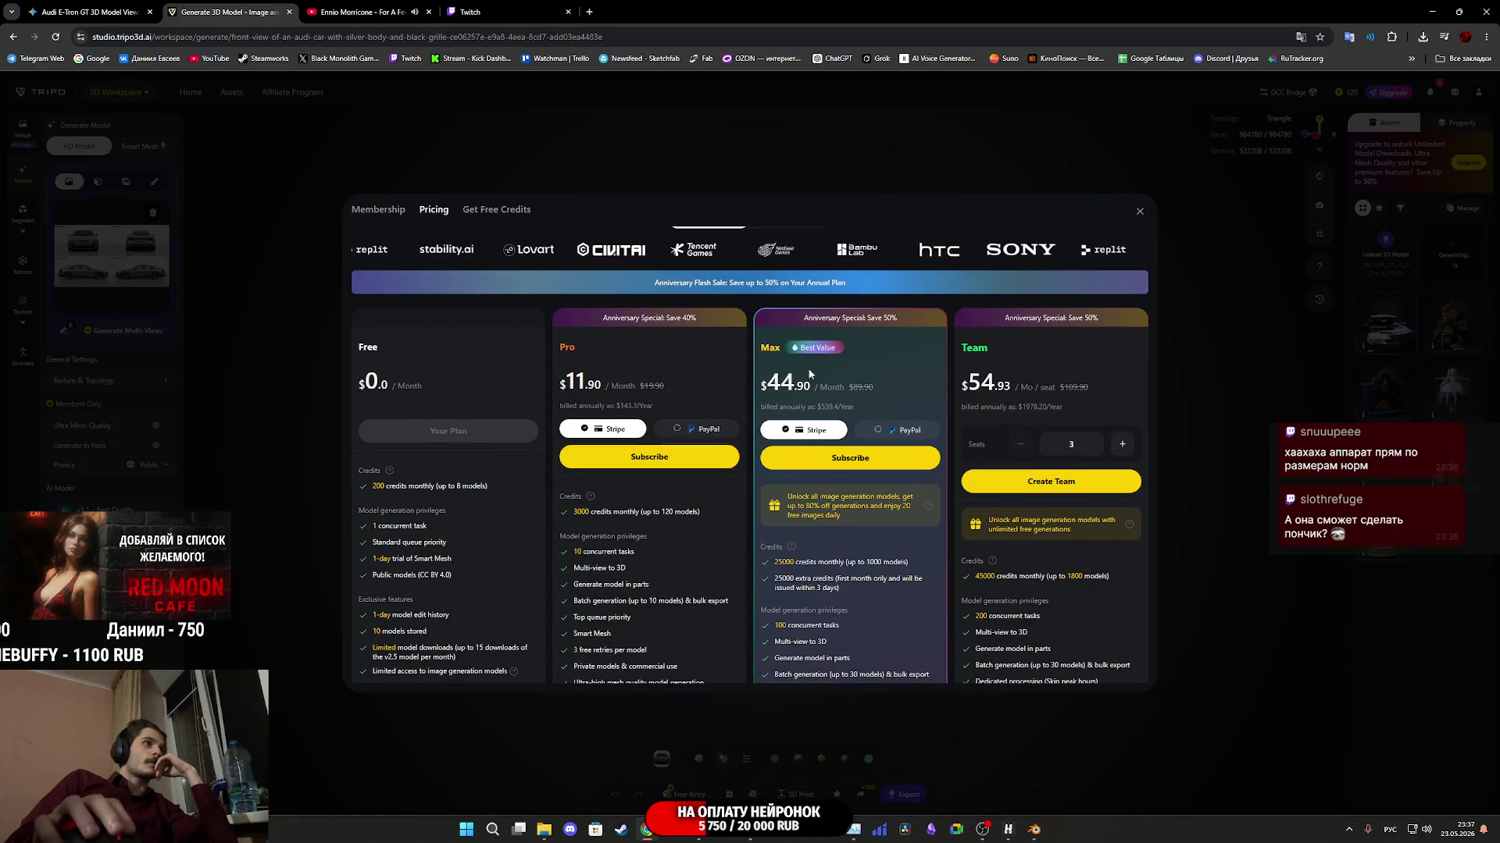
scroll(752, 384, down, 3)
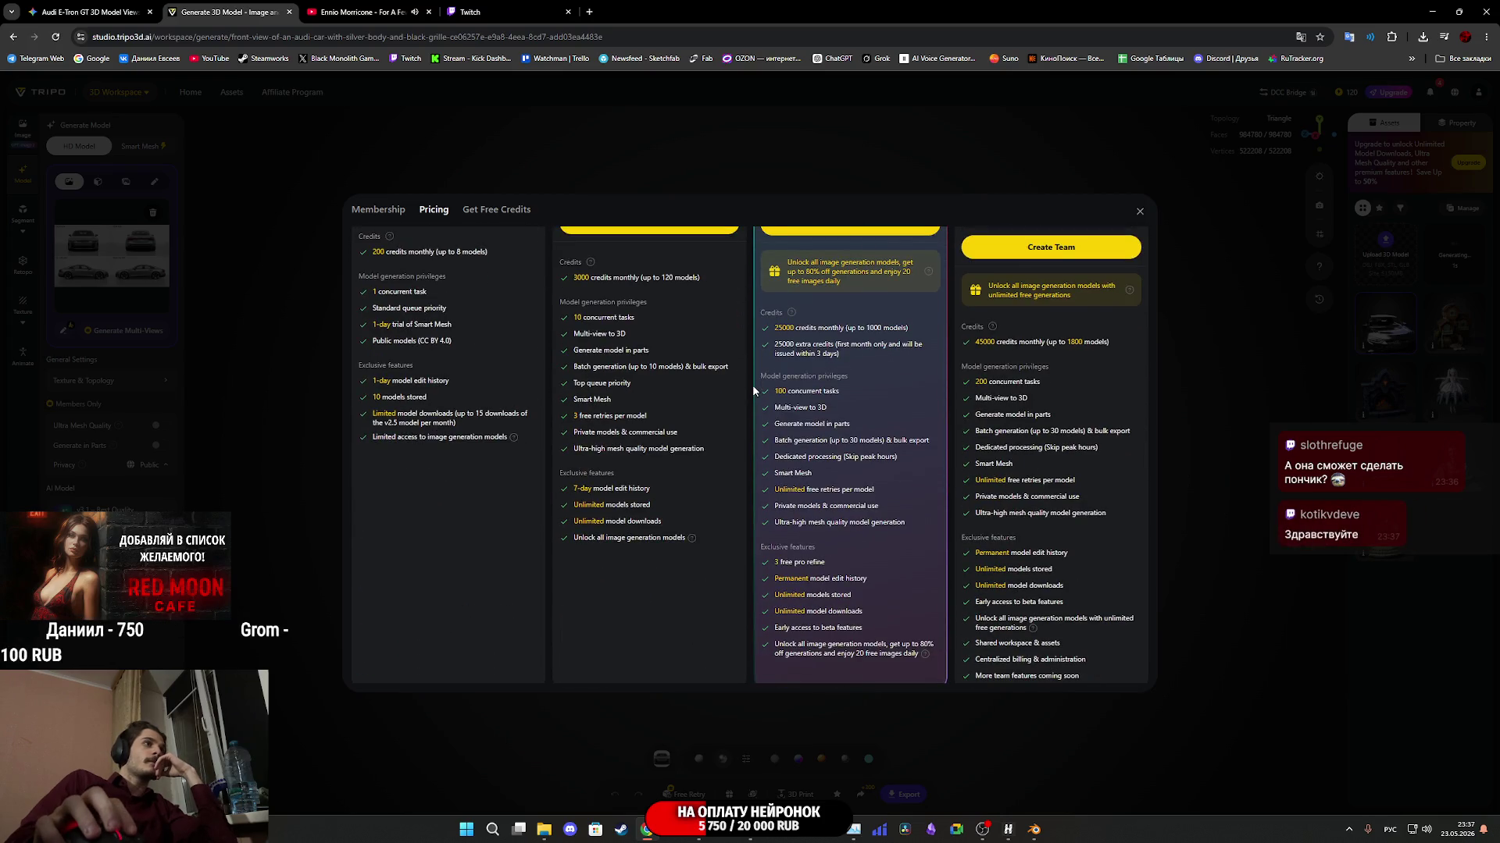
scroll(752, 385, up, 1)
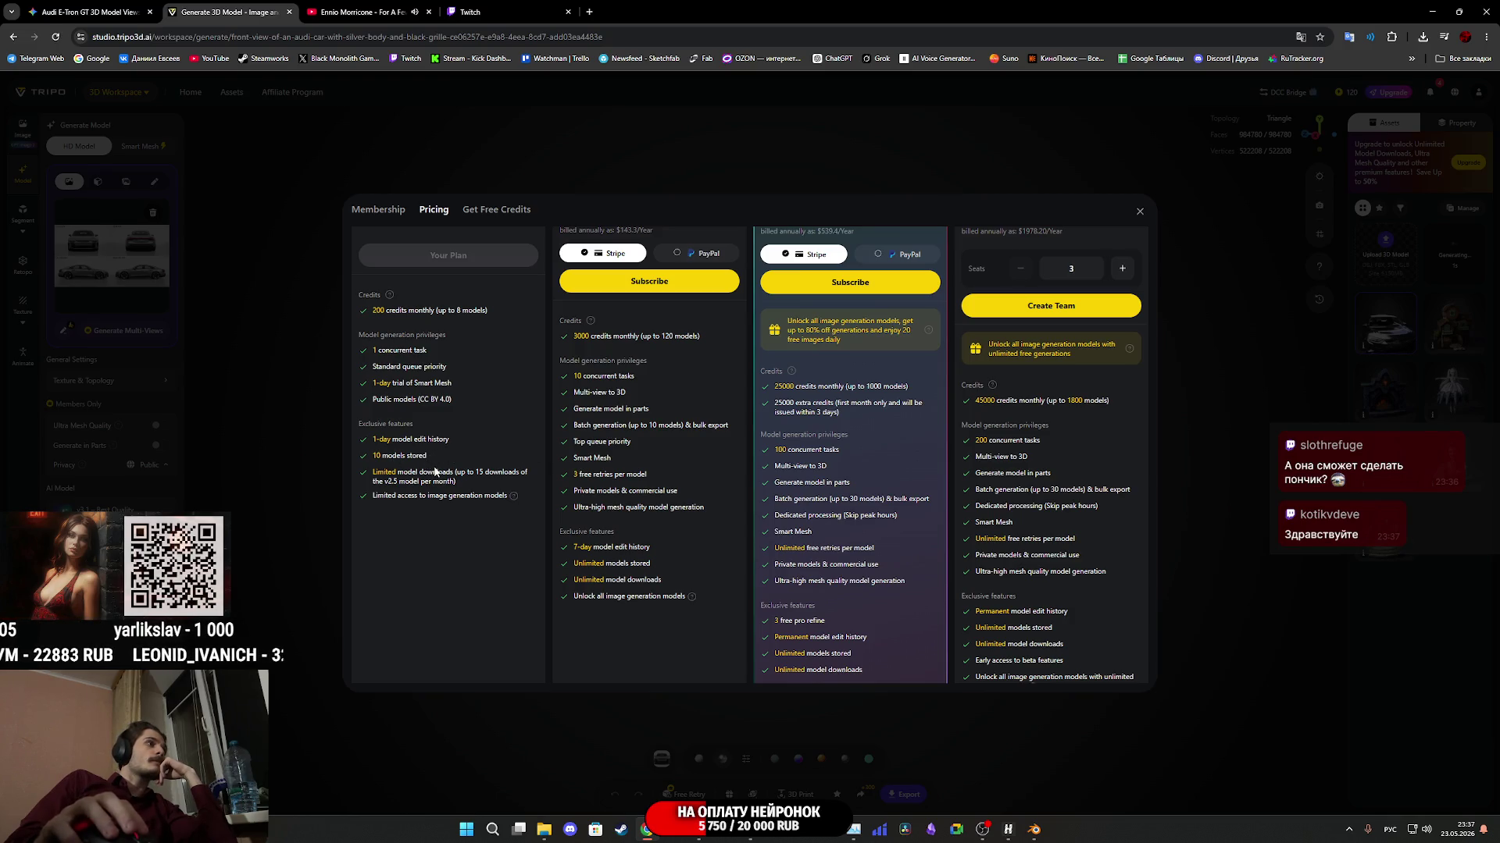
click(1141, 214)
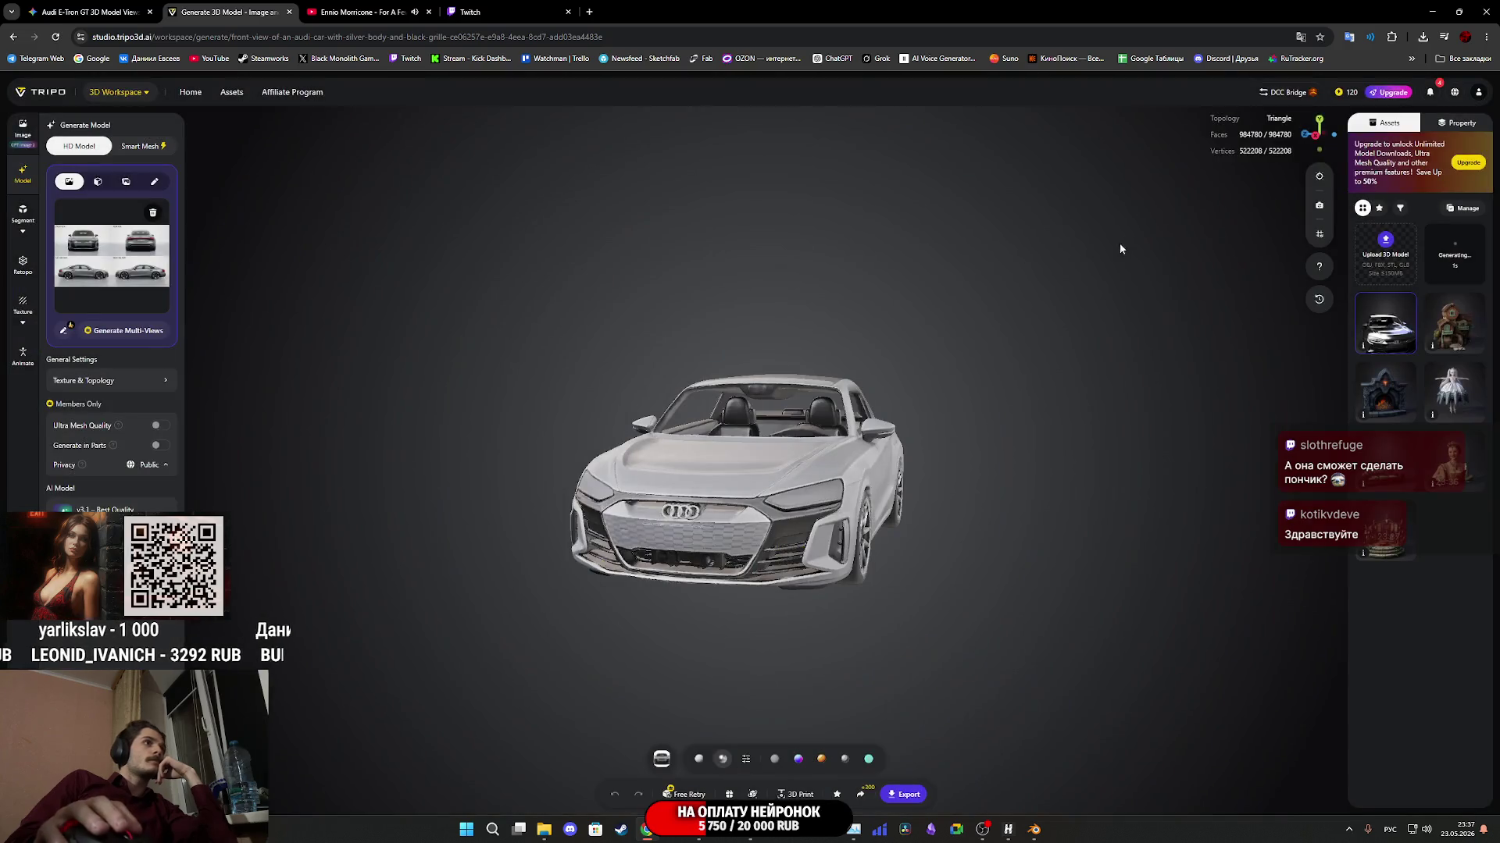
Check generation progress, reload the textured Audi car, and open its View Settings.
click(1452, 266)
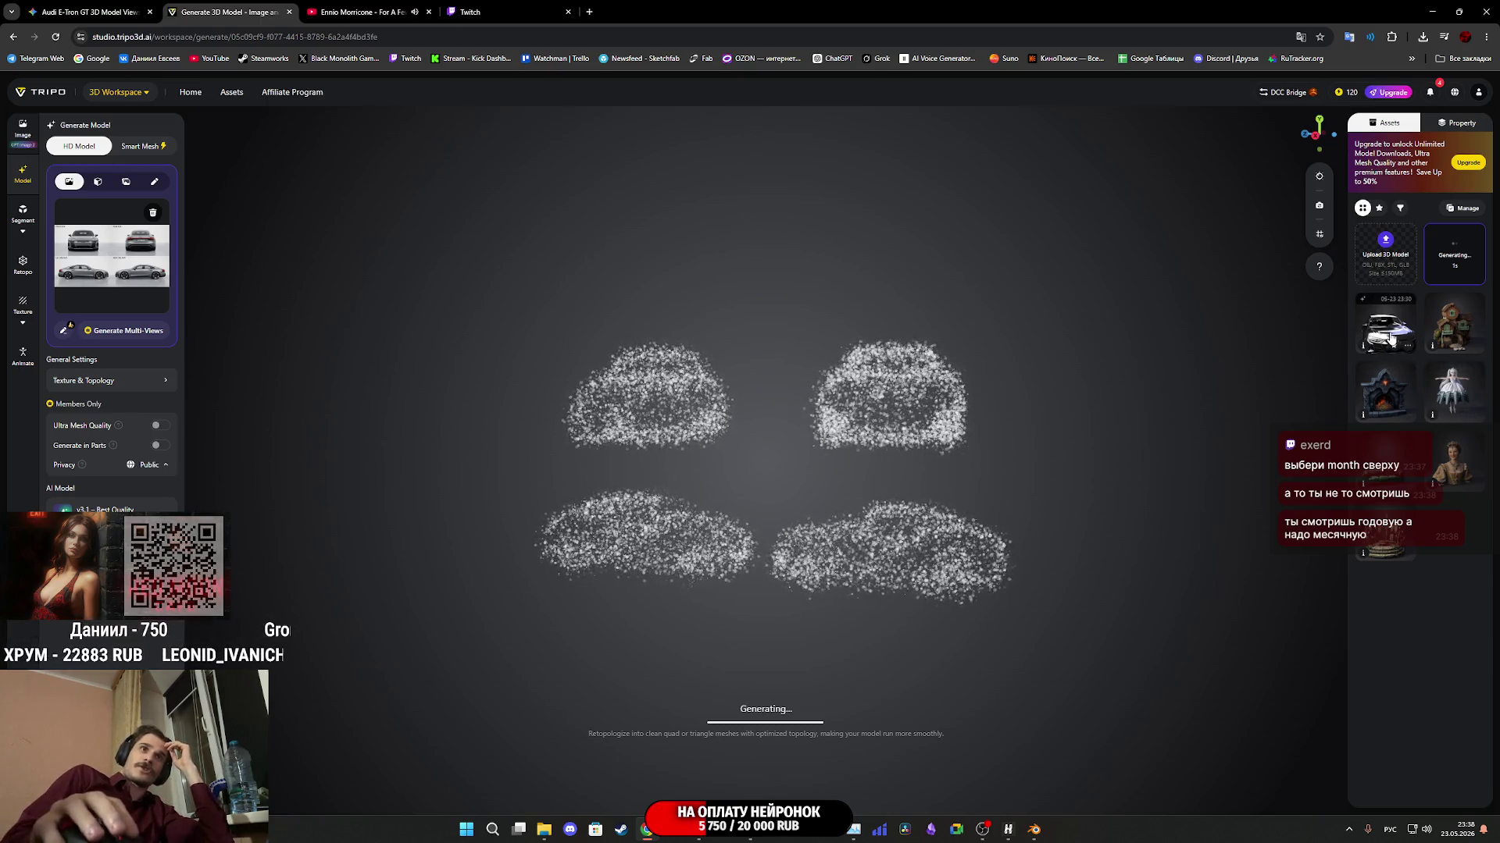
click(1395, 342)
click(1408, 348)
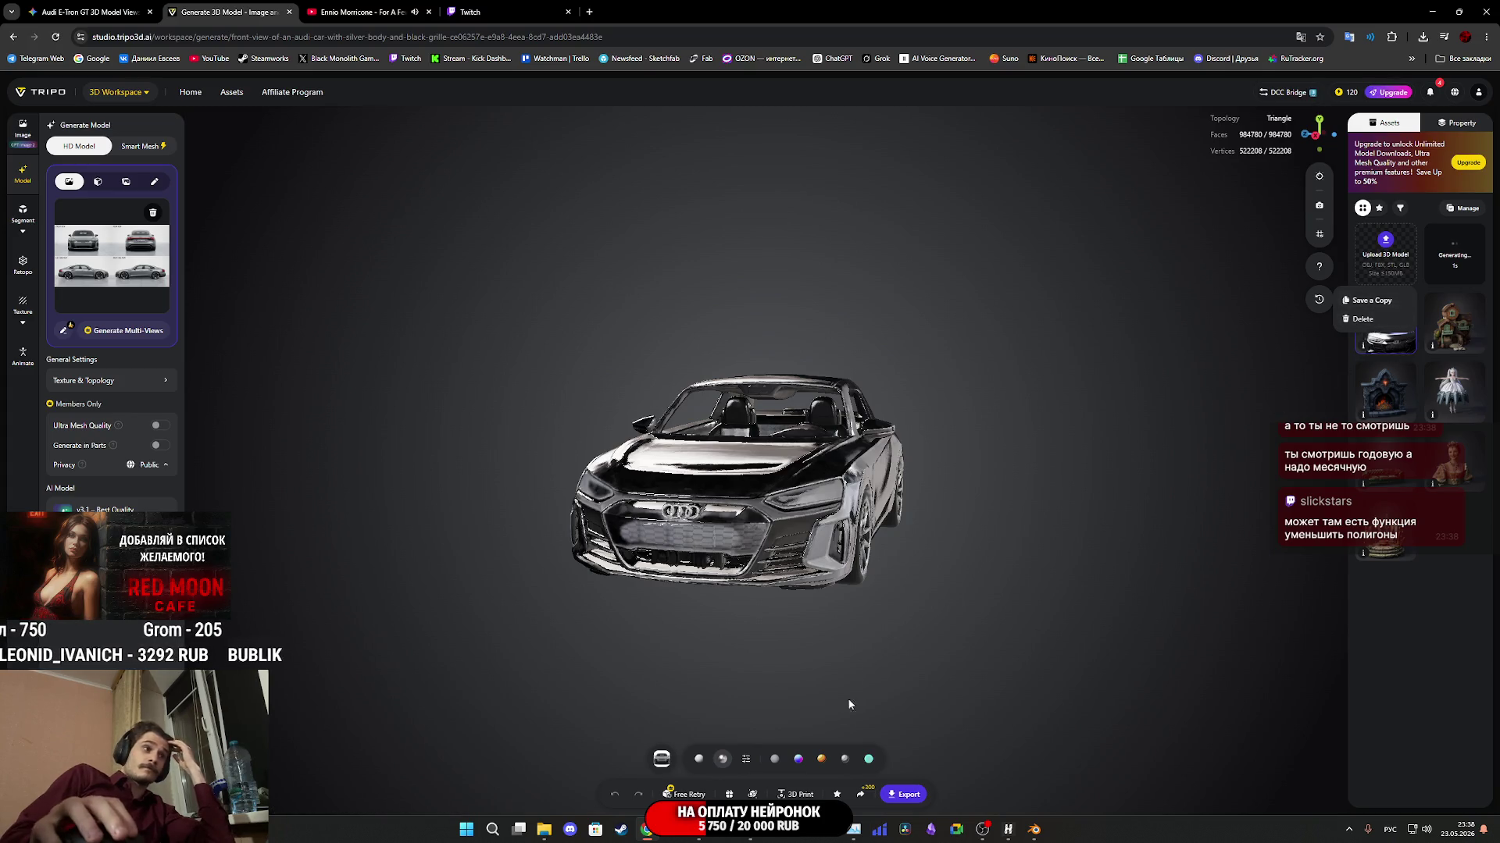
click(747, 765)
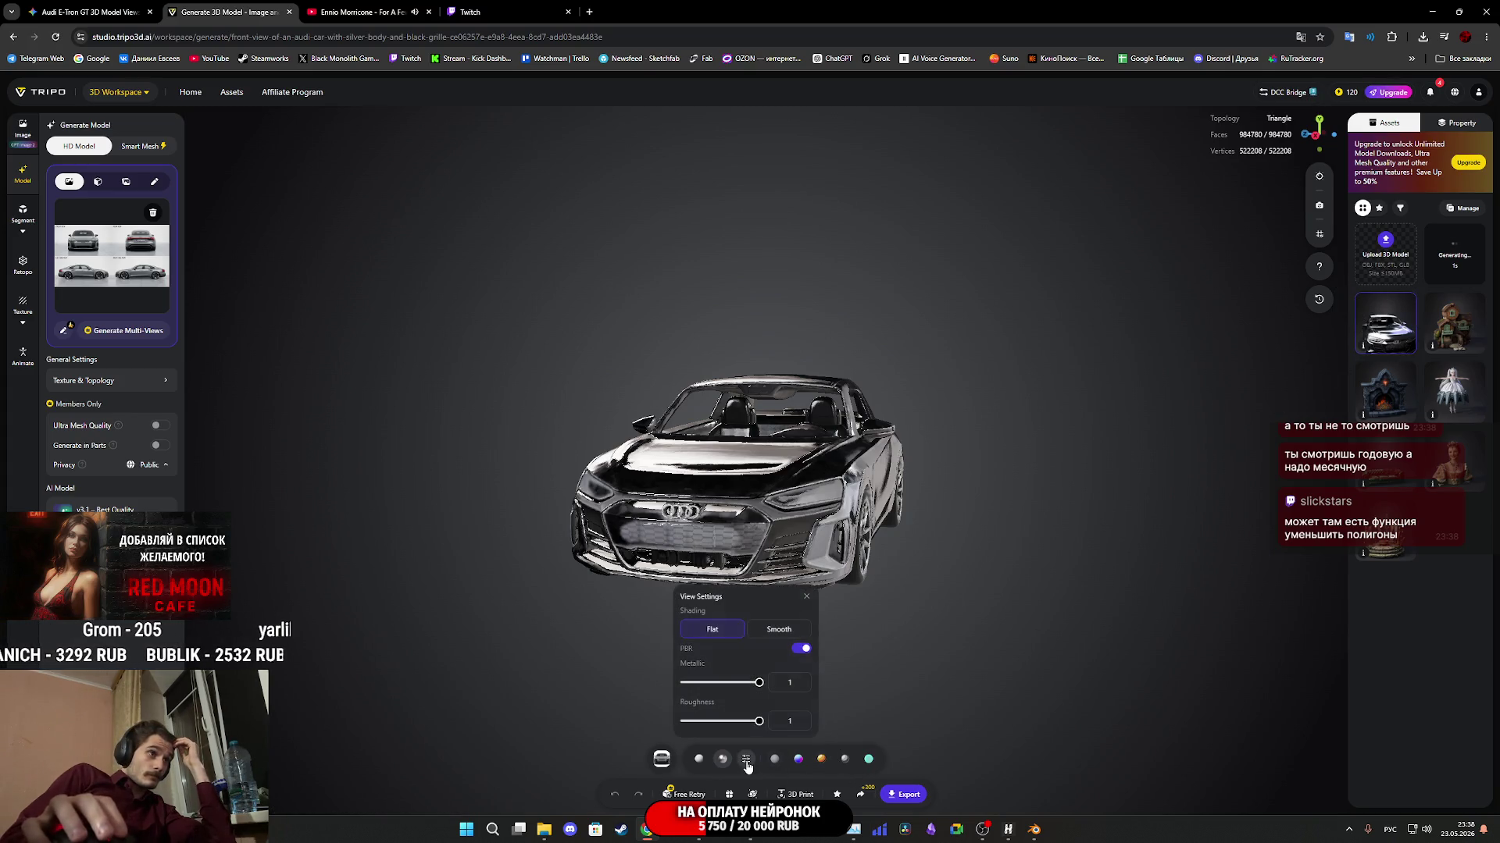
Preview the car in Normal and Sketch render styles from several angles.
click(798, 765)
drag(703, 516, 767, 521)
scroll(768, 521, up, 5)
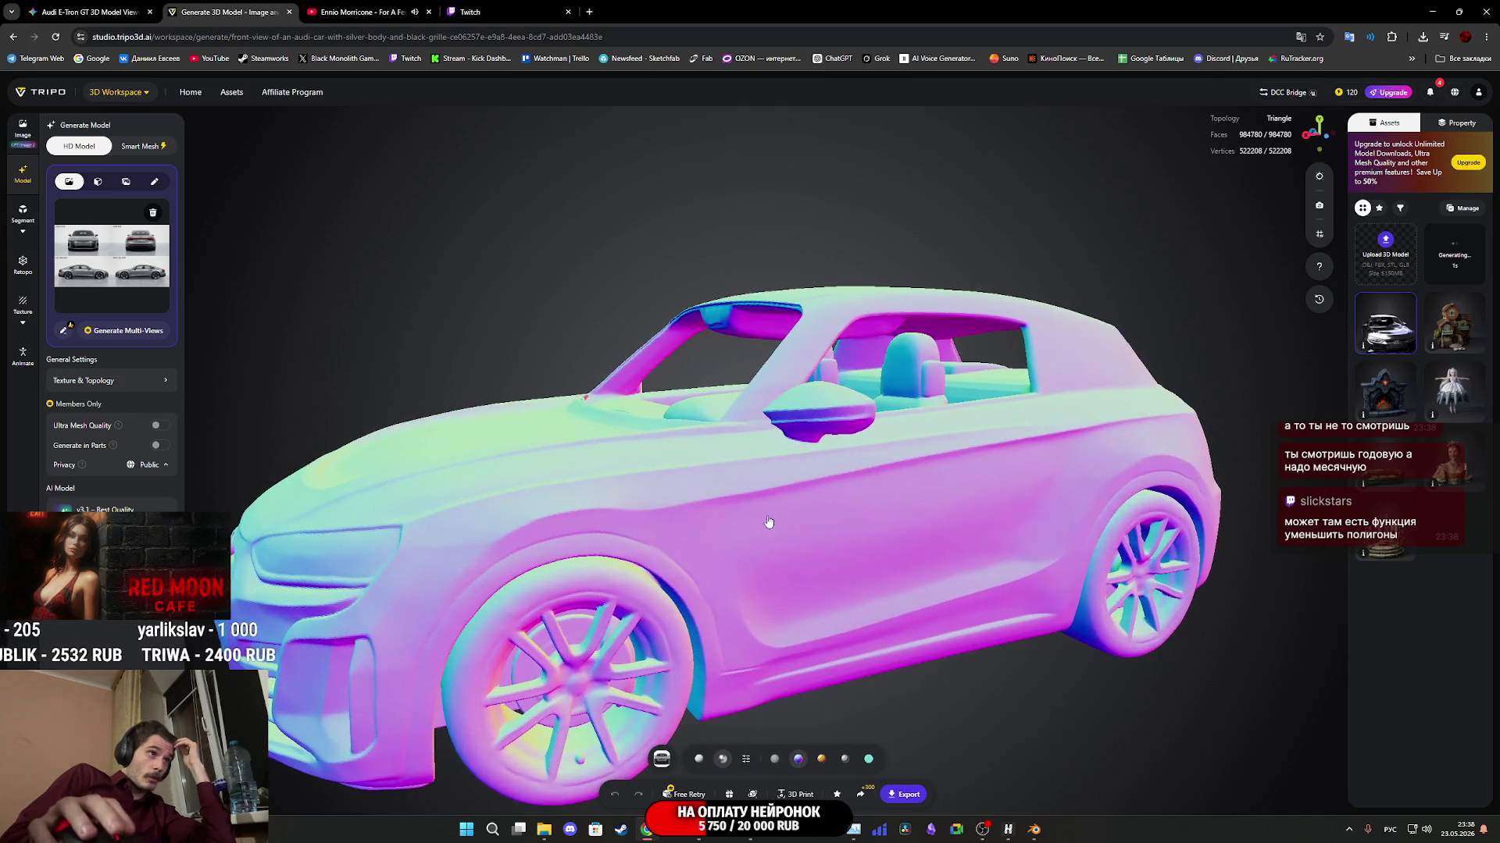
click(844, 760)
mouse_move(845, 734)
mouse_down()
mouse_move(672, 578)
mouse_move(552, 578)
mouse_move(669, 554)
mouse_up()
scroll(667, 570, down, 5)
scroll(551, 578, up, 3)
scroll(670, 554, up, 3)
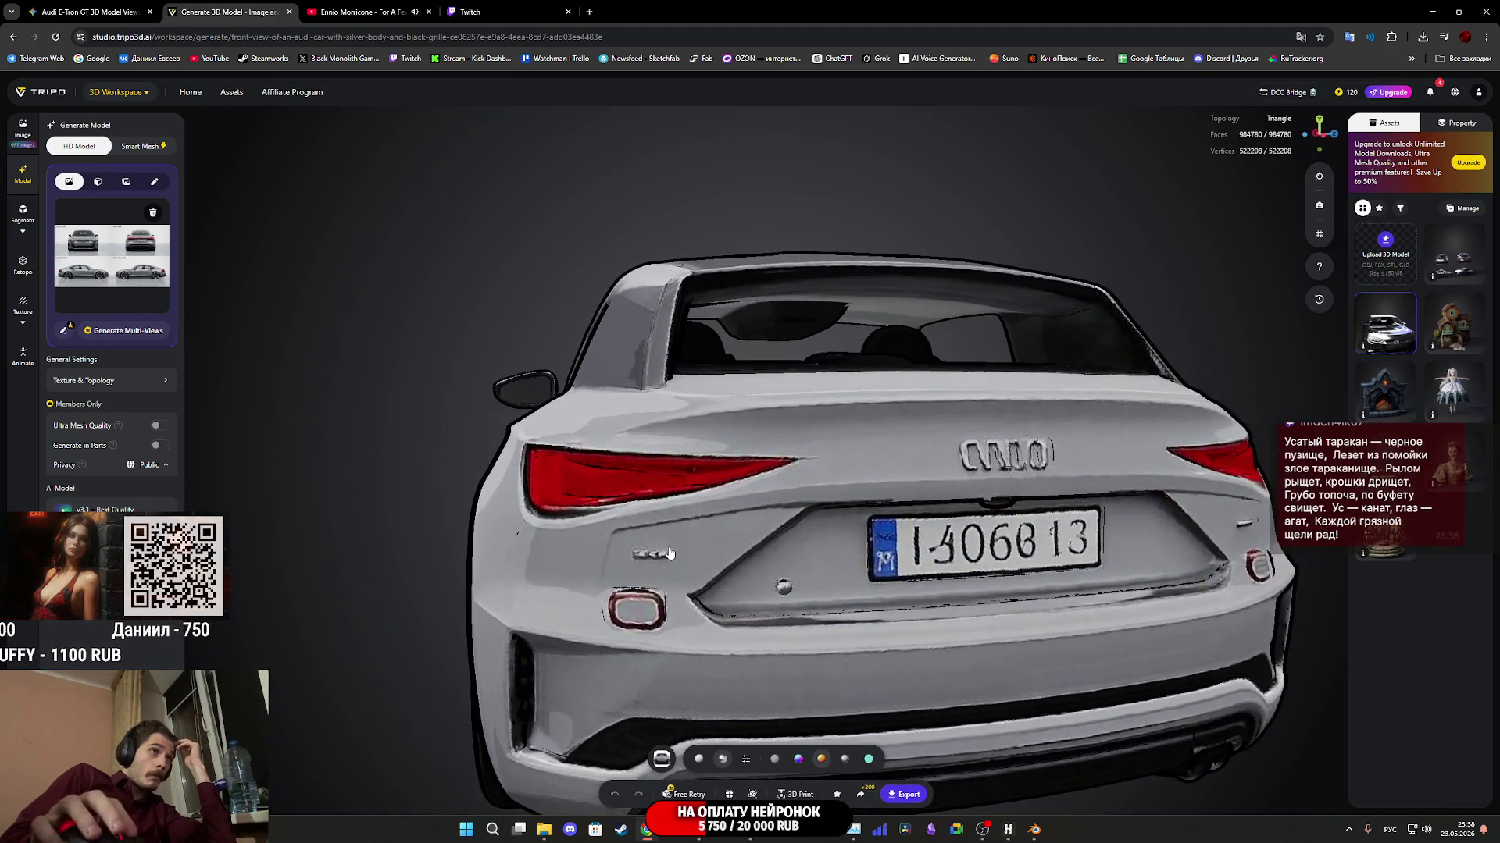
Try the hatched and cyan Hologram styles, then return to the textured look.
click(842, 758)
scroll(847, 703, down, 3)
mouse_move(851, 688)
mouse_down()
mouse_move(899, 571)
mouse_move(937, 588)
mouse_up()
click(870, 759)
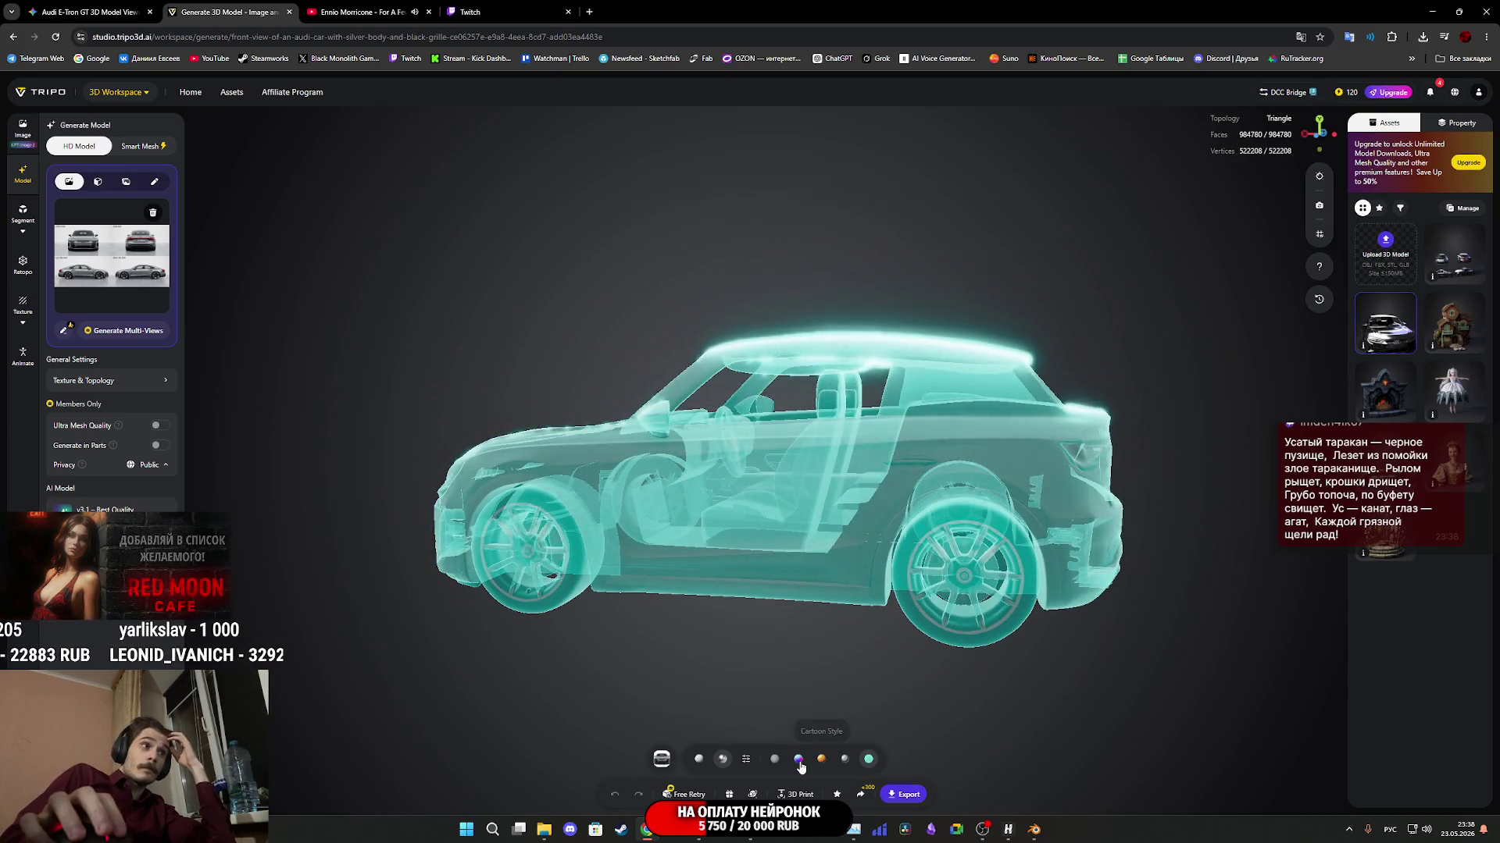
click(868, 759)
drag(830, 623, 972, 534)
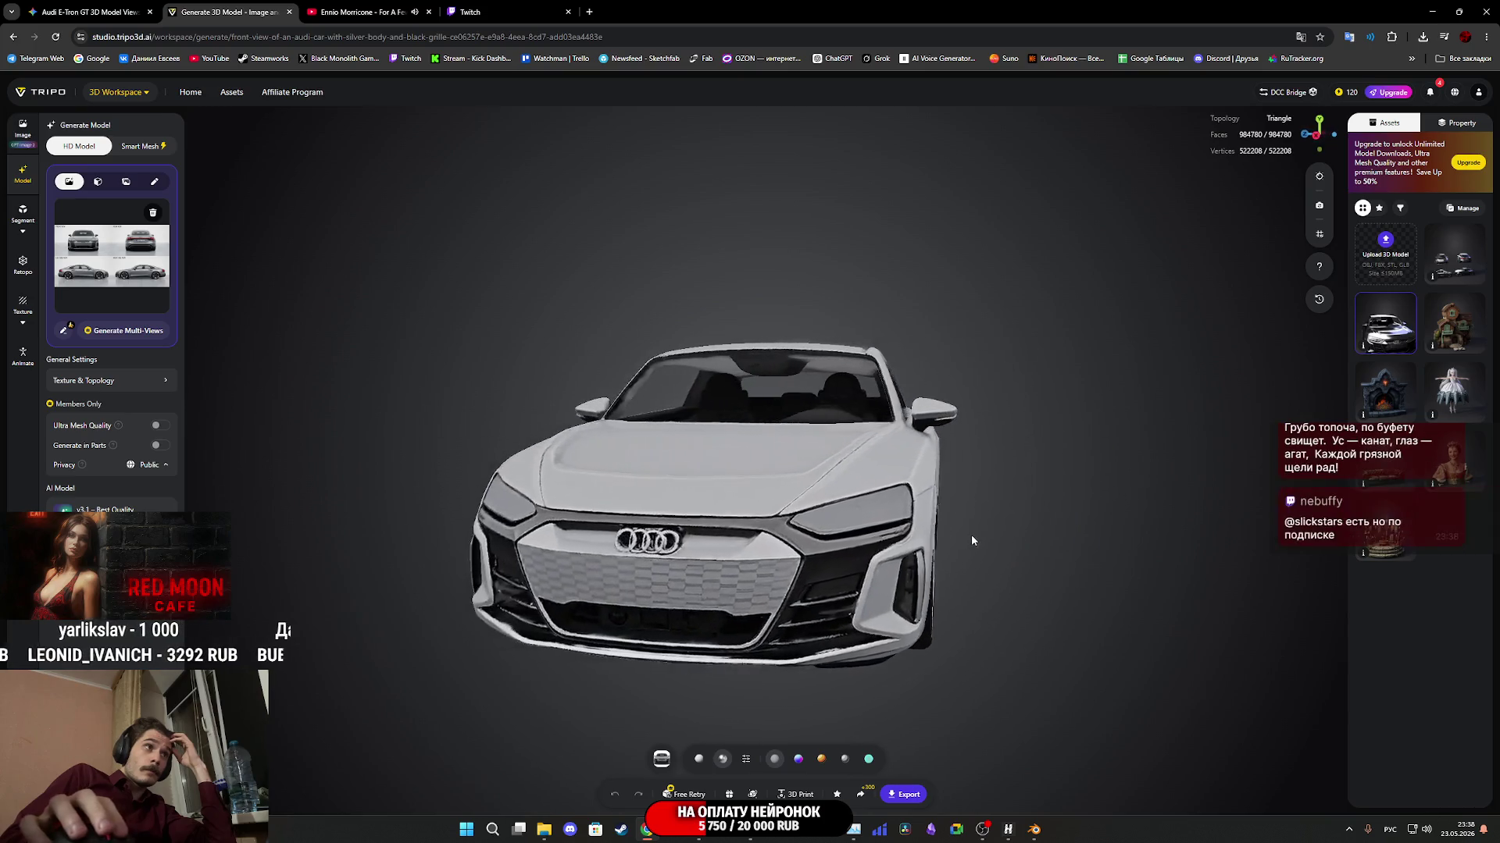
Load the four-view Audi sedan model in plain unlit shading and view it from above.
click(1463, 260)
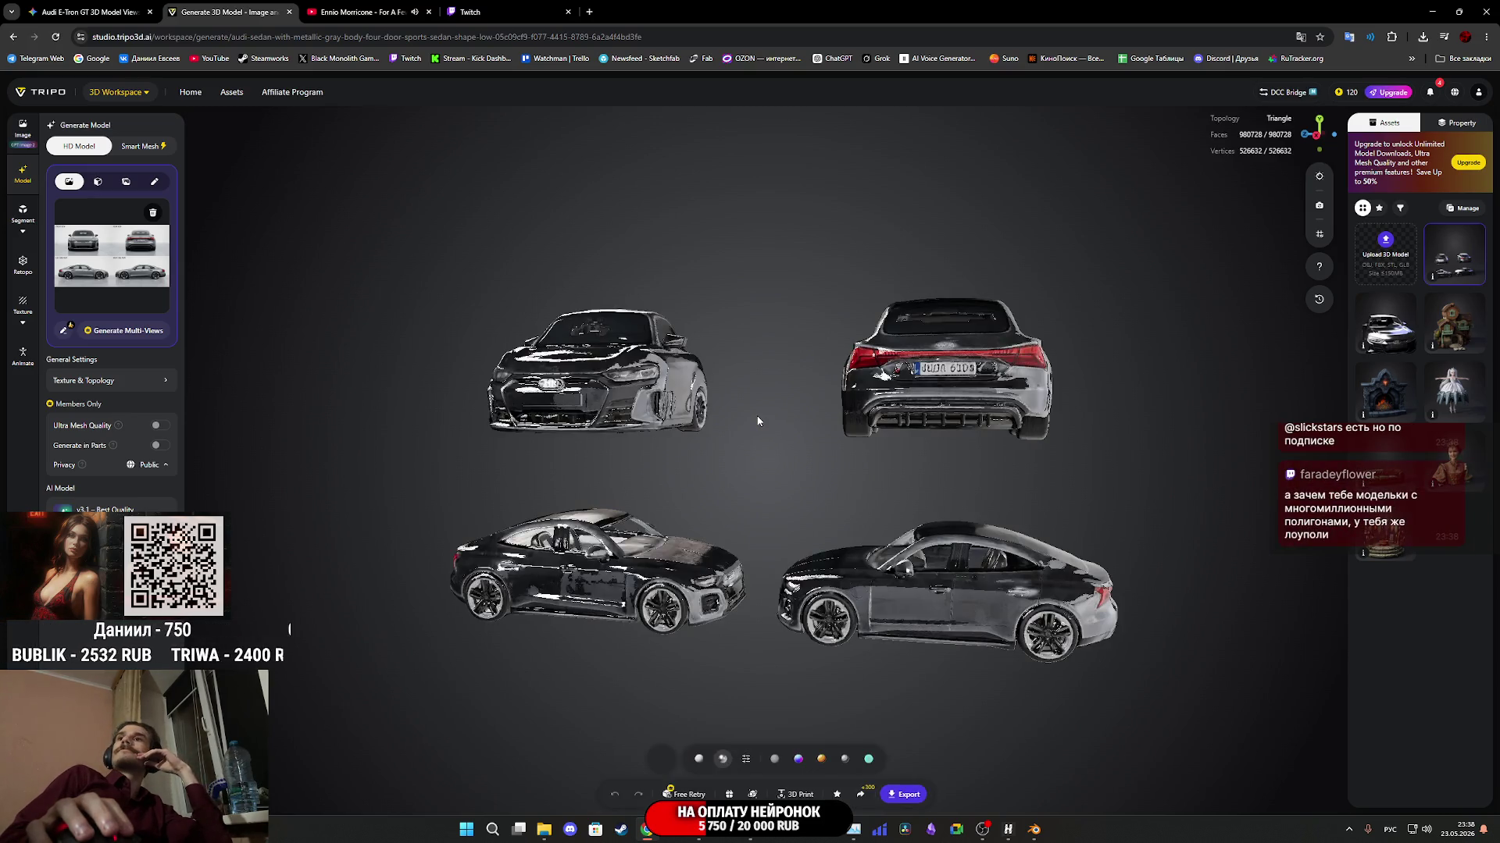
click(745, 761)
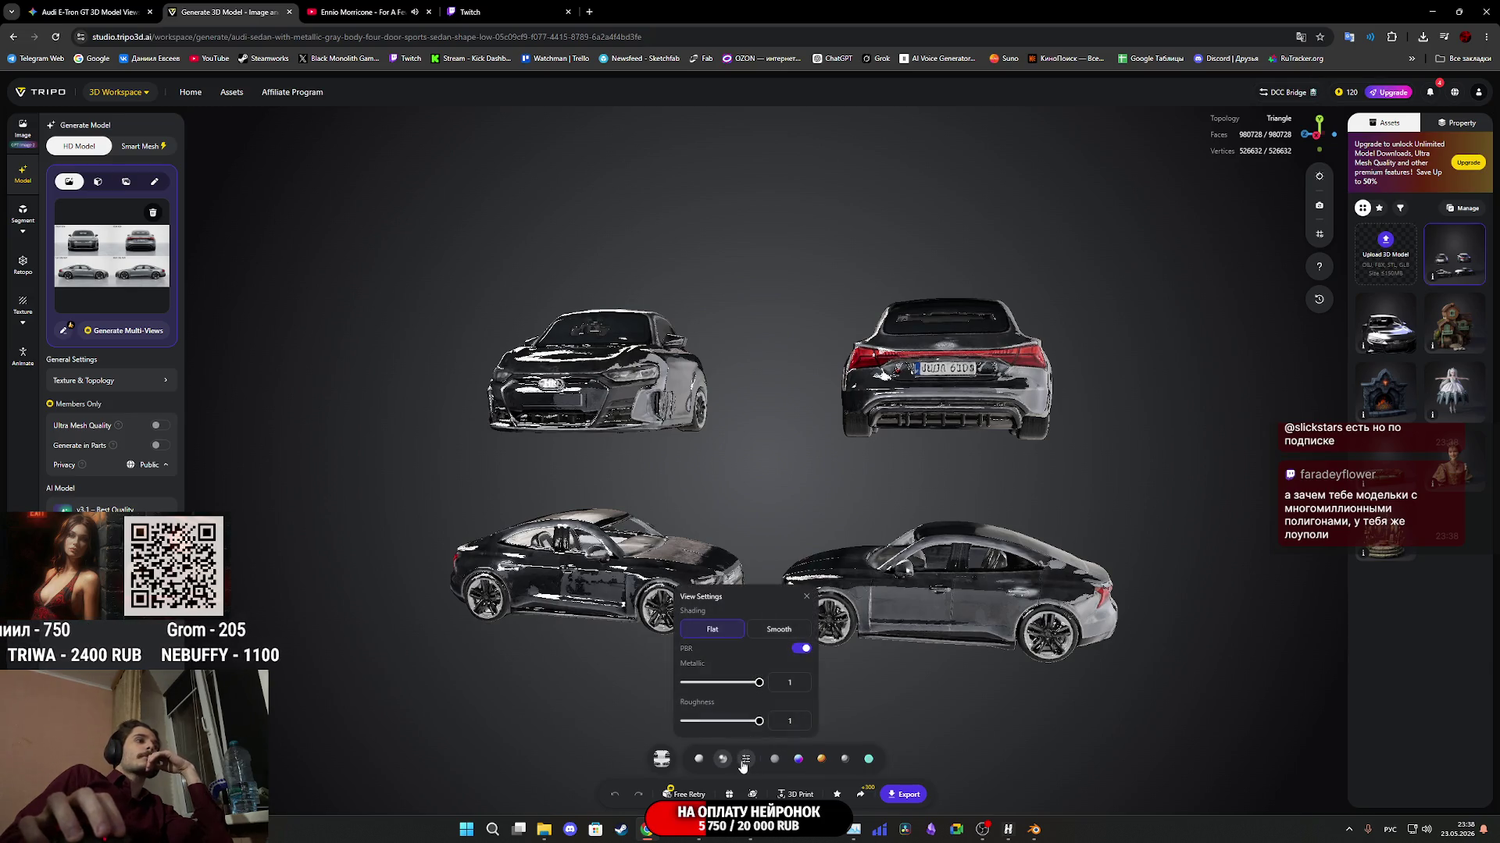
click(744, 761)
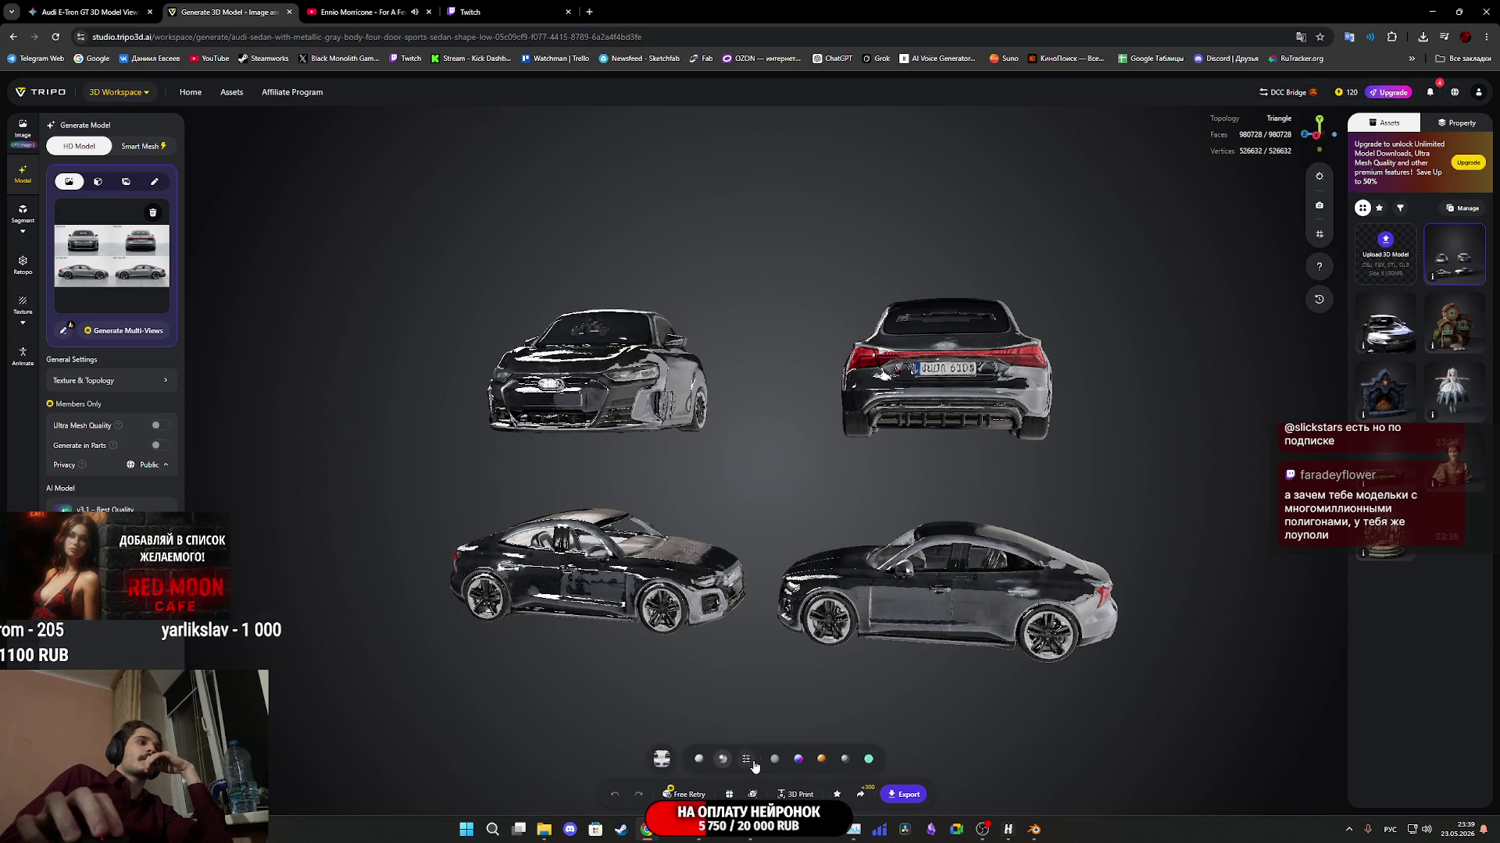
click(746, 760)
click(901, 752)
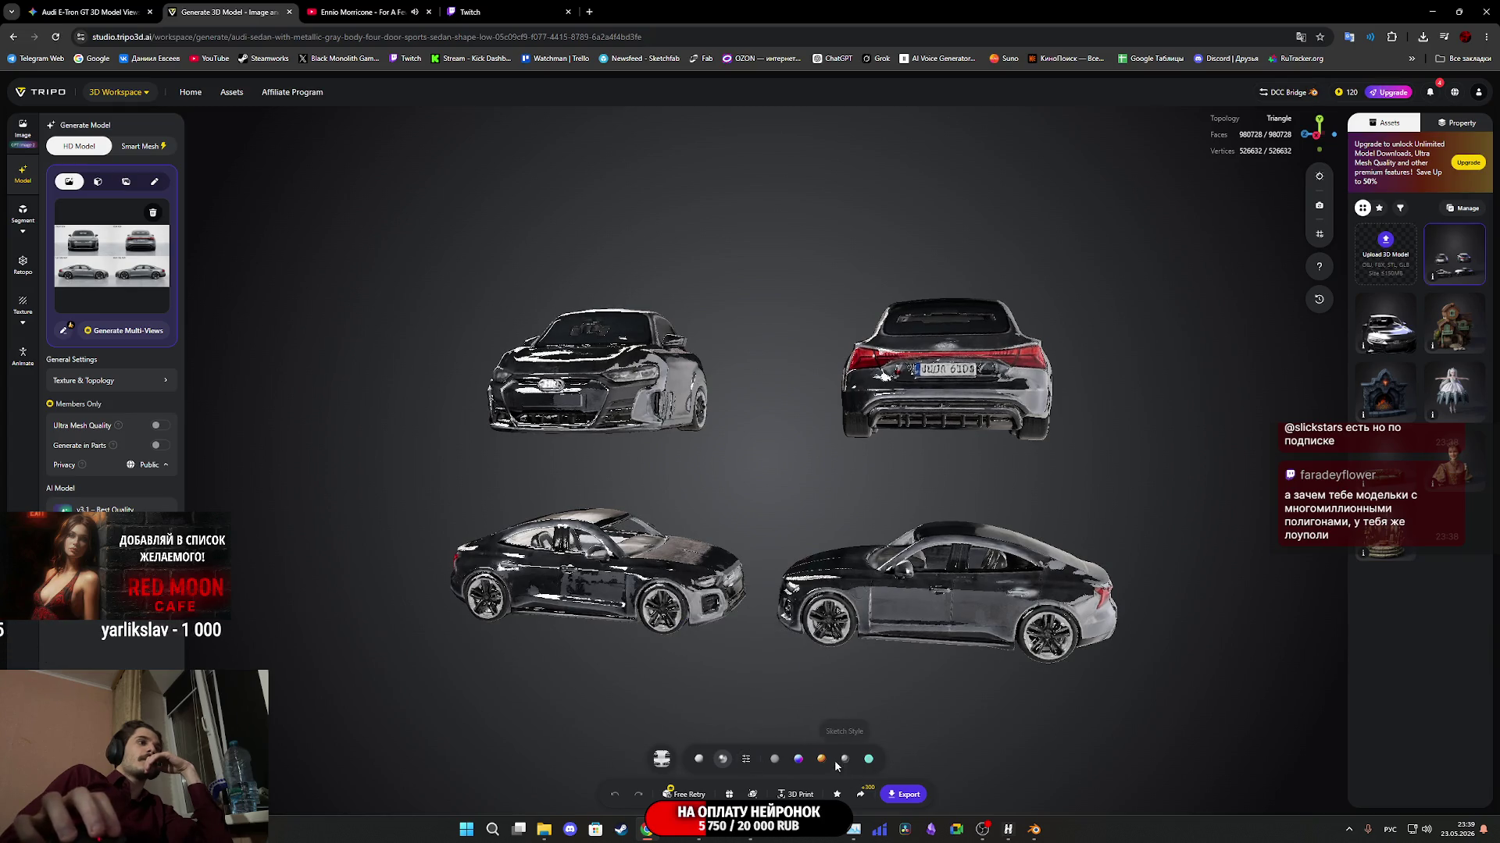
click(774, 762)
mouse_move(859, 703)
mouse_down()
mouse_move(1018, 616)
mouse_move(1040, 625)
mouse_up()
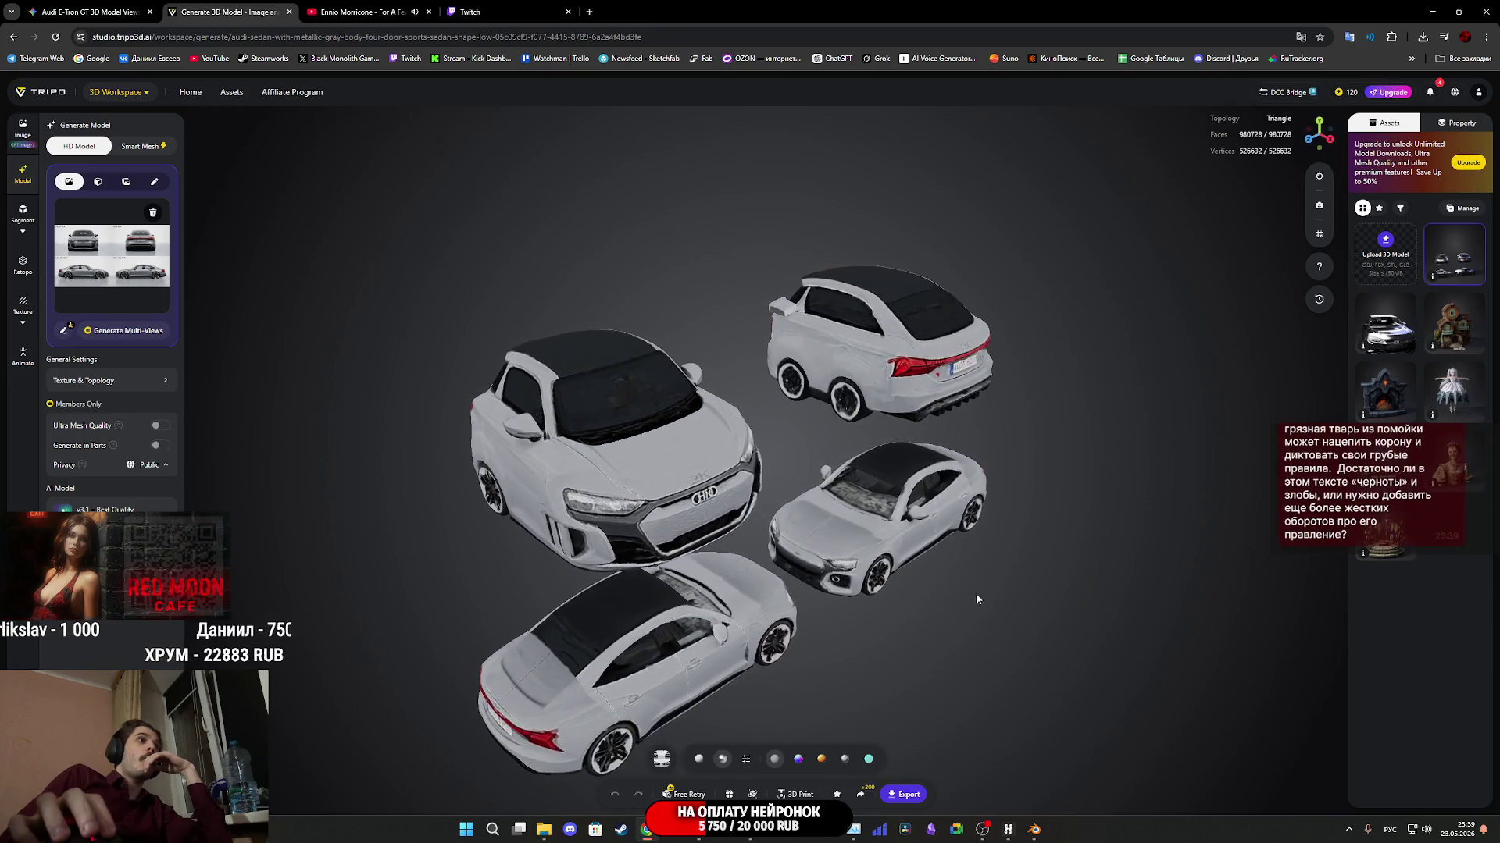
Orbit, zoom and pan around the four white cars from front and top angles.
scroll(953, 299, up, 5)
scroll(848, 405, down, 5)
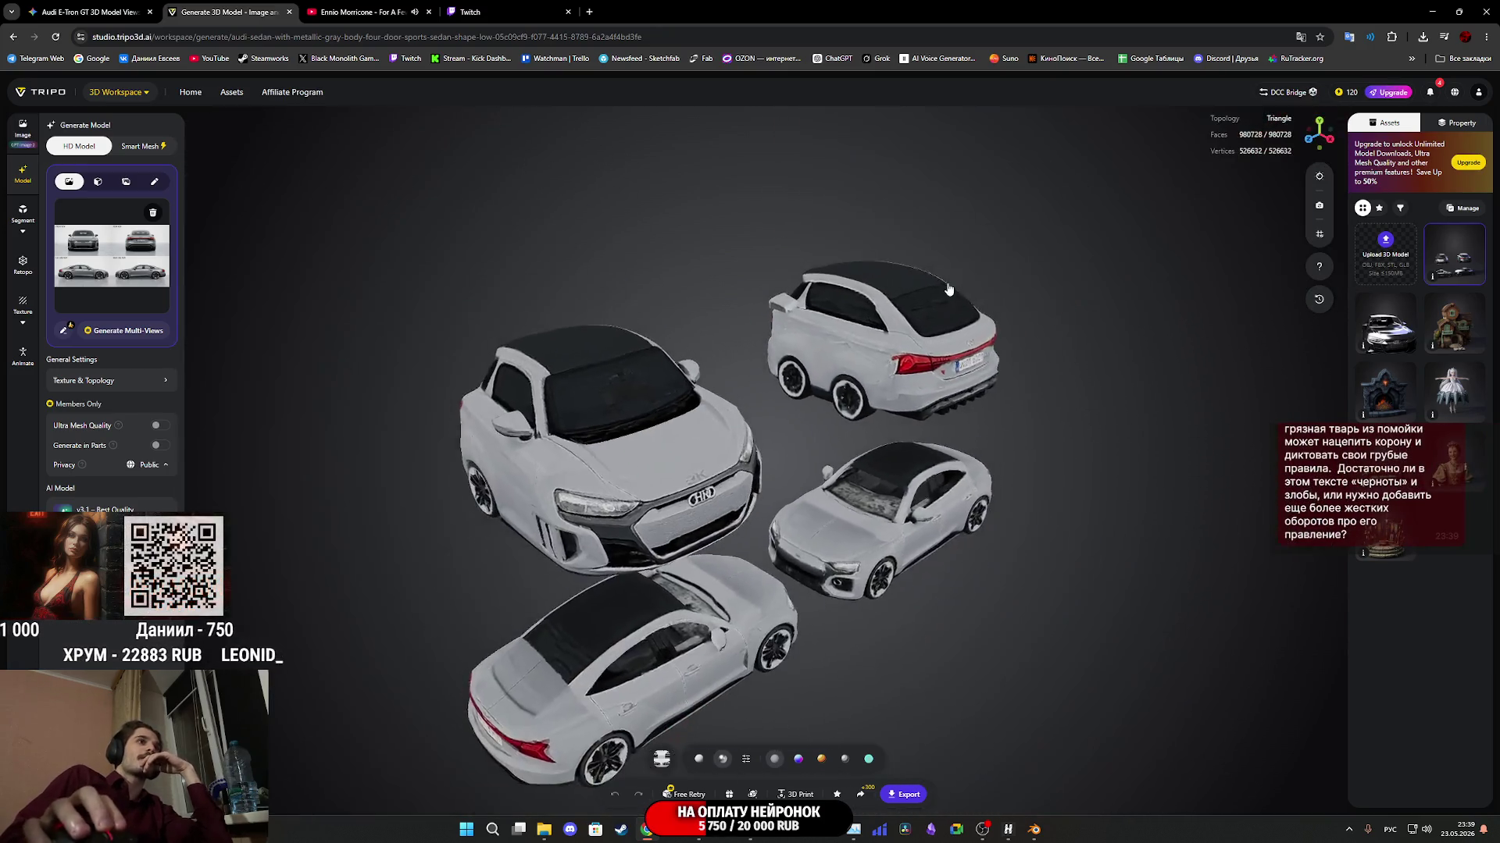
mouse_move(833, 453)
mouse_down()
mouse_move(817, 508)
mouse_move(595, 491)
mouse_move(868, 500)
mouse_move(823, 490)
mouse_move(723, 512)
mouse_move(659, 568)
mouse_move(830, 478)
mouse_up()
scroll(680, 555, up, 5)
scroll(736, 496, up, 3)
mouse_move(759, 516)
mouse_down()
mouse_move(860, 506)
mouse_move(606, 529)
mouse_move(682, 537)
mouse_move(410, 528)
mouse_move(576, 382)
mouse_move(684, 576)
mouse_move(888, 525)
mouse_move(1152, 559)
mouse_move(773, 503)
mouse_move(831, 506)
mouse_up()
scroll(831, 506, down, 3)
scroll(969, 517, up, 8)
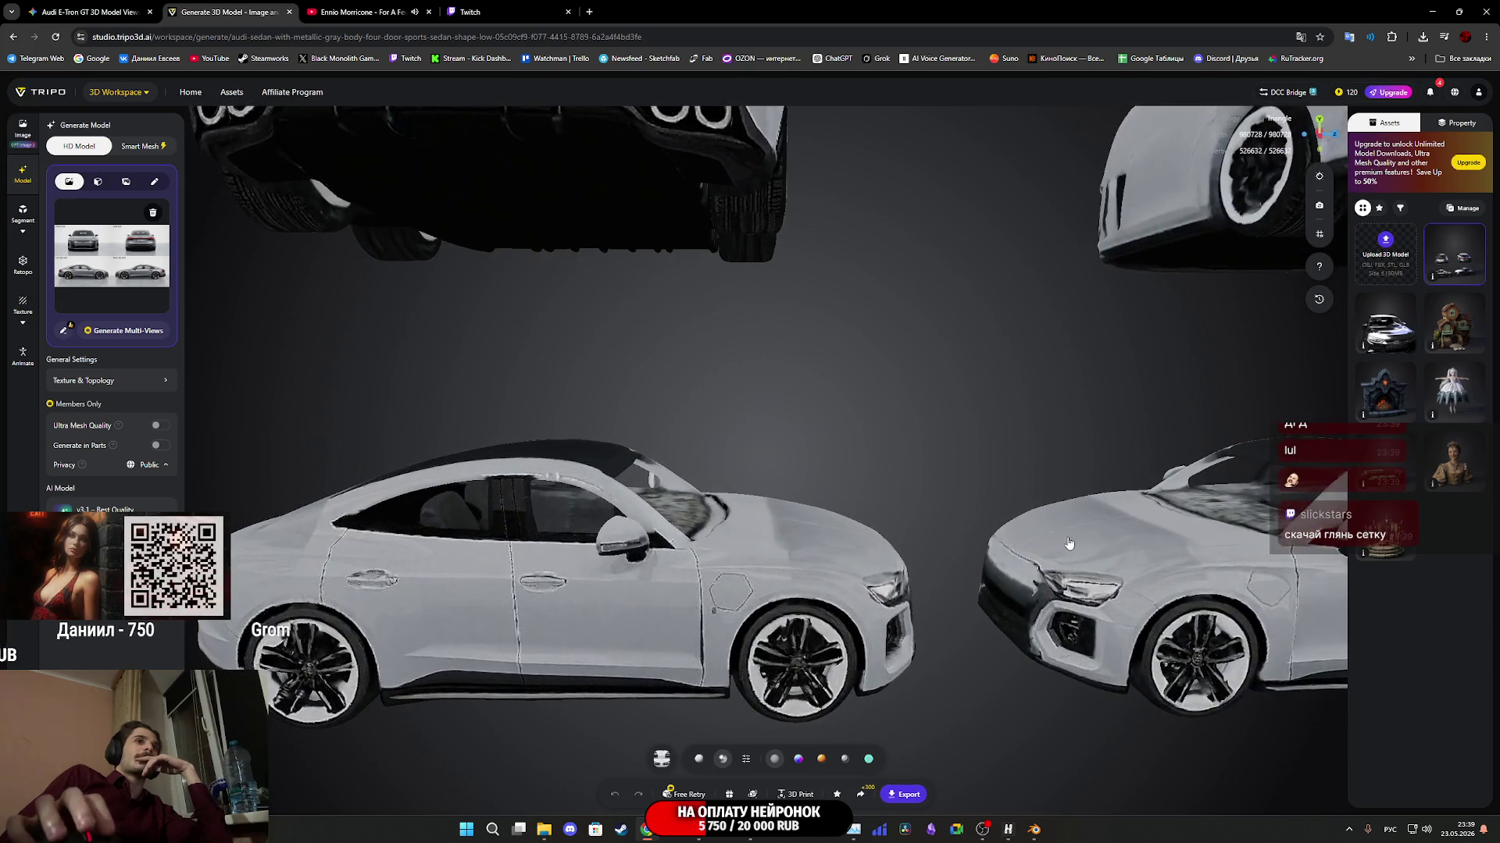
right_drag(1130, 562, 756, 634)
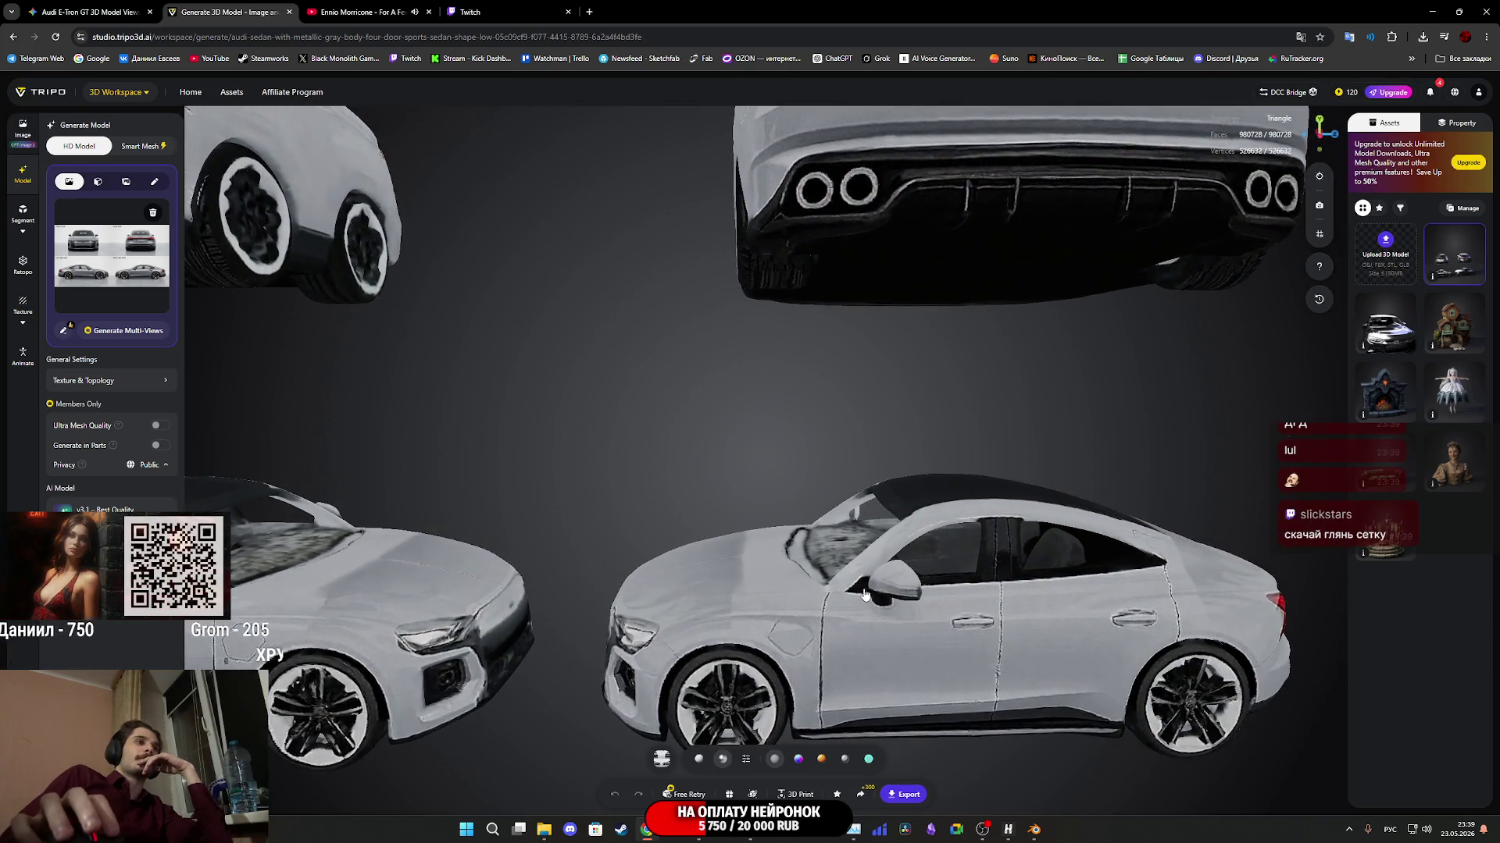
click(1385, 338)
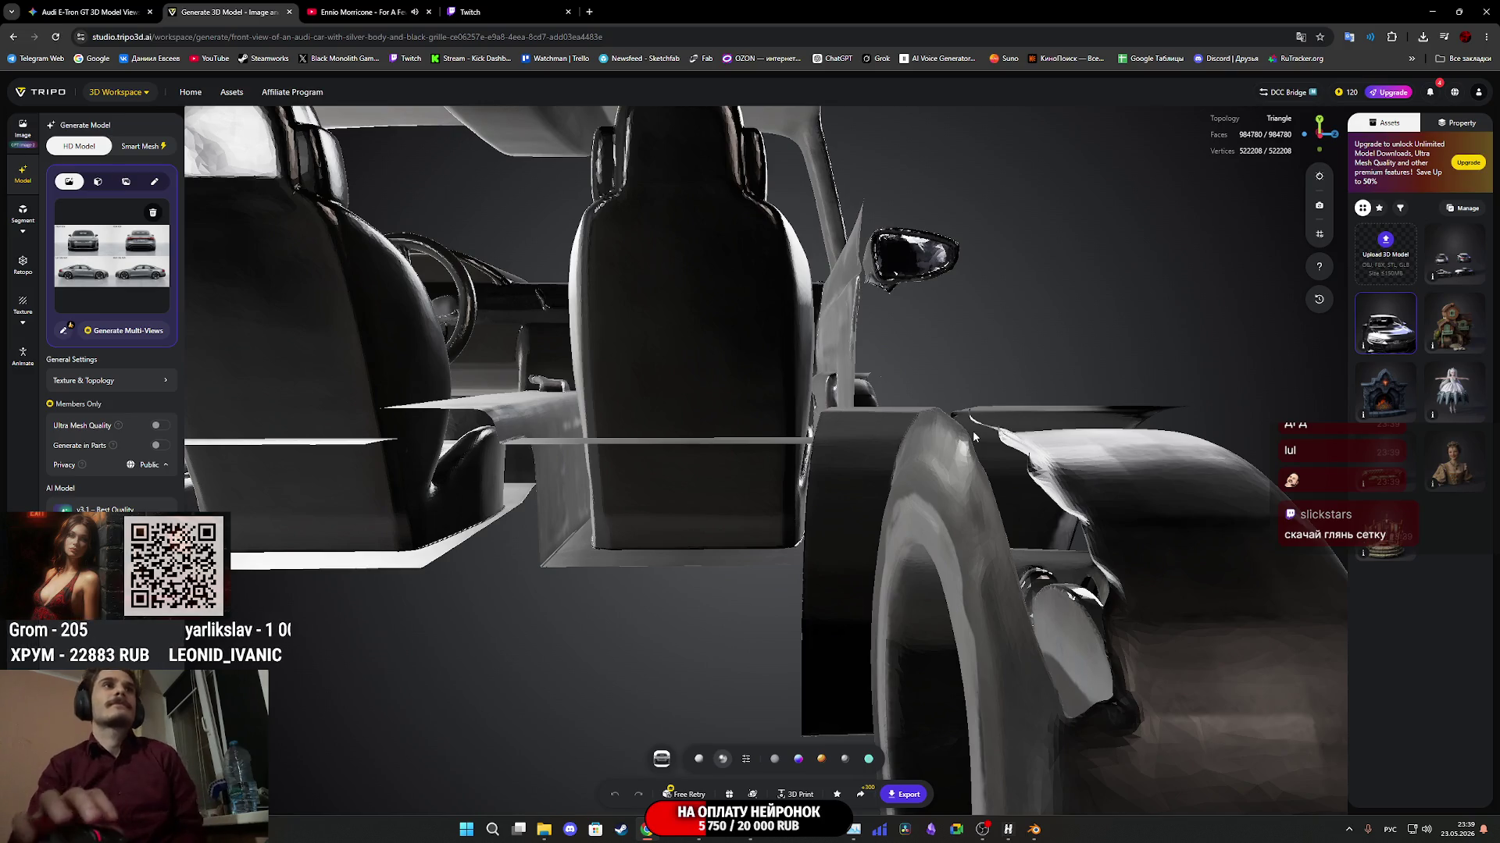
Select the single Audi car and open its export dialog as 'audi car 3d model' in GLB.
click(1410, 351)
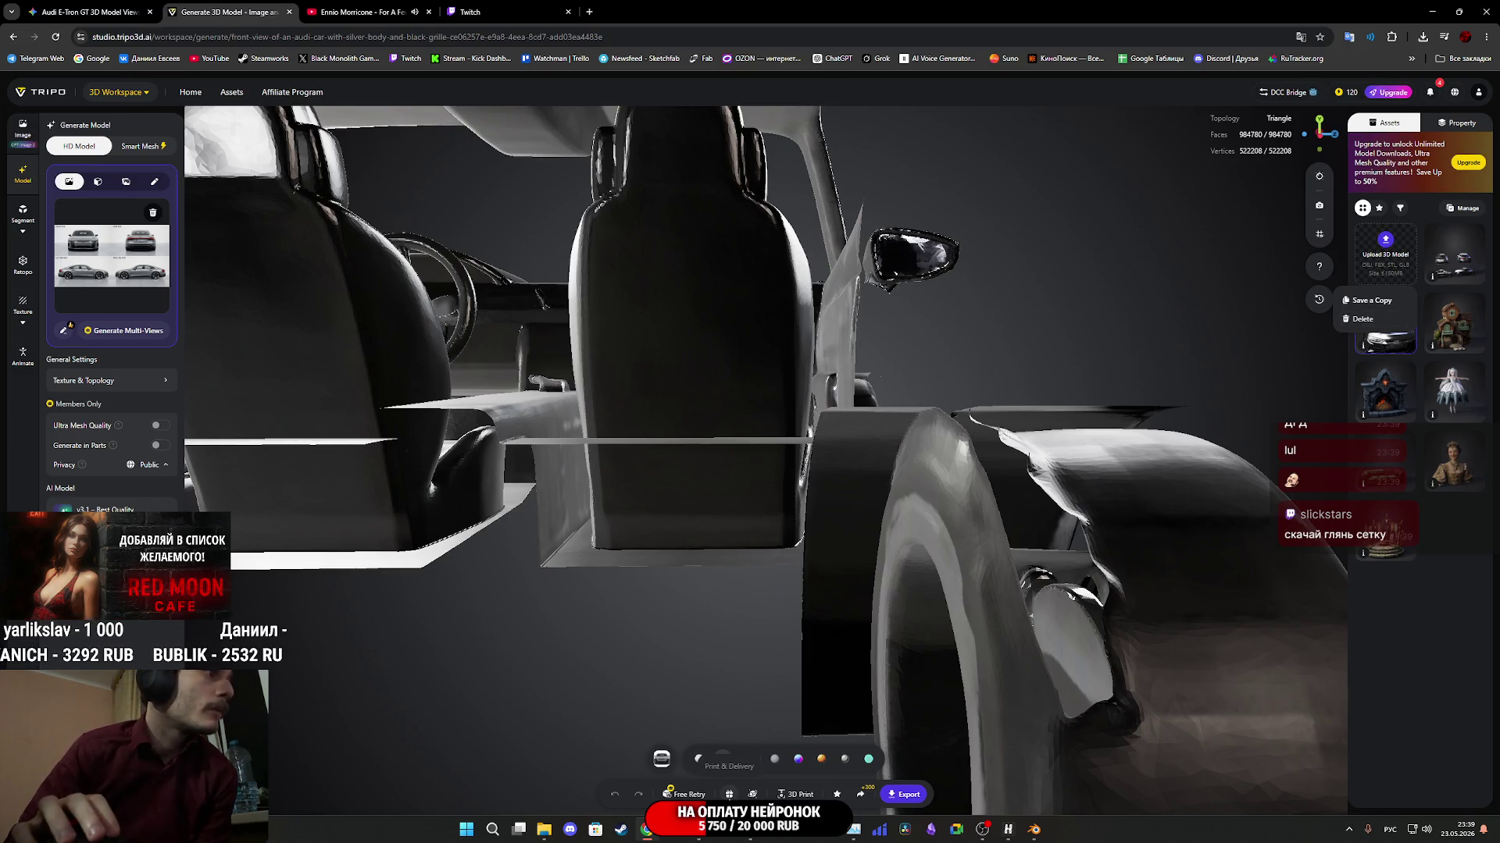
click(858, 628)
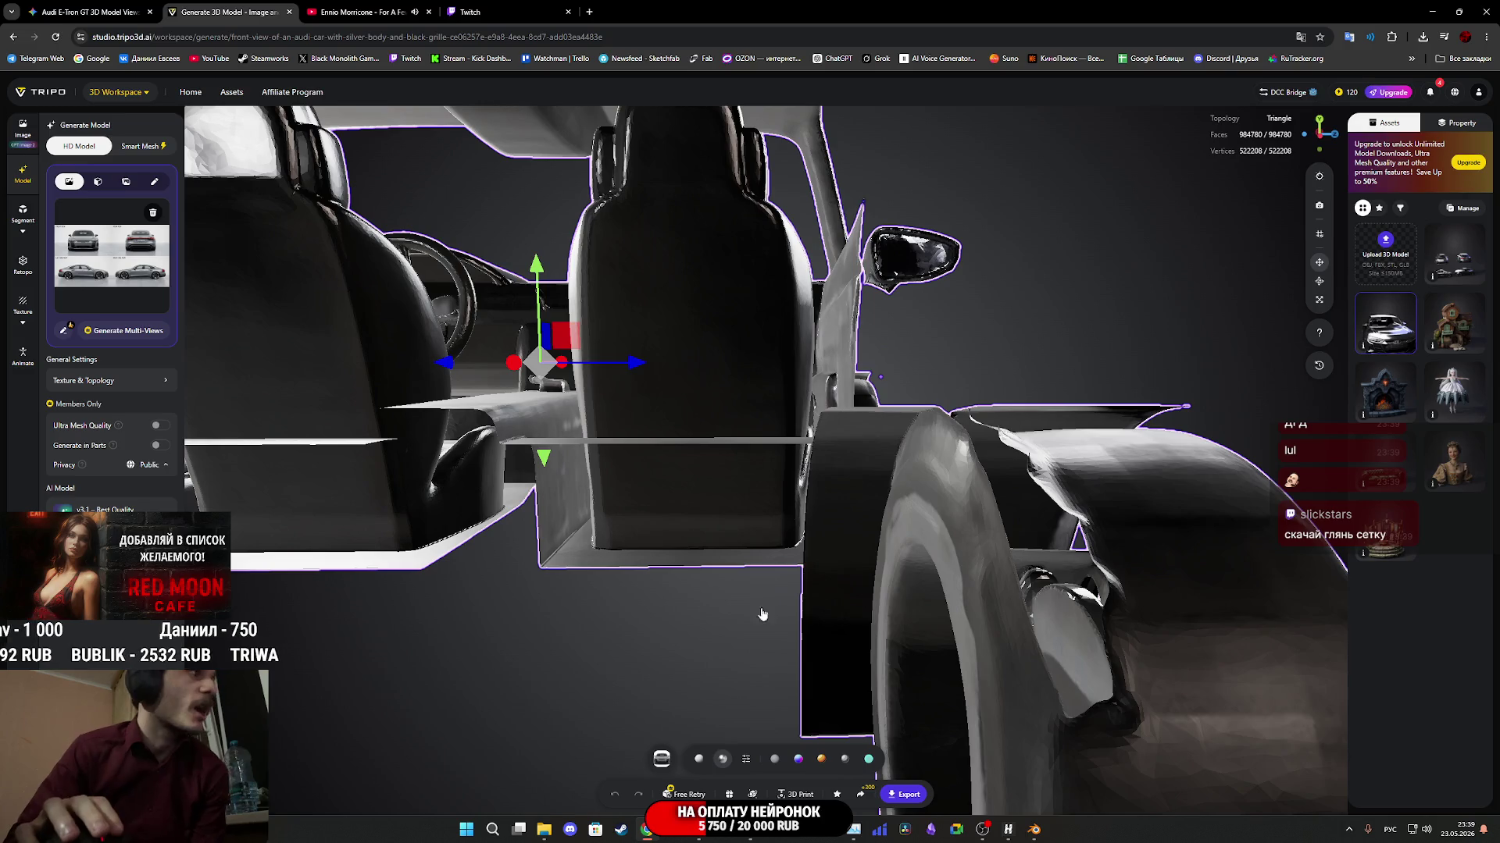
click(905, 797)
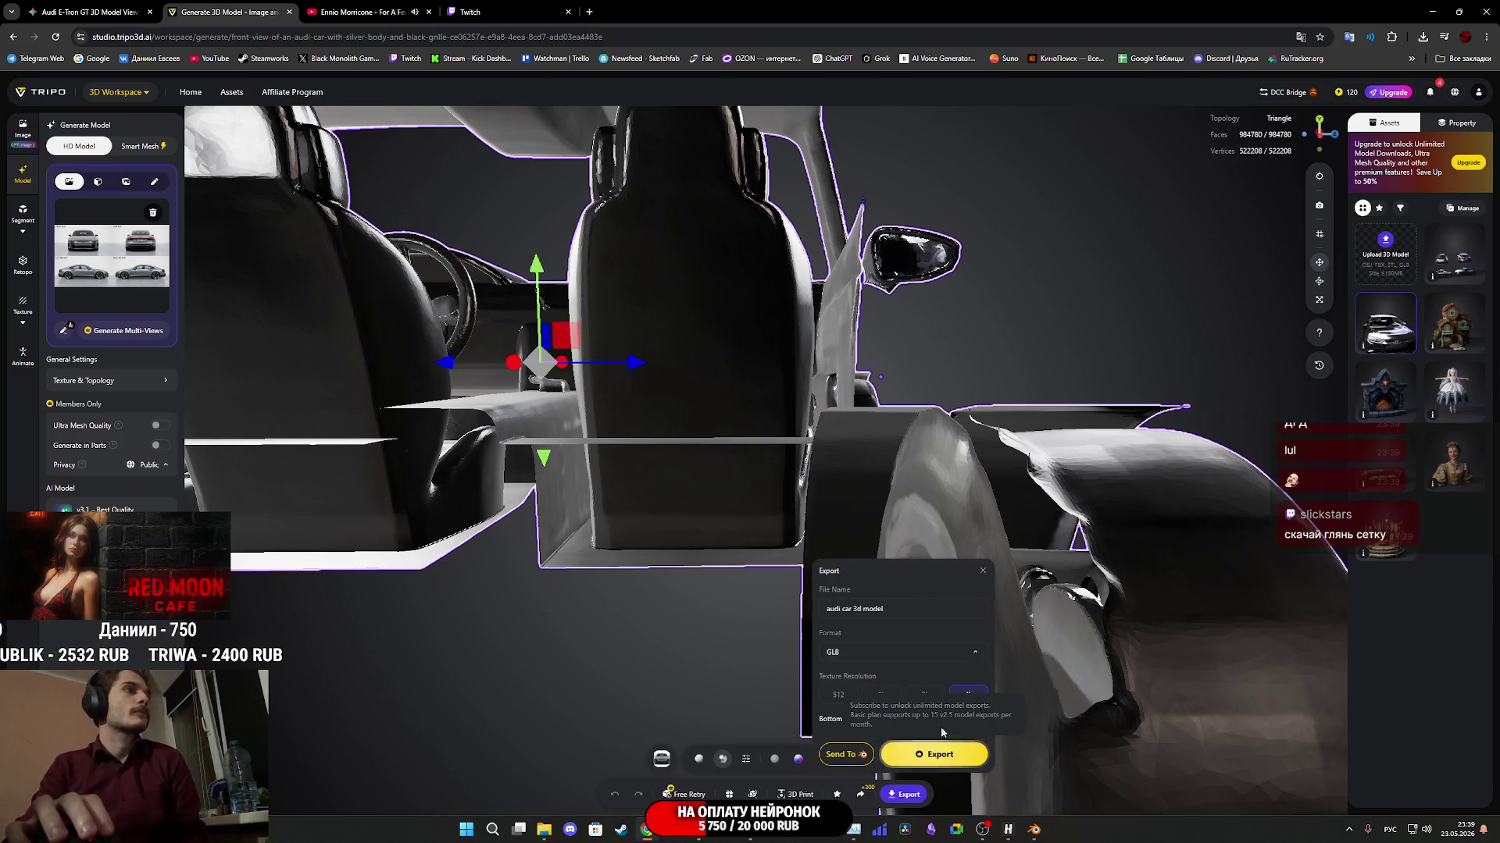
Set the car export to FBX with the Blender preset, export, and close the pricing plans.
click(897, 663)
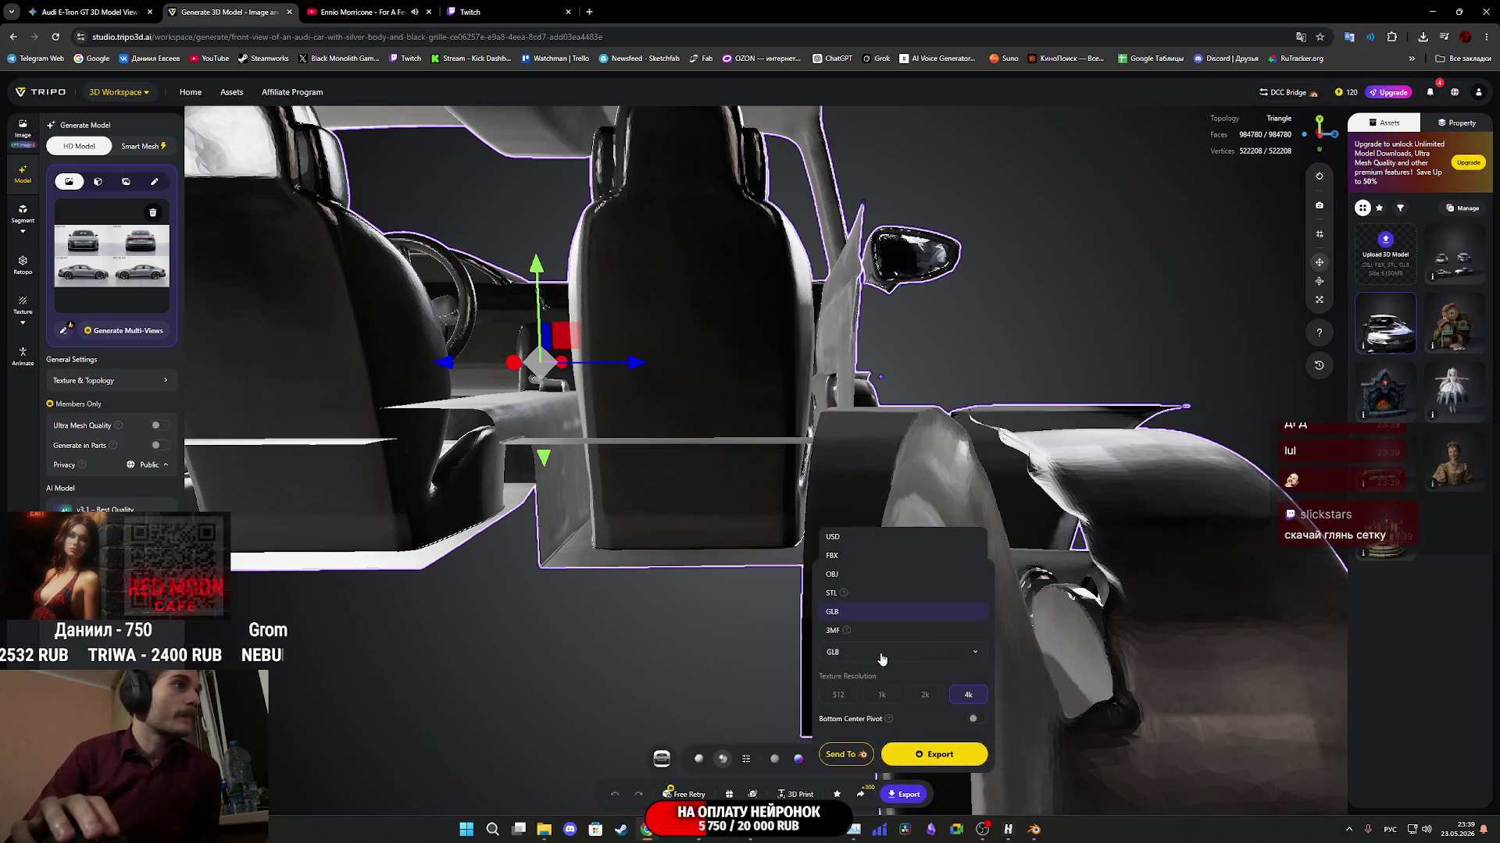
click(851, 555)
text(audi car 3d model)
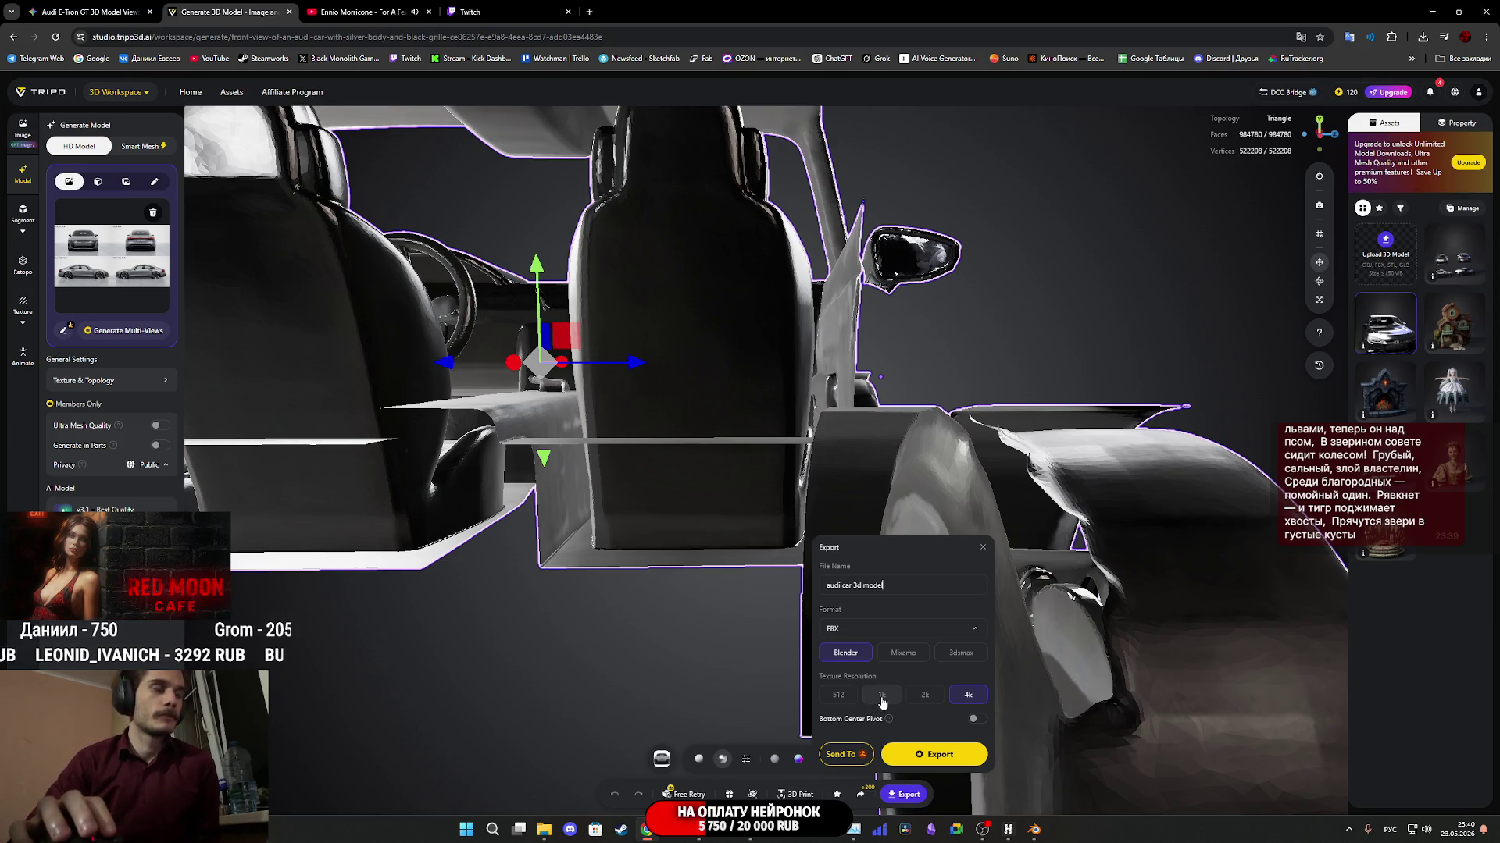
click(936, 760)
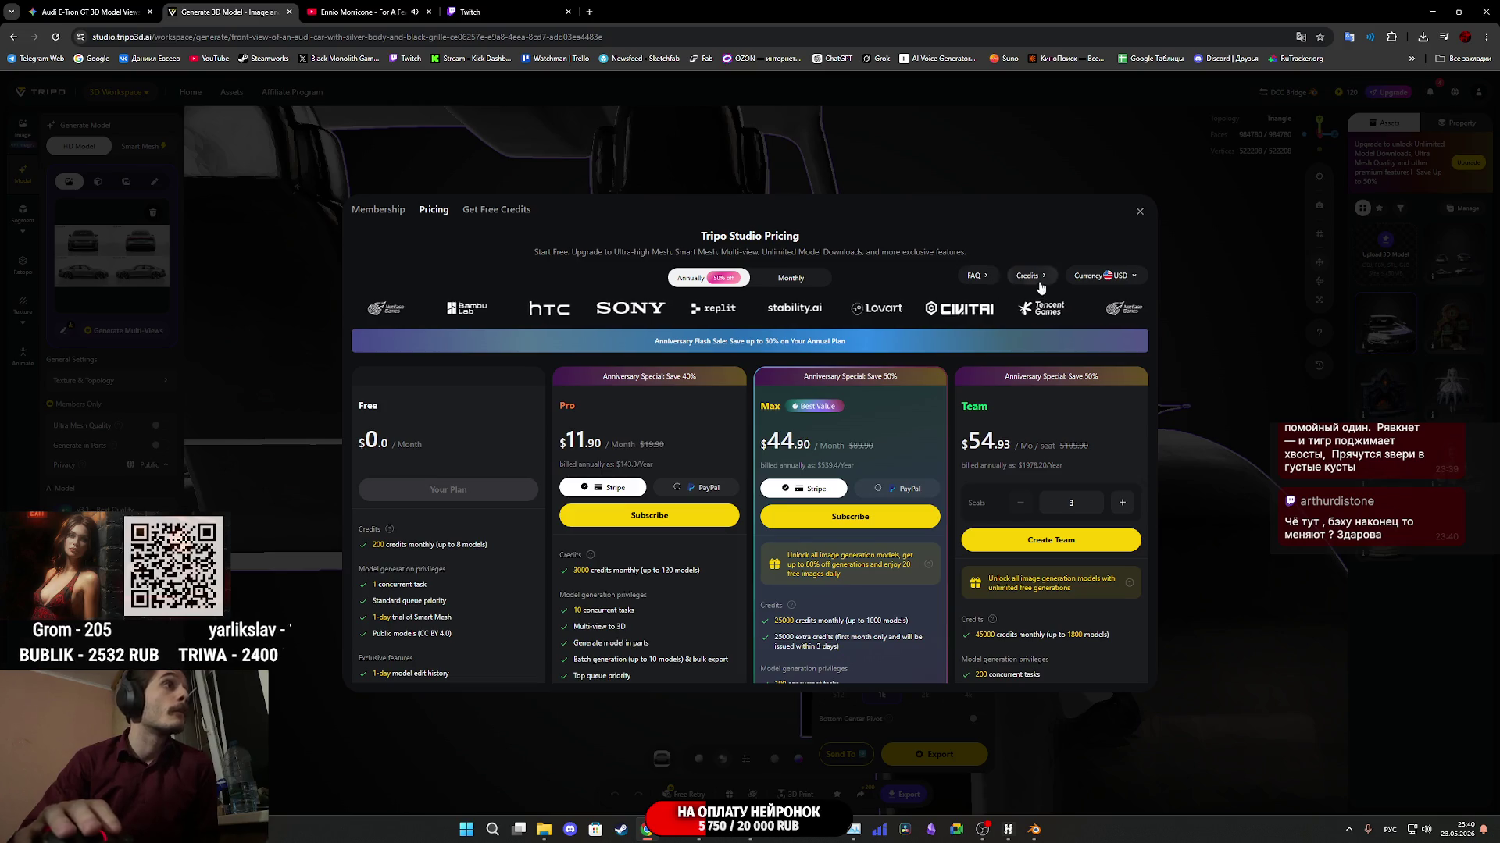
click(1138, 216)
Try Send To Blender, review monthly plan prices, then retry the export and close the plans.
click(862, 756)
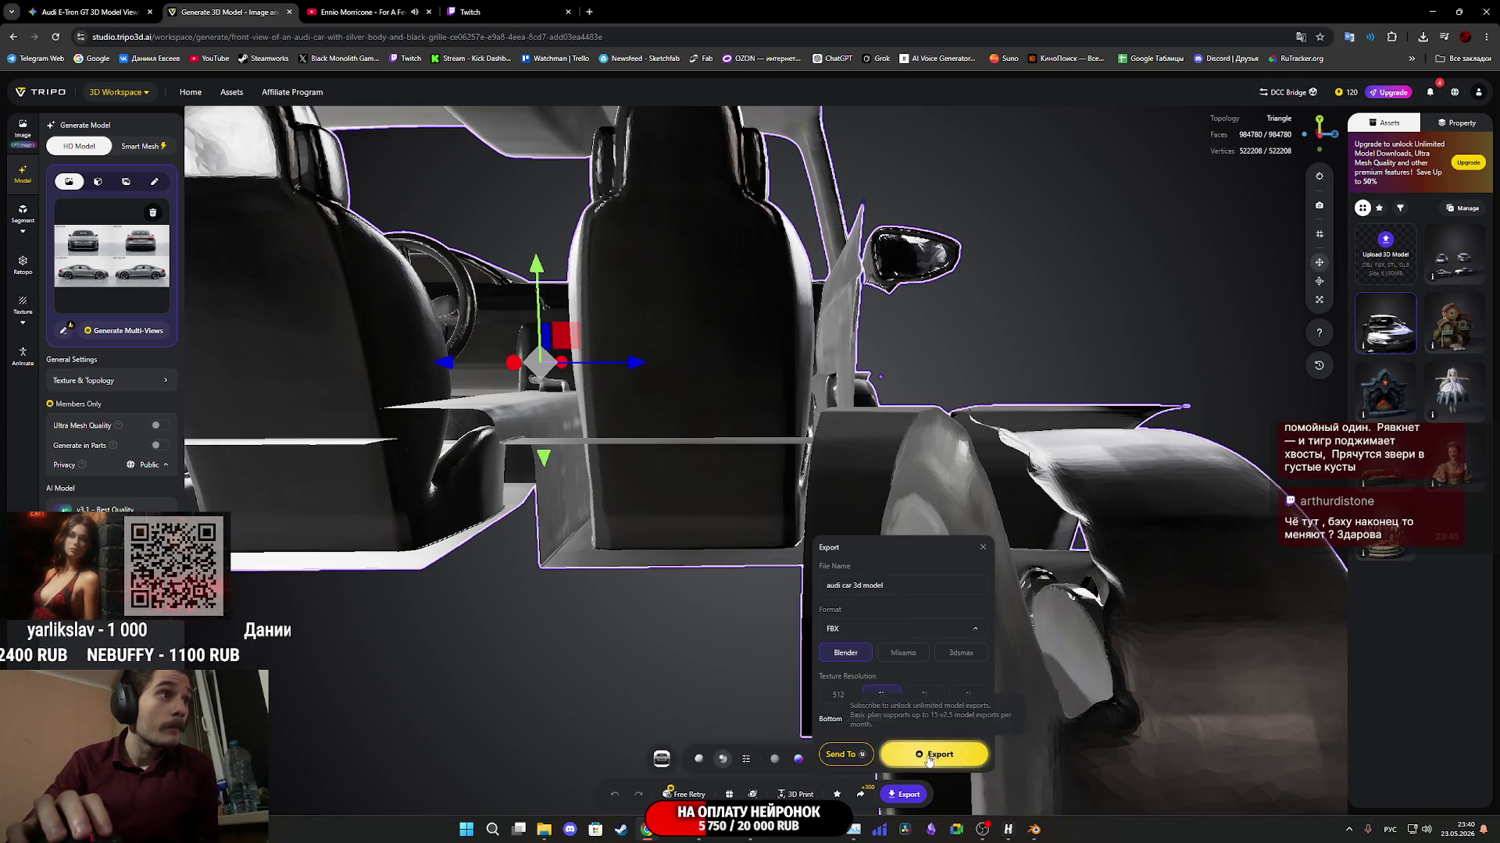
click(934, 754)
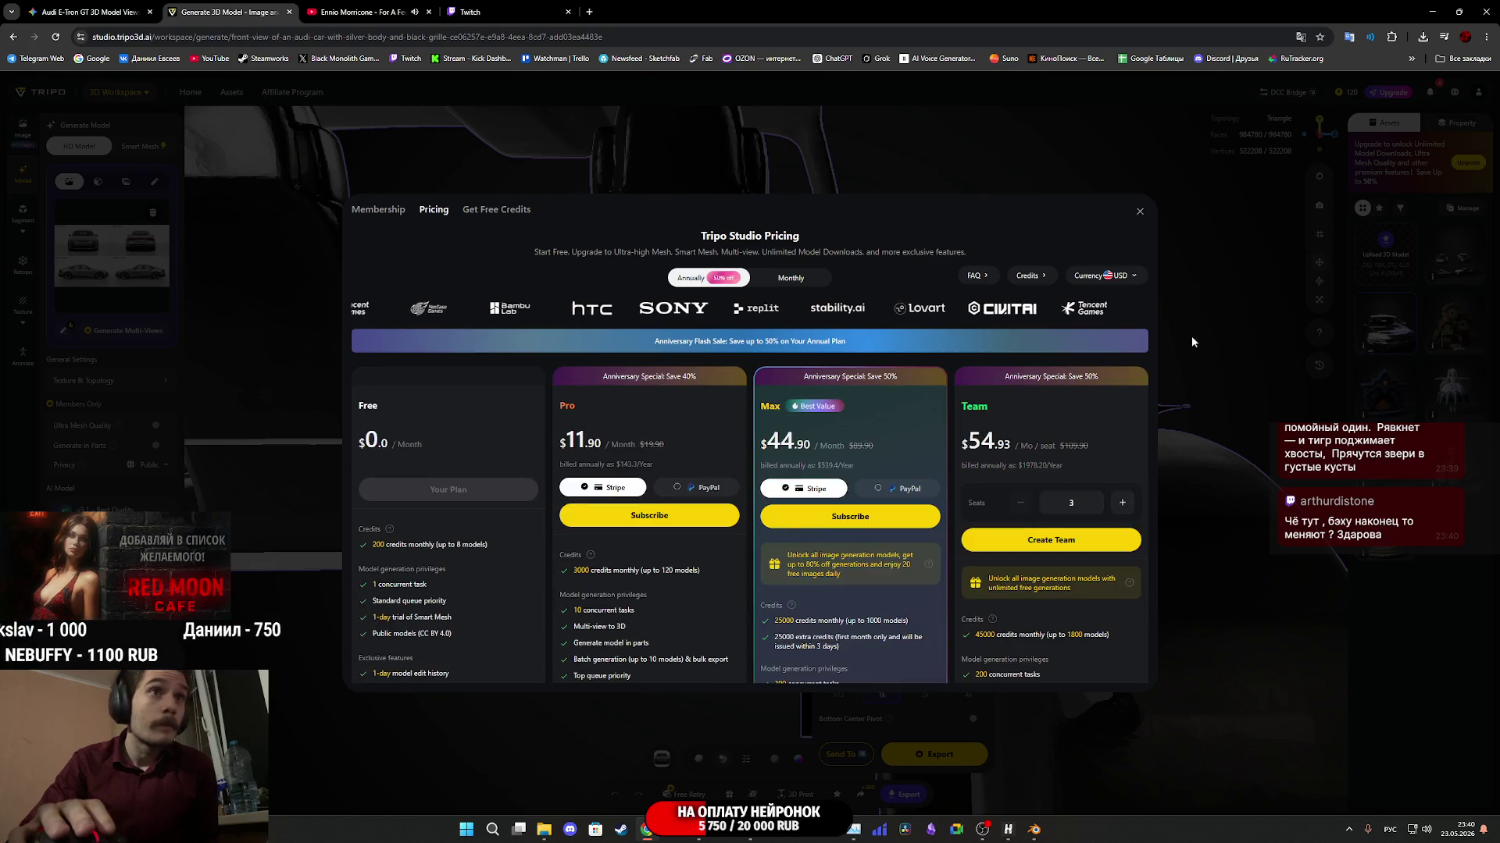
scroll(987, 492, down, 8)
scroll(988, 500, down, 10)
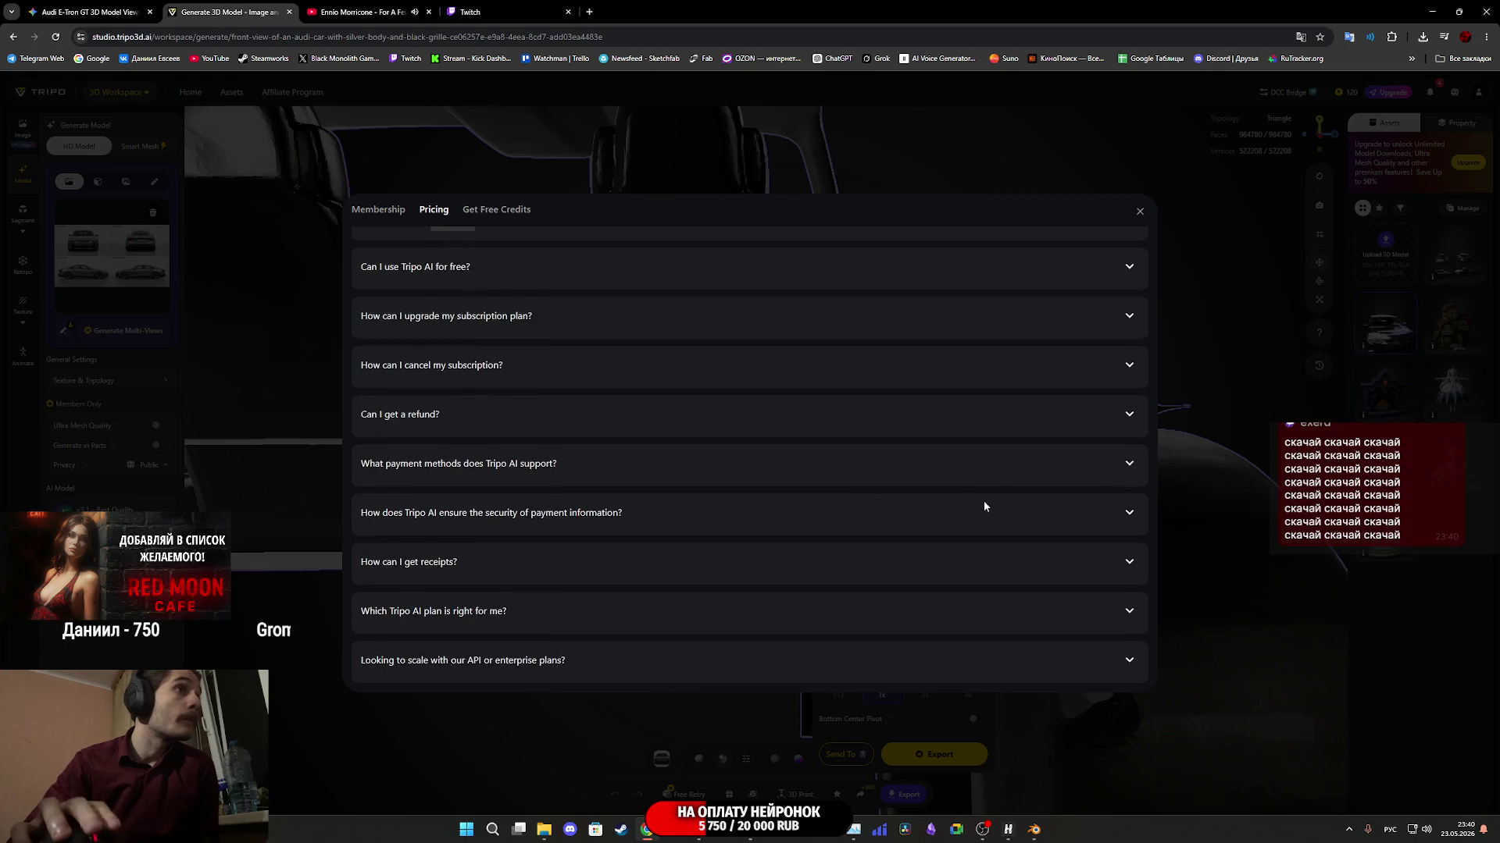
scroll(984, 499, up, 20)
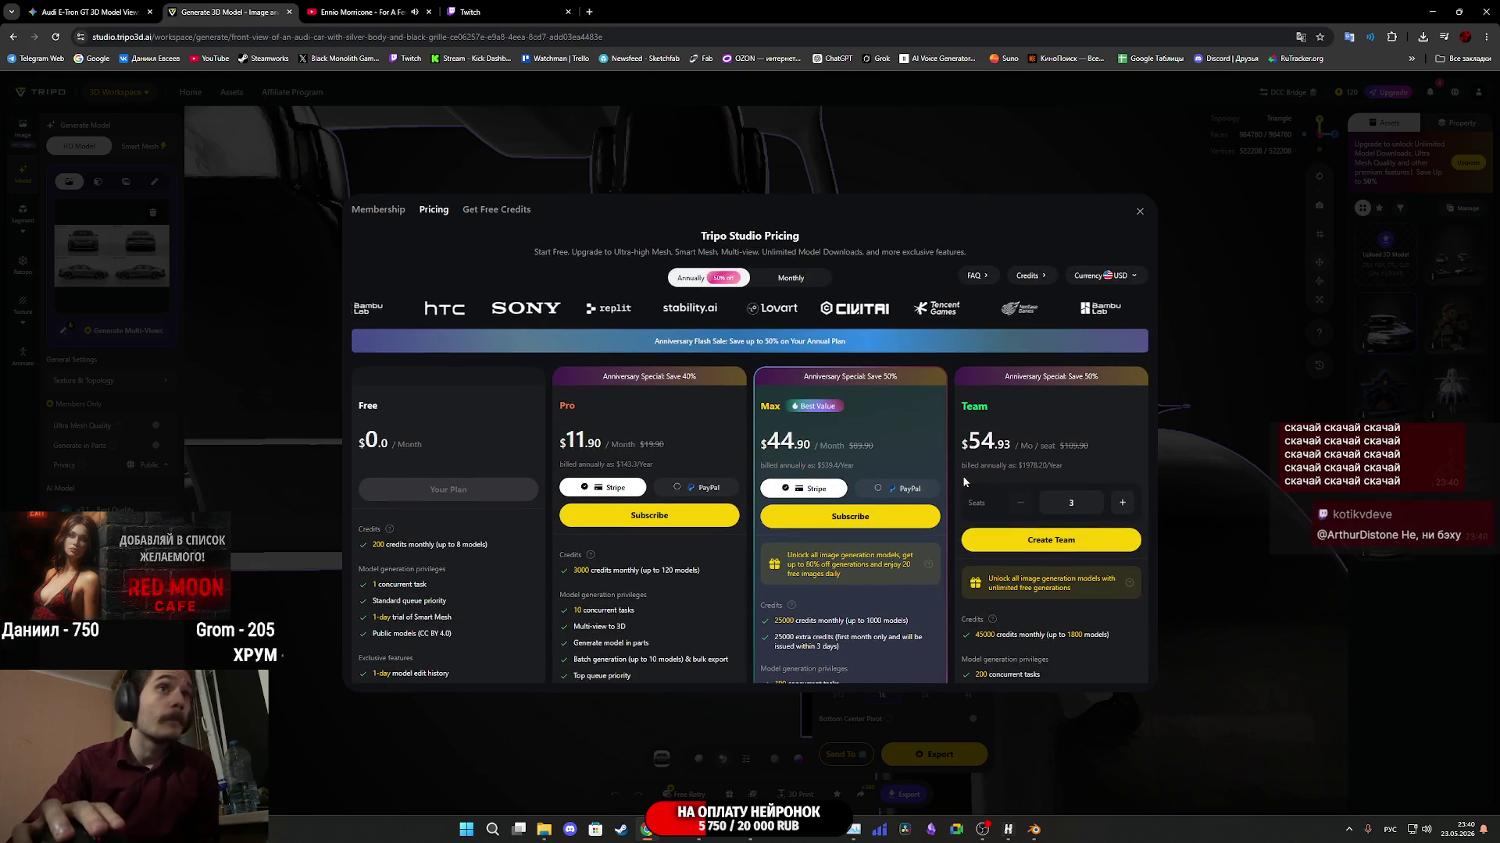
click(790, 280)
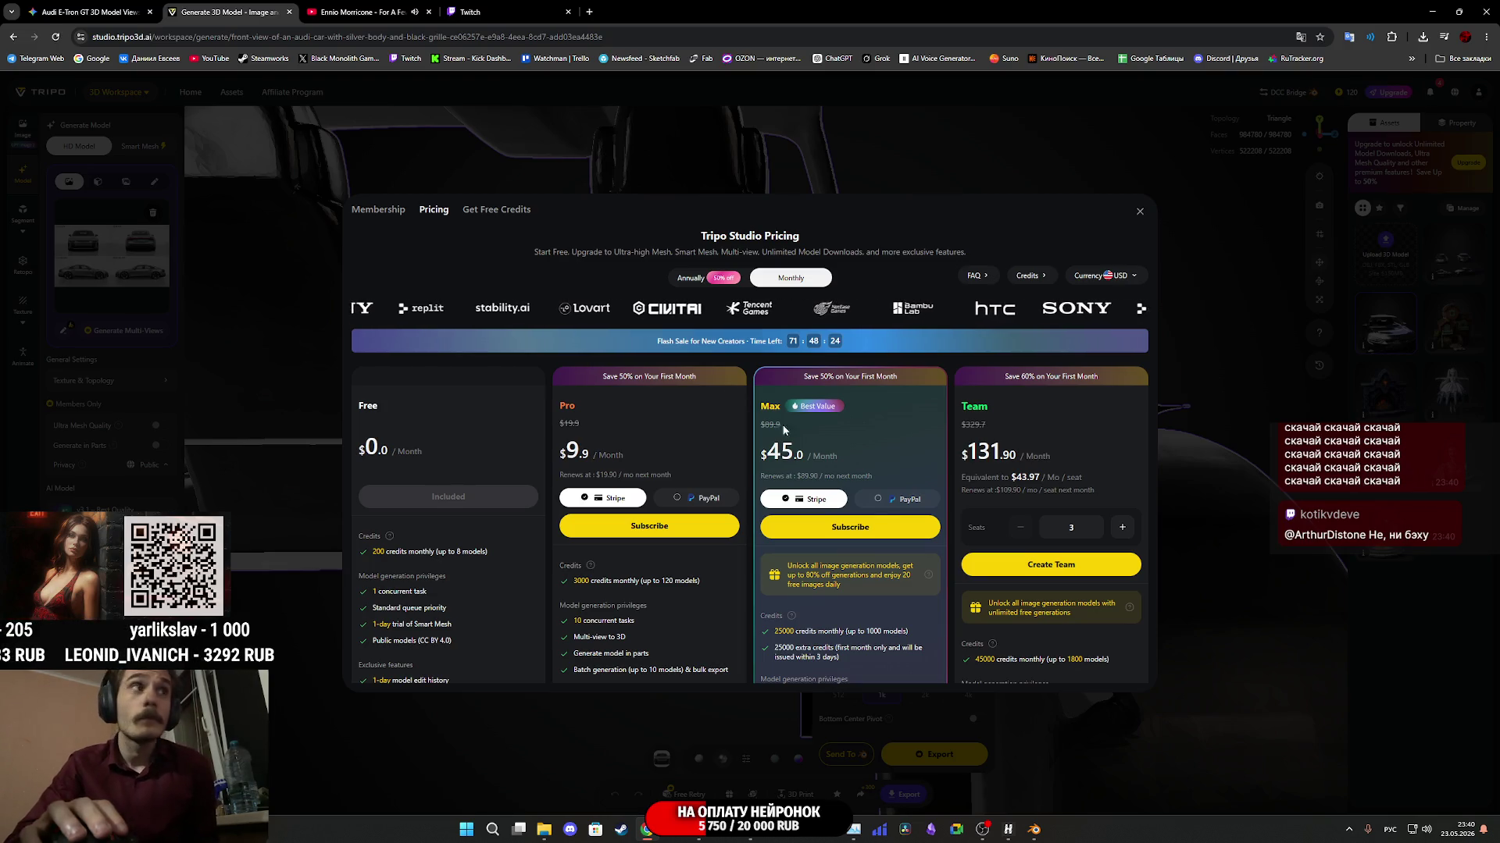
click(1140, 214)
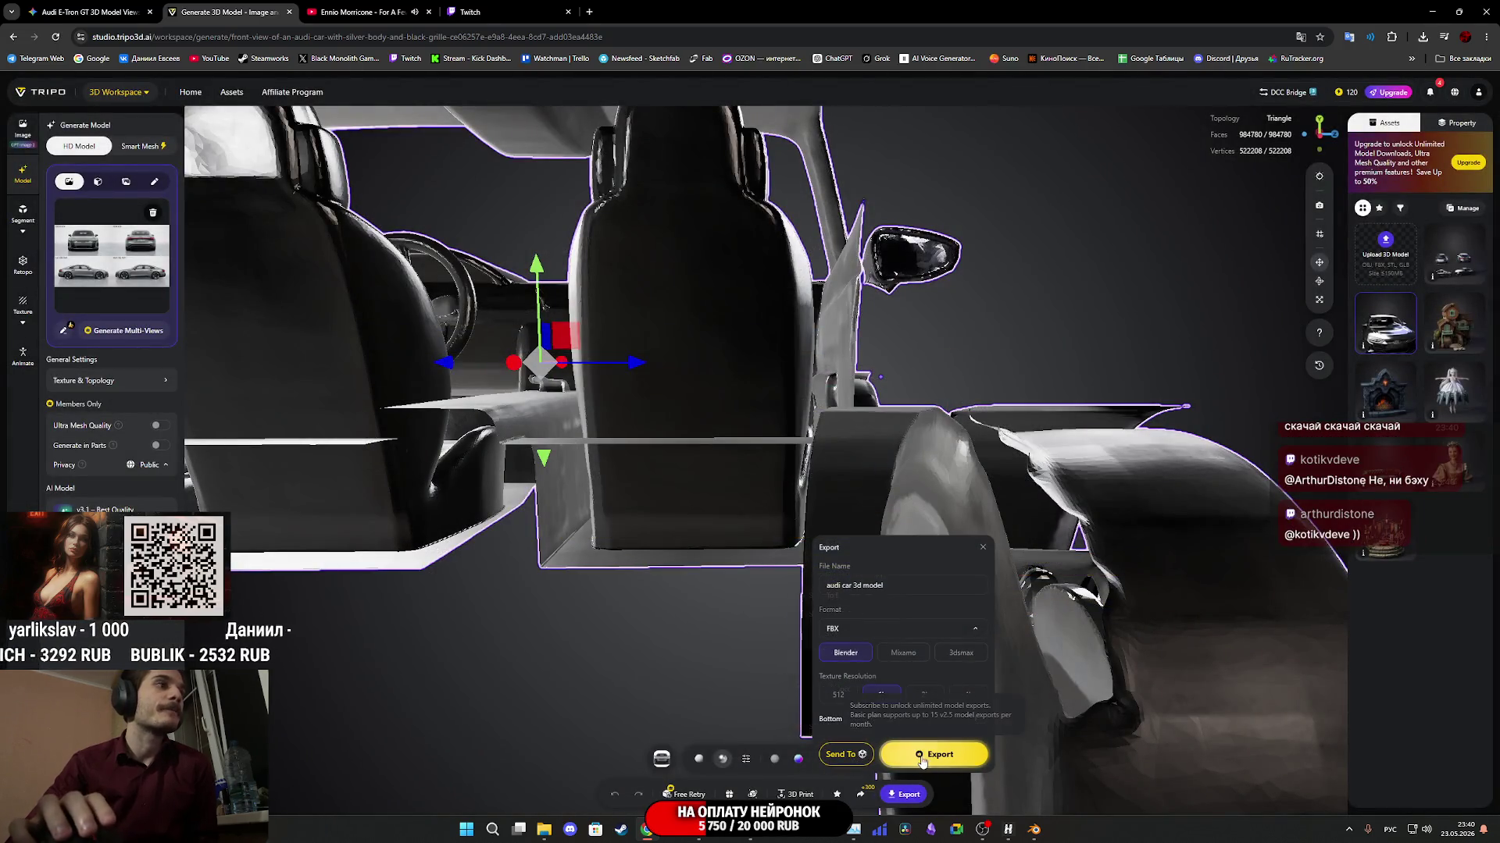
click(930, 755)
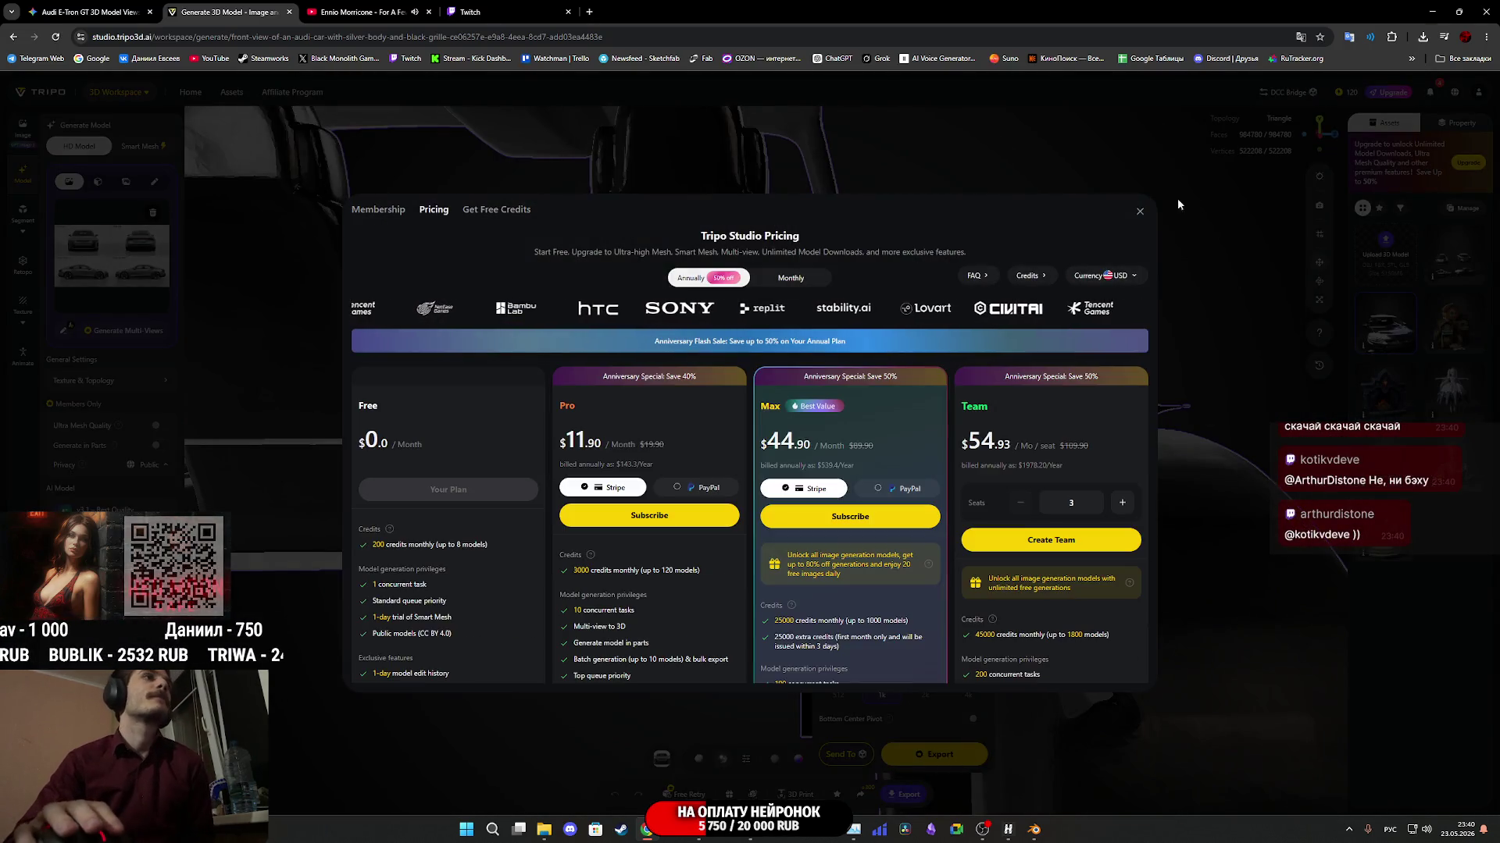
click(1140, 212)
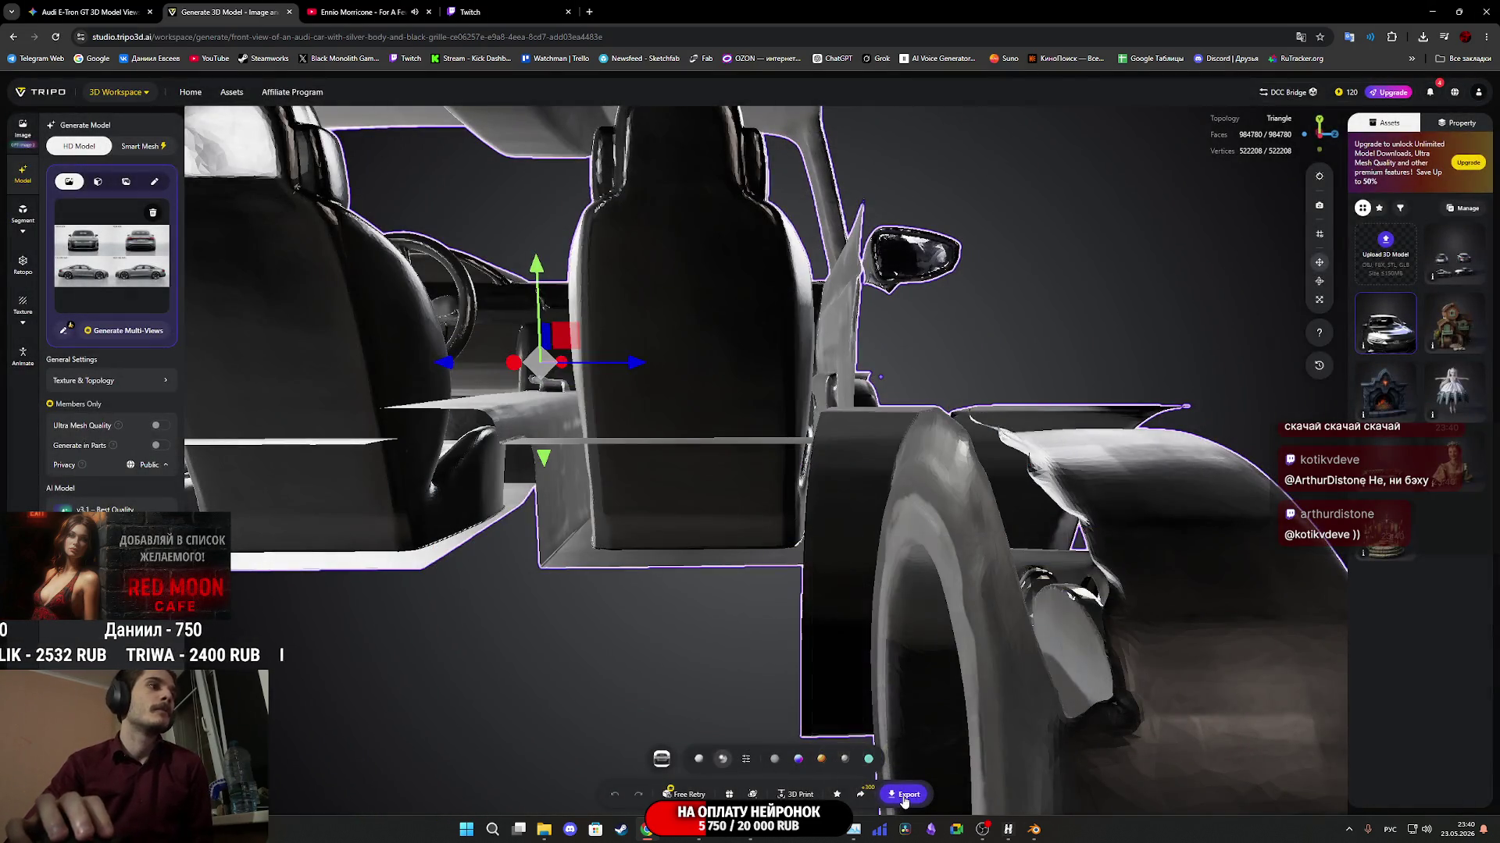
Check the Send To destinations, then retry the FBX export, which shows the pricing plans again.
click(843, 754)
click(846, 756)
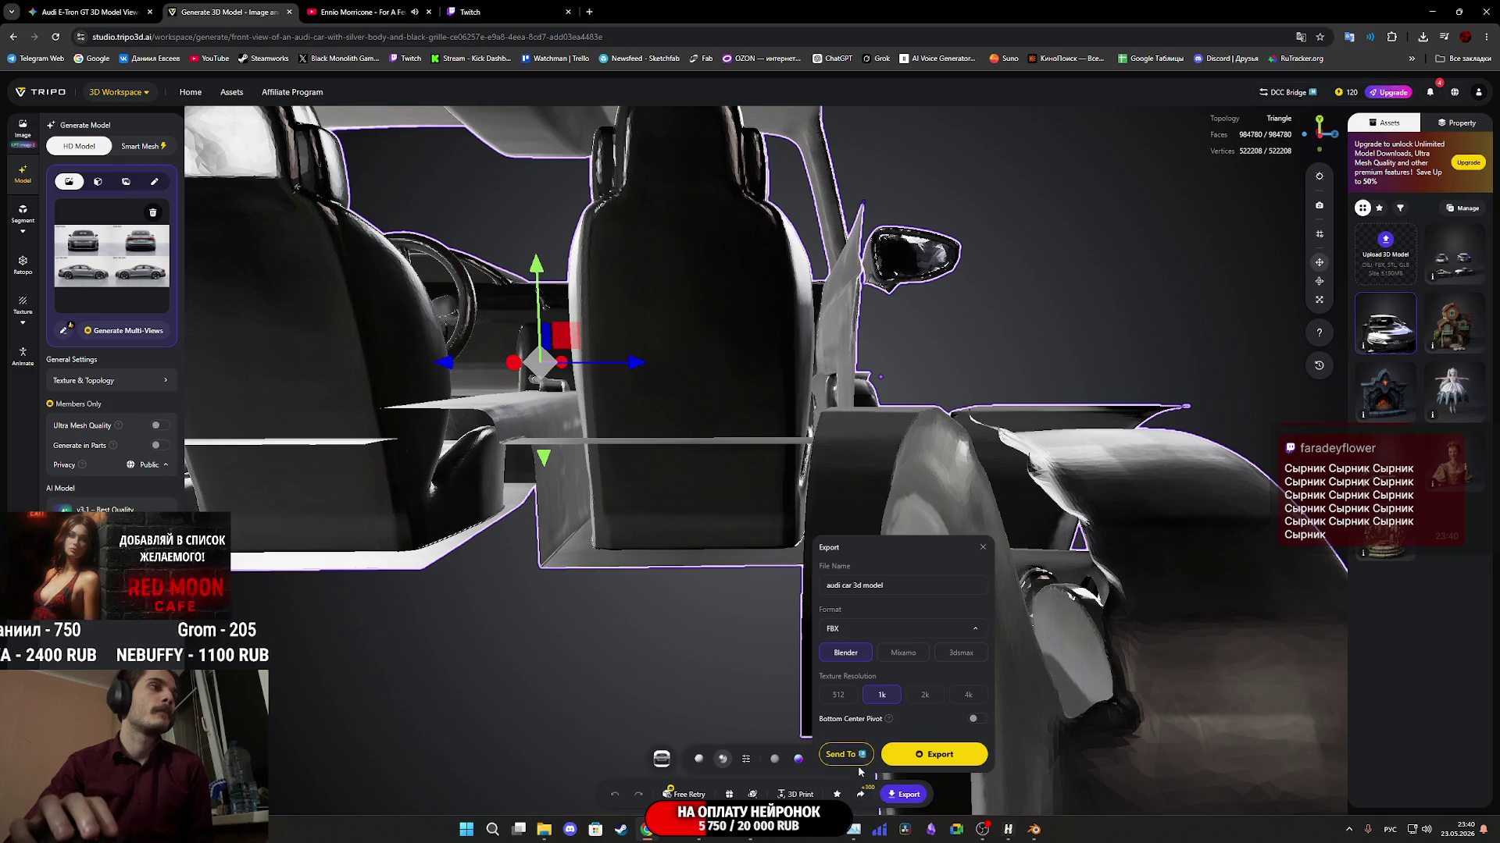
click(841, 759)
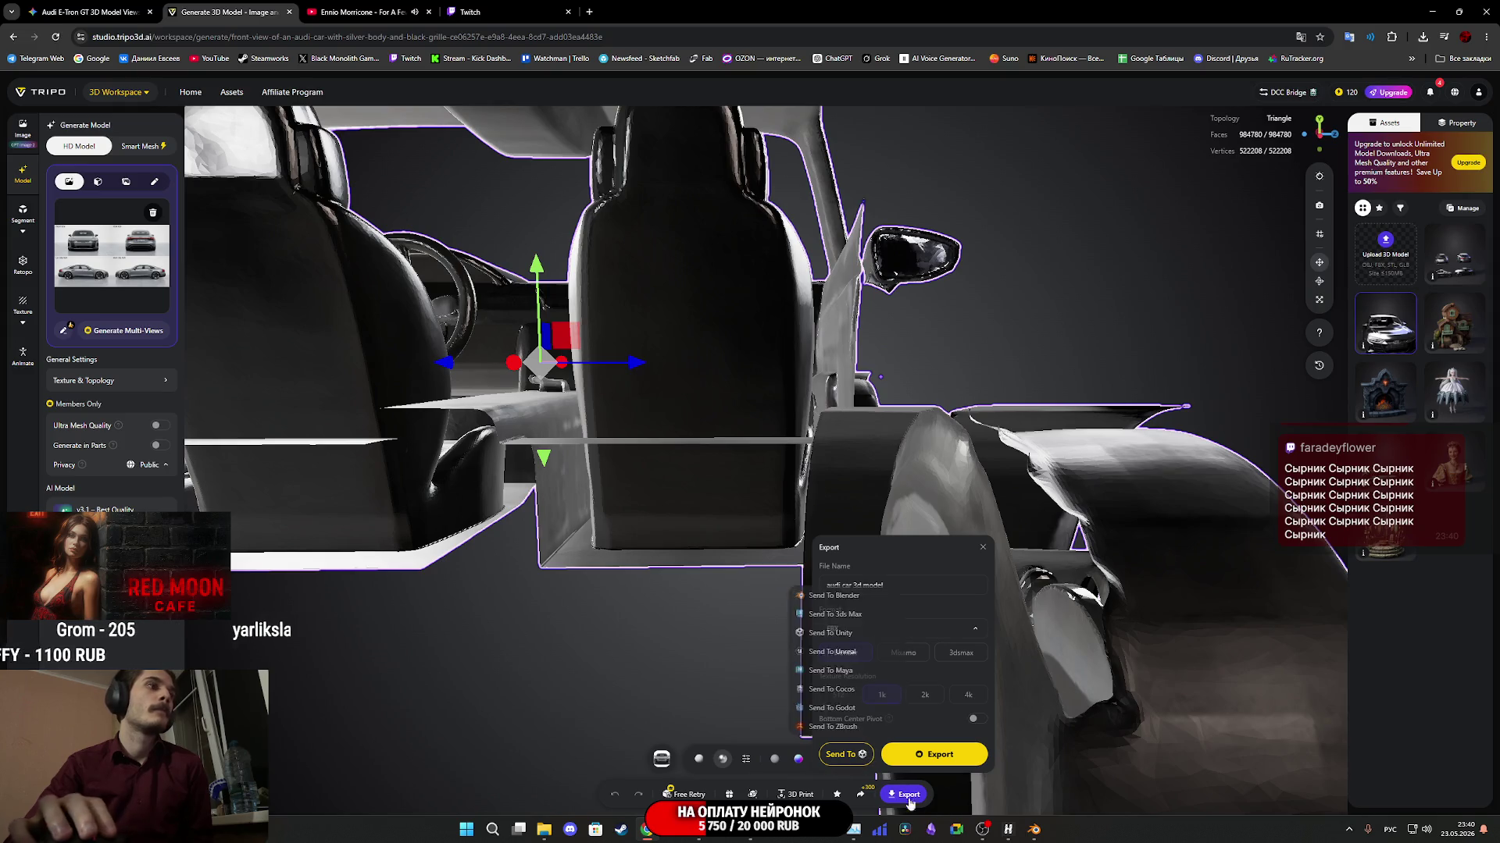
click(1032, 831)
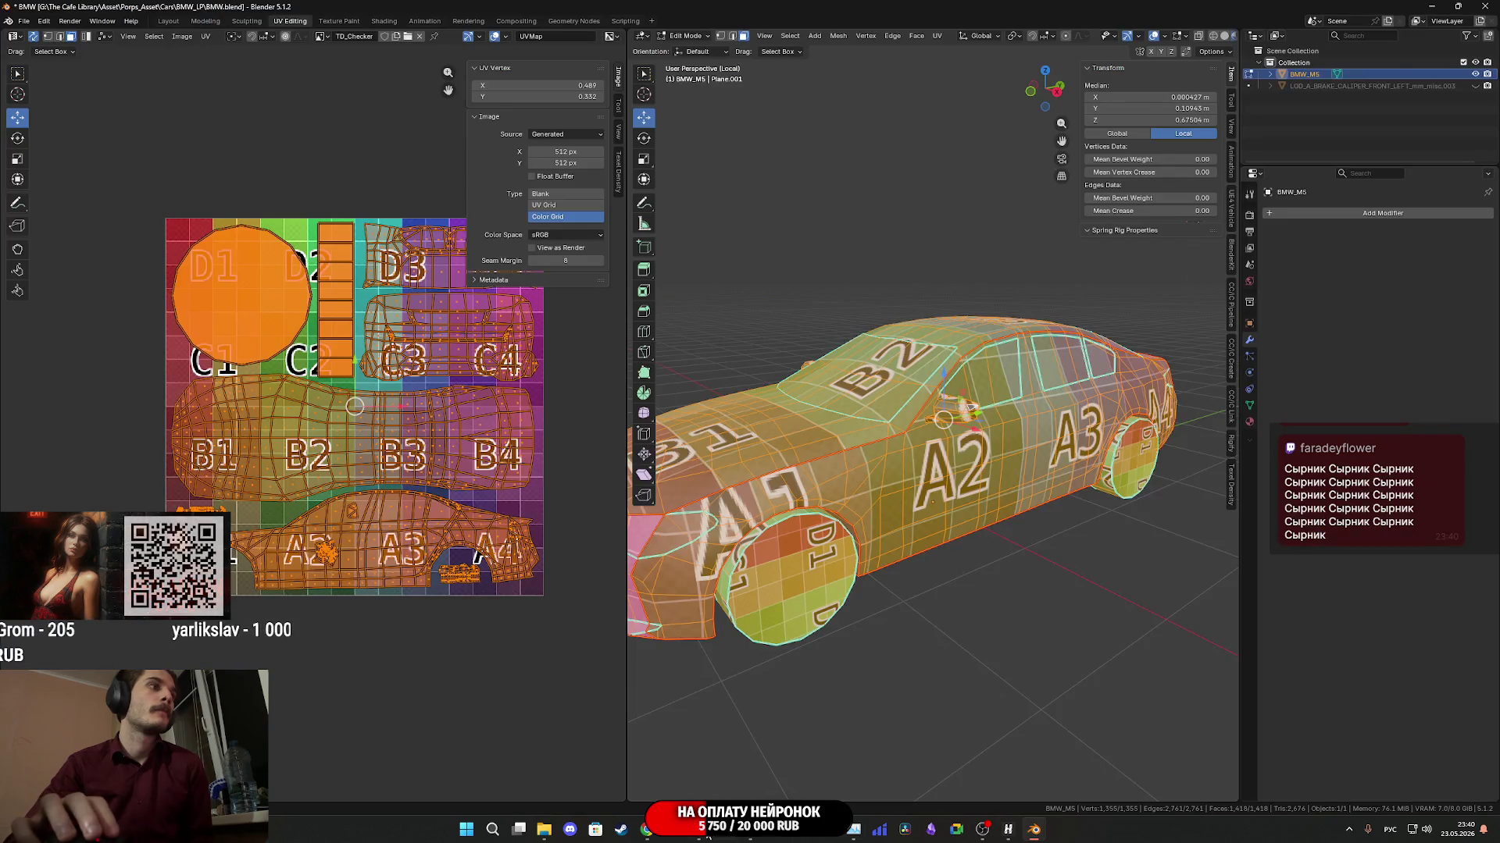
click(652, 834)
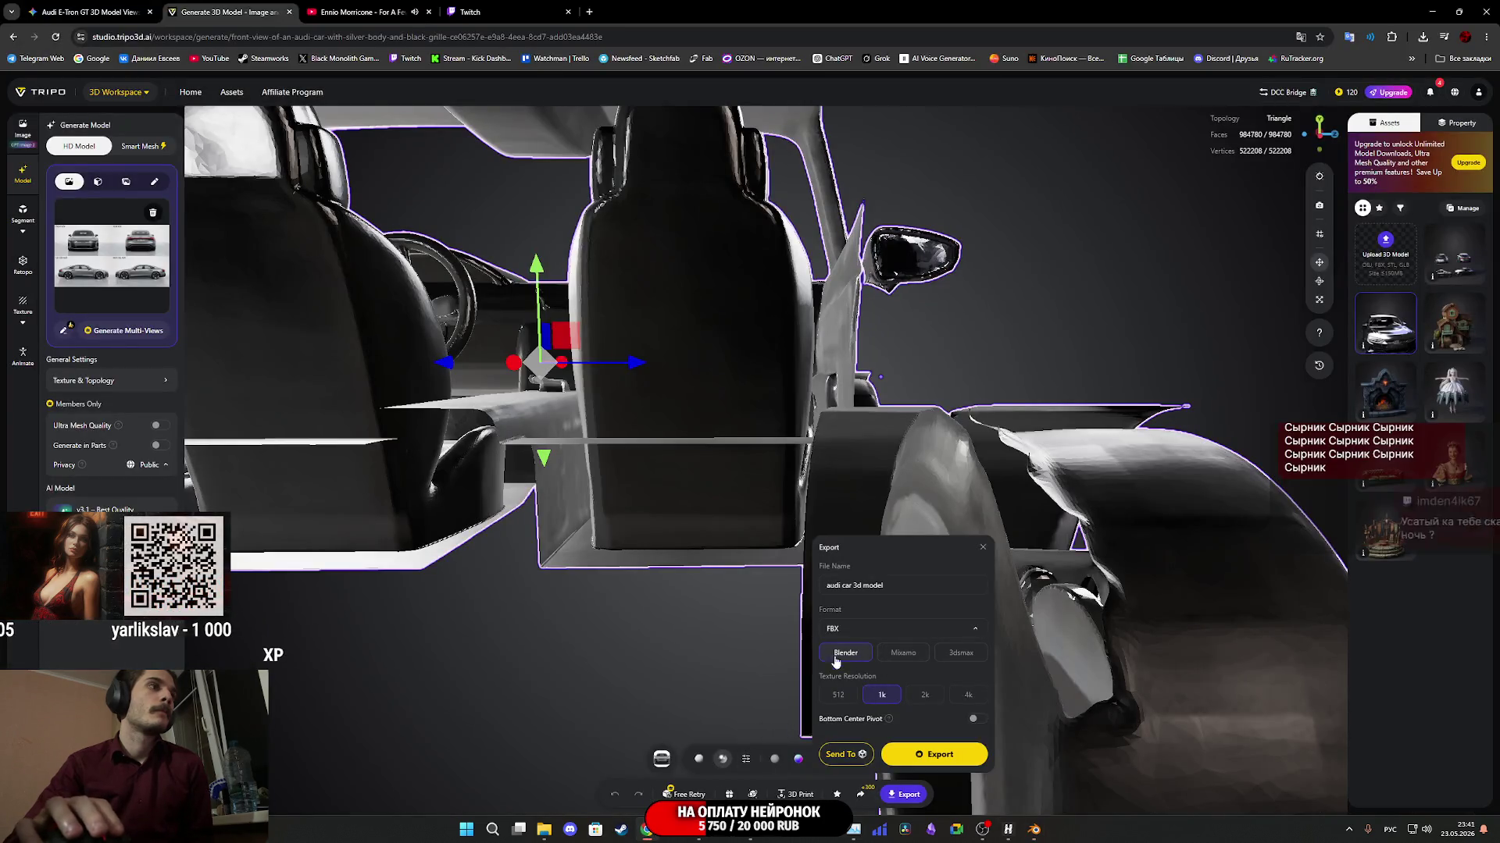
click(937, 762)
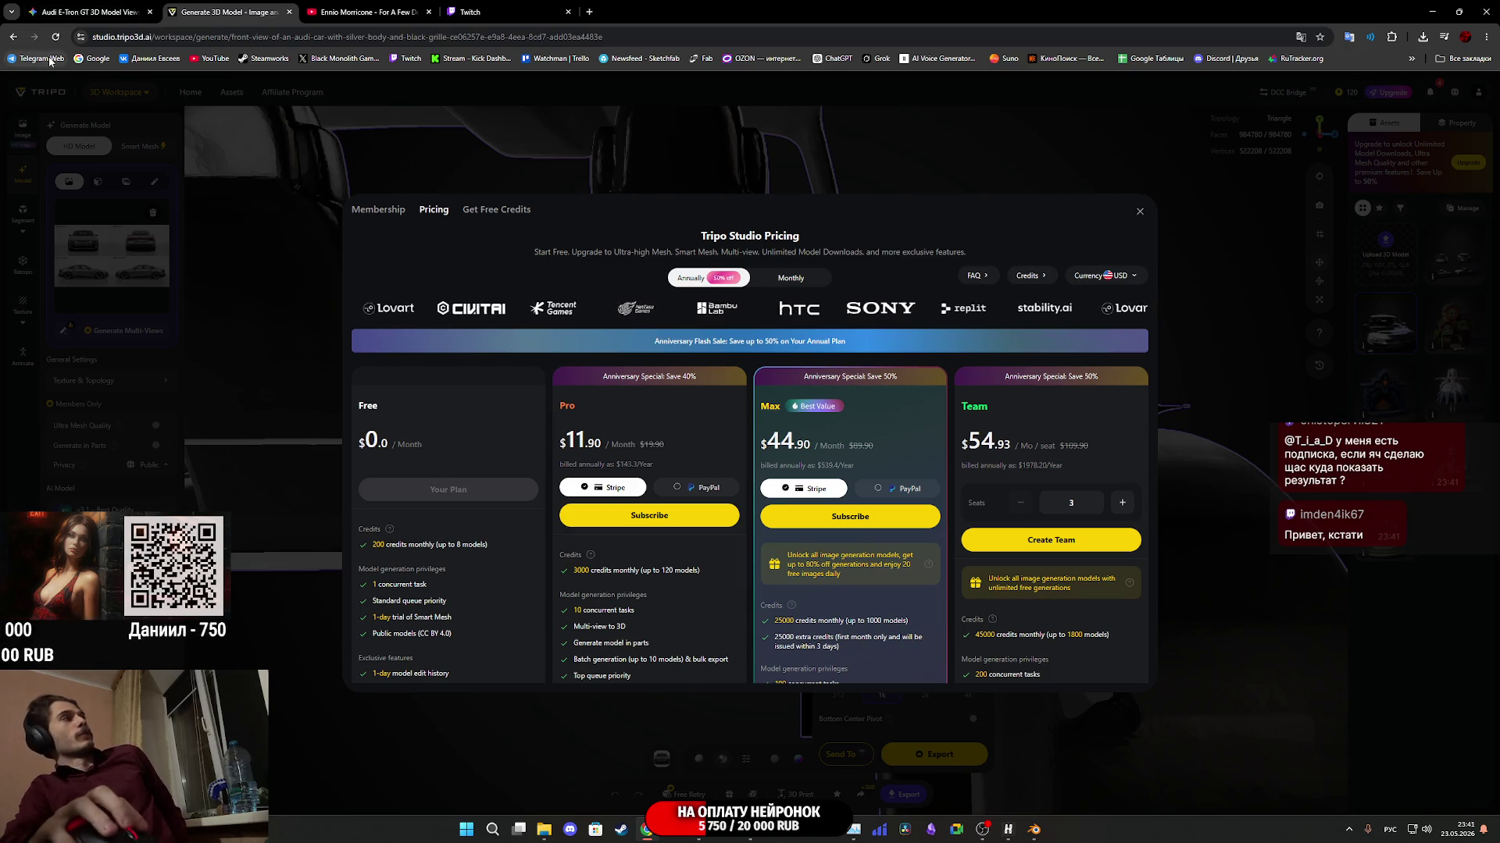
click(617, 11)
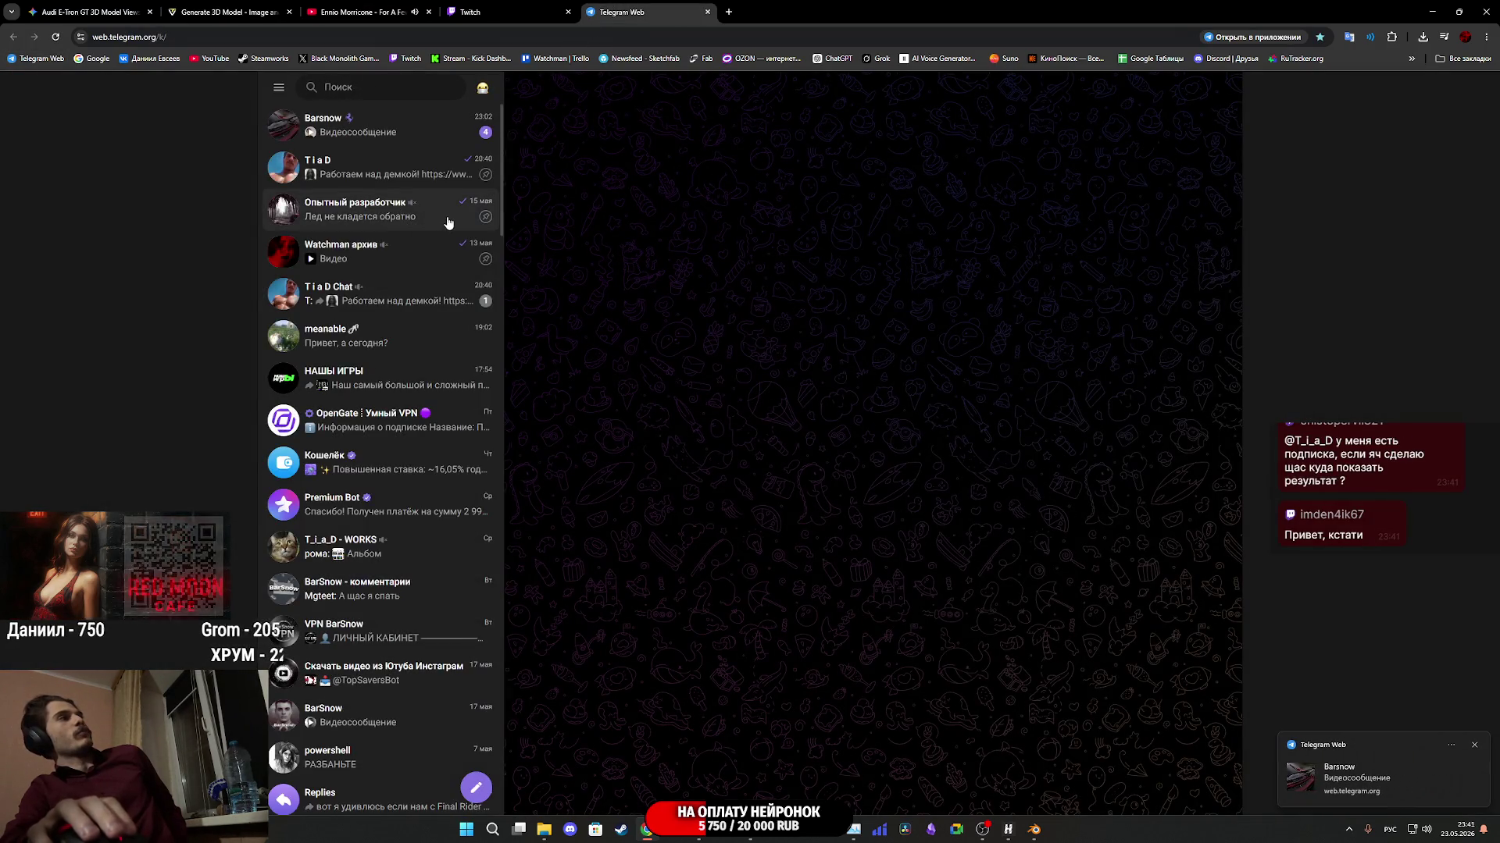
Open the top Telegram chat, play its round videos and heart-react to the 22:59 one.
click(435, 132)
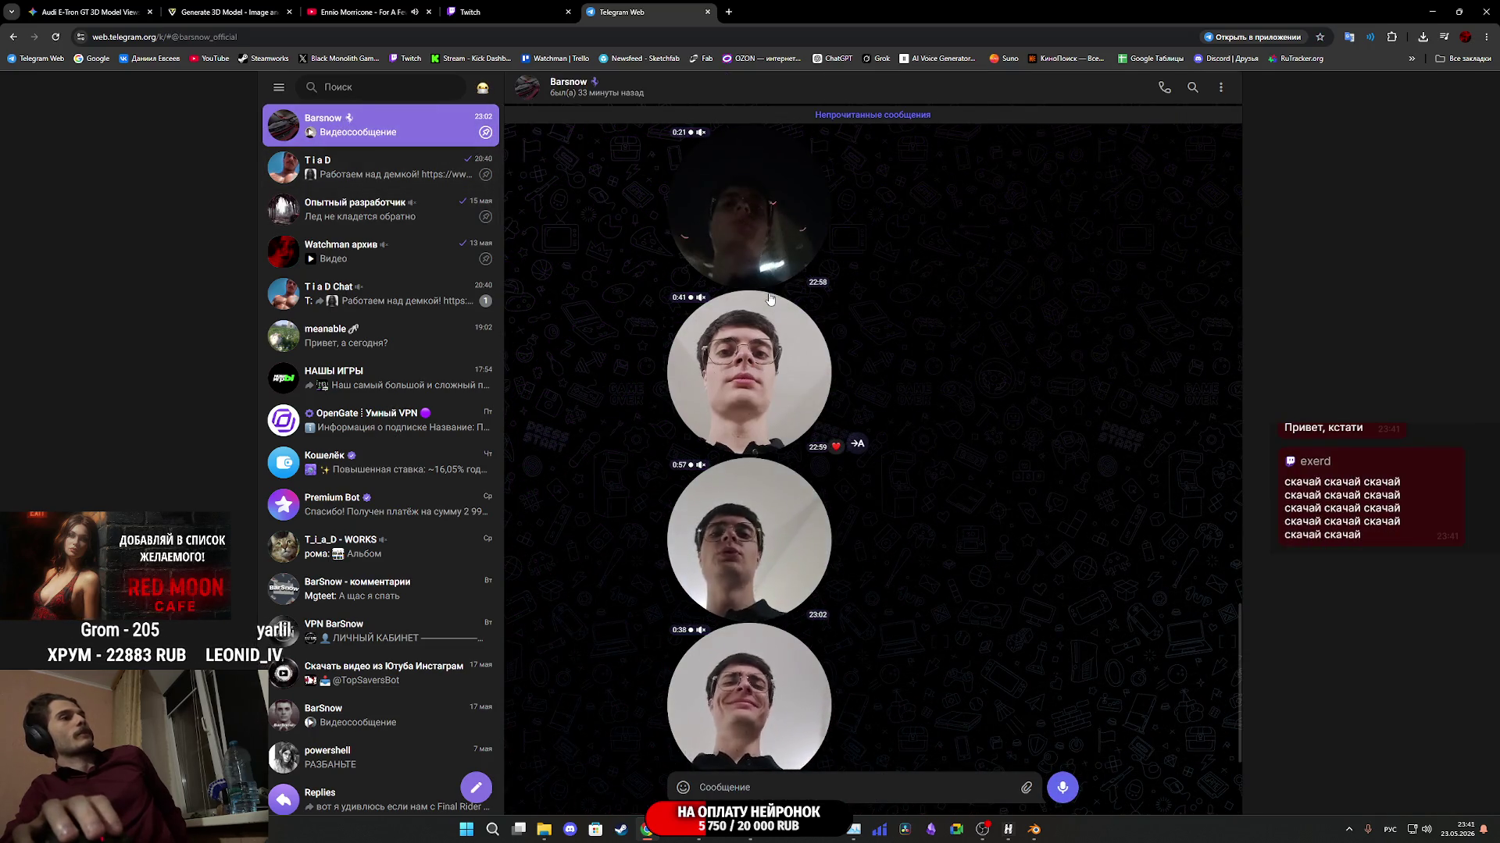
click(753, 242)
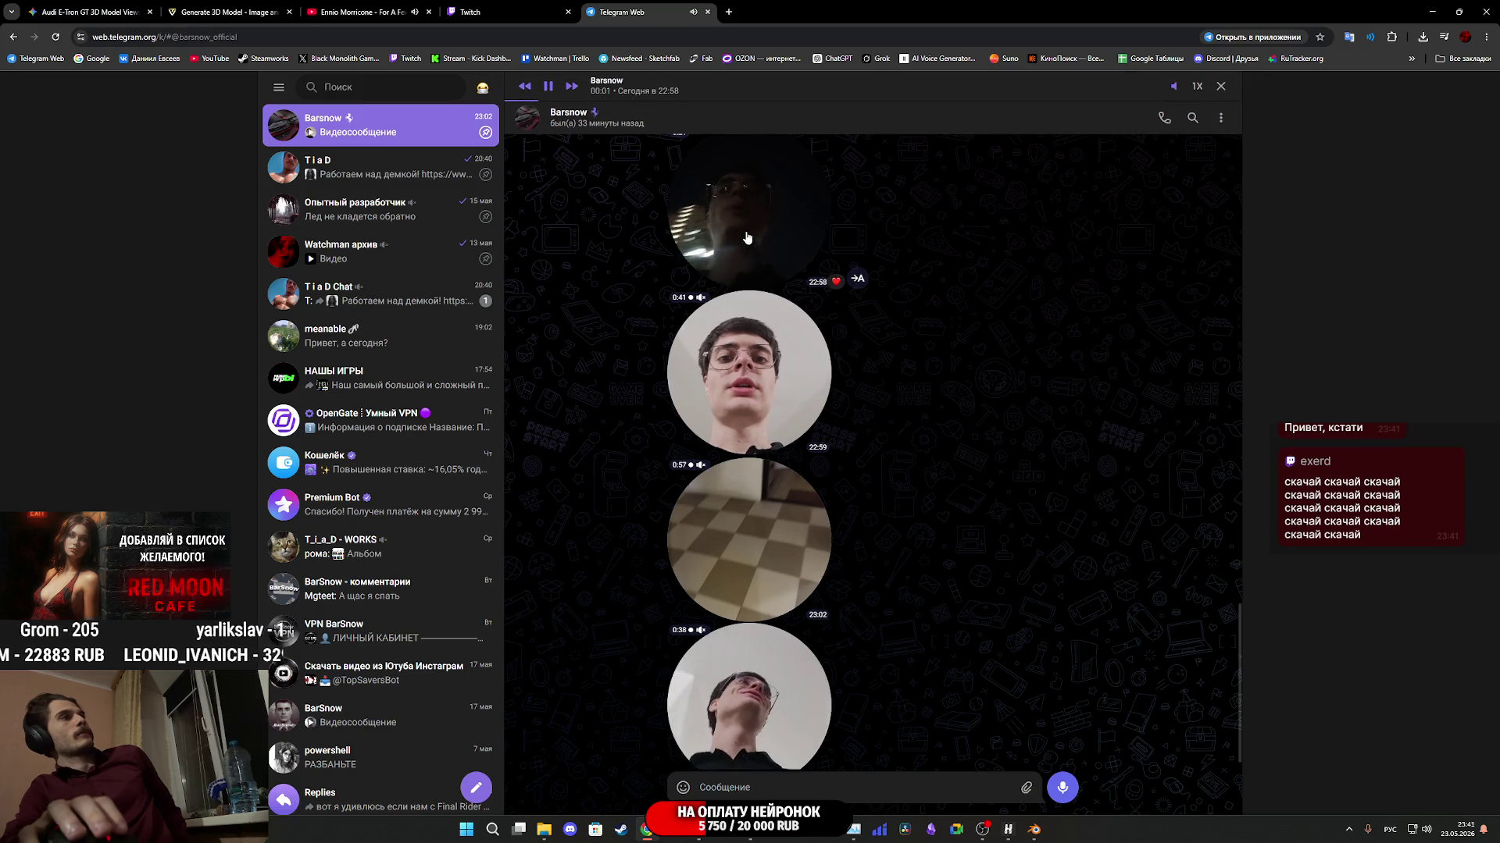
scroll(750, 238, up, 1)
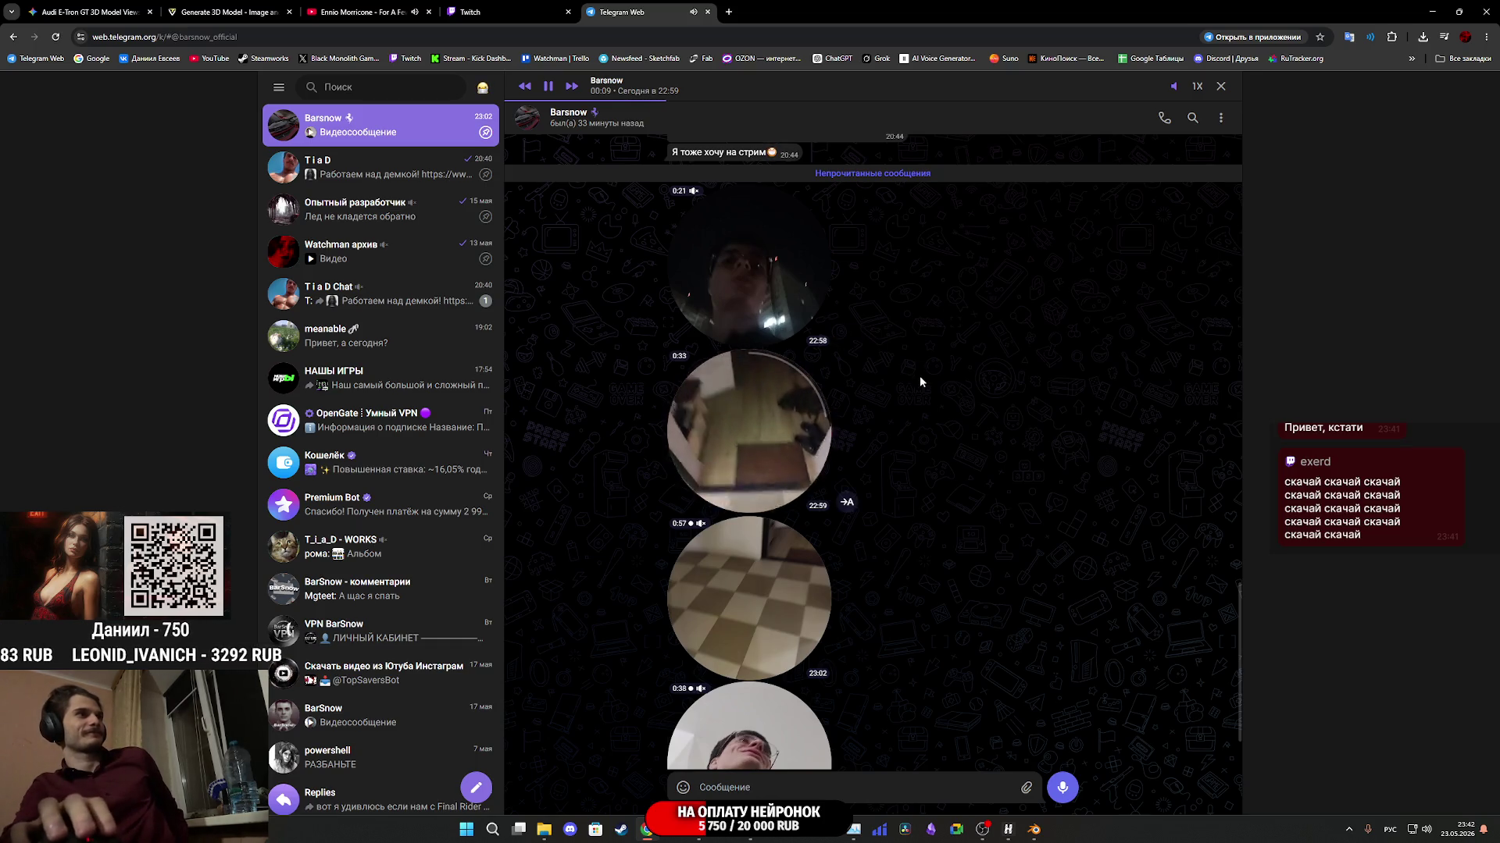
scroll(924, 378, down, 1)
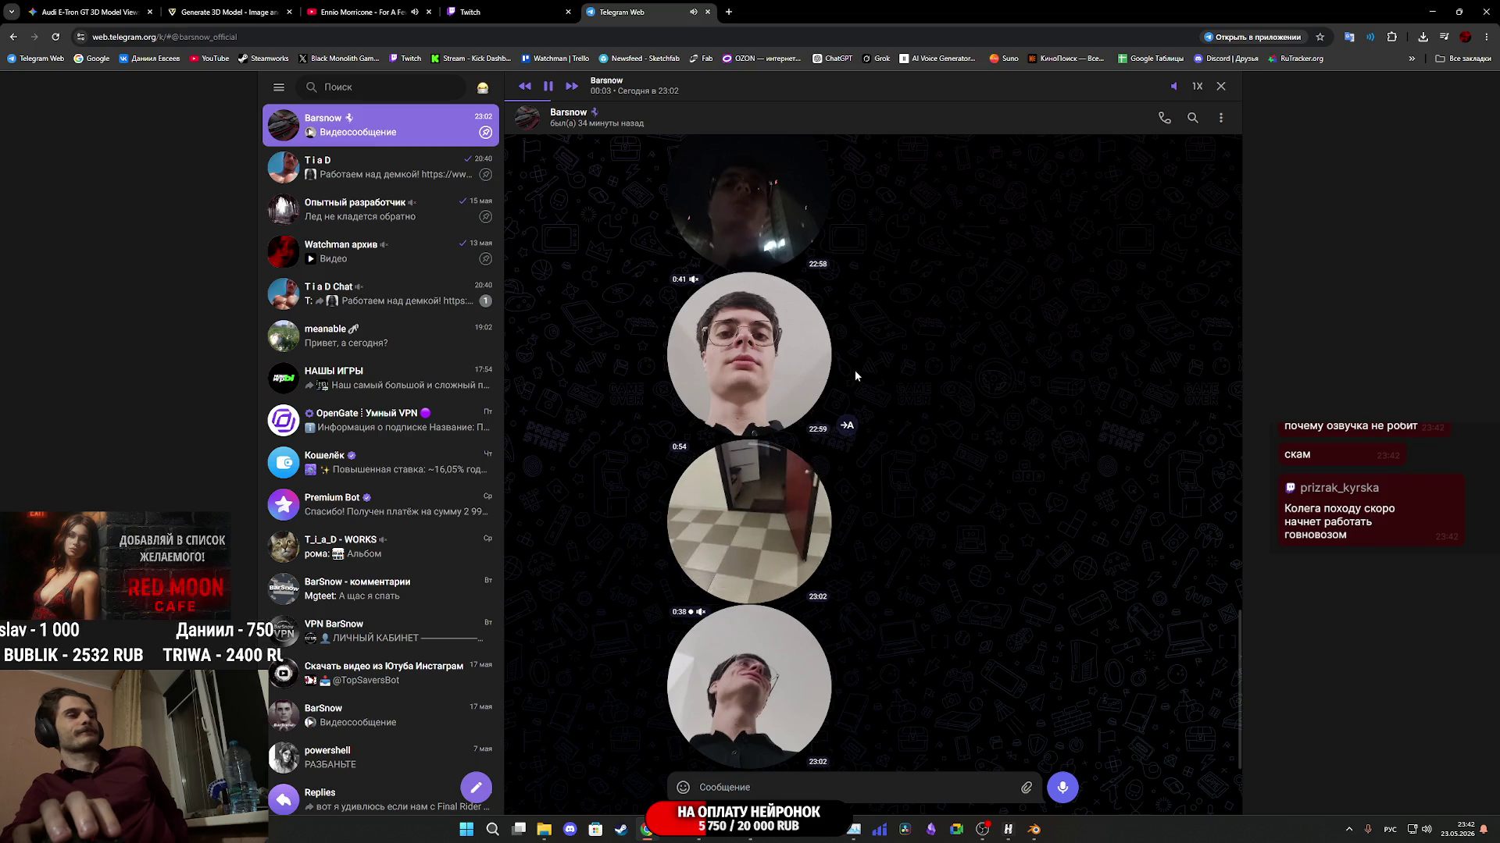
double_click(730, 343)
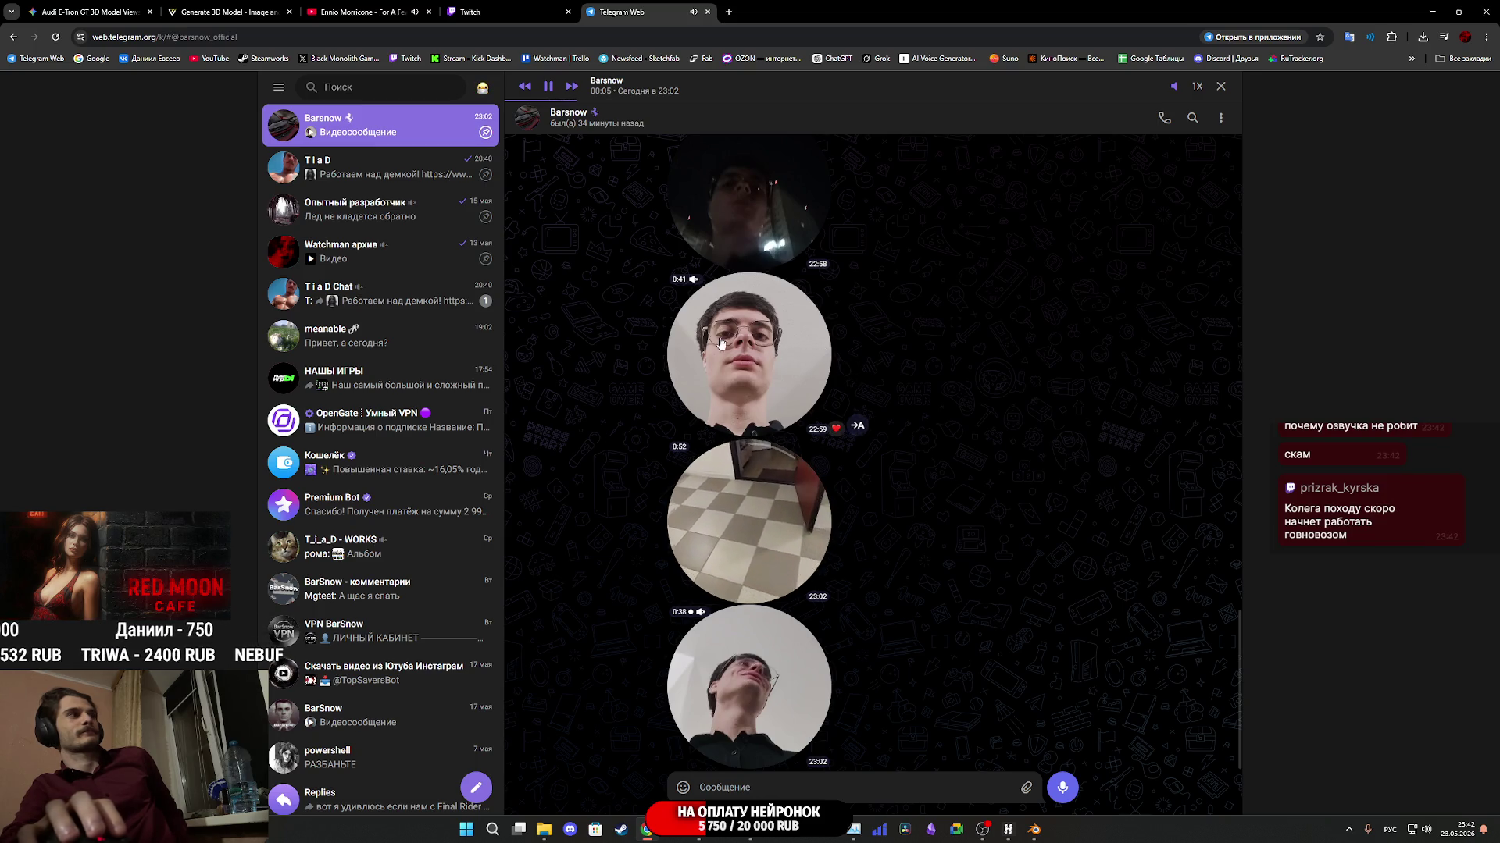
Heart-react to the 23:02 video message, then open the 30-member group chat.
click(413, 310)
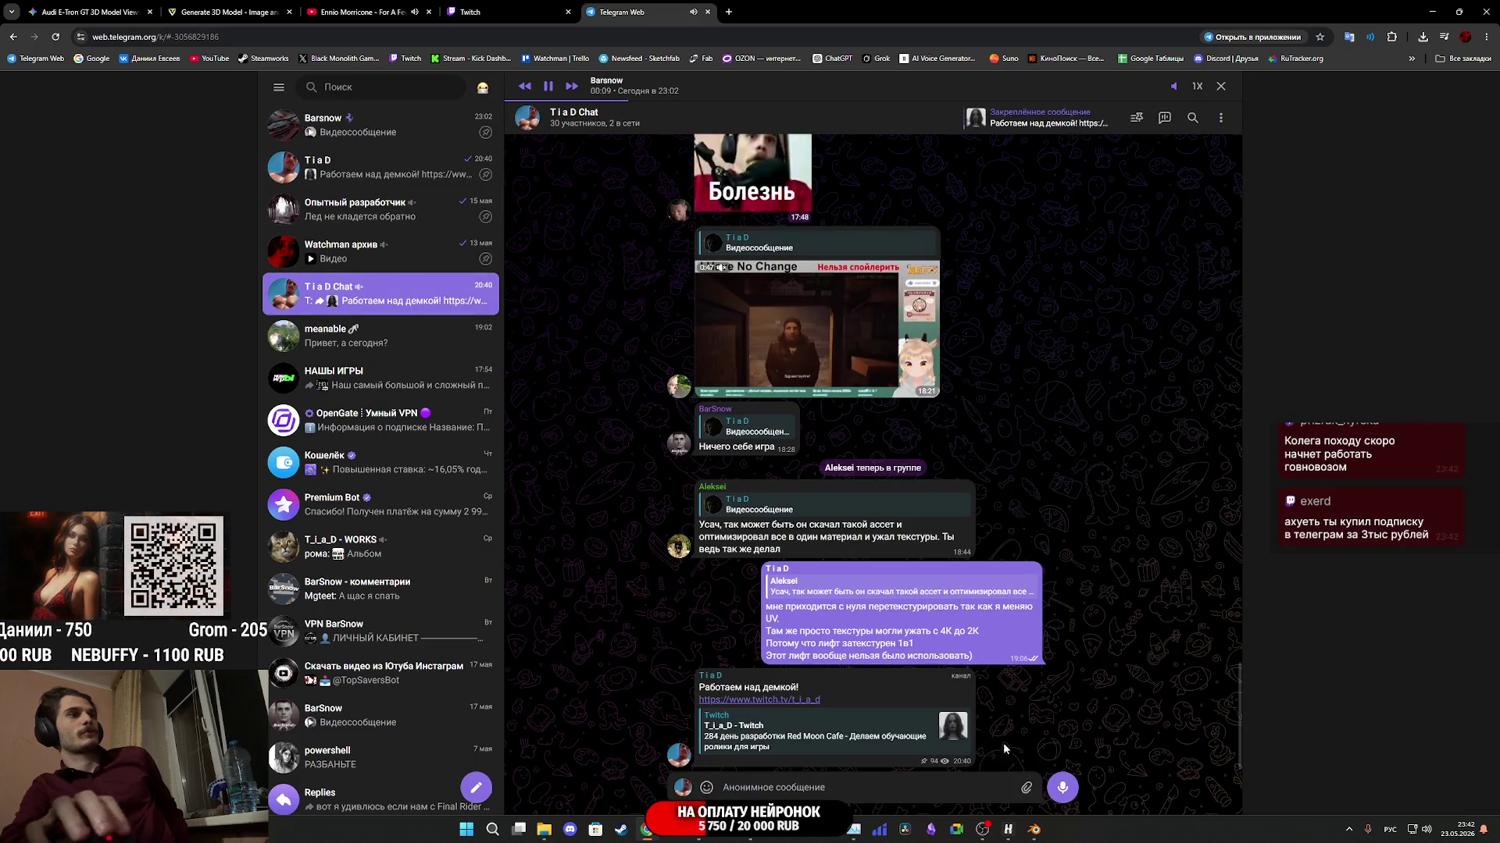
click(391, 126)
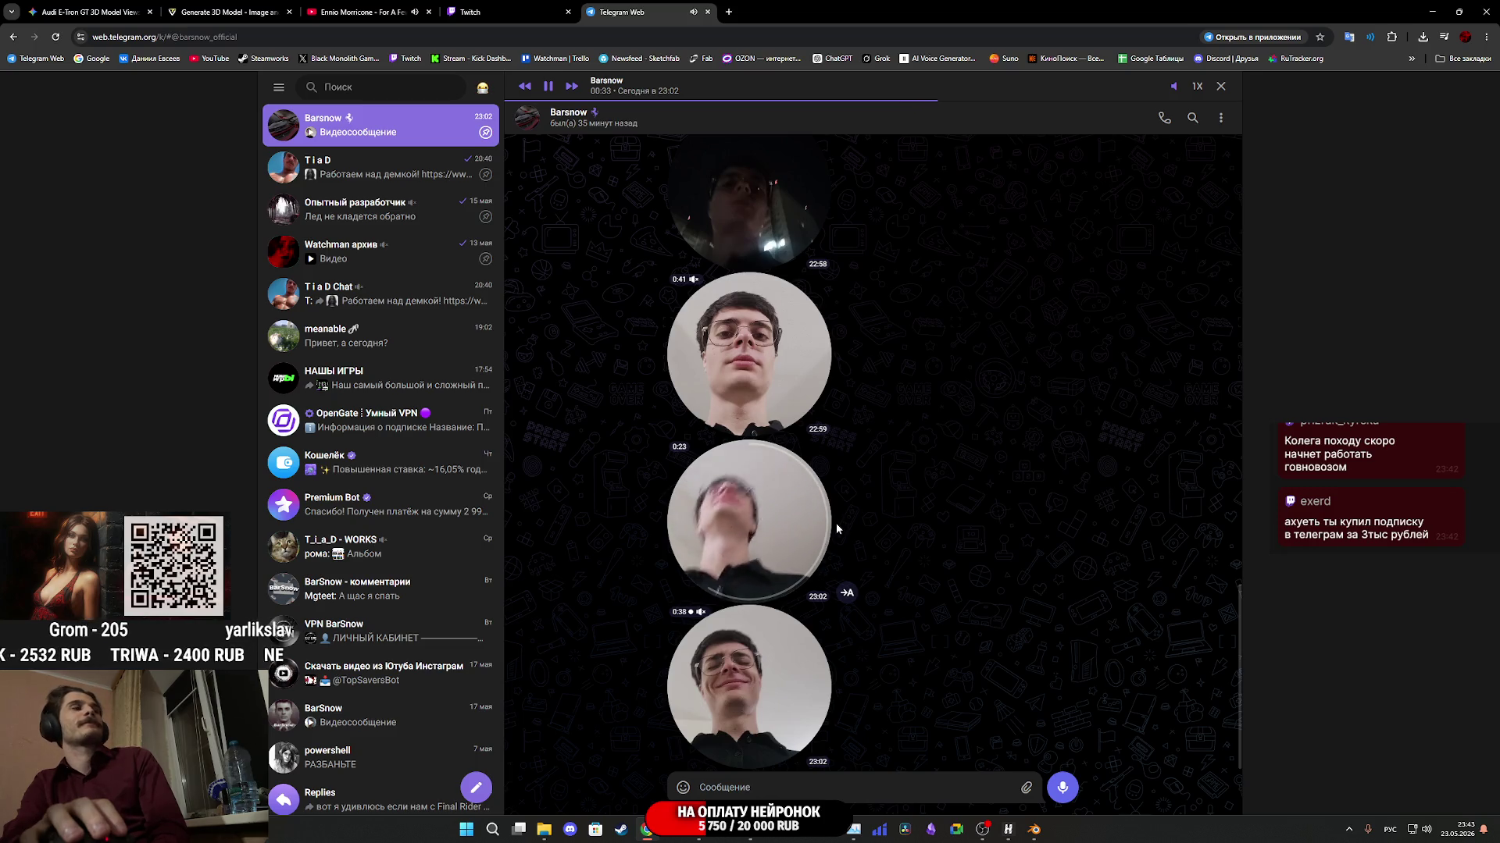
double_click(830, 533)
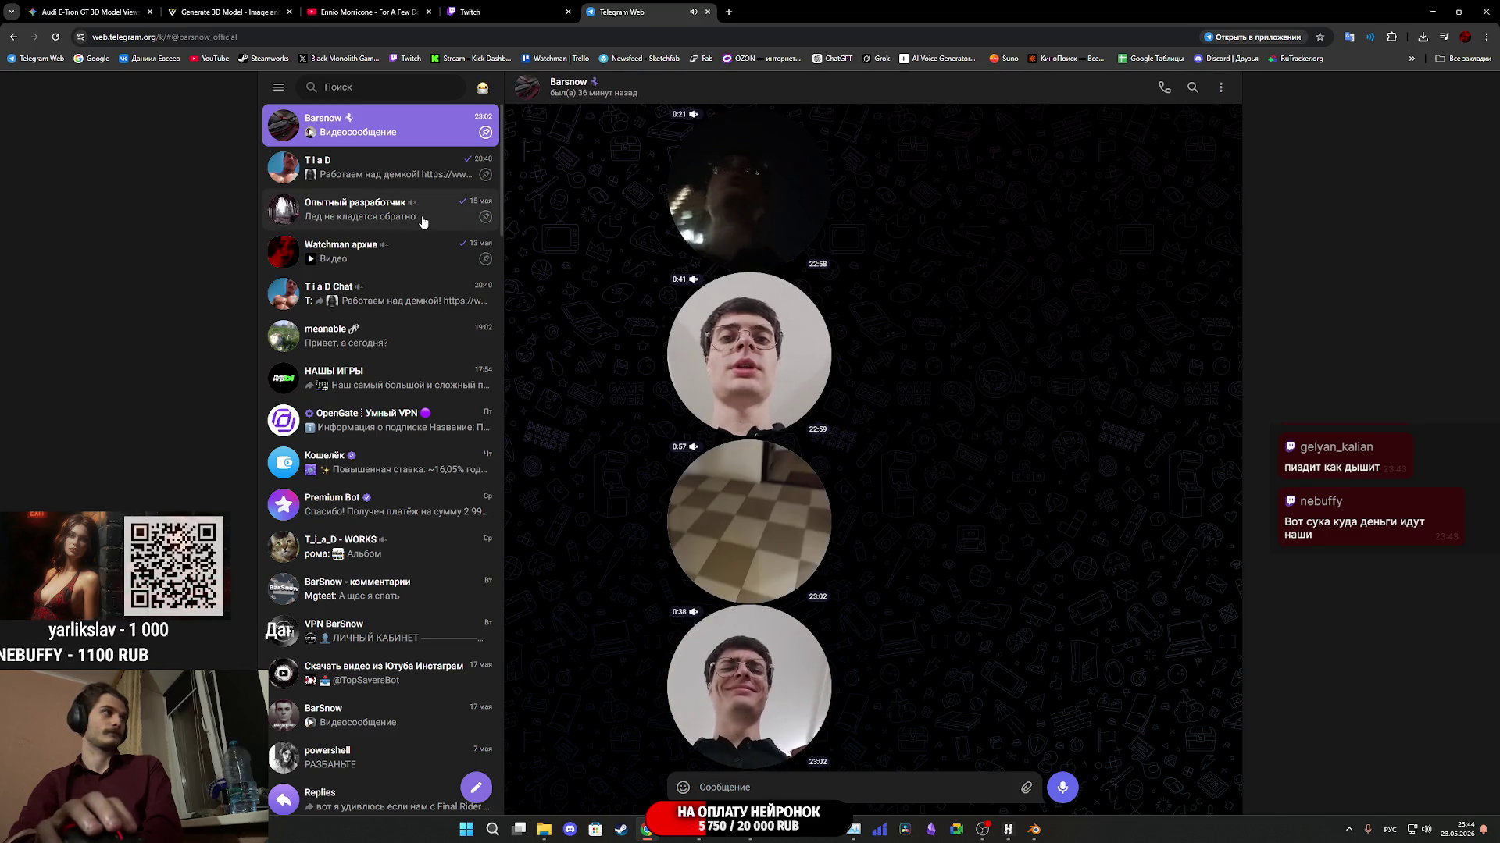
click(438, 296)
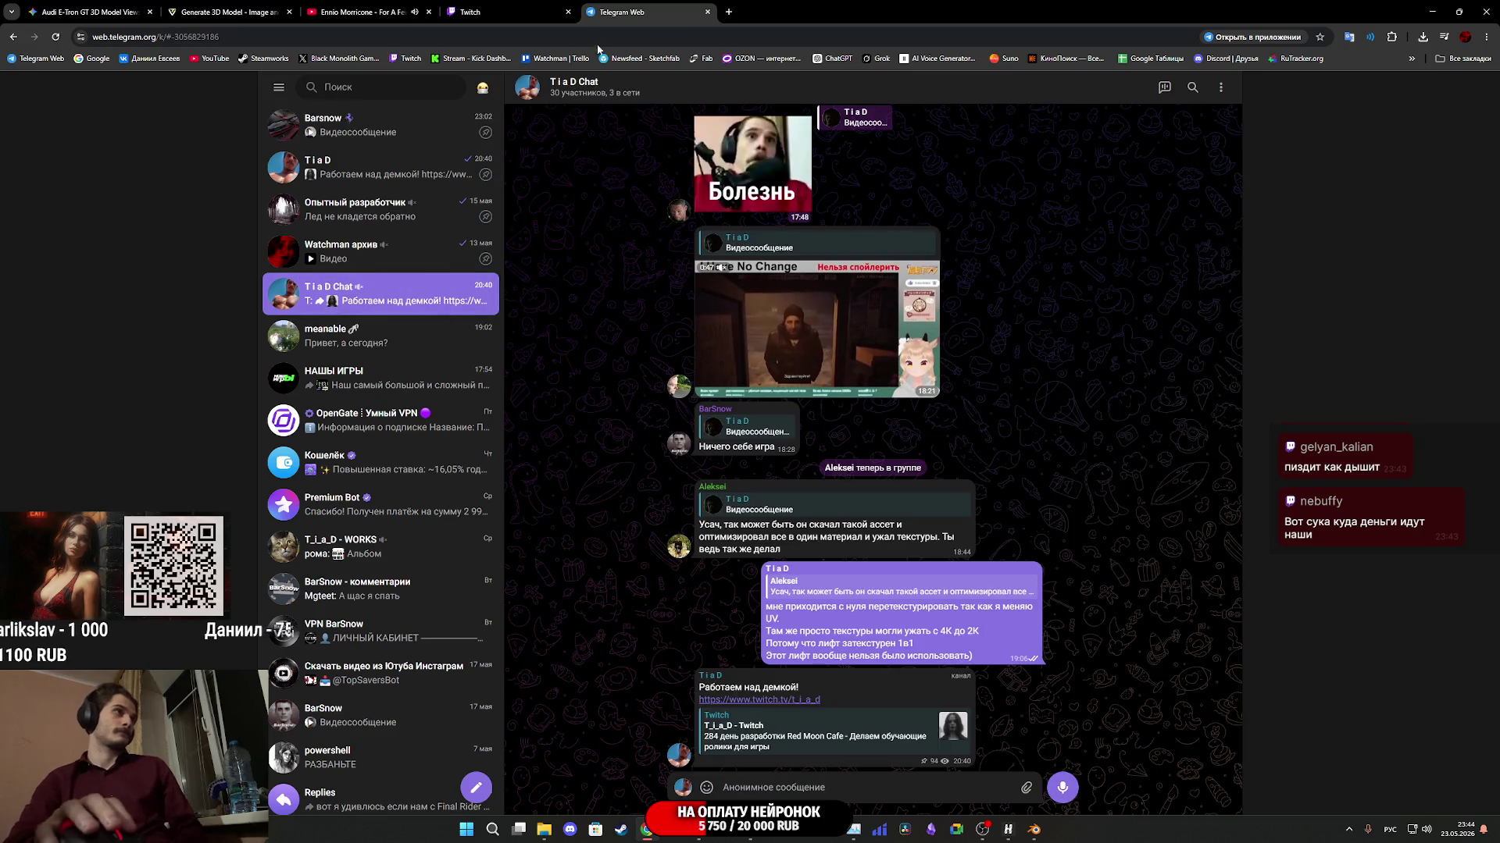
click(538, 6)
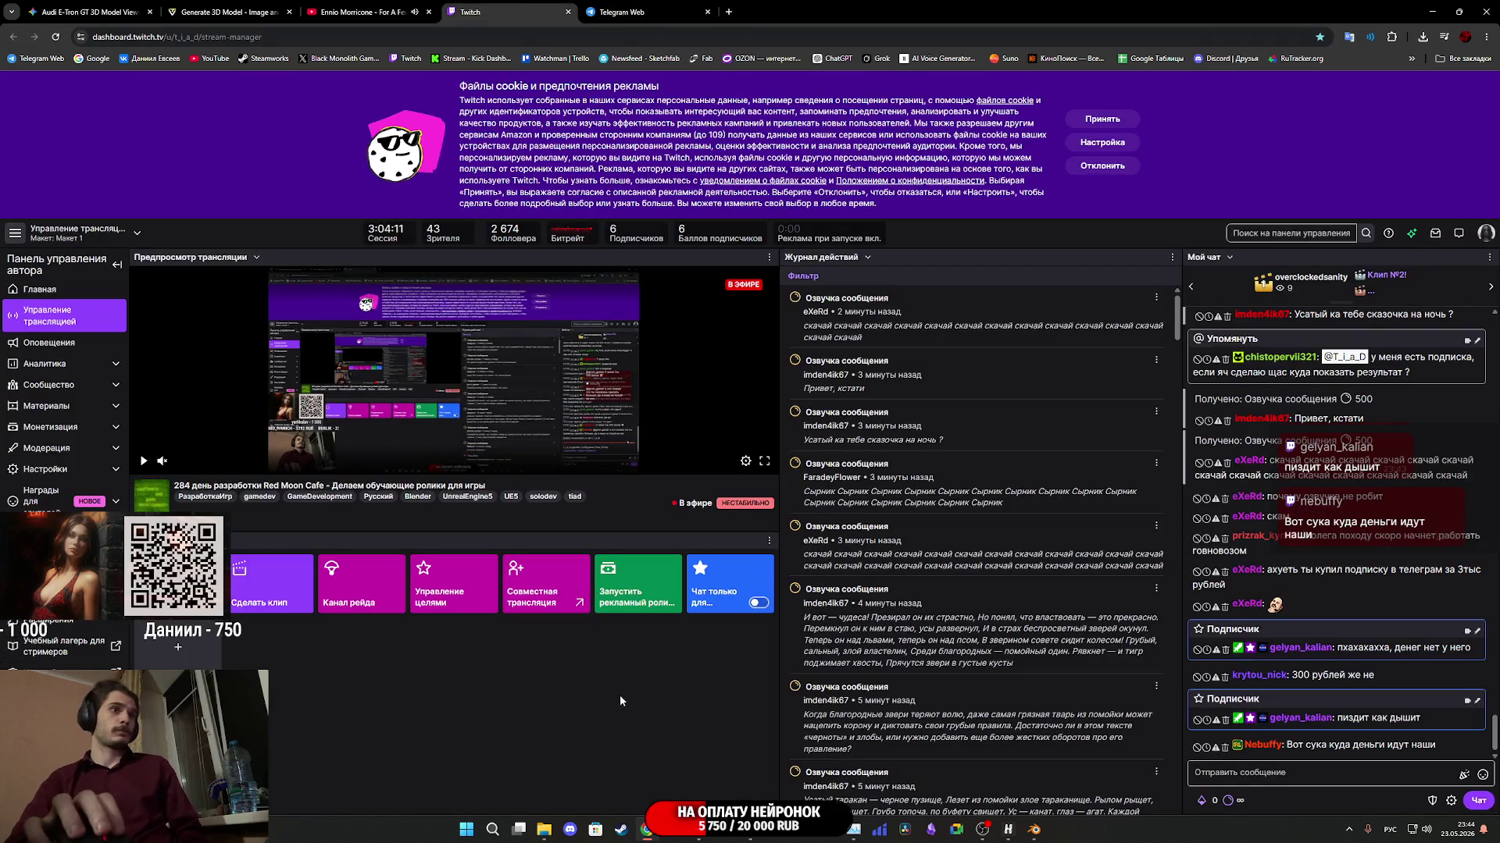
Close Tripo's pricing plans and orbit the car model to a side view.
click(205, 12)
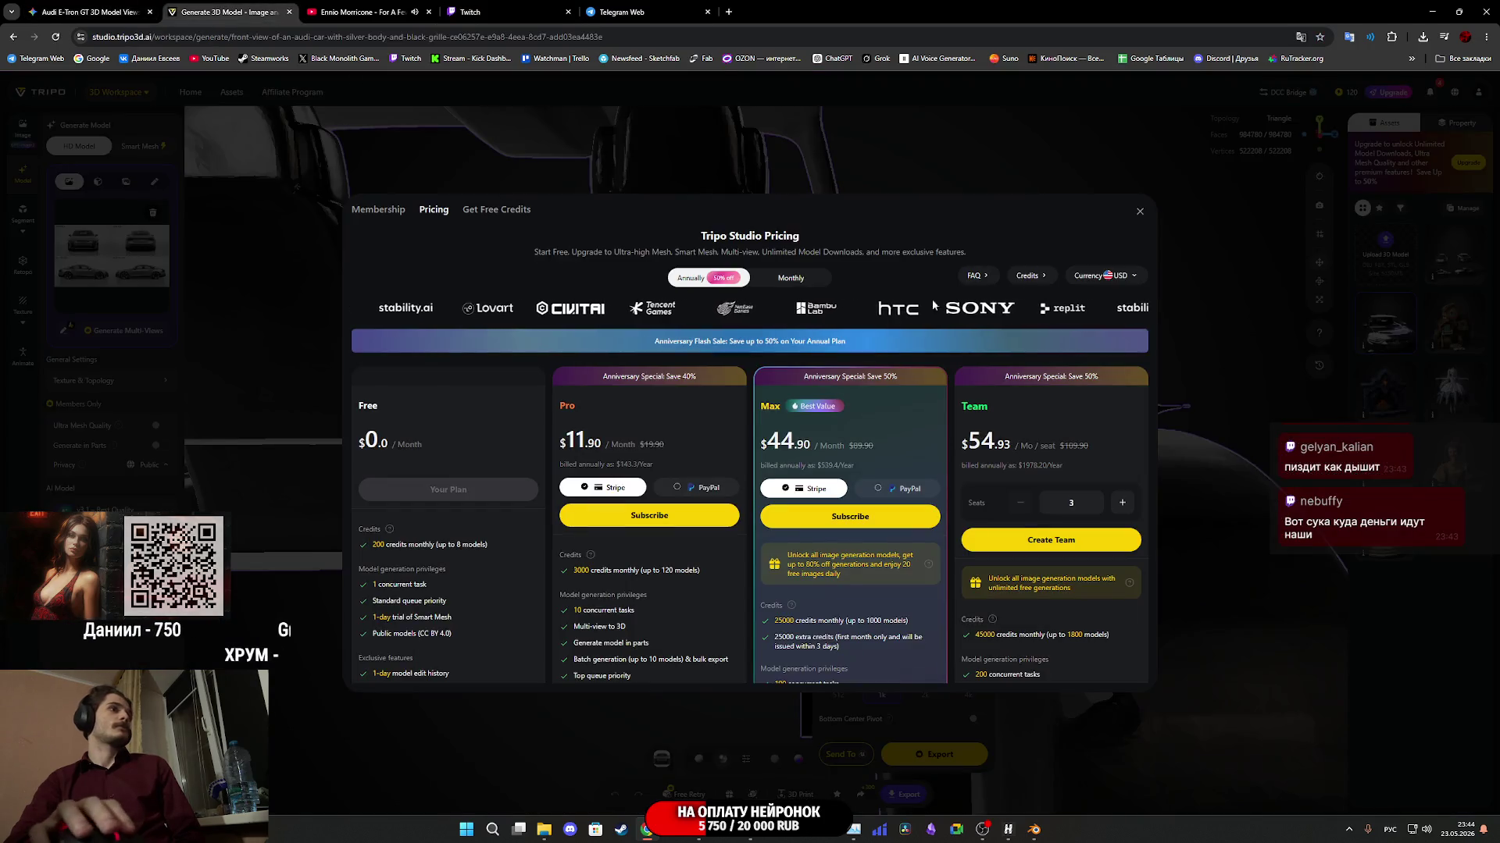
click(1139, 213)
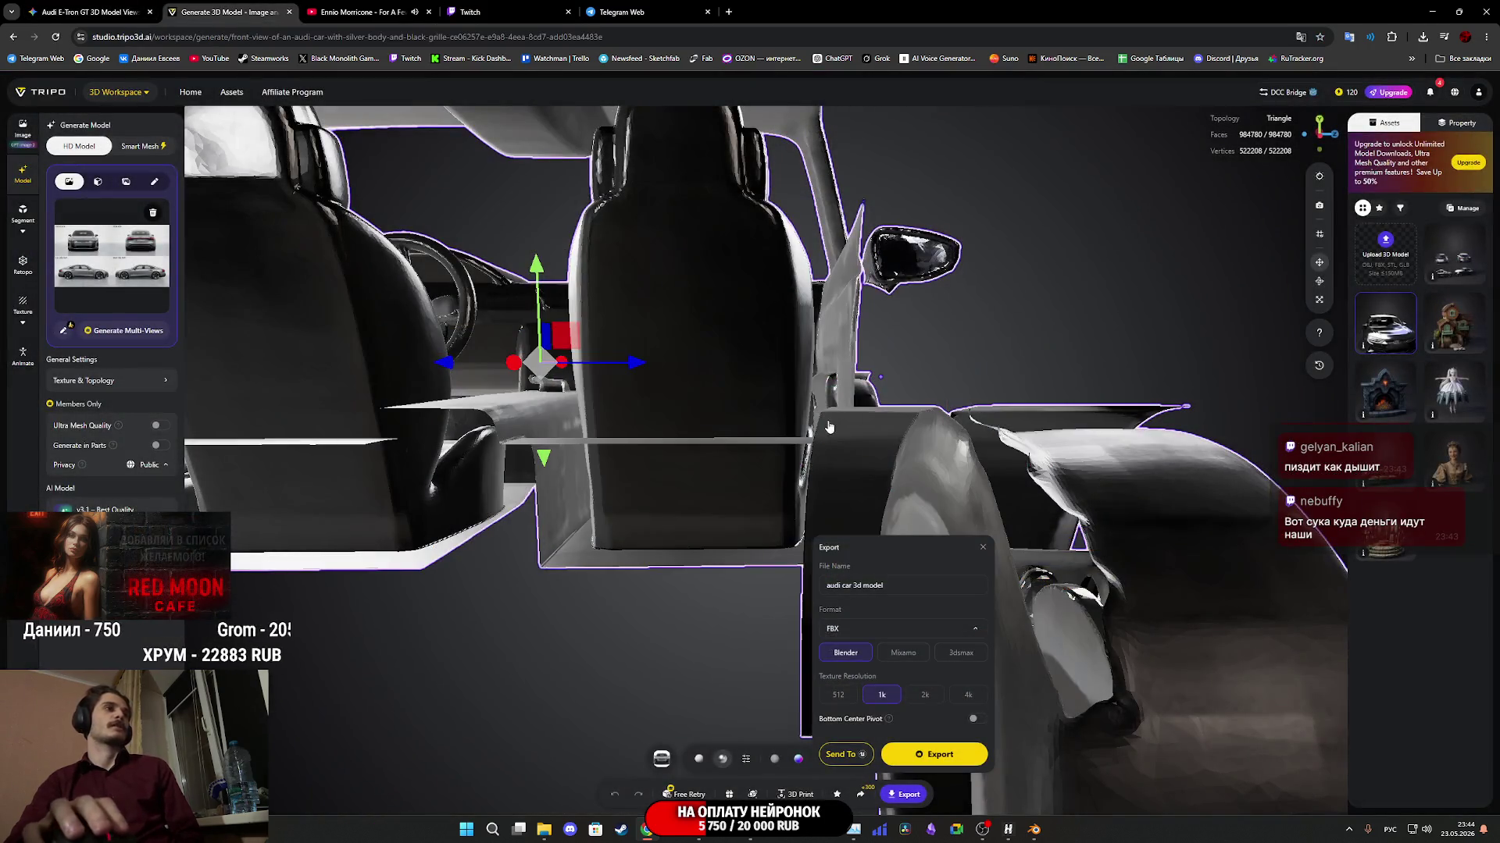
scroll(726, 465, down, 5)
drag(726, 466, 946, 502)
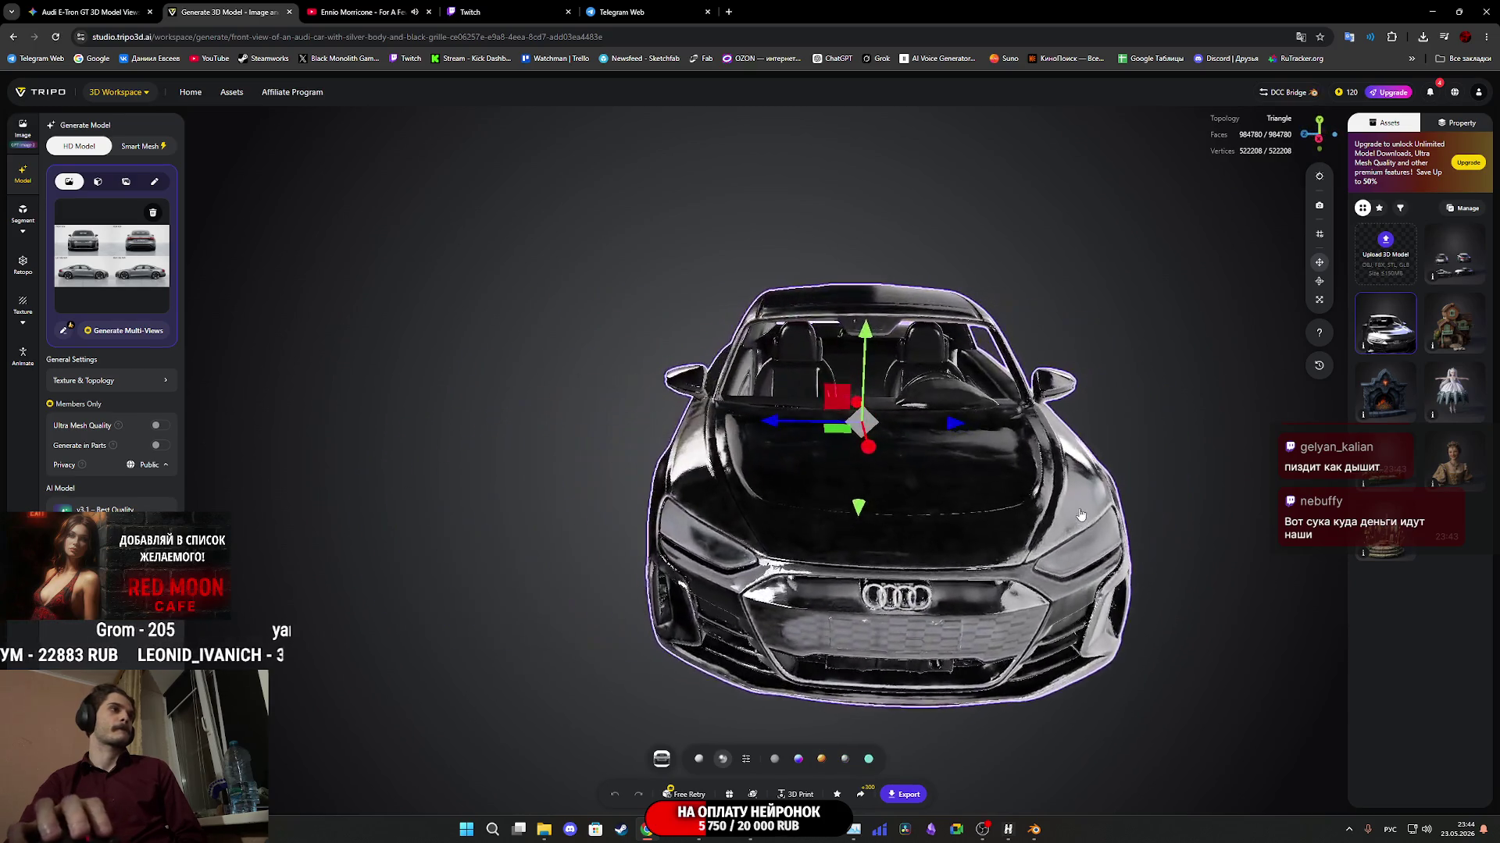
Replace the multi-view images with the side-view silver car photo from Downloads and review texture settings.
click(152, 212)
mouse_move(544, 829)
click(542, 762)
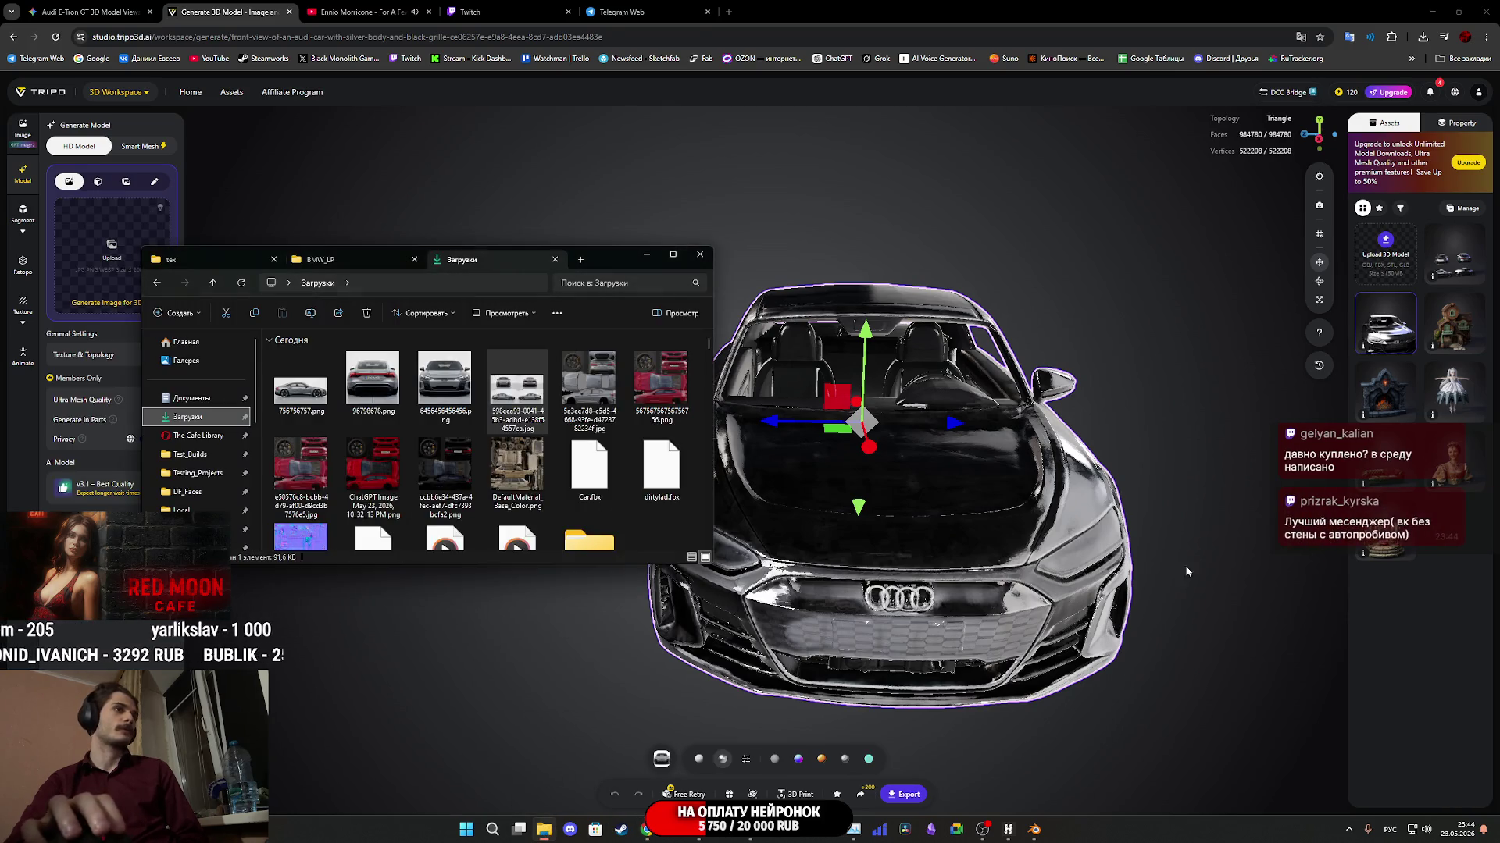
drag(393, 412, 111, 250)
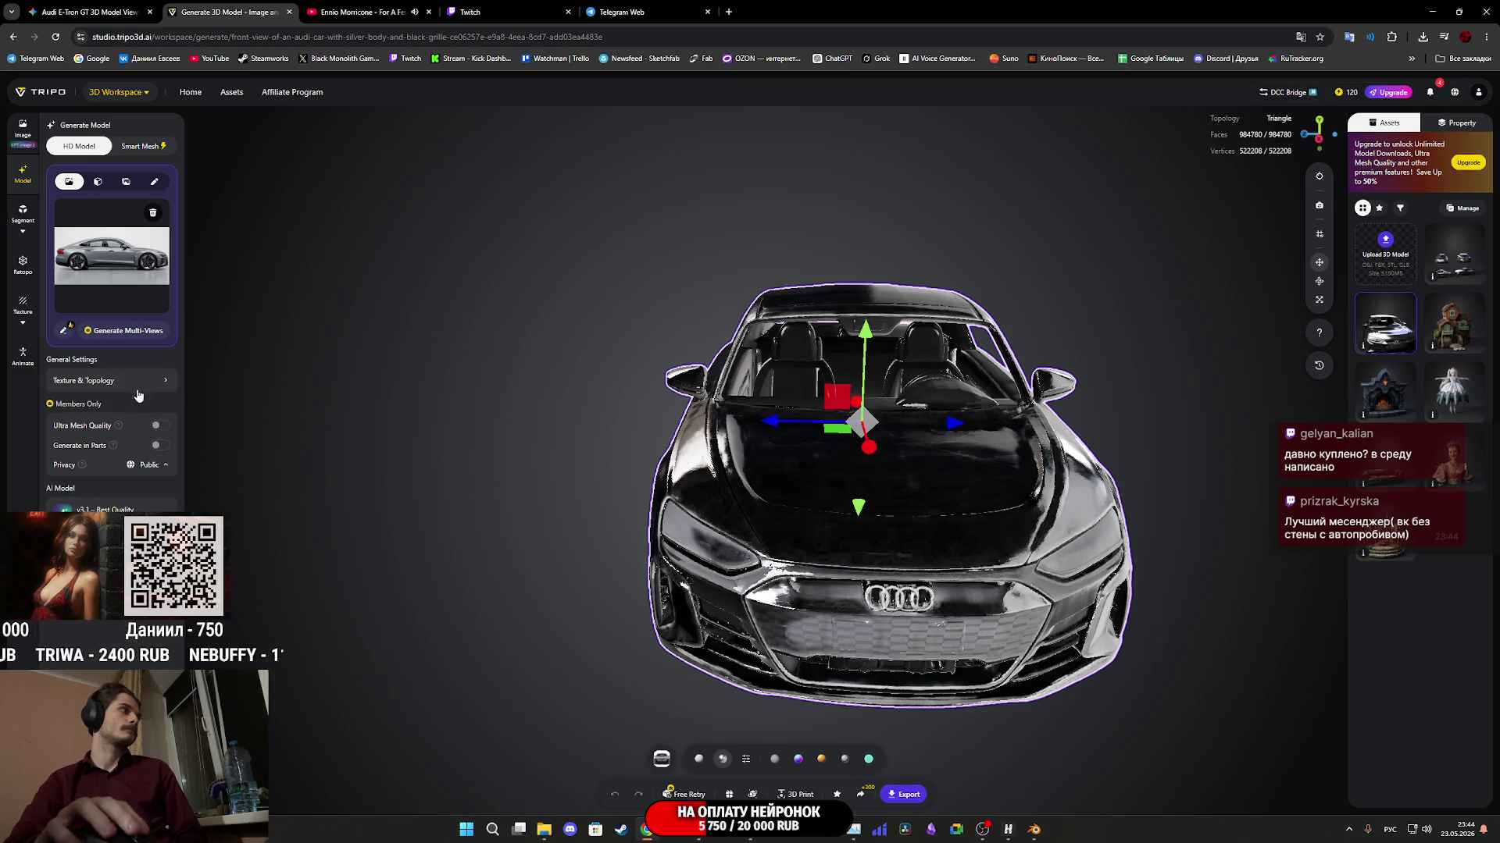
click(160, 382)
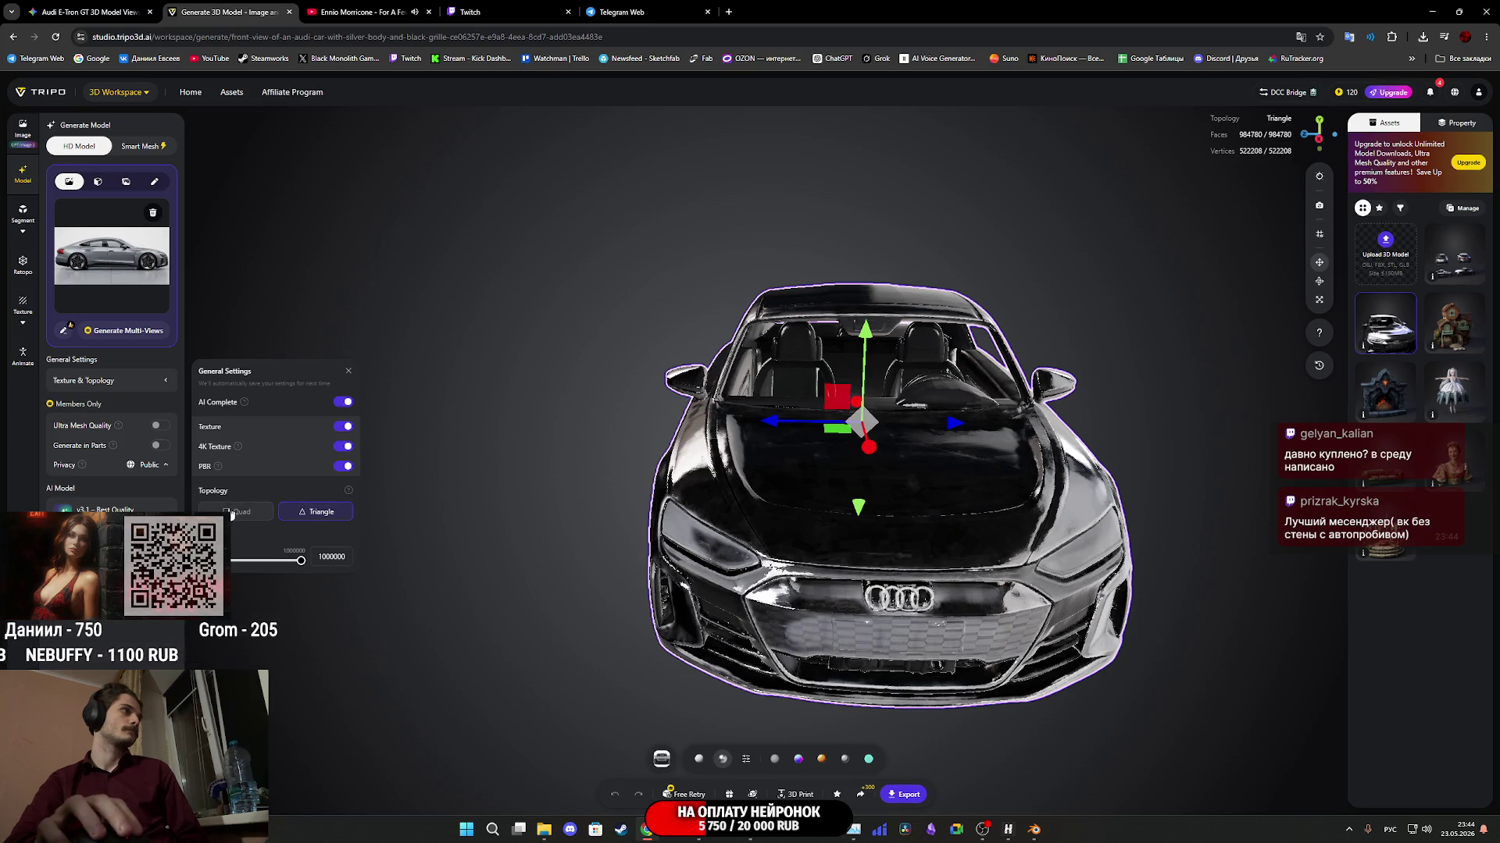
click(485, 488)
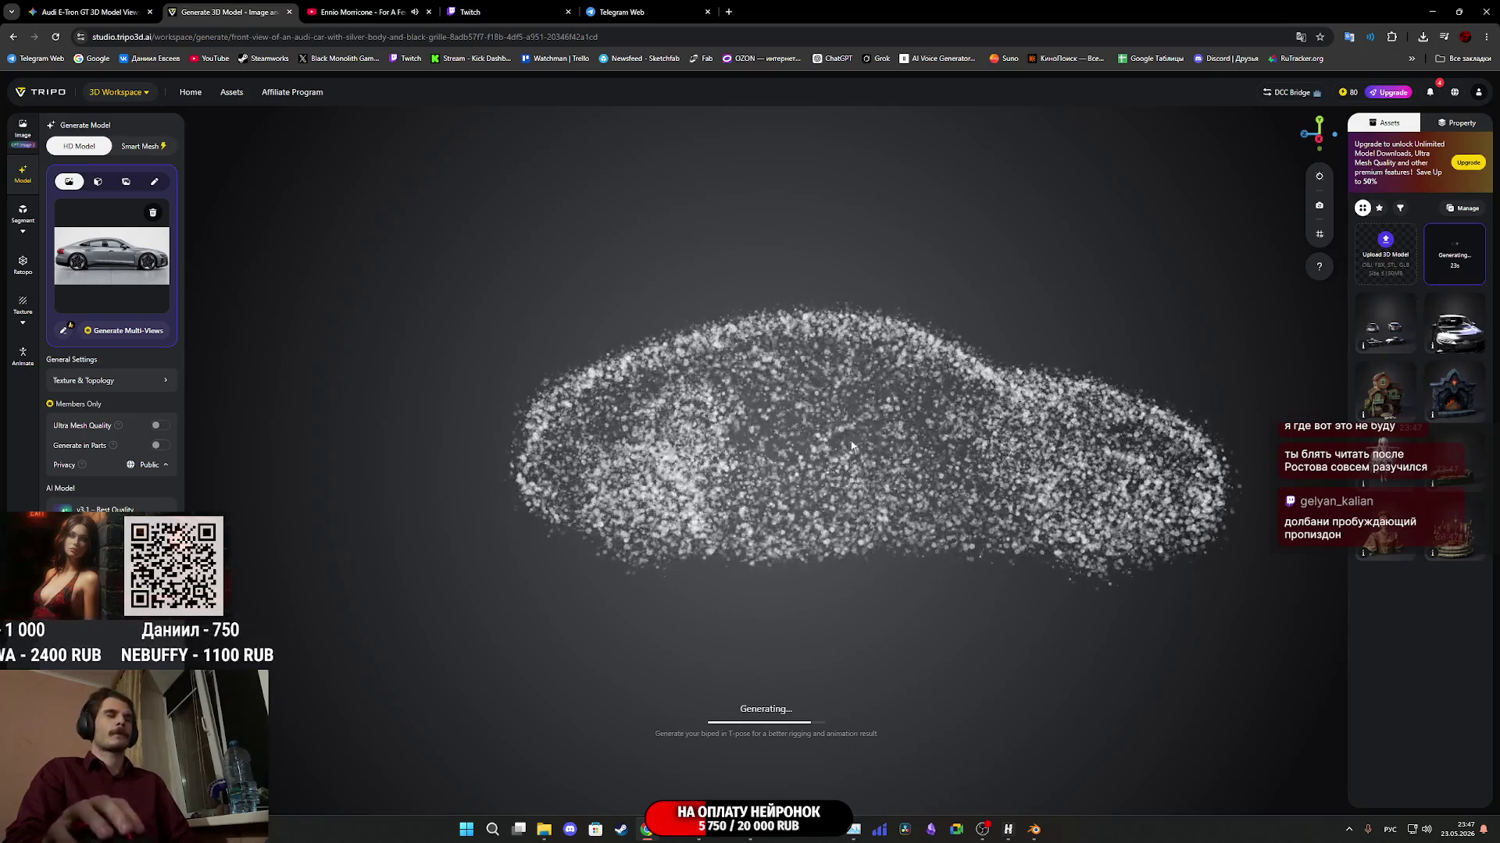
Let the silver car generation progress, then check the Twitch stream dashboard.
click(477, 13)
Play the Sergio Leone Greatest Western Music compilation on YouTube, then glance at Telegram and Gemini.
click(361, 12)
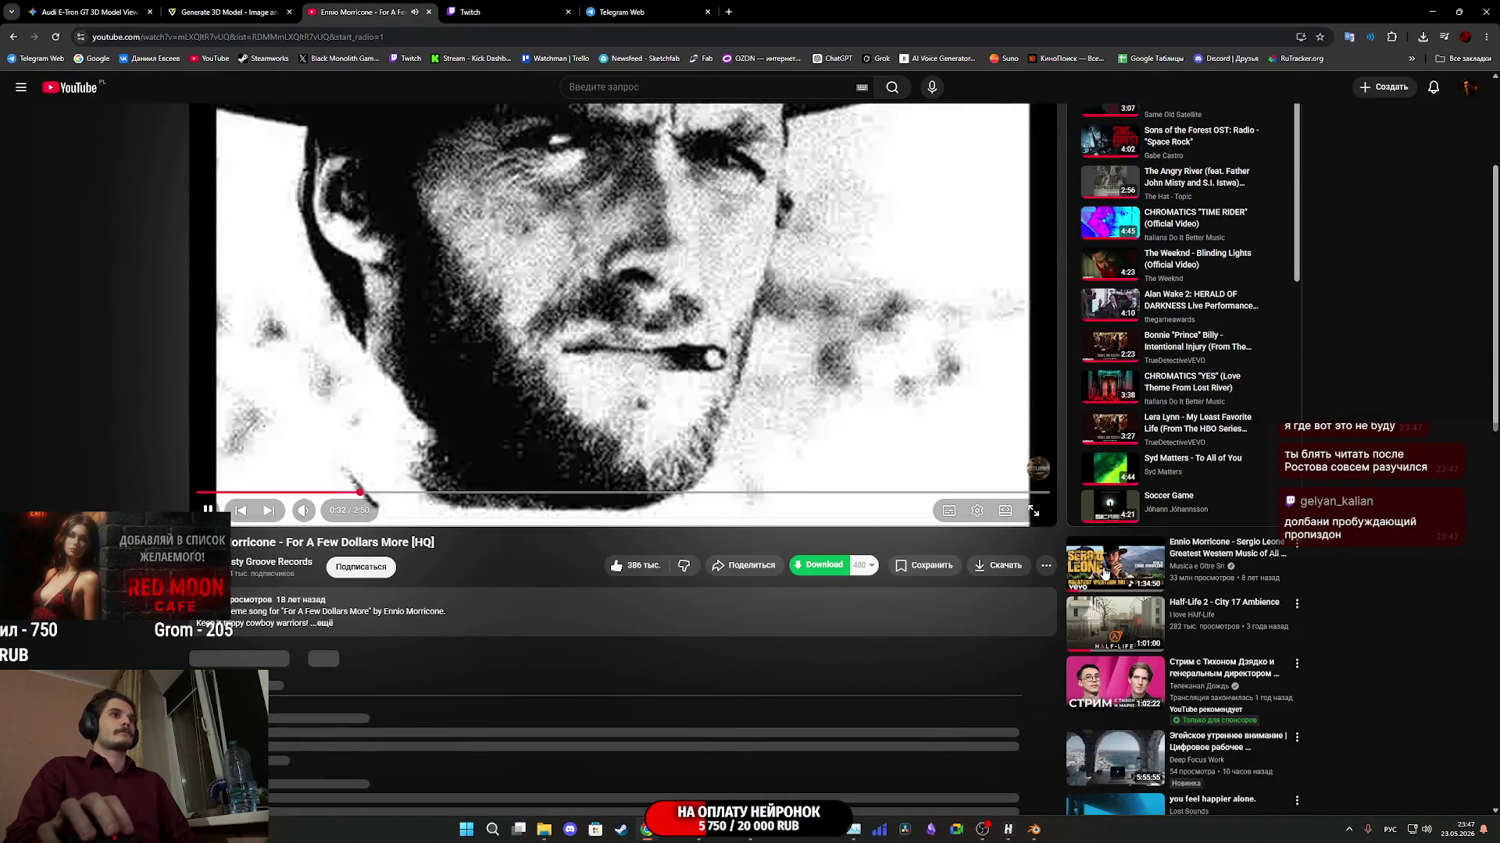
click(1104, 572)
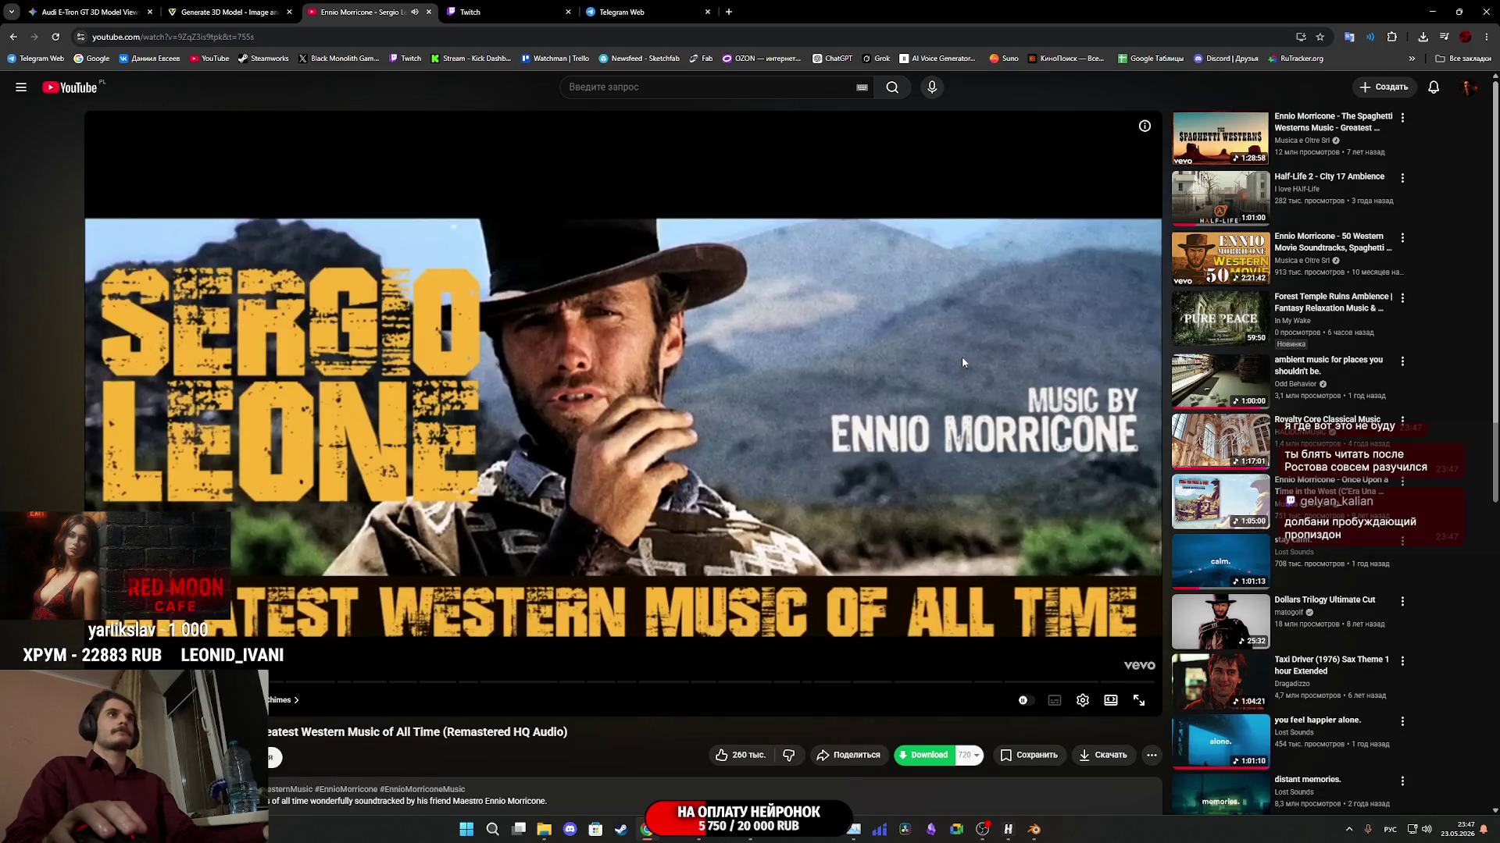
click(617, 12)
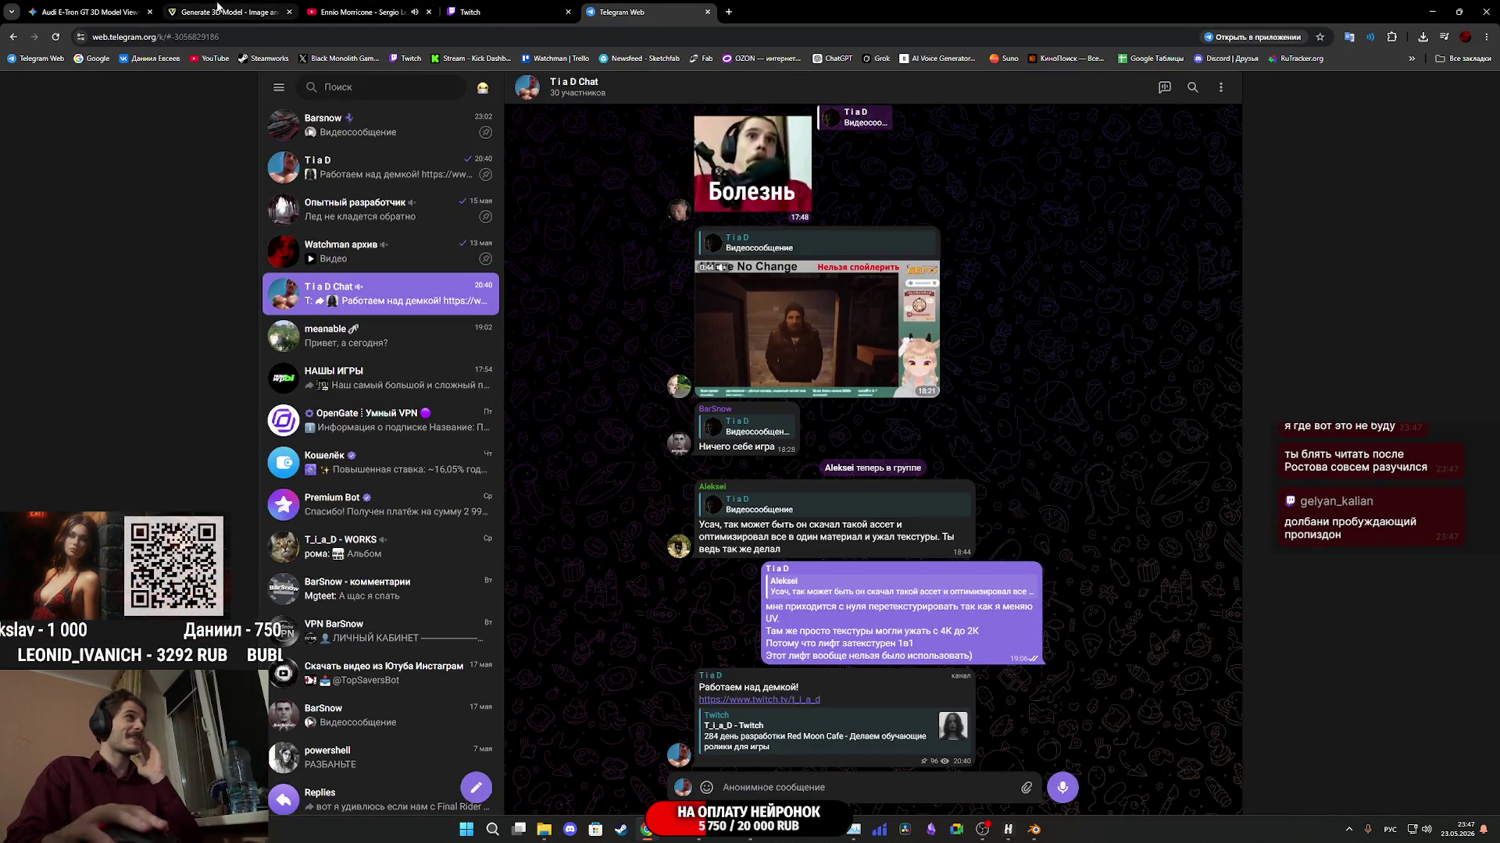
click(83, 8)
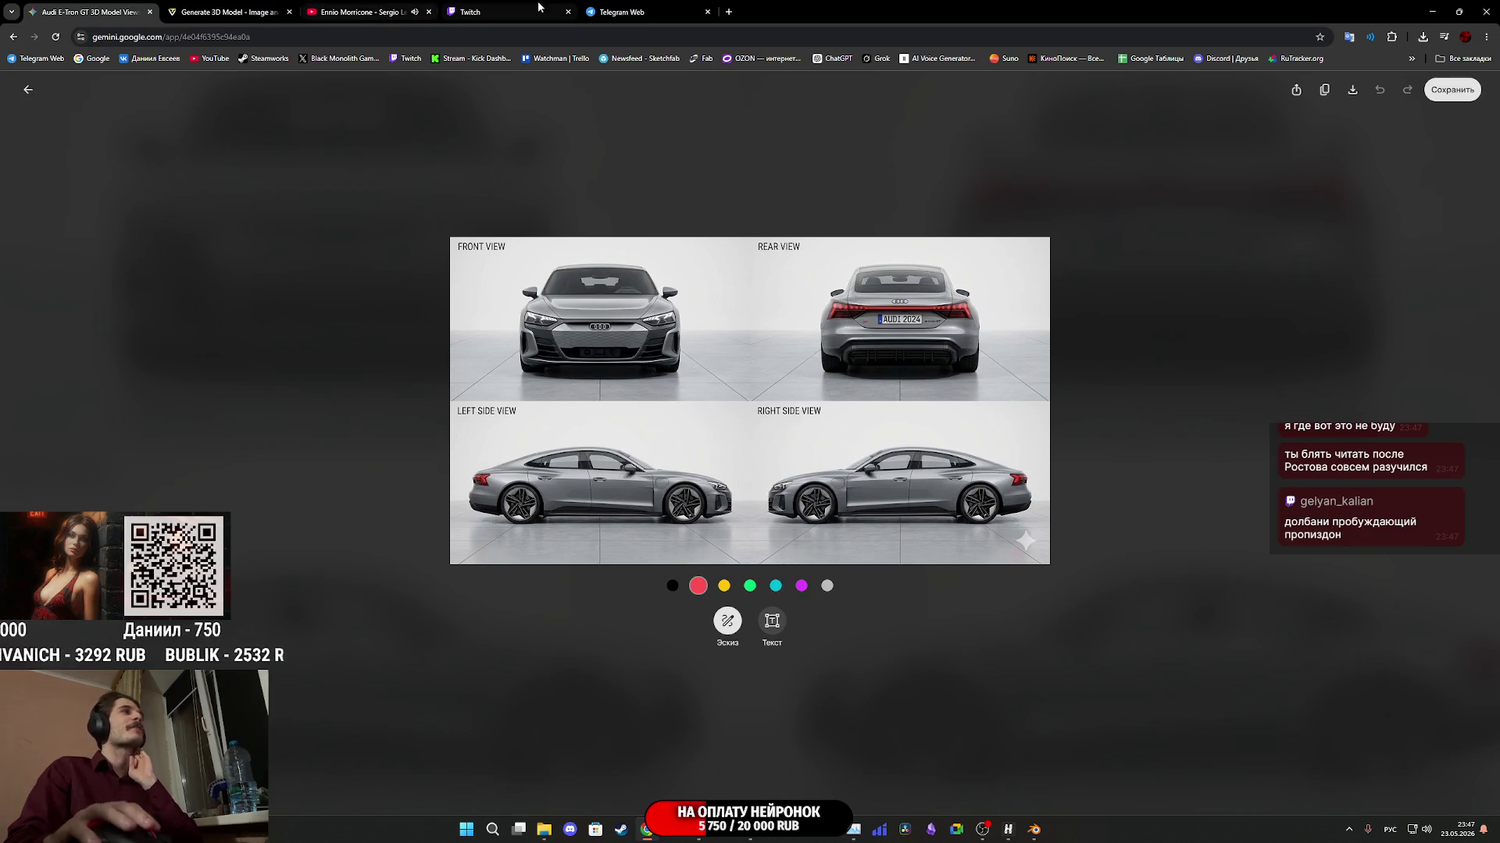
Leave the Gemini four-view render and return to the Tripo car-generation tab.
click(363, 11)
click(256, 6)
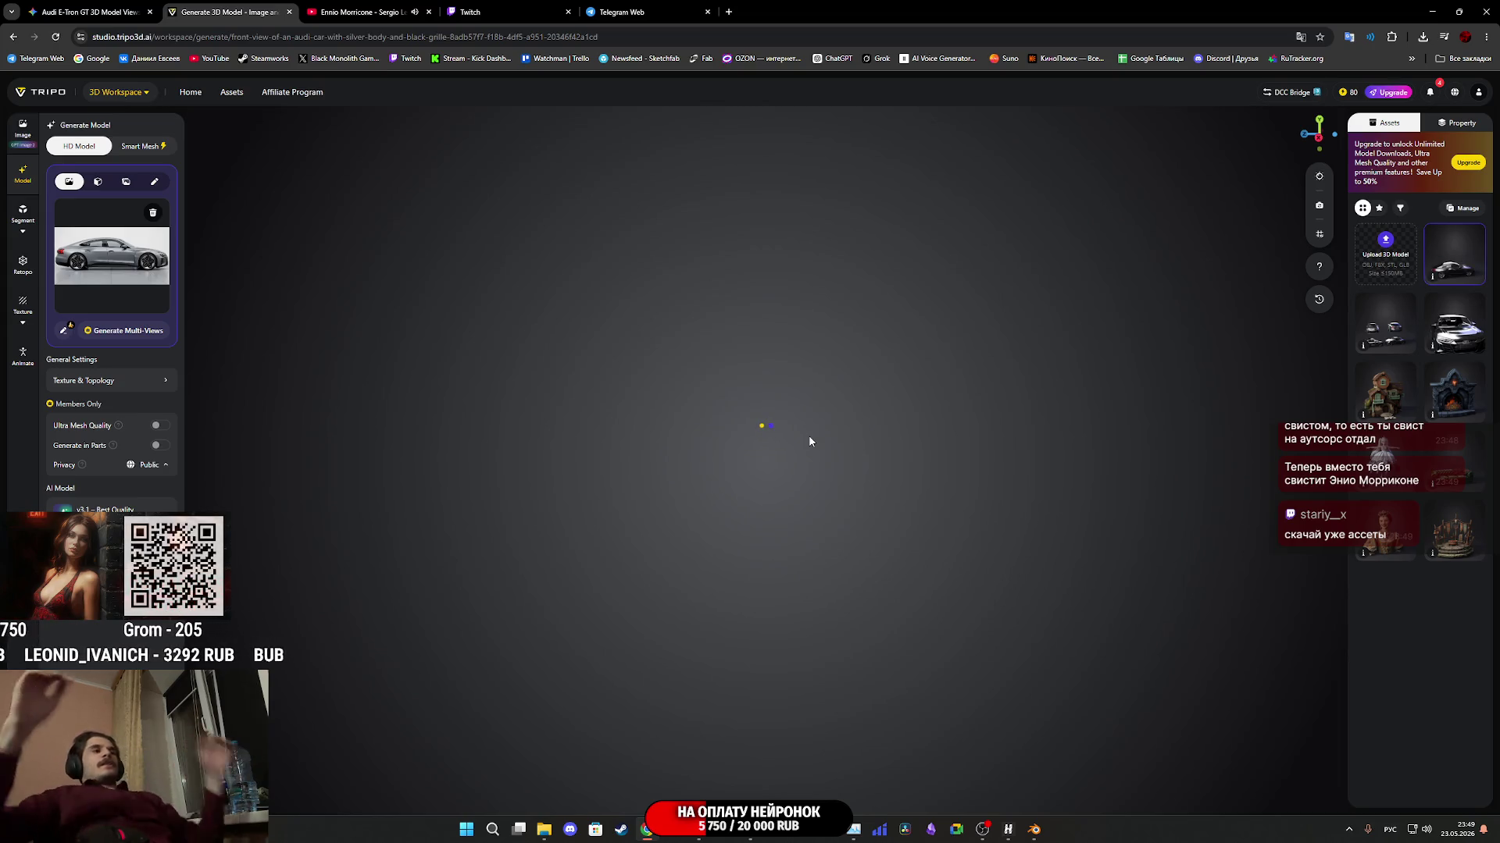
Orbit the finished glossy black Audi sedan to face its front.
mouse_move(809, 438)
mouse_down()
mouse_move(742, 424)
mouse_move(720, 531)
mouse_up()
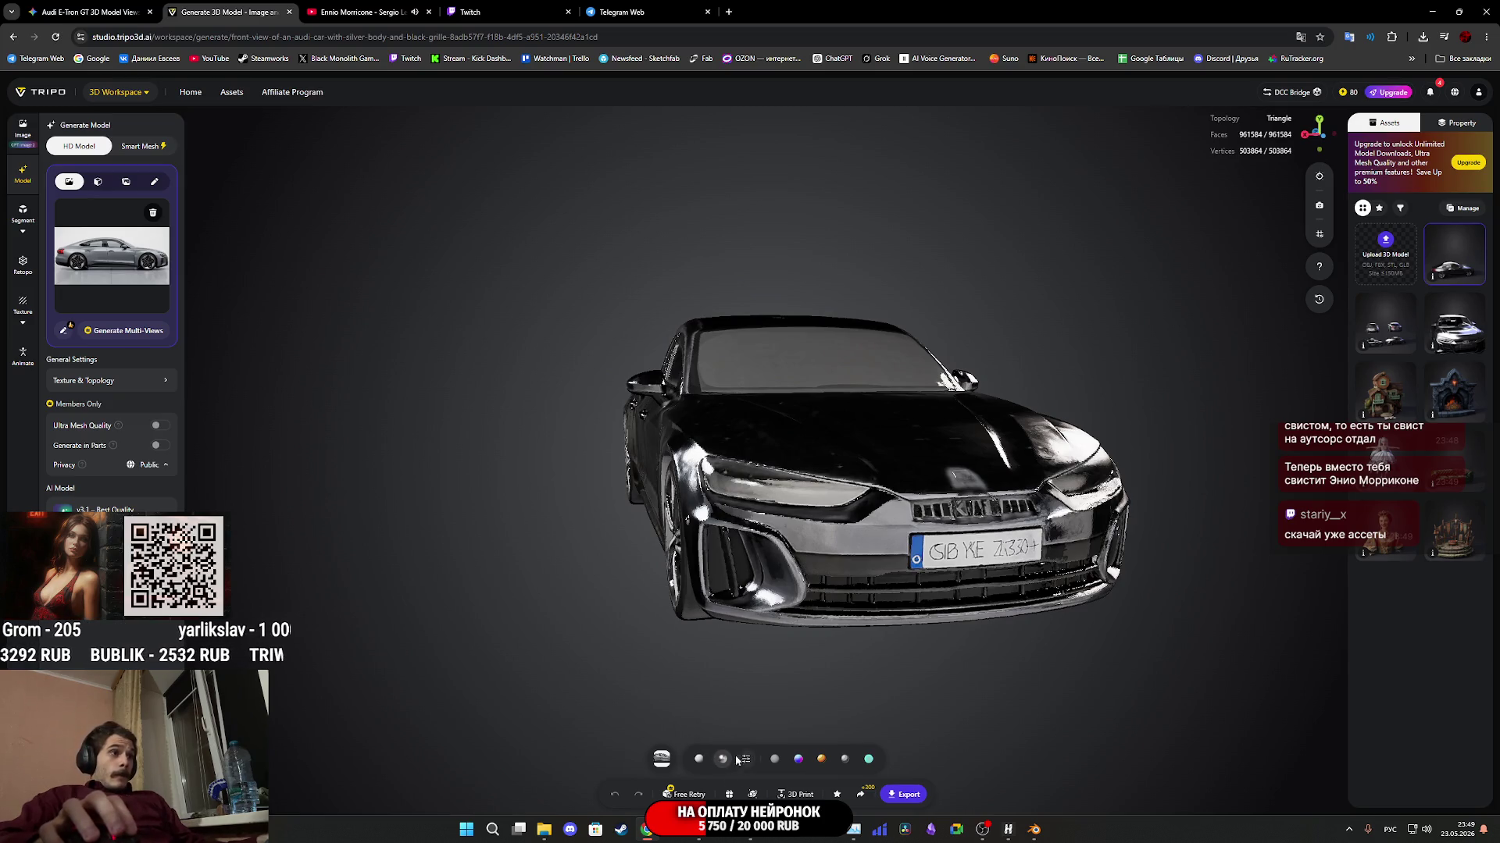
Show the car in the plain grey clay material and orbit around its side, hood and front.
click(774, 758)
mouse_move(804, 703)
mouse_down()
mouse_move(689, 695)
mouse_move(703, 593)
mouse_move(609, 589)
mouse_move(718, 647)
mouse_move(804, 494)
mouse_move(1038, 464)
mouse_move(705, 473)
mouse_move(523, 457)
mouse_move(701, 422)
mouse_move(710, 442)
mouse_move(689, 478)
mouse_move(842, 454)
mouse_move(930, 385)
mouse_move(881, 459)
mouse_move(754, 477)
mouse_up()
mouse_move(781, 485)
mouse_down()
mouse_move(864, 452)
mouse_move(844, 525)
mouse_move(950, 519)
mouse_move(701, 539)
mouse_move(763, 559)
mouse_move(625, 541)
mouse_move(660, 536)
mouse_up()
scroll(687, 525, up, 5)
scroll(661, 536, down, 8)
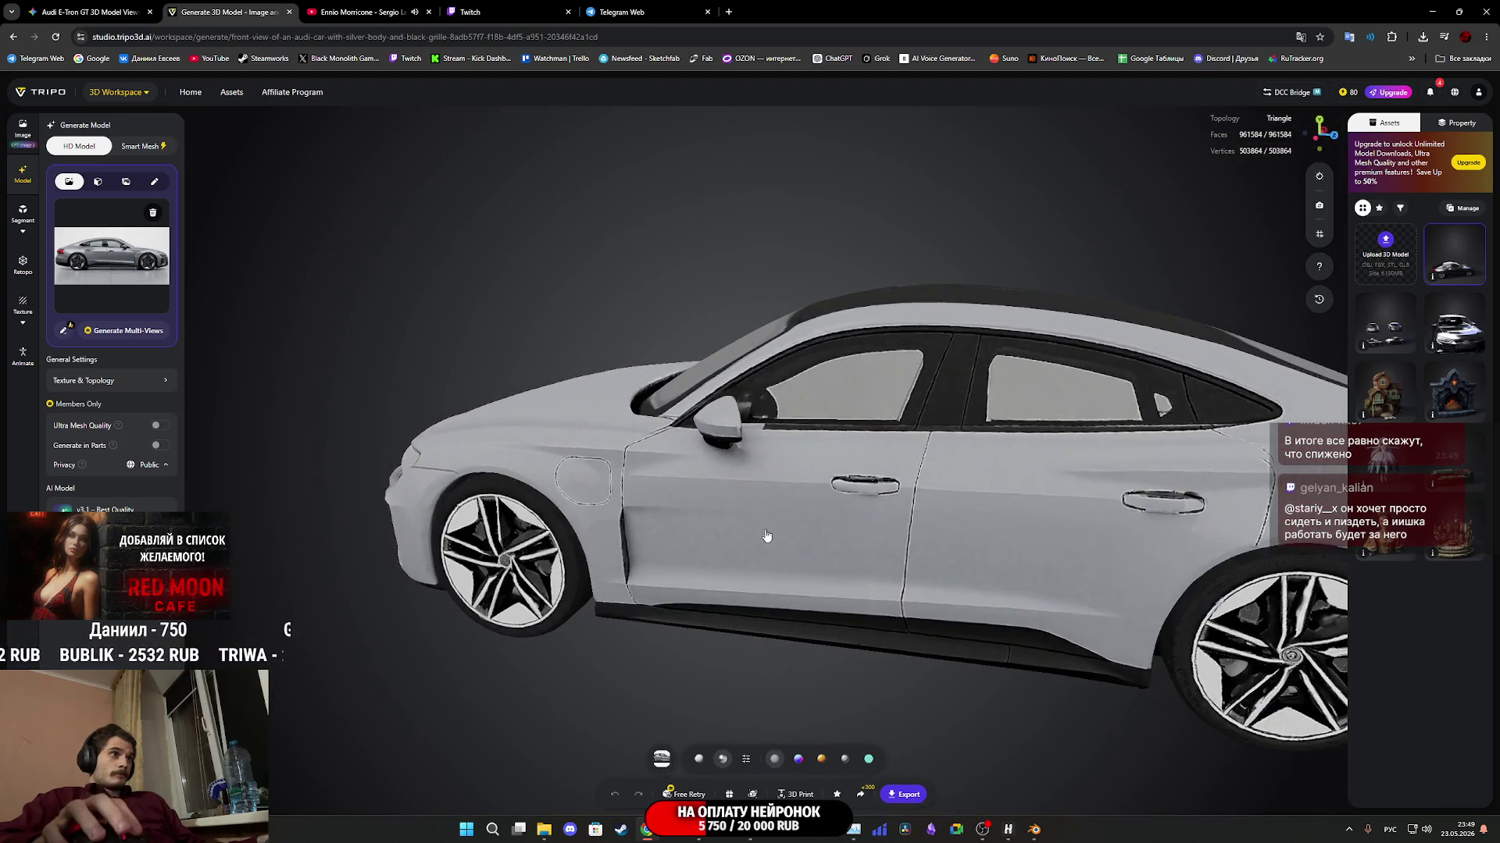
mouse_move(767, 536)
mouse_down()
mouse_move(1165, 489)
mouse_move(1155, 435)
mouse_move(863, 509)
mouse_move(623, 539)
mouse_move(599, 520)
mouse_up()
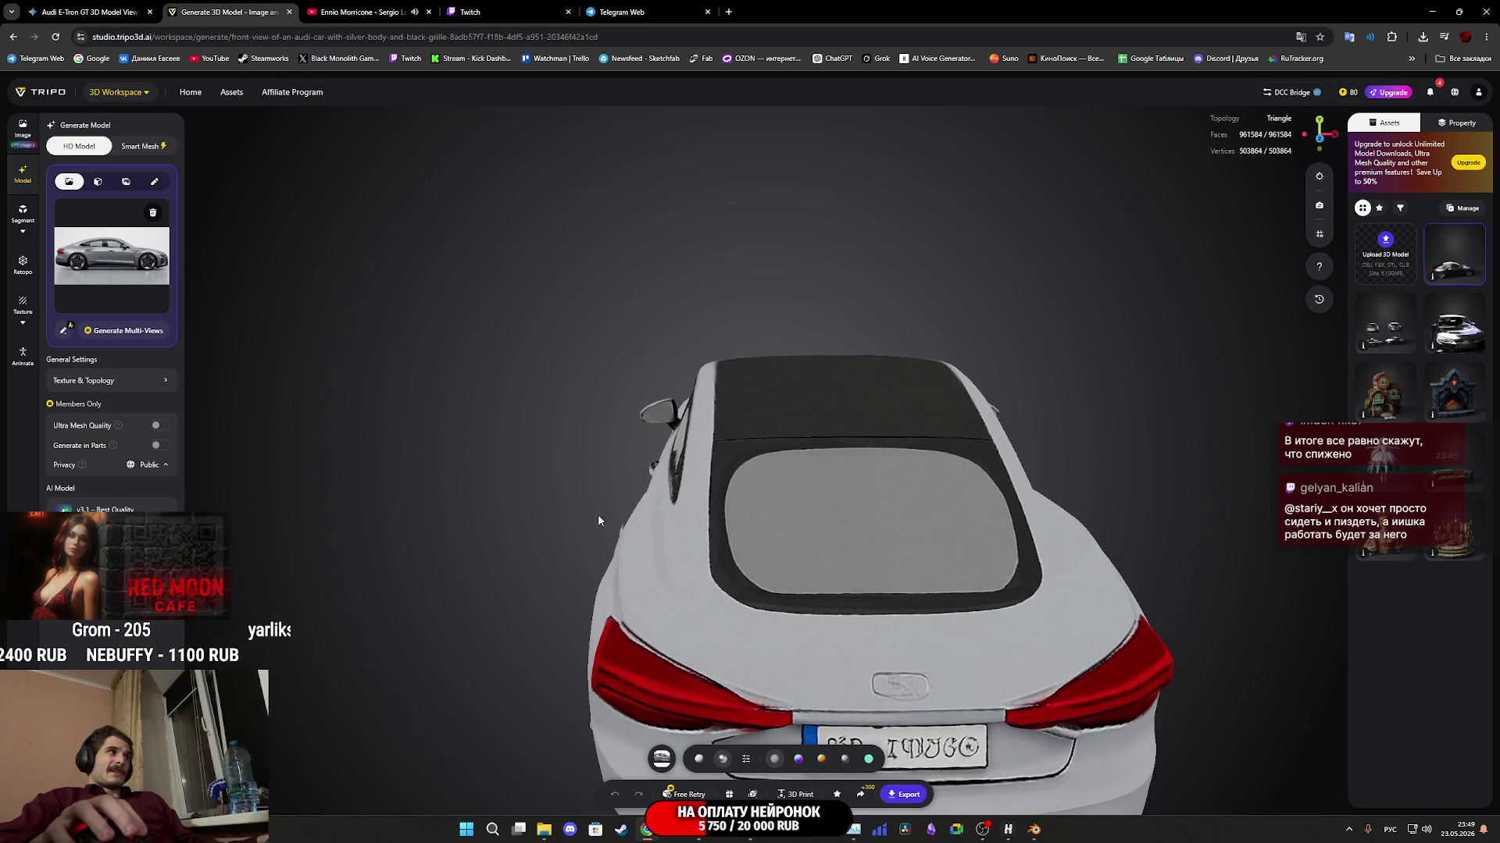
Switch generation to Smart Mesh, dismiss the pricing plans, and check the Topology settings.
click(145, 150)
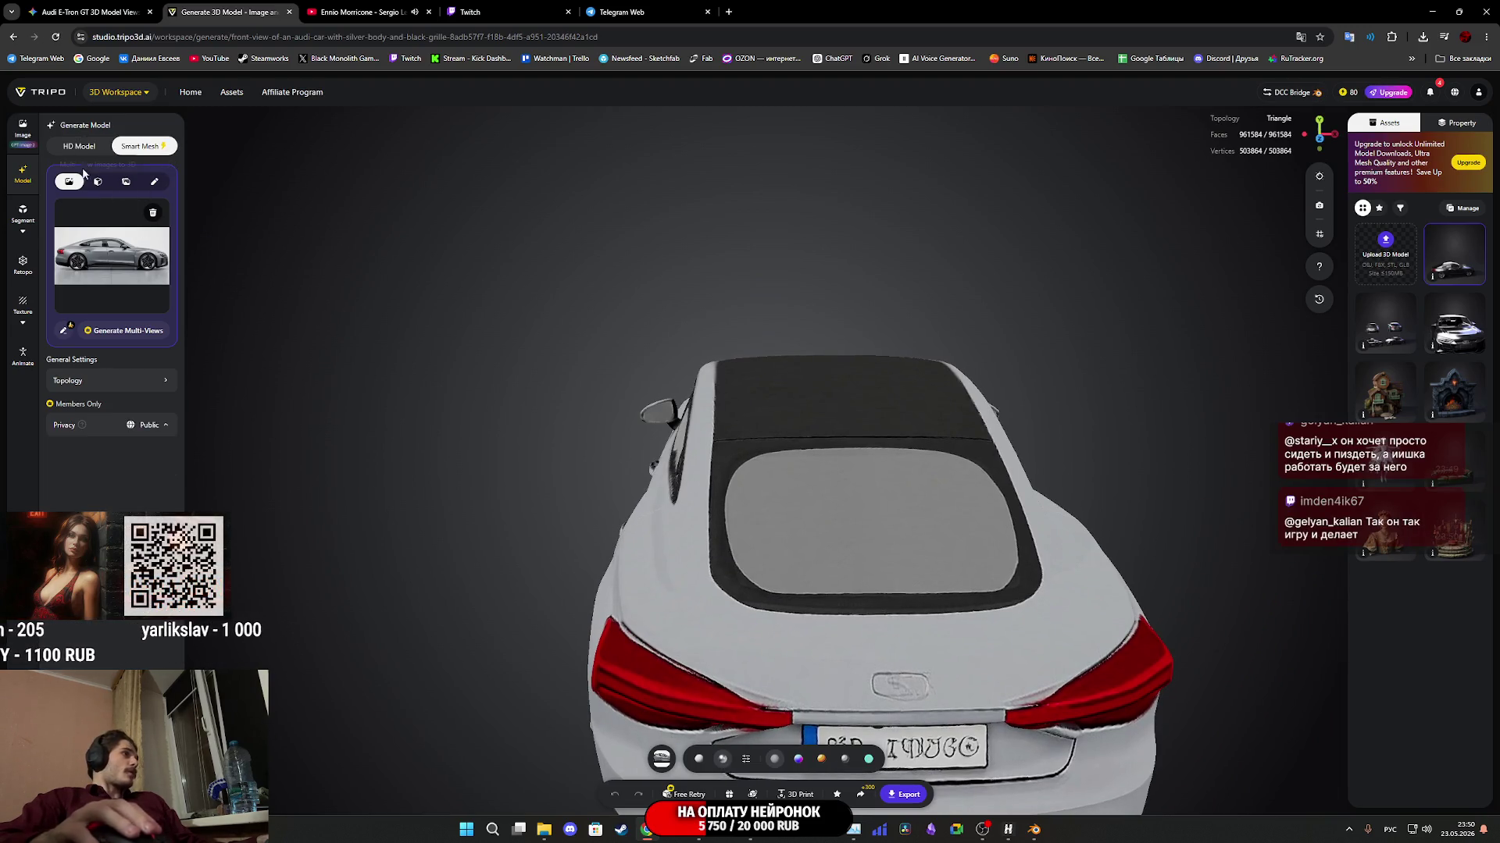
click(145, 427)
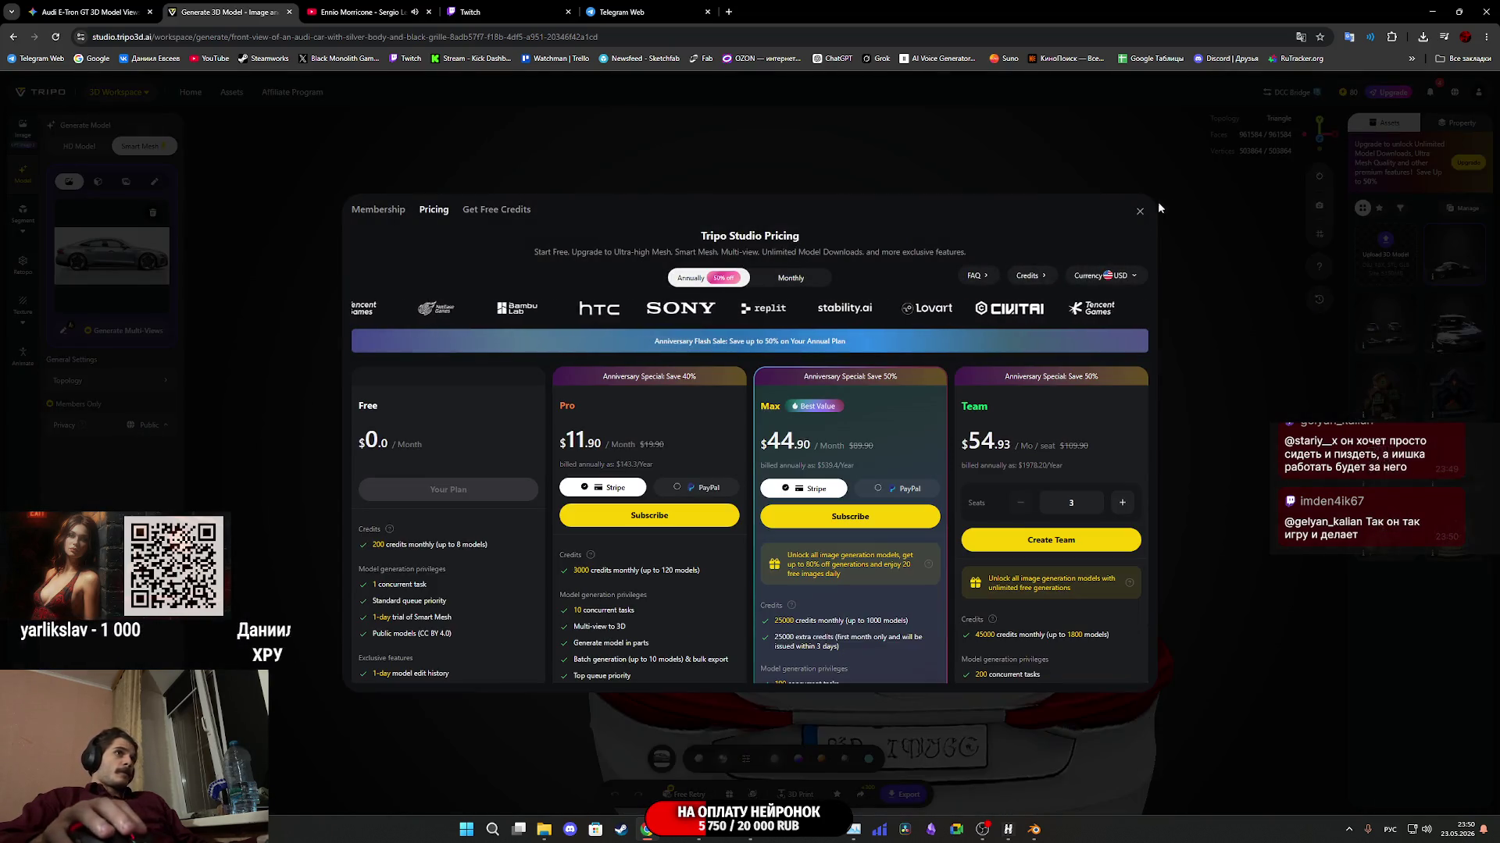
click(1136, 212)
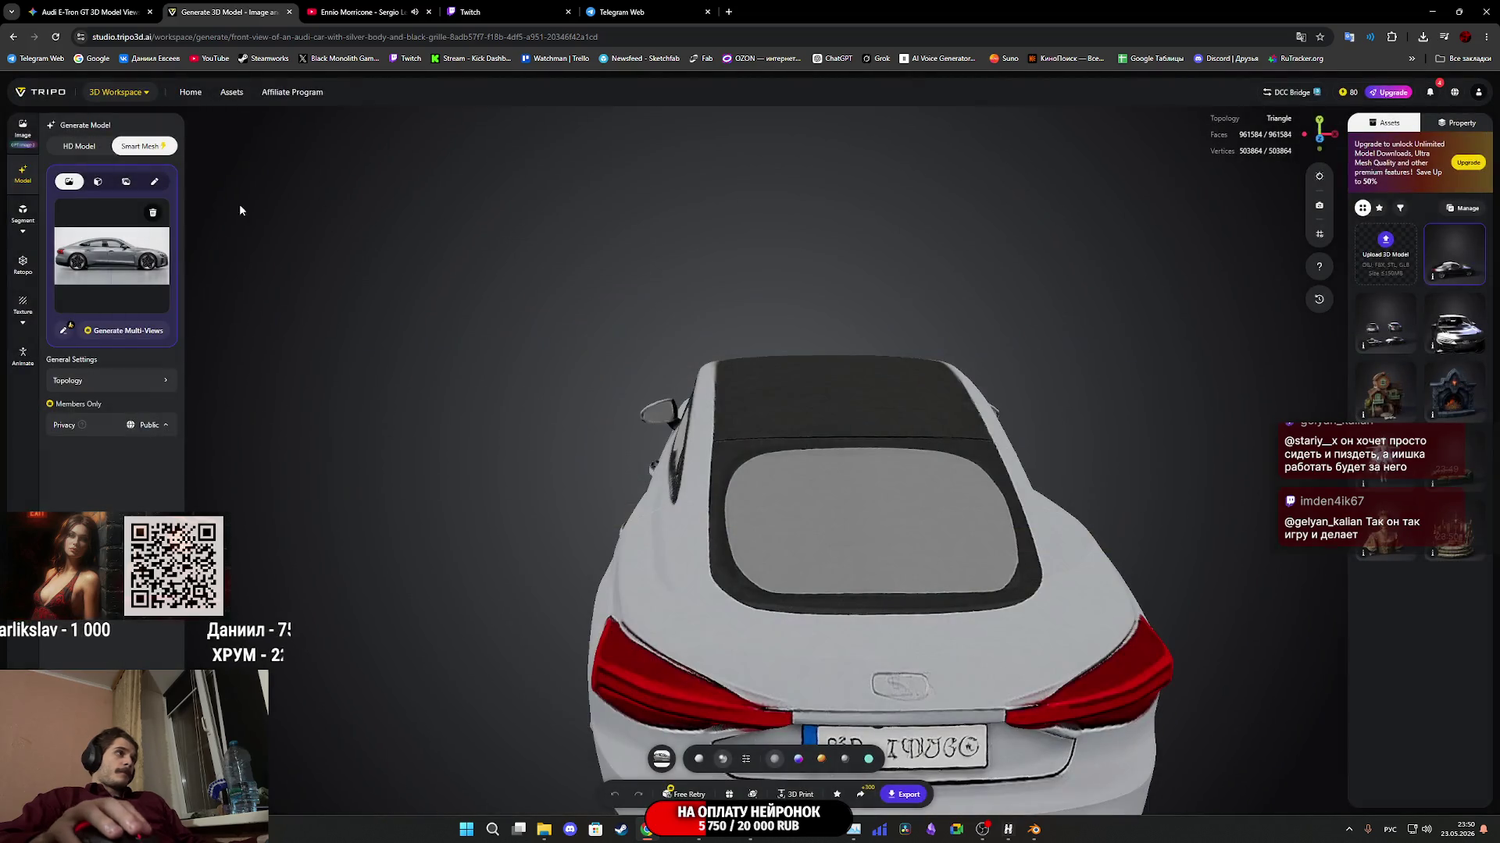
click(98, 384)
click(98, 384)
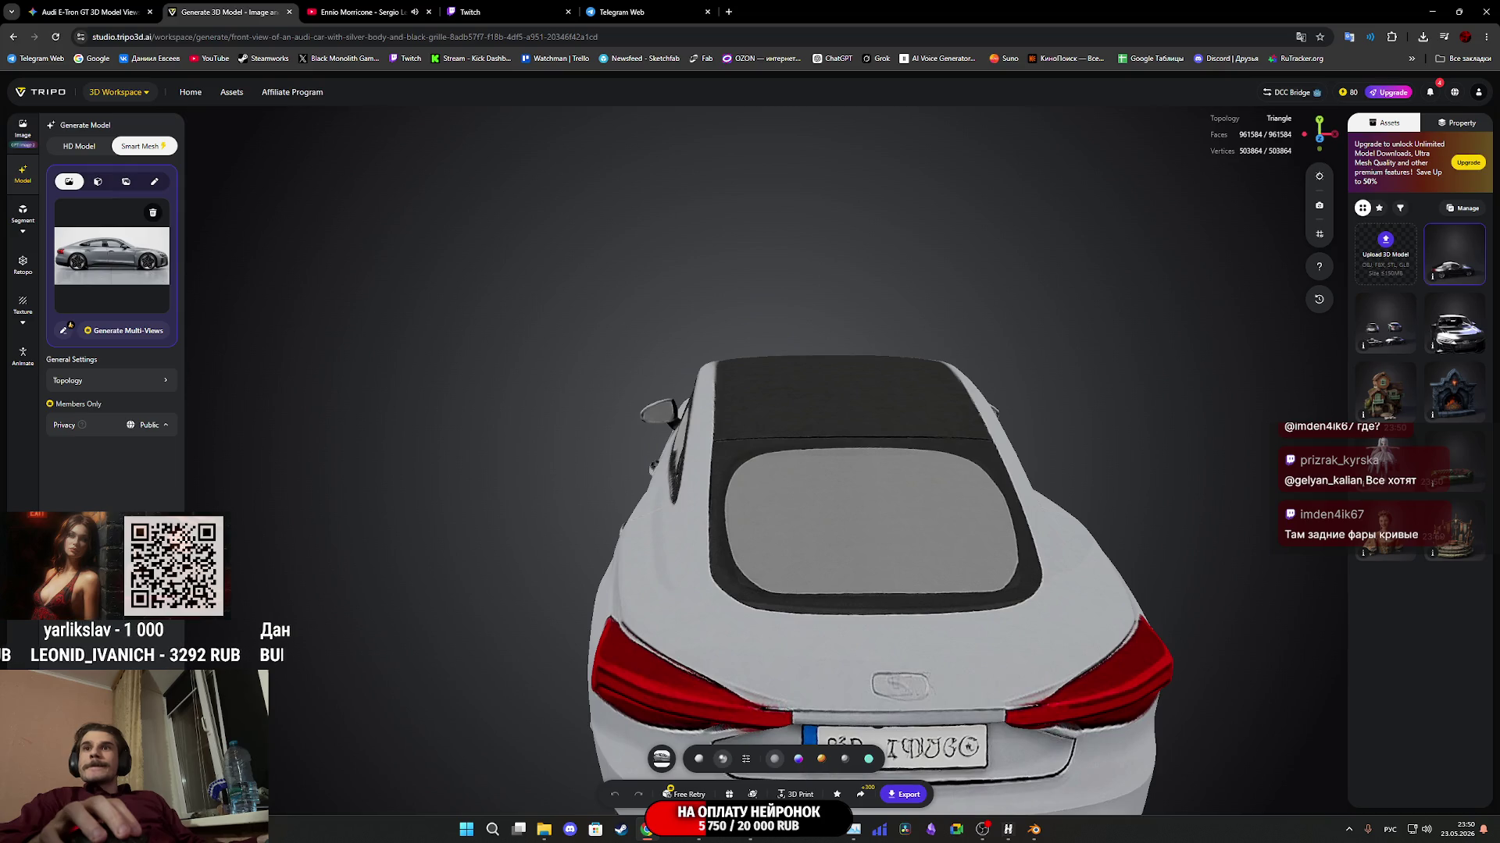
scroll(859, 508, down, 3)
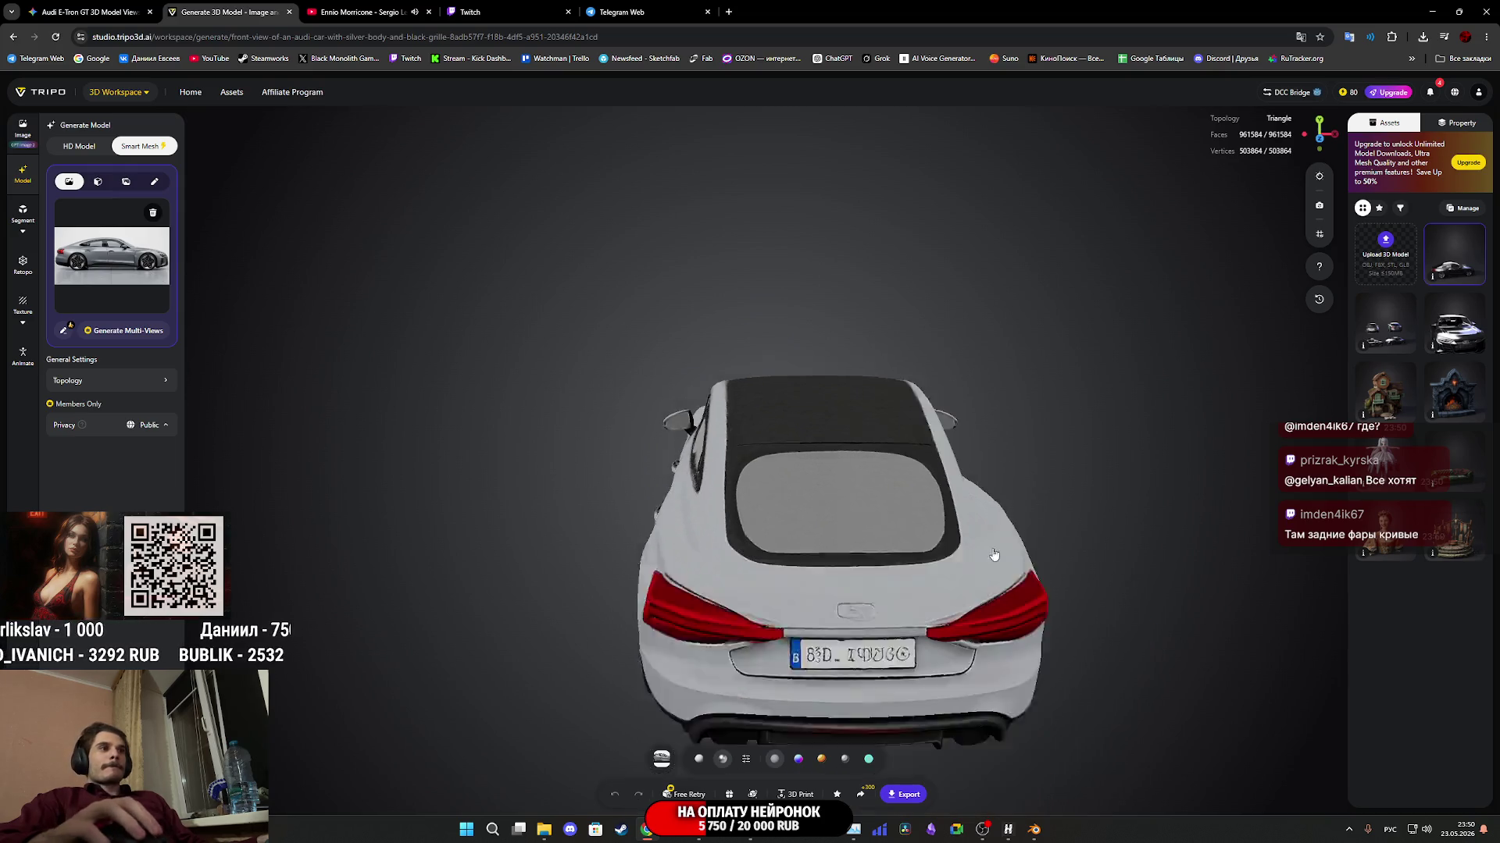
mouse_move(976, 516)
mouse_down()
mouse_move(660, 518)
mouse_move(1137, 530)
mouse_move(1216, 525)
mouse_move(1273, 495)
mouse_up()
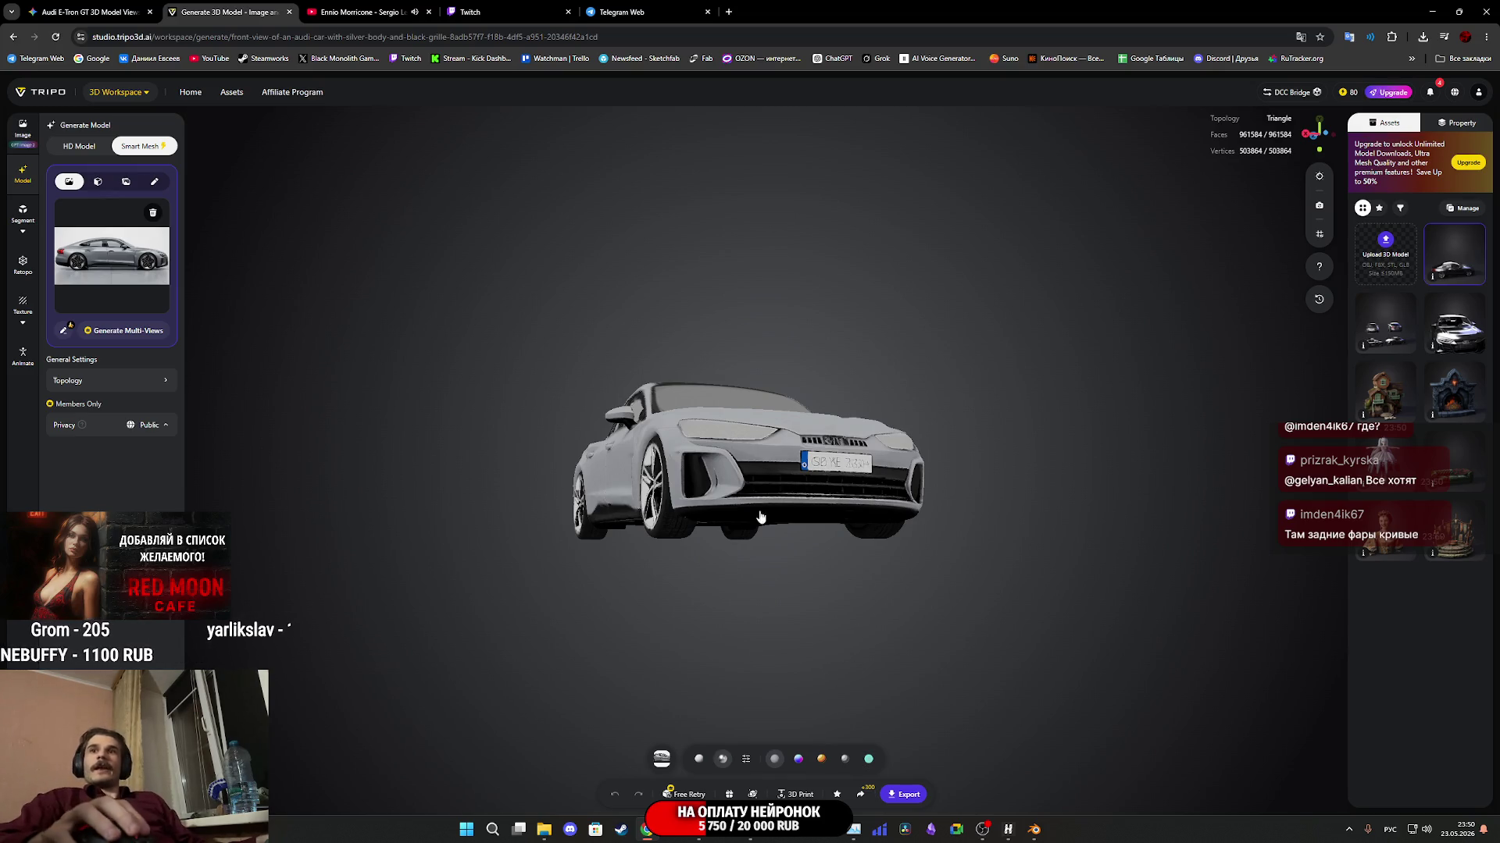
drag(733, 460, 815, 462)
scroll(793, 472, up, 5)
scroll(797, 492, down, 3)
scroll(796, 478, up, 5)
scroll(803, 479, down, 10)
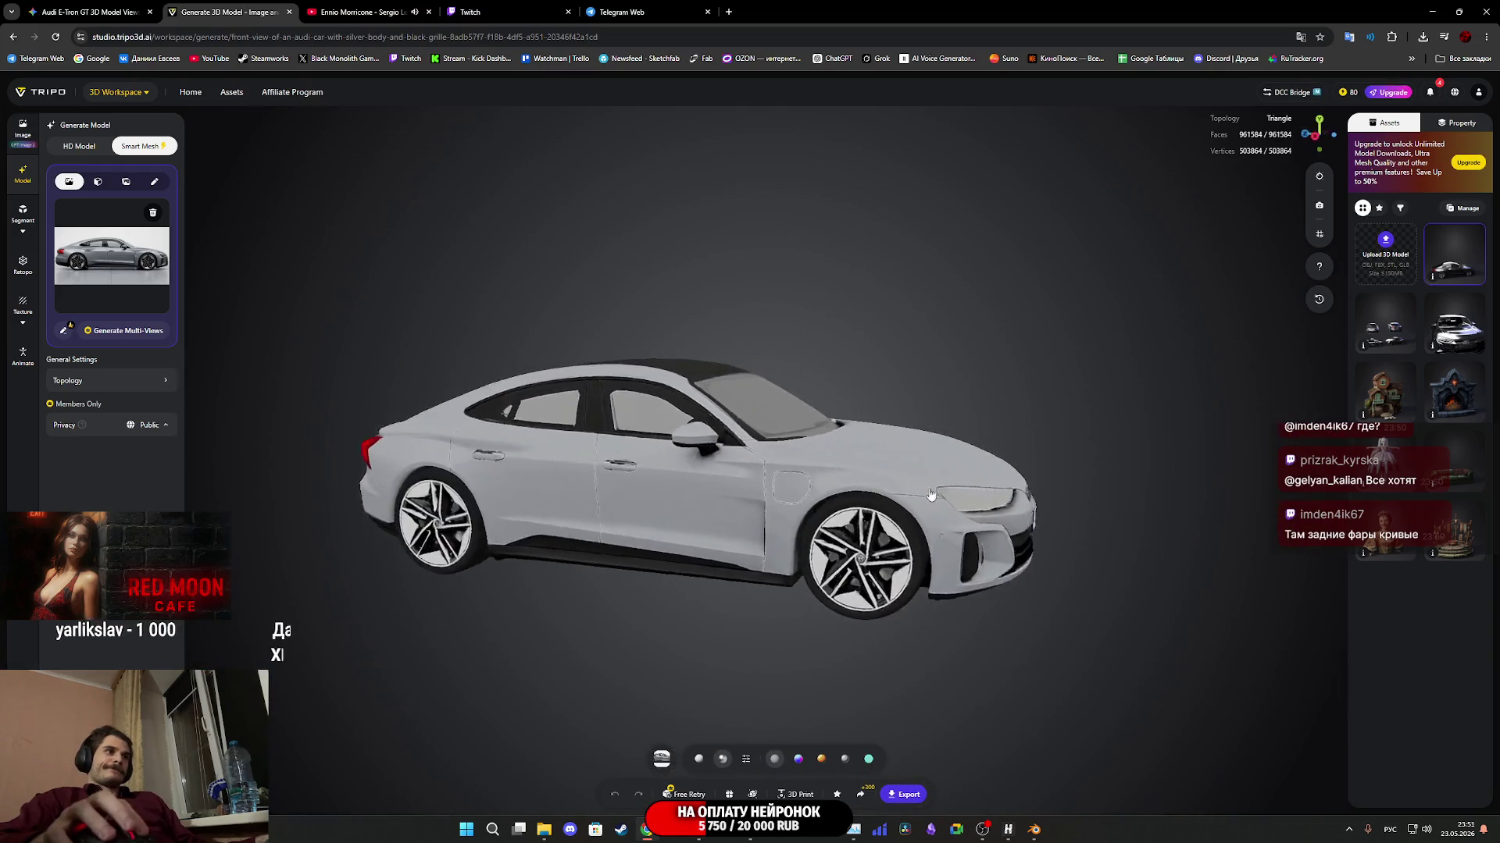
mouse_move(931, 495)
mouse_down()
mouse_move(1085, 532)
mouse_move(1082, 485)
mouse_up()
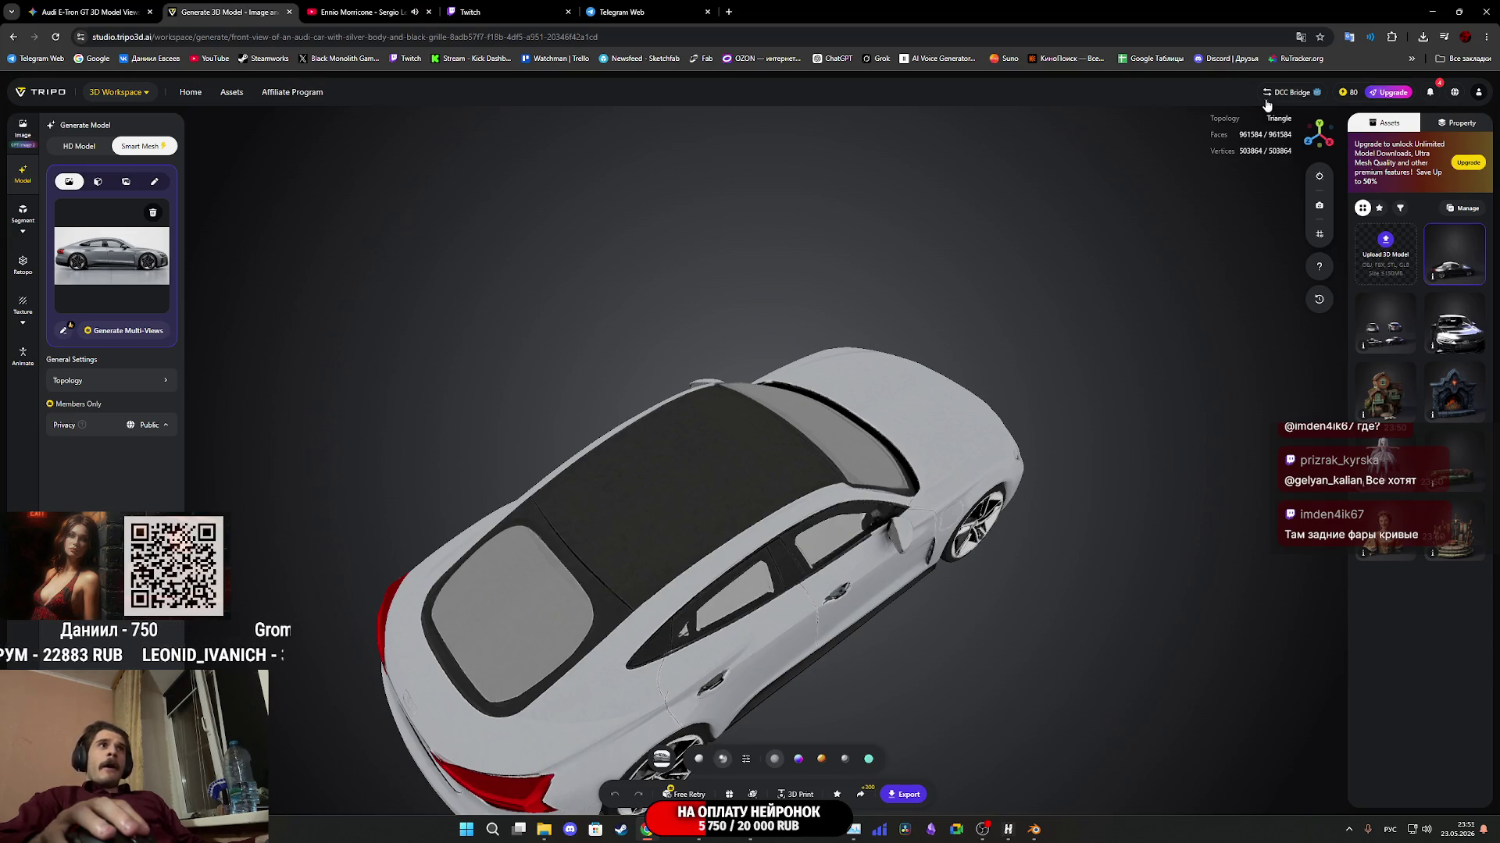
click(32, 215)
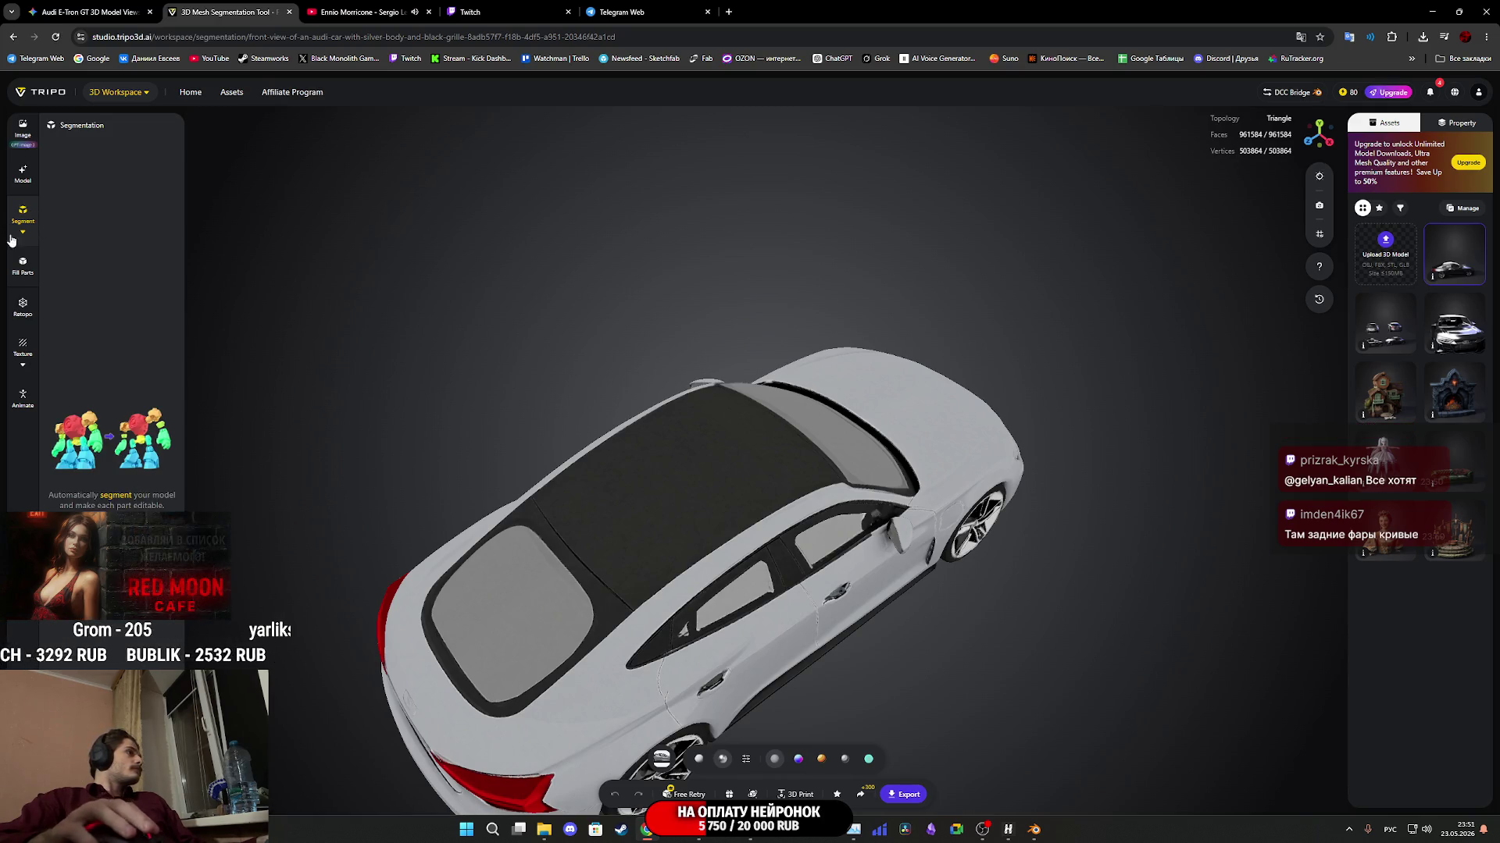
Step through Fill Parts and Retopo to the Texture generator, setting its input to text description.
click(28, 270)
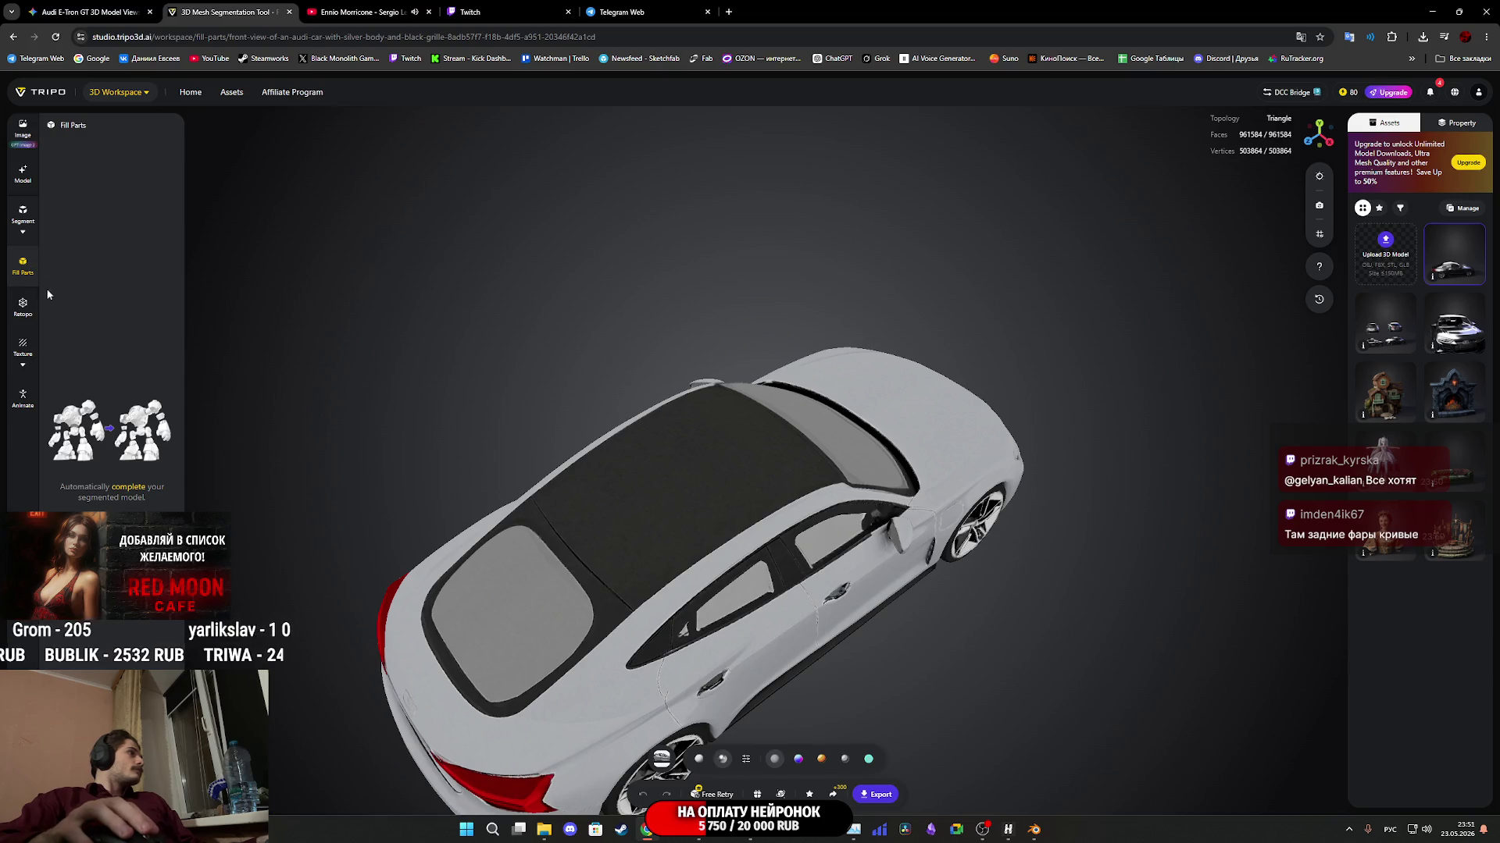
click(23, 306)
click(26, 313)
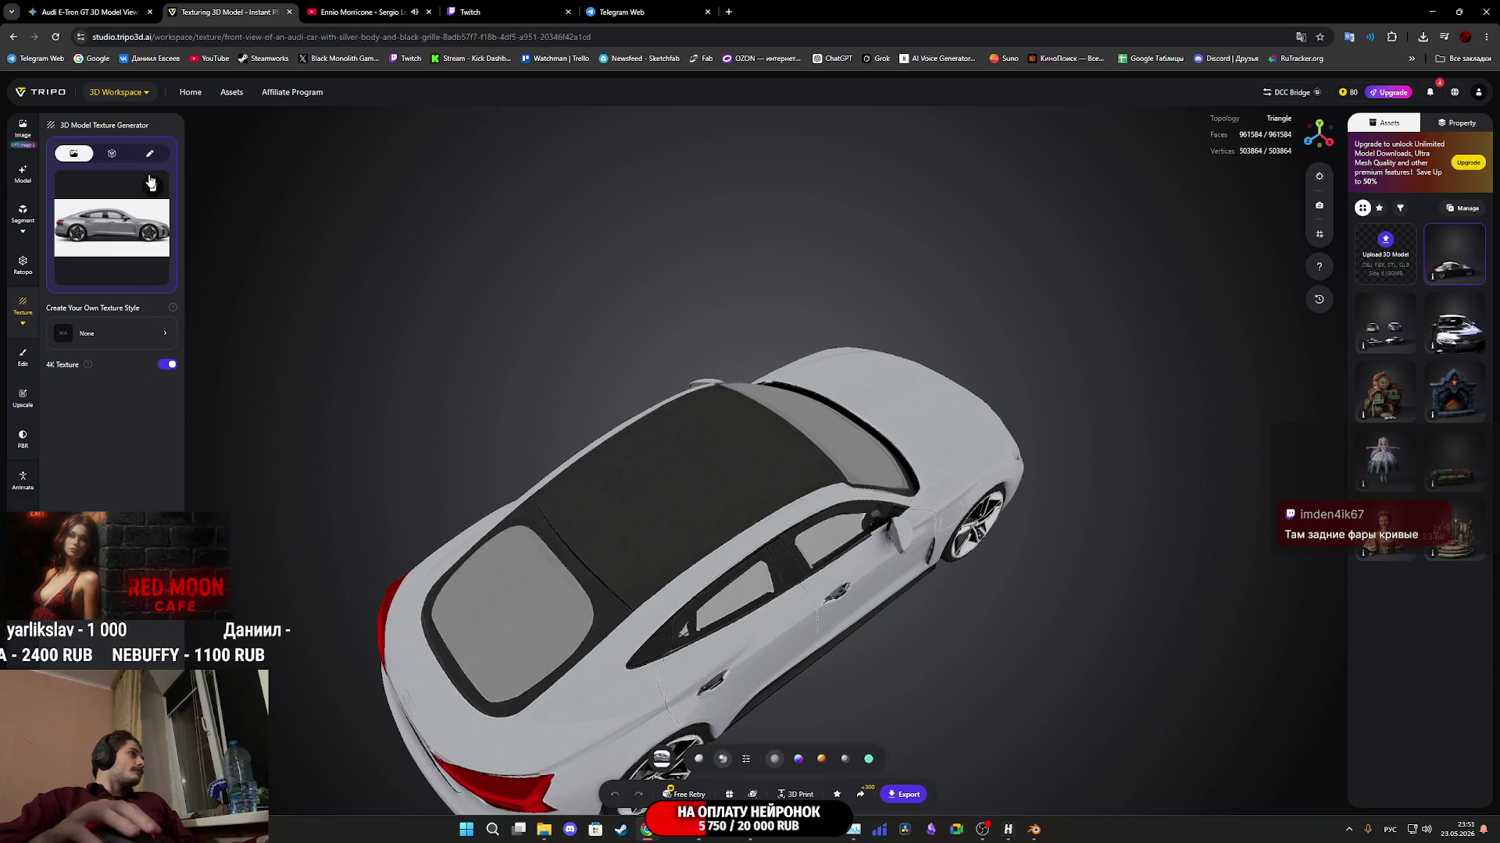
click(112, 160)
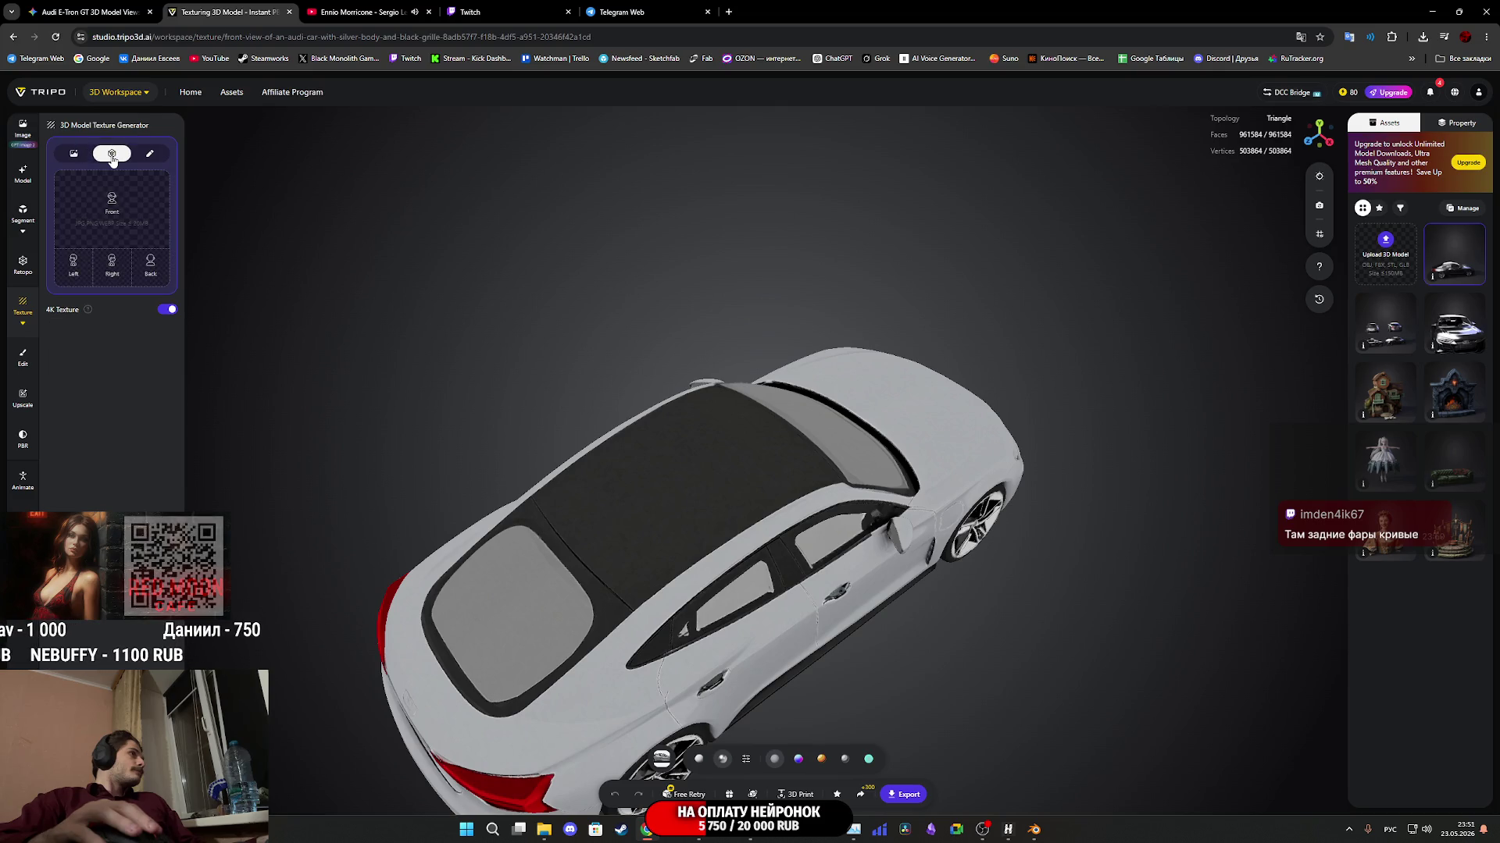
click(146, 155)
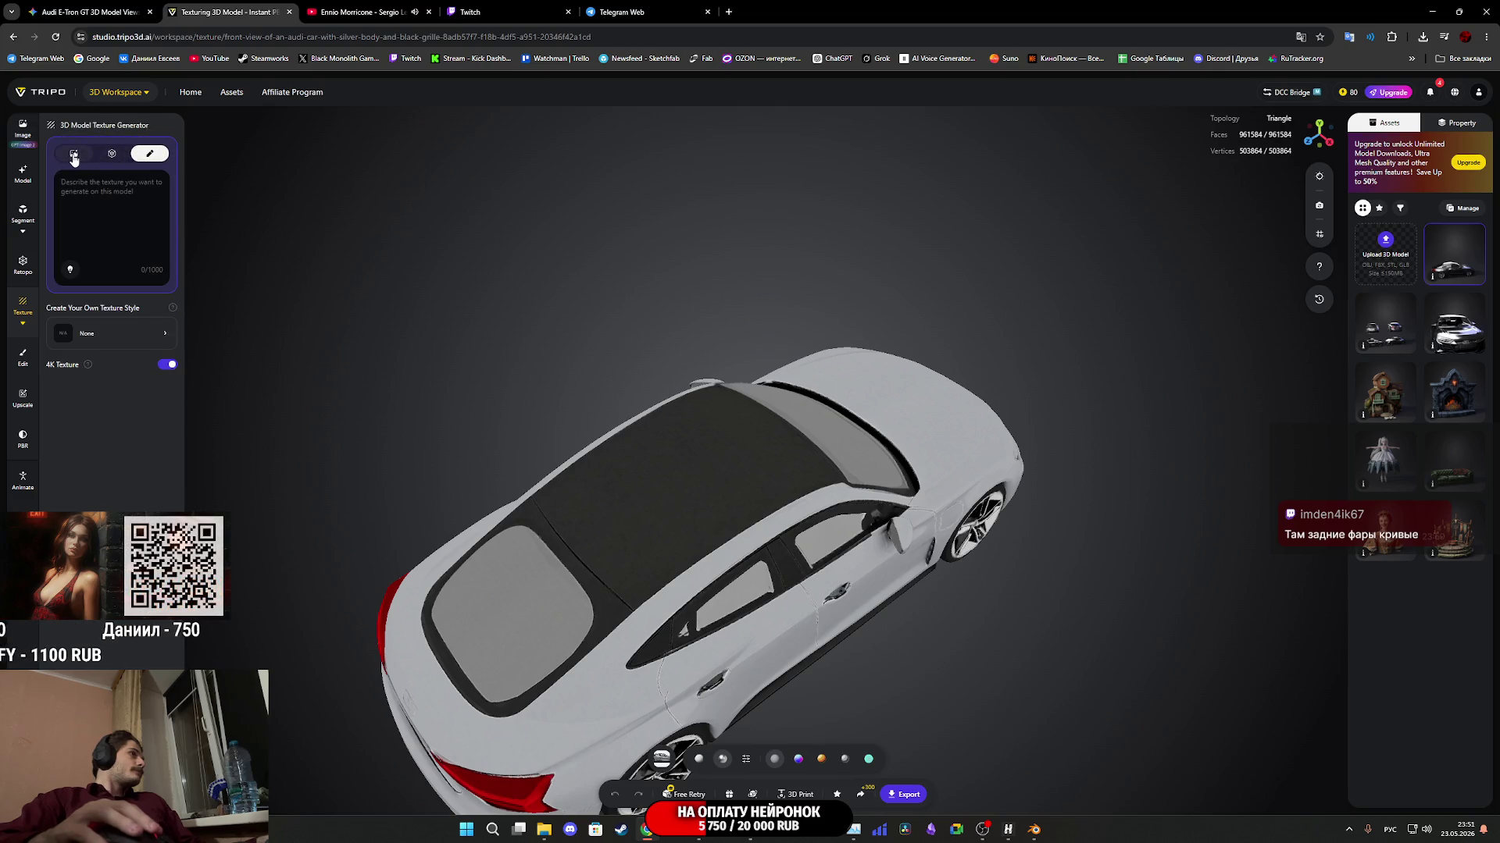
click(74, 157)
click(150, 160)
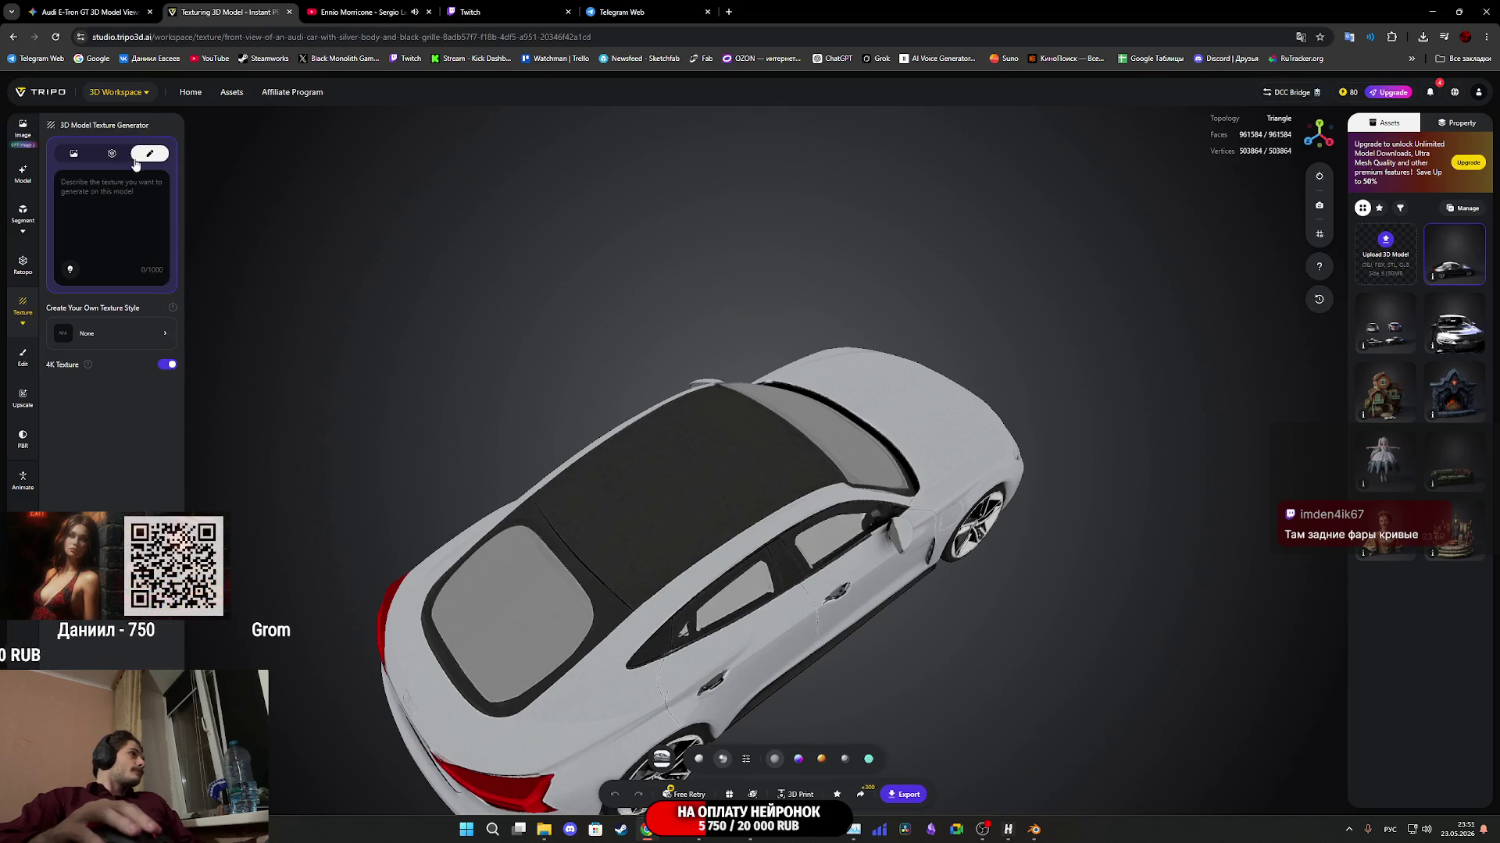
Generate a 4K texture from the text prompt 'texture car audi'.
click(76, 159)
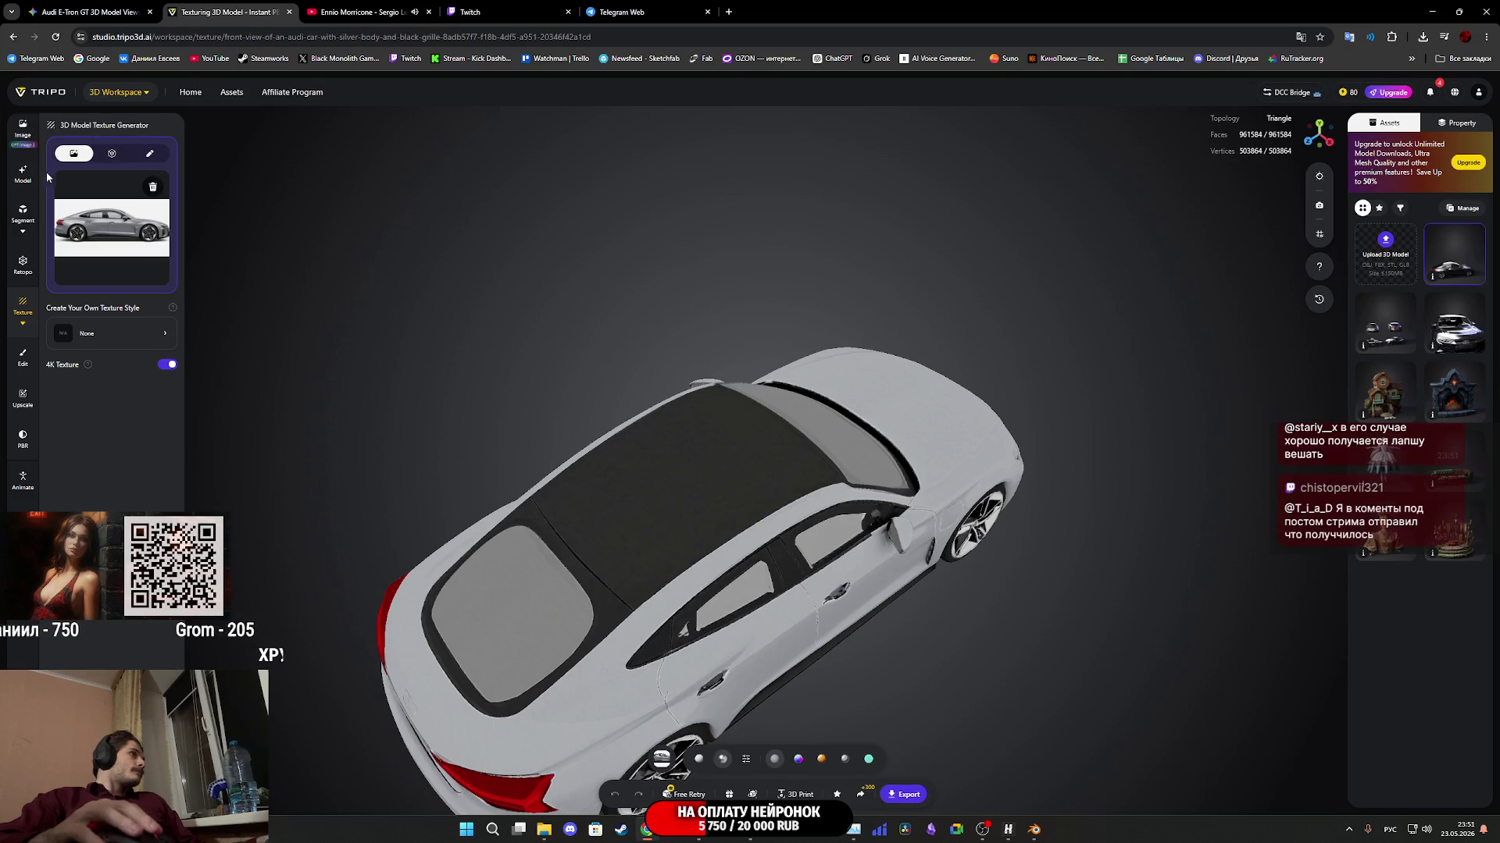
click(153, 156)
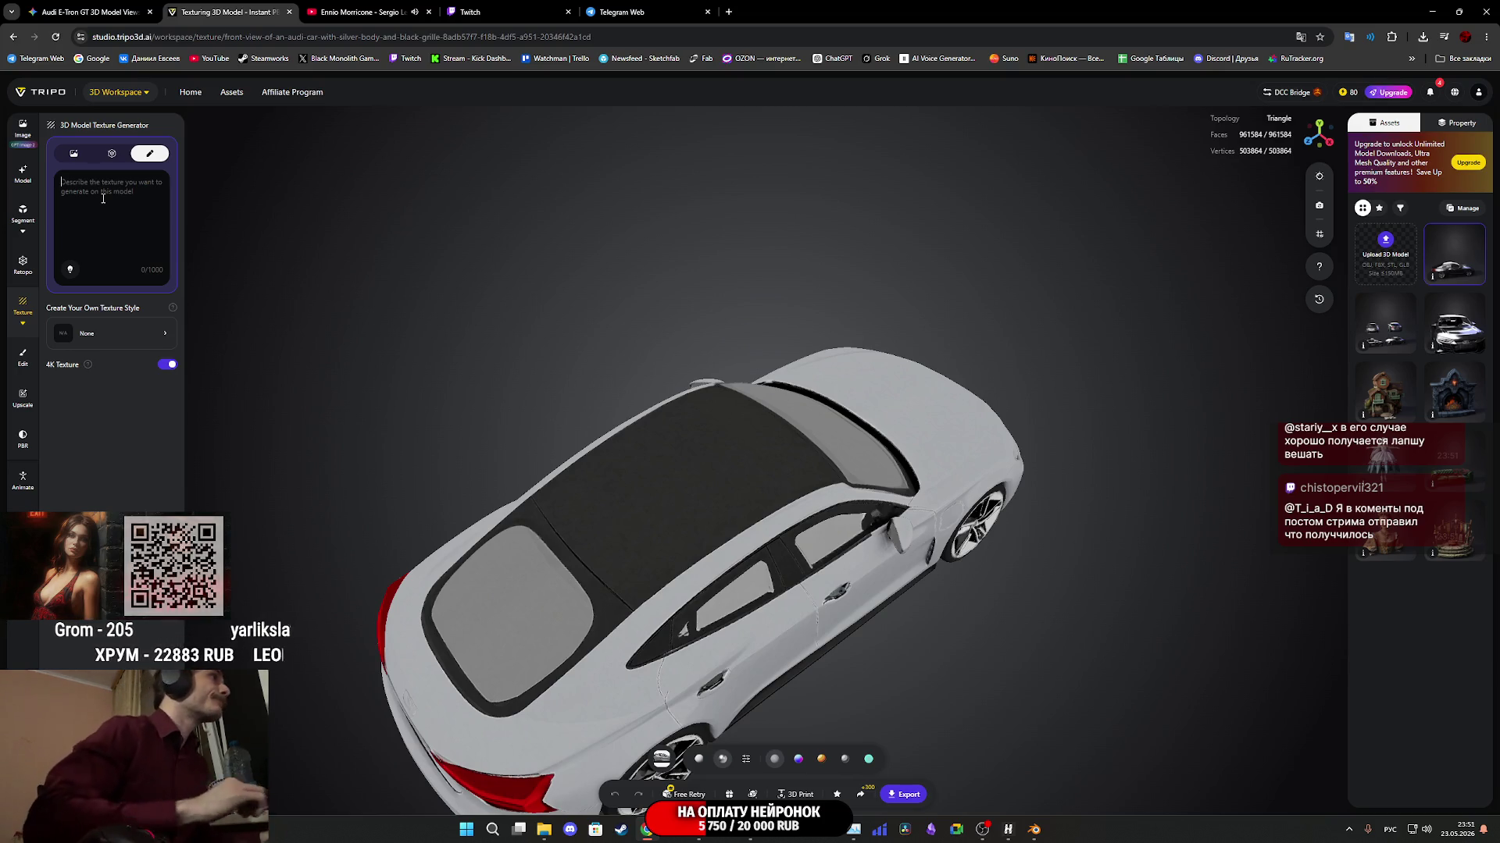
key(alt+shift)
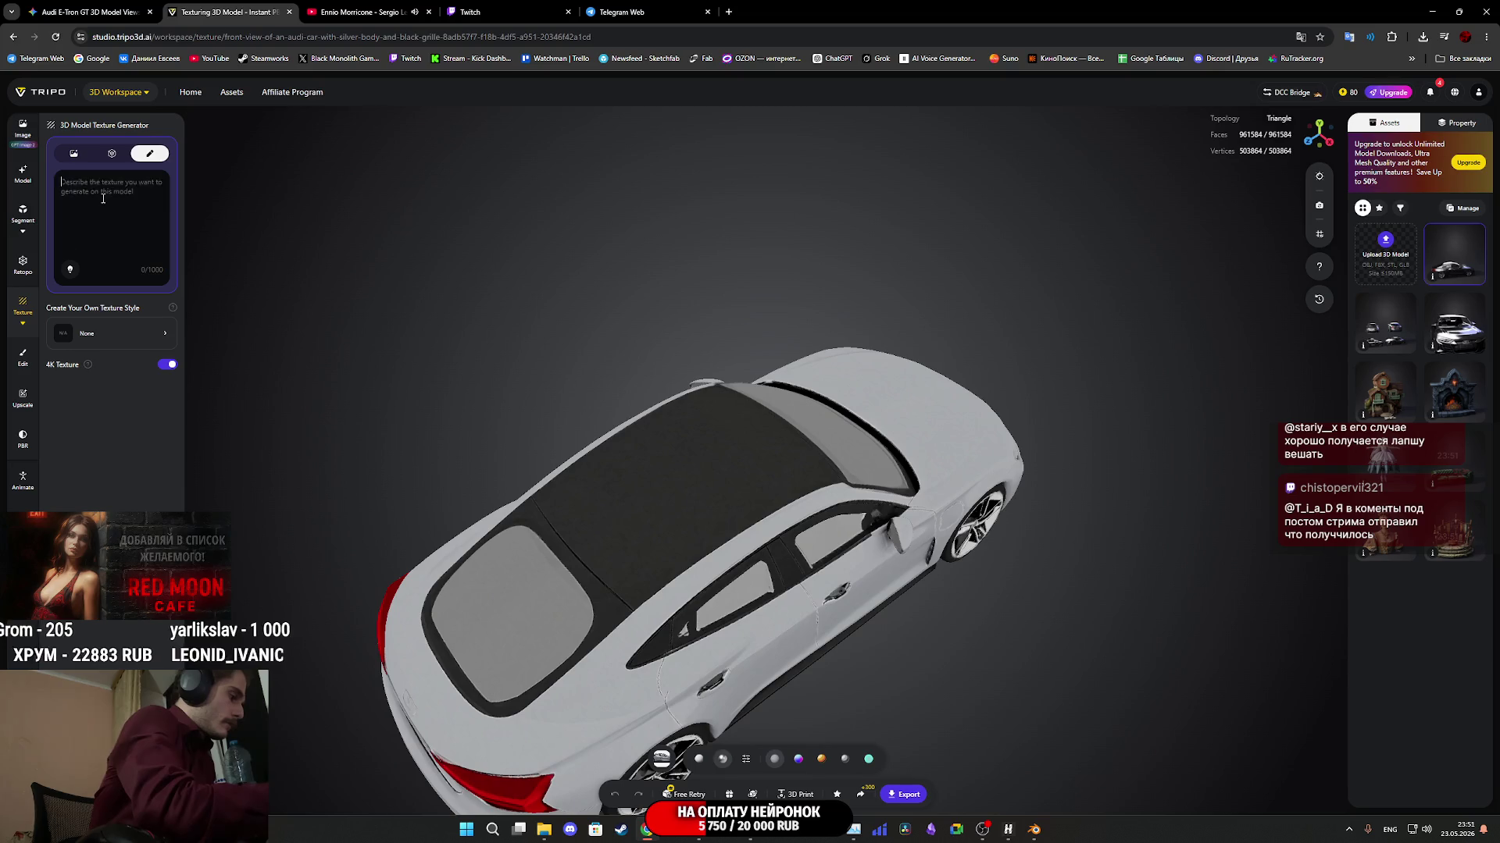
text(texure )
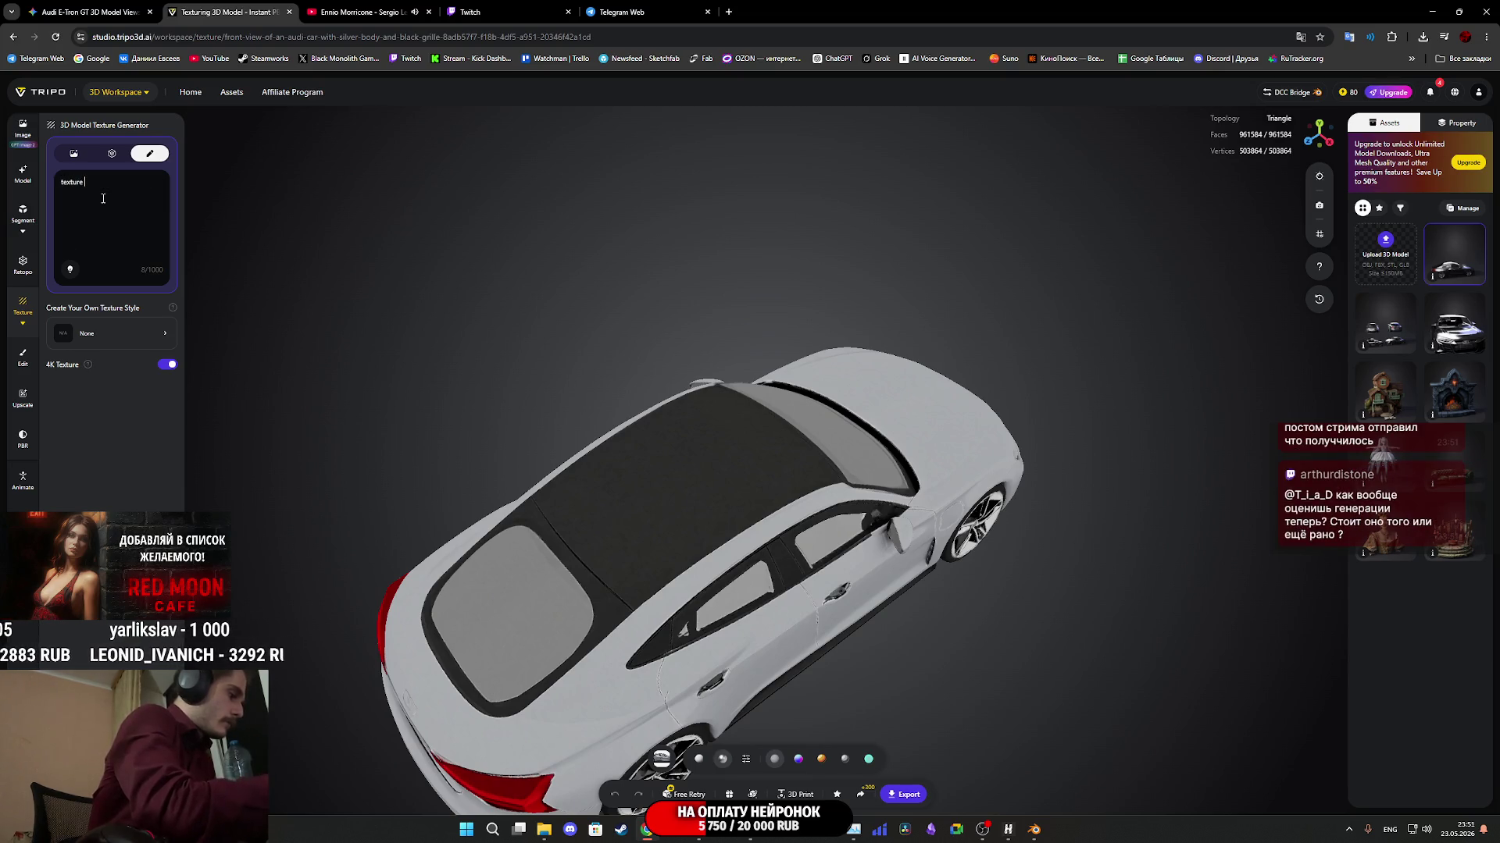
text(car audi)
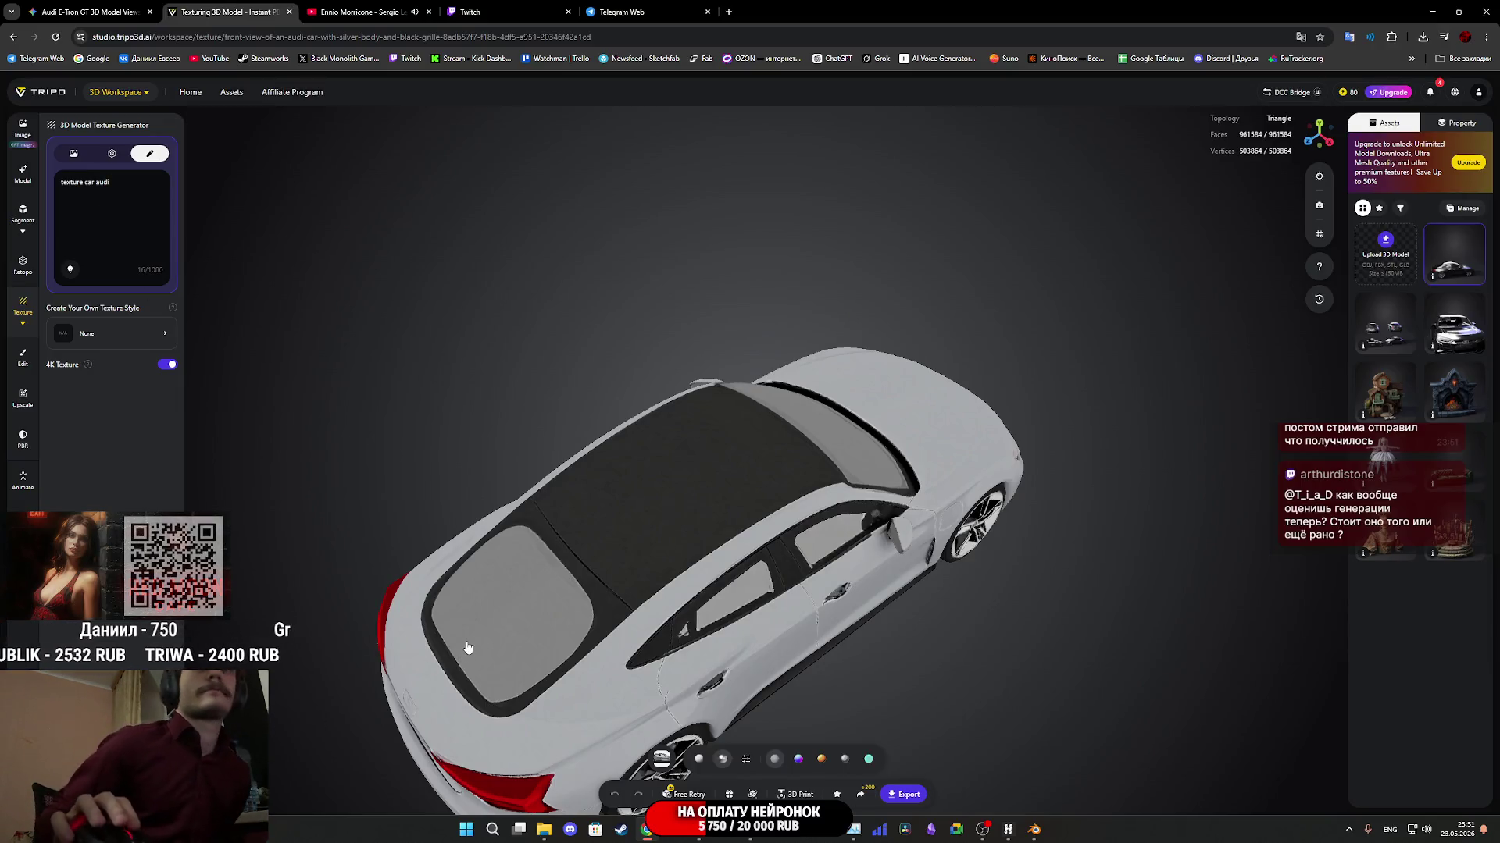
key(Return)
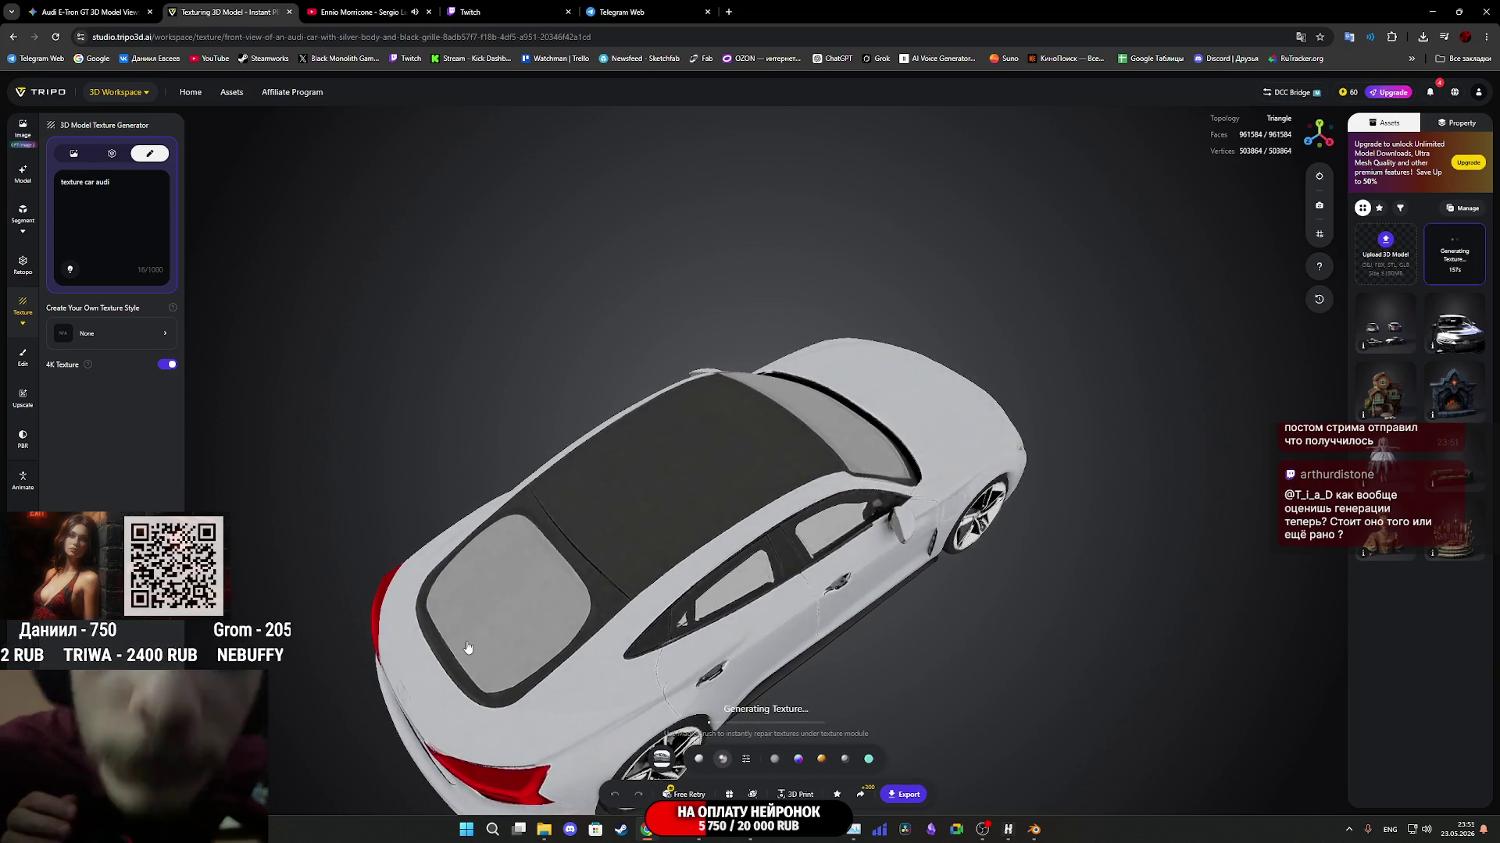
Orbit the grey Audi to a side-on view while its texture keeps generating.
mouse_move(468, 648)
mouse_down()
mouse_move(748, 563)
mouse_move(691, 515)
mouse_move(539, 510)
mouse_up()
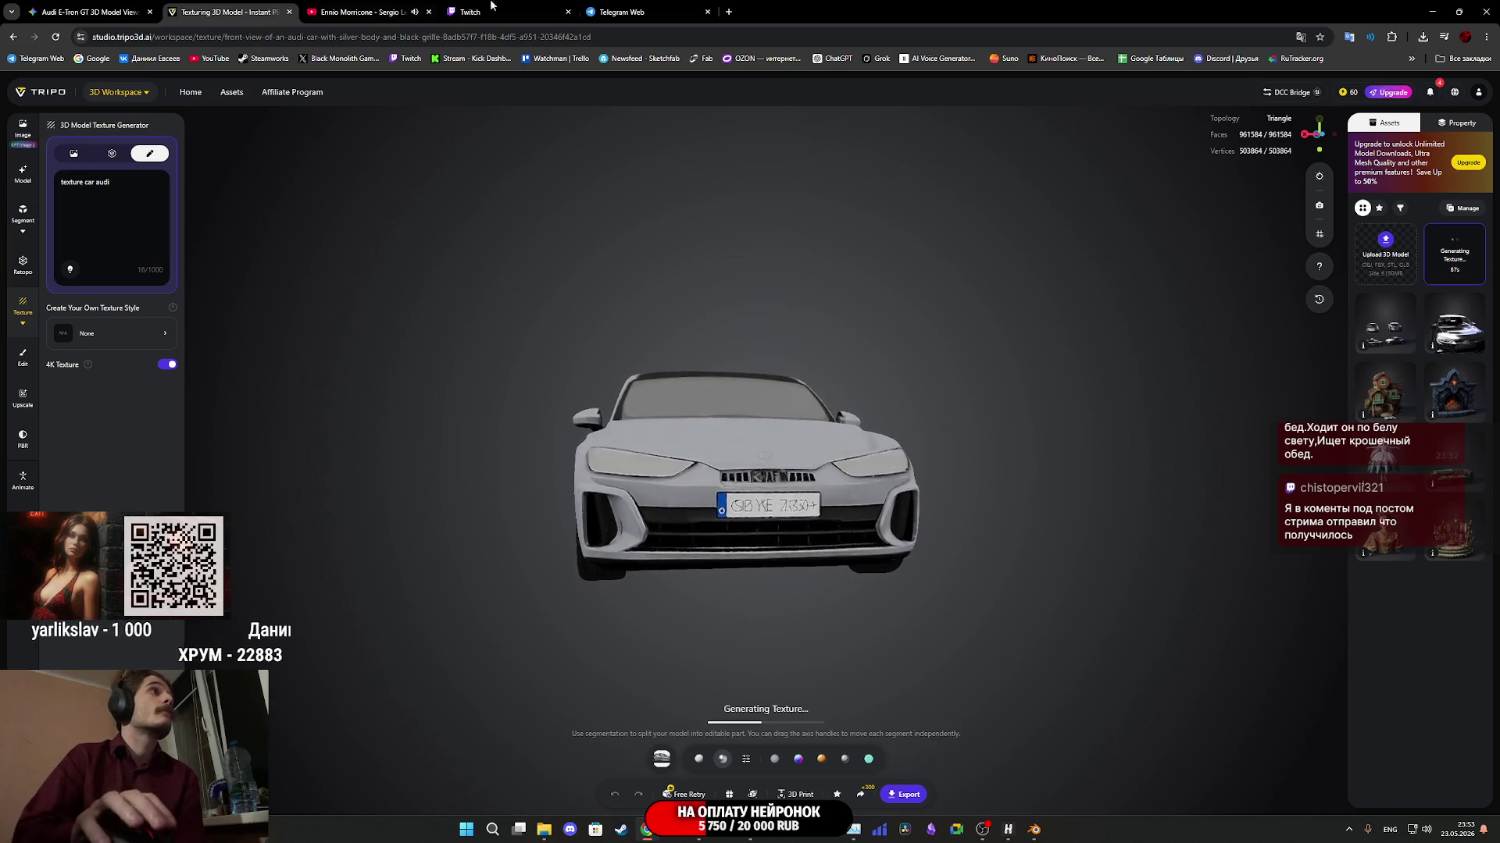
click(621, 12)
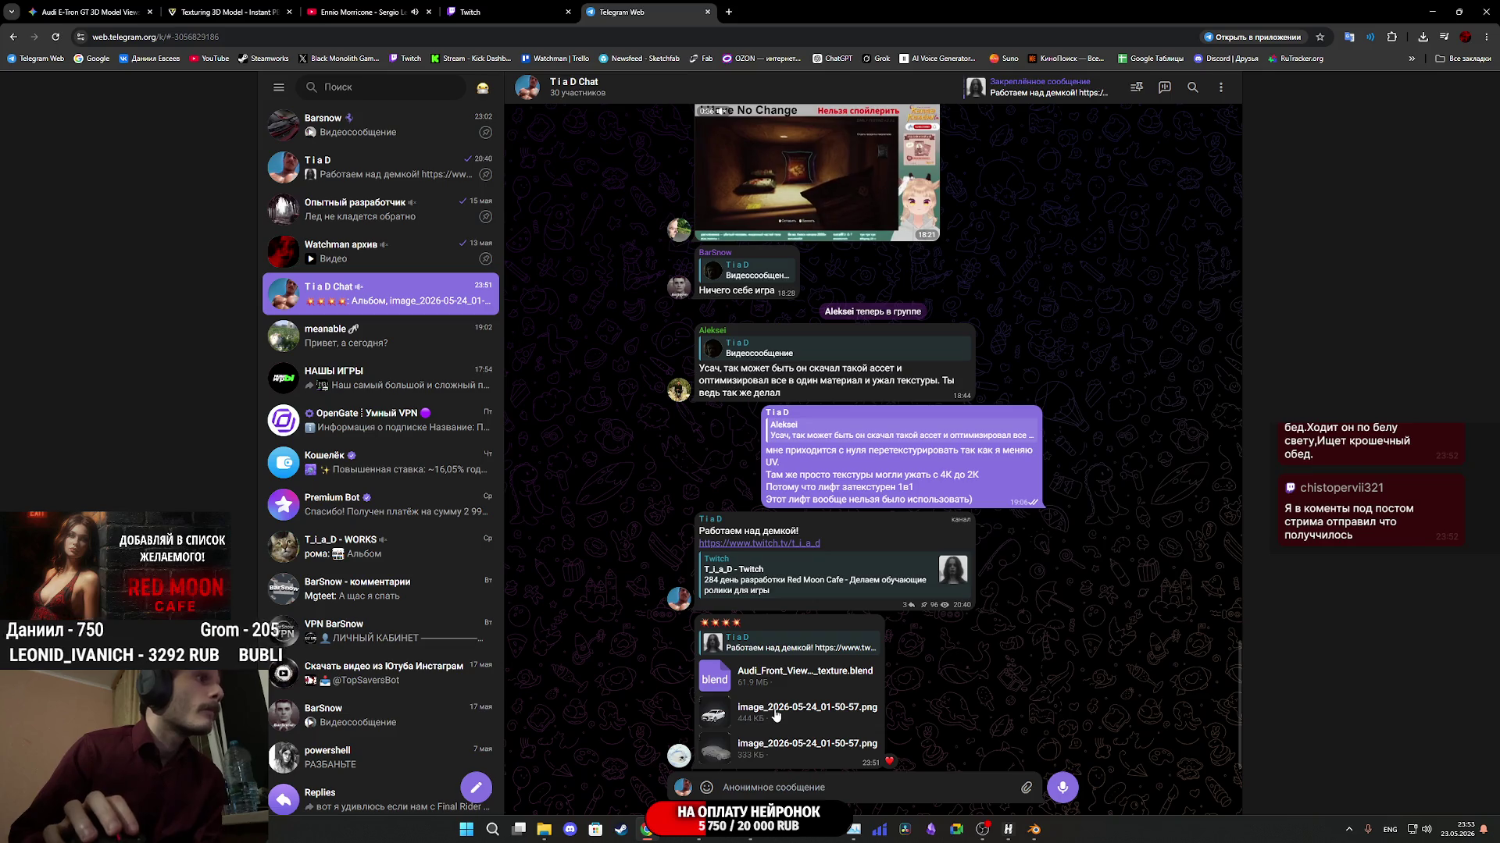
Save the 61.9 MB Audi .blend file from the chat album into Downloads.
right_click(775, 714)
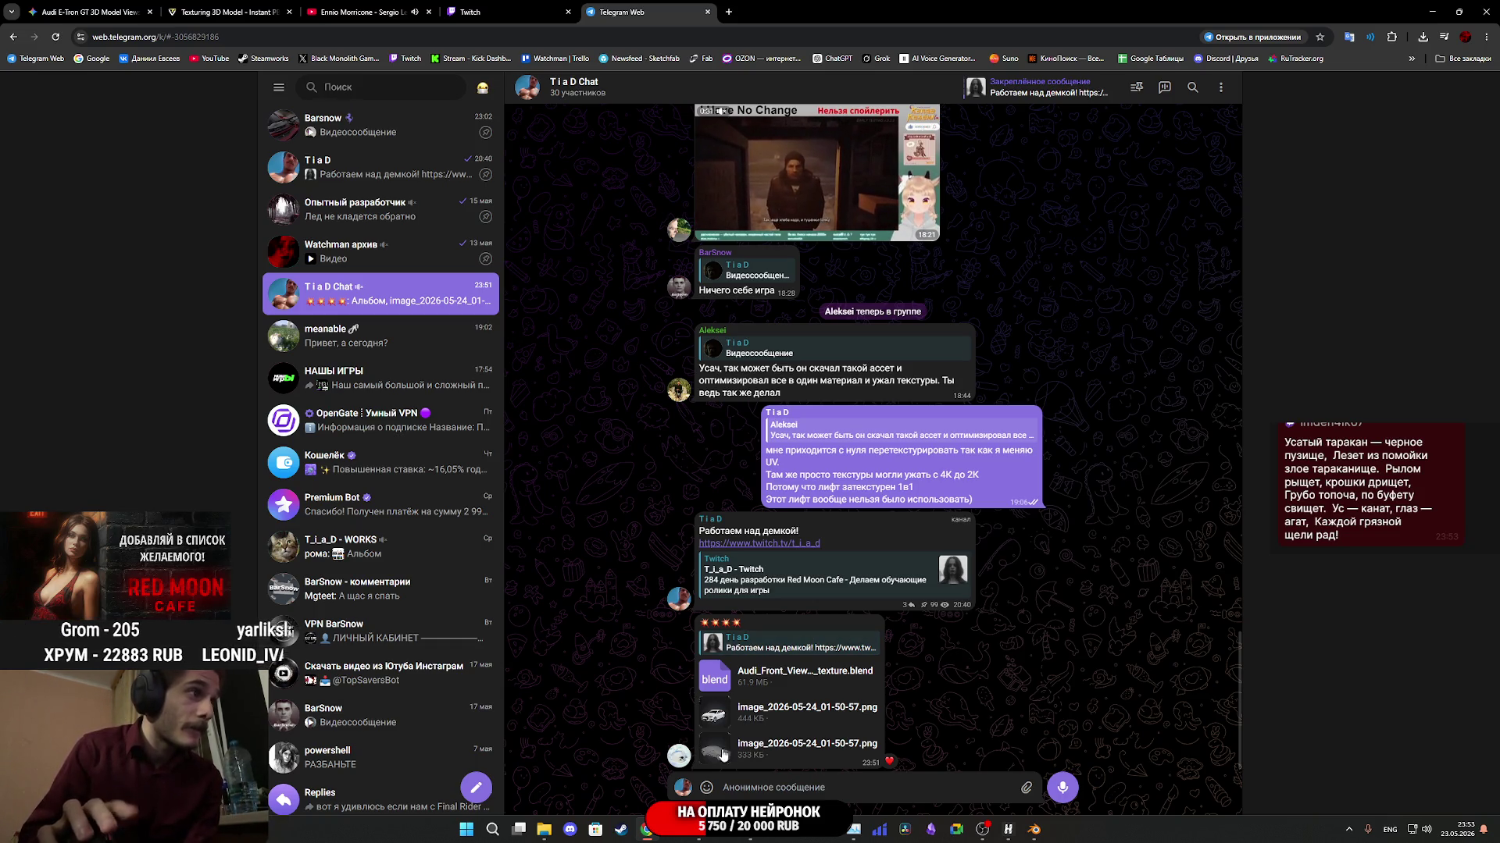
right_click(774, 746)
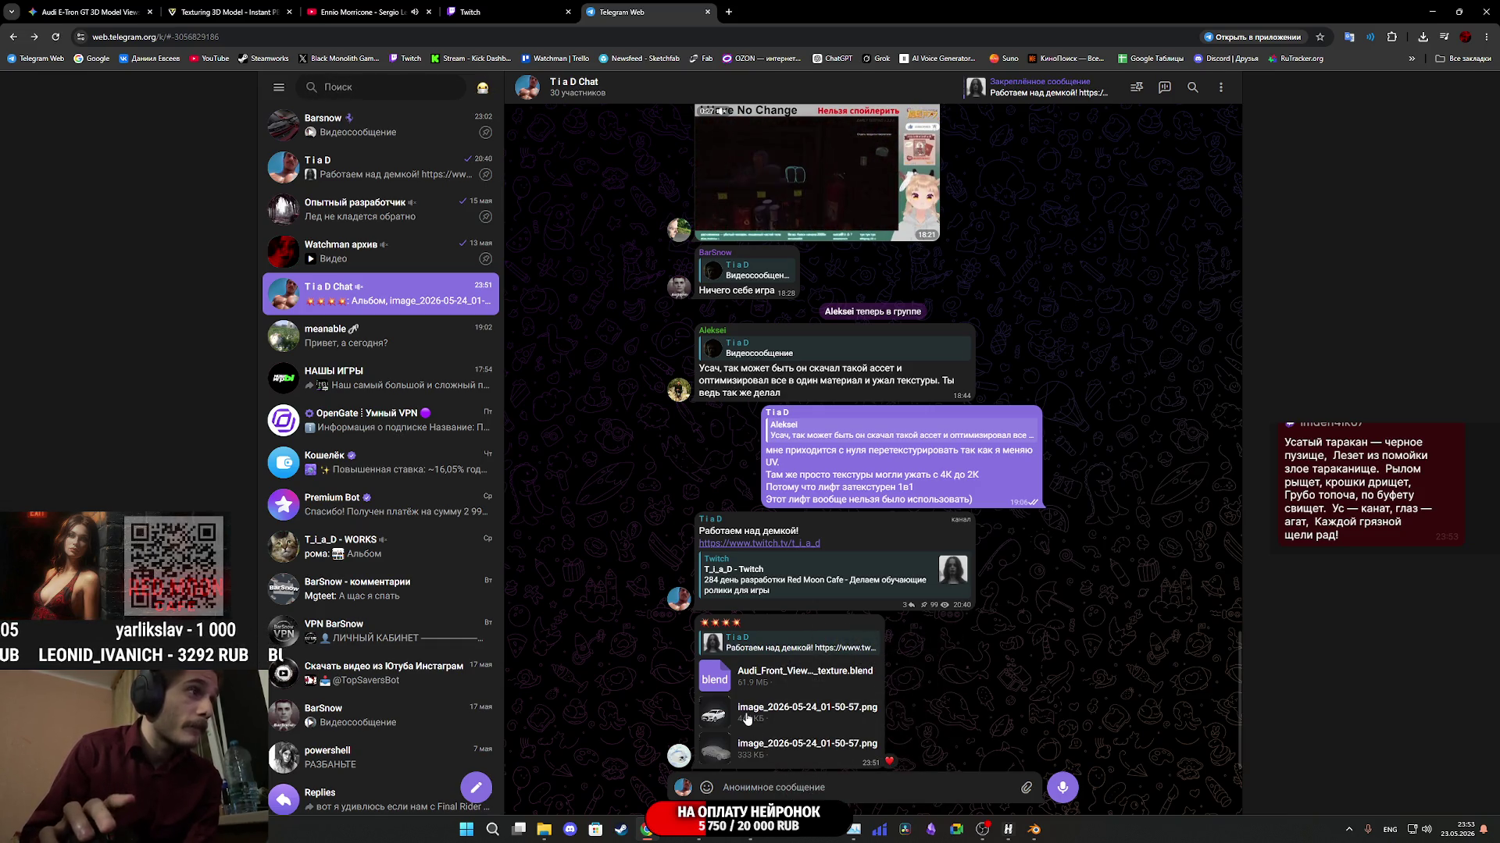
click(717, 678)
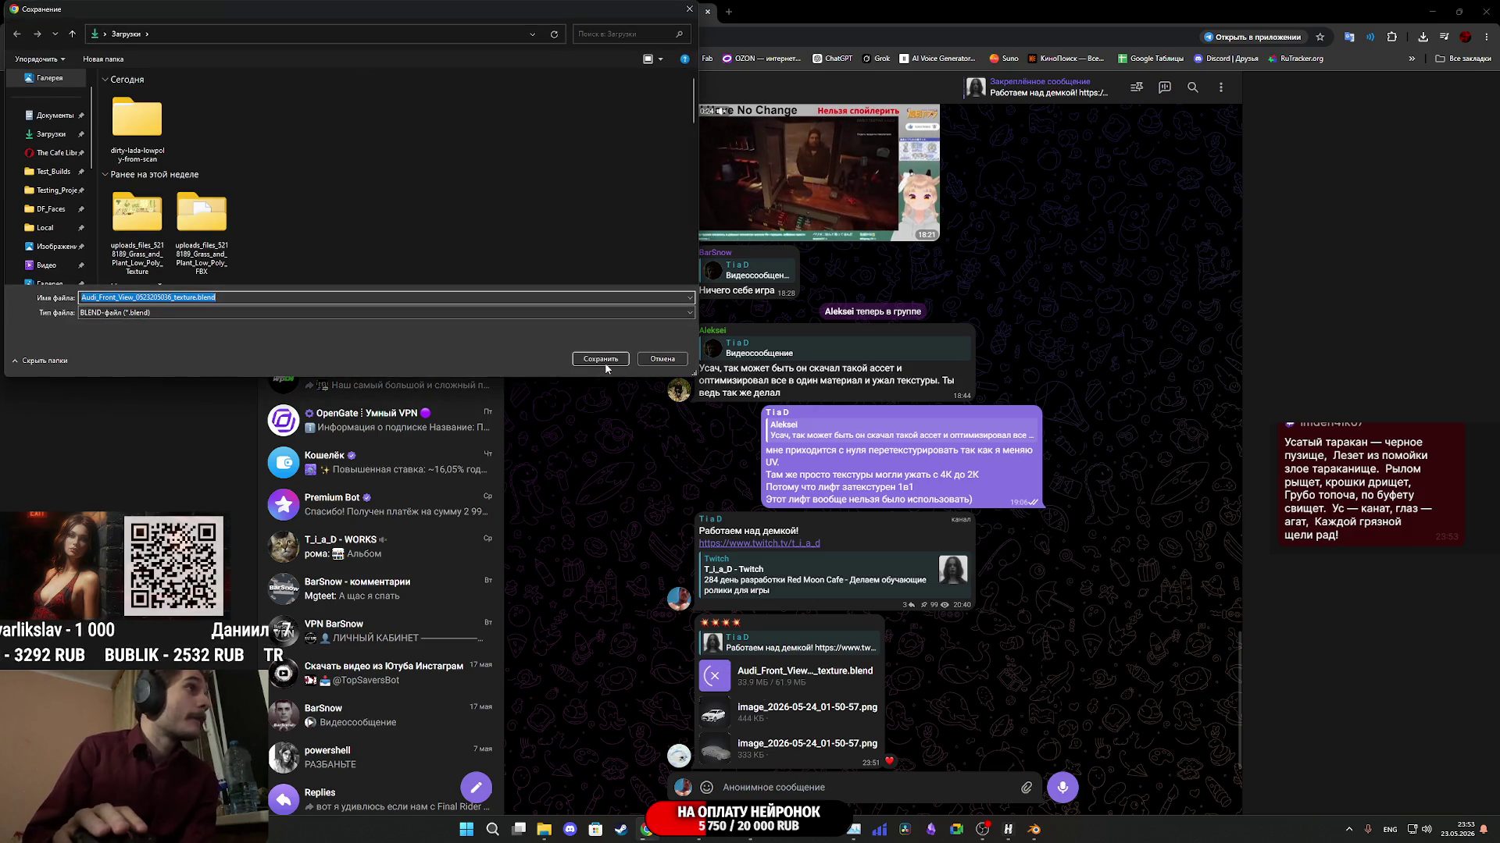
click(604, 360)
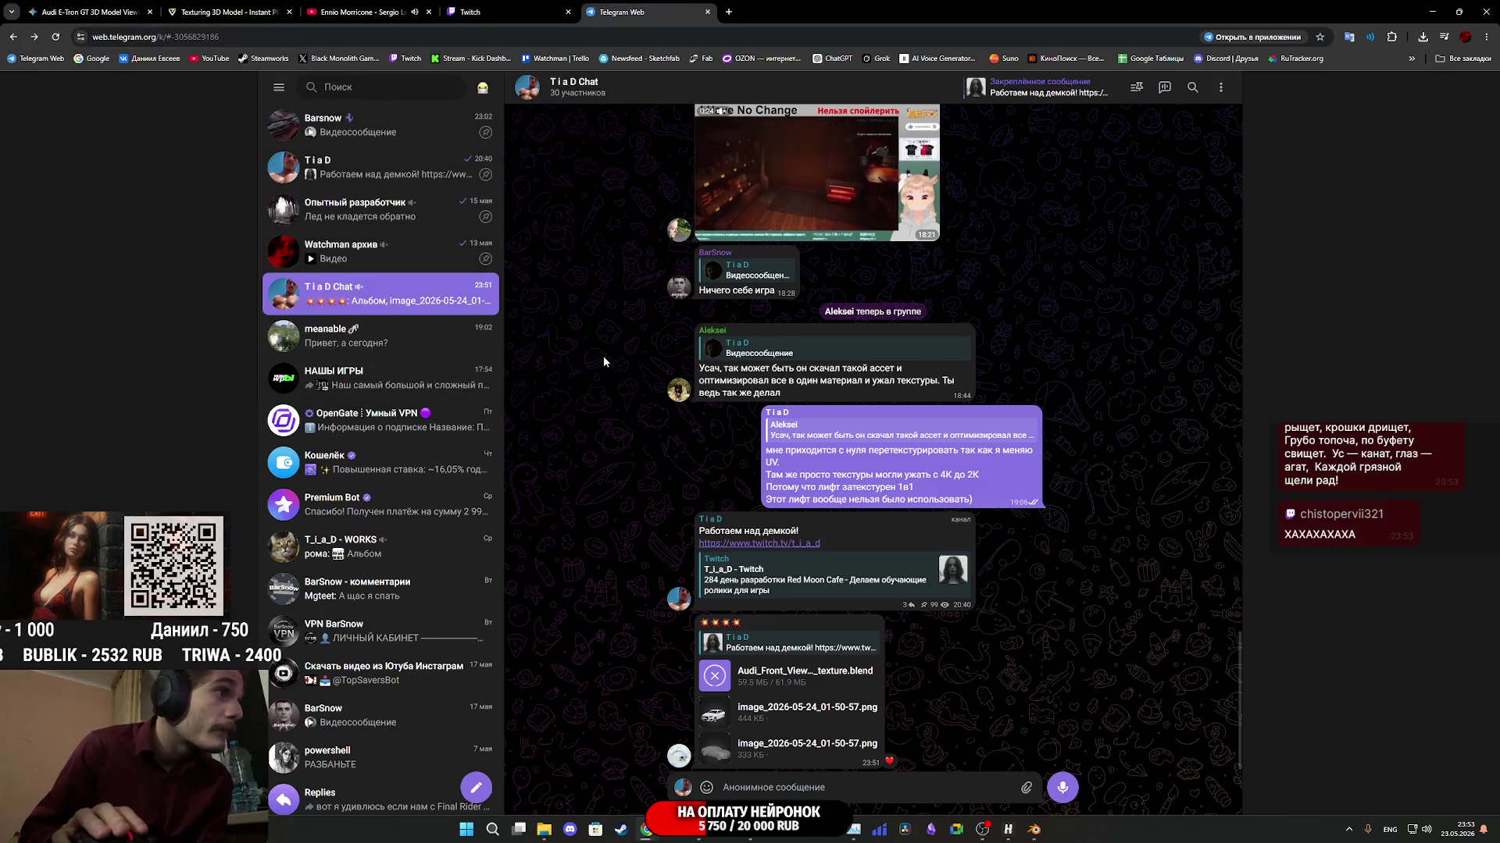
click(1034, 829)
mouse_move(544, 829)
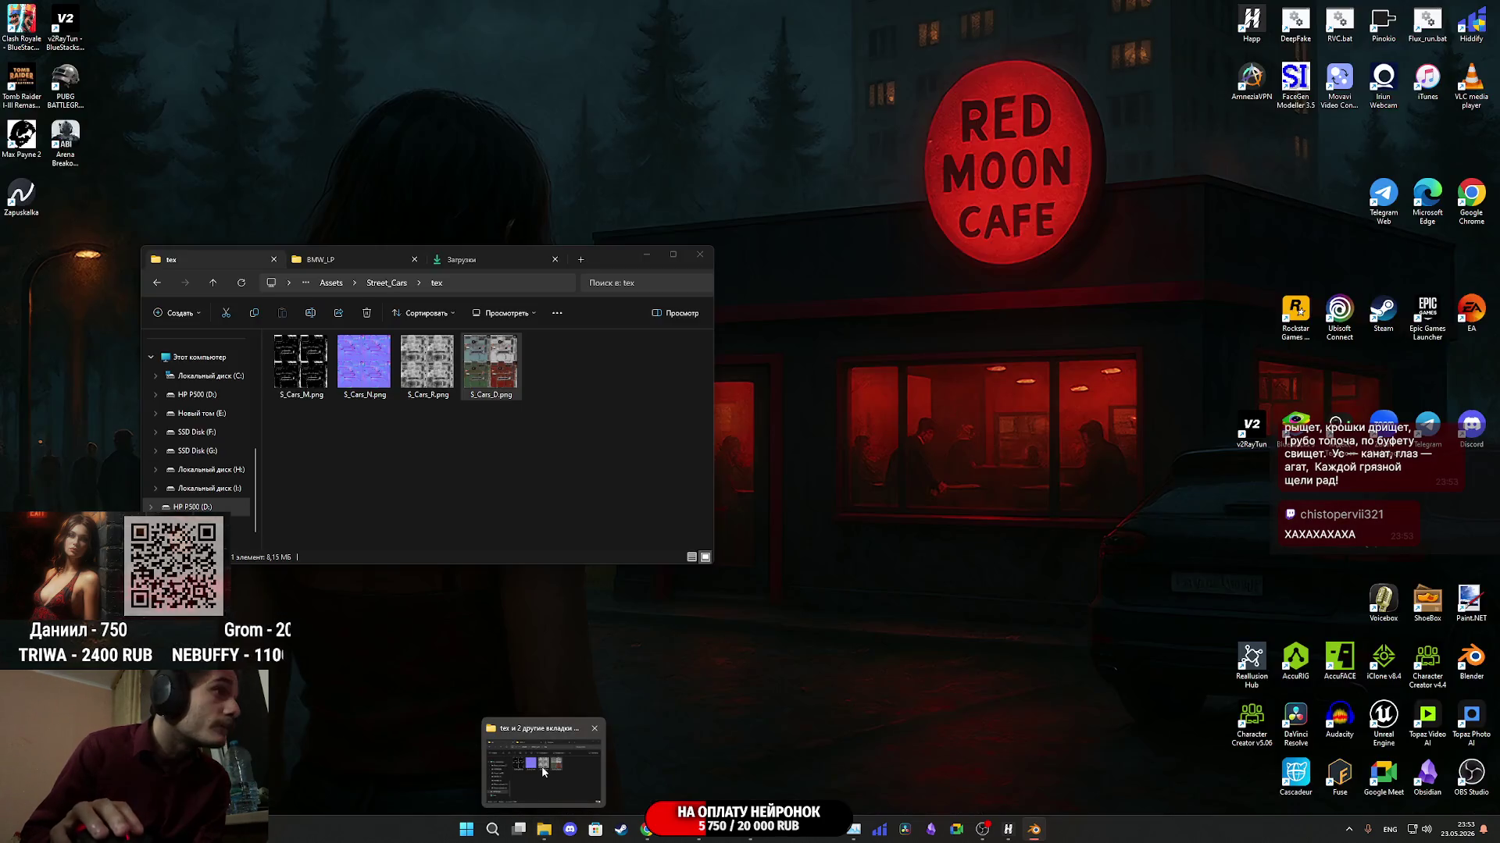
click(547, 748)
click(469, 262)
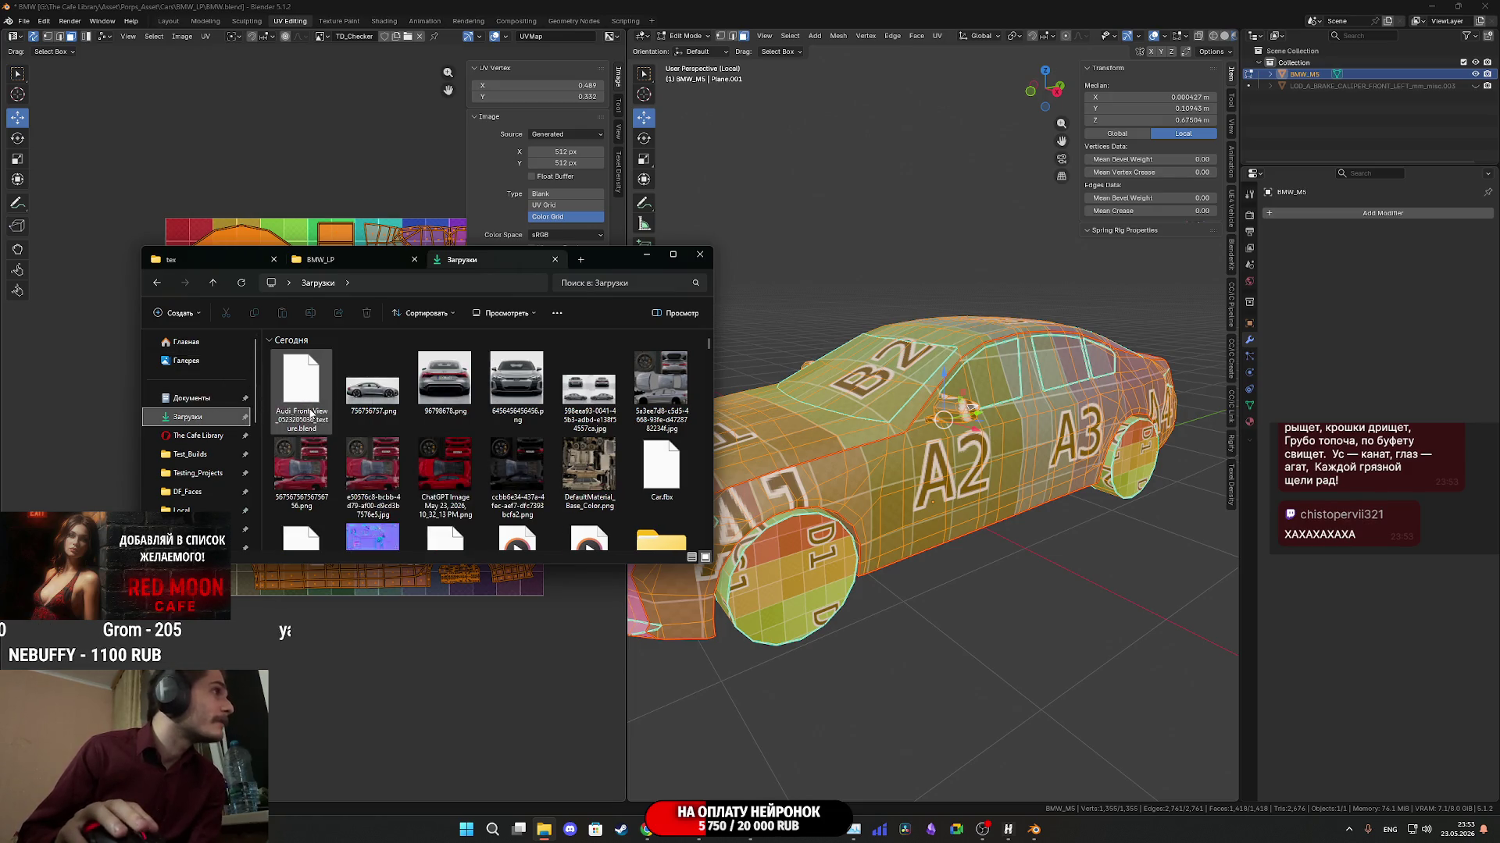
click(301, 399)
drag(993, 606, 975, 618)
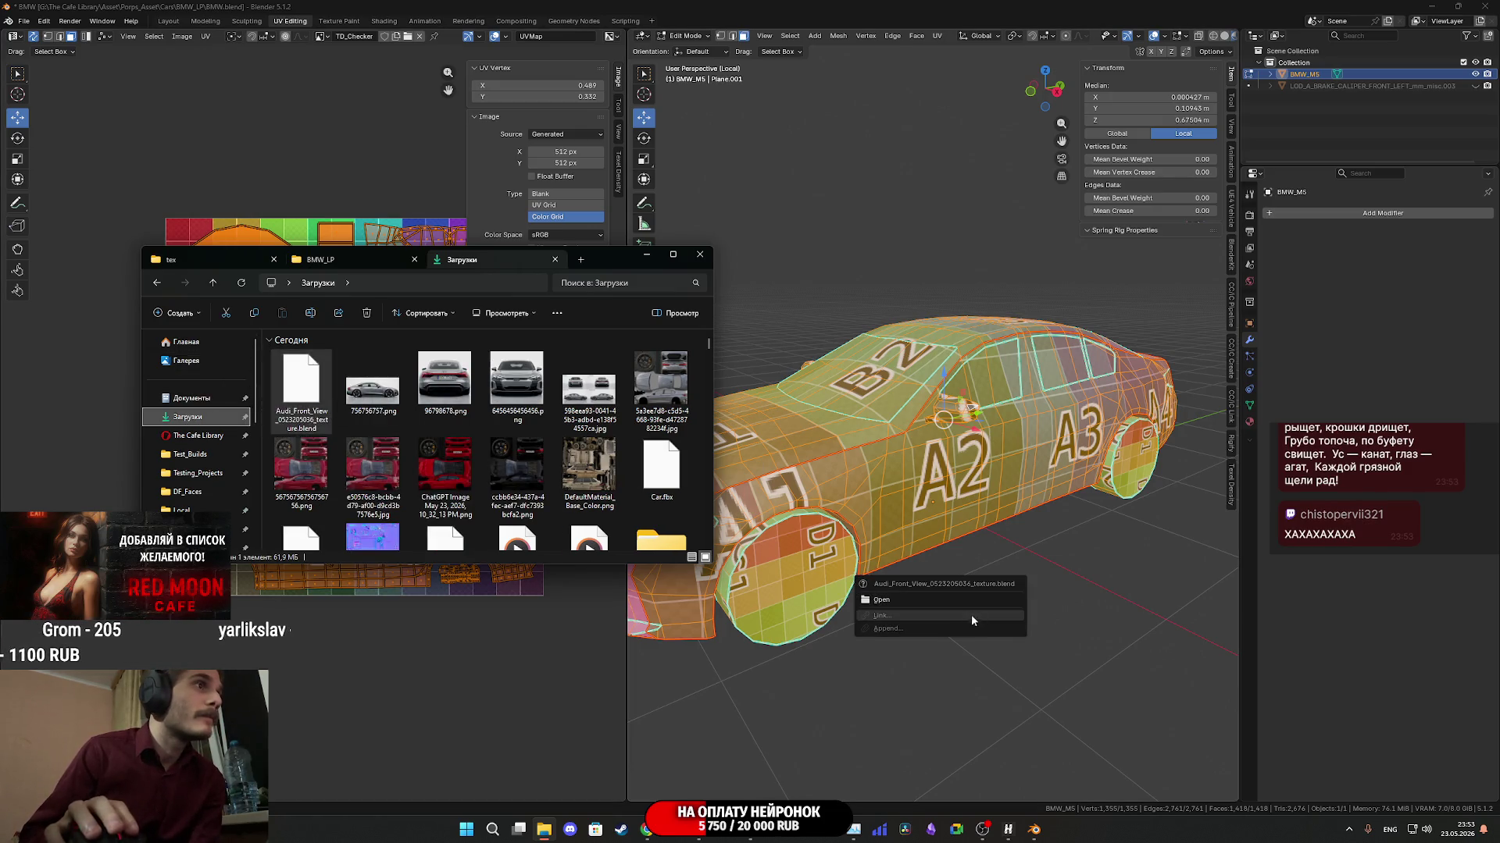
click(888, 599)
click(773, 432)
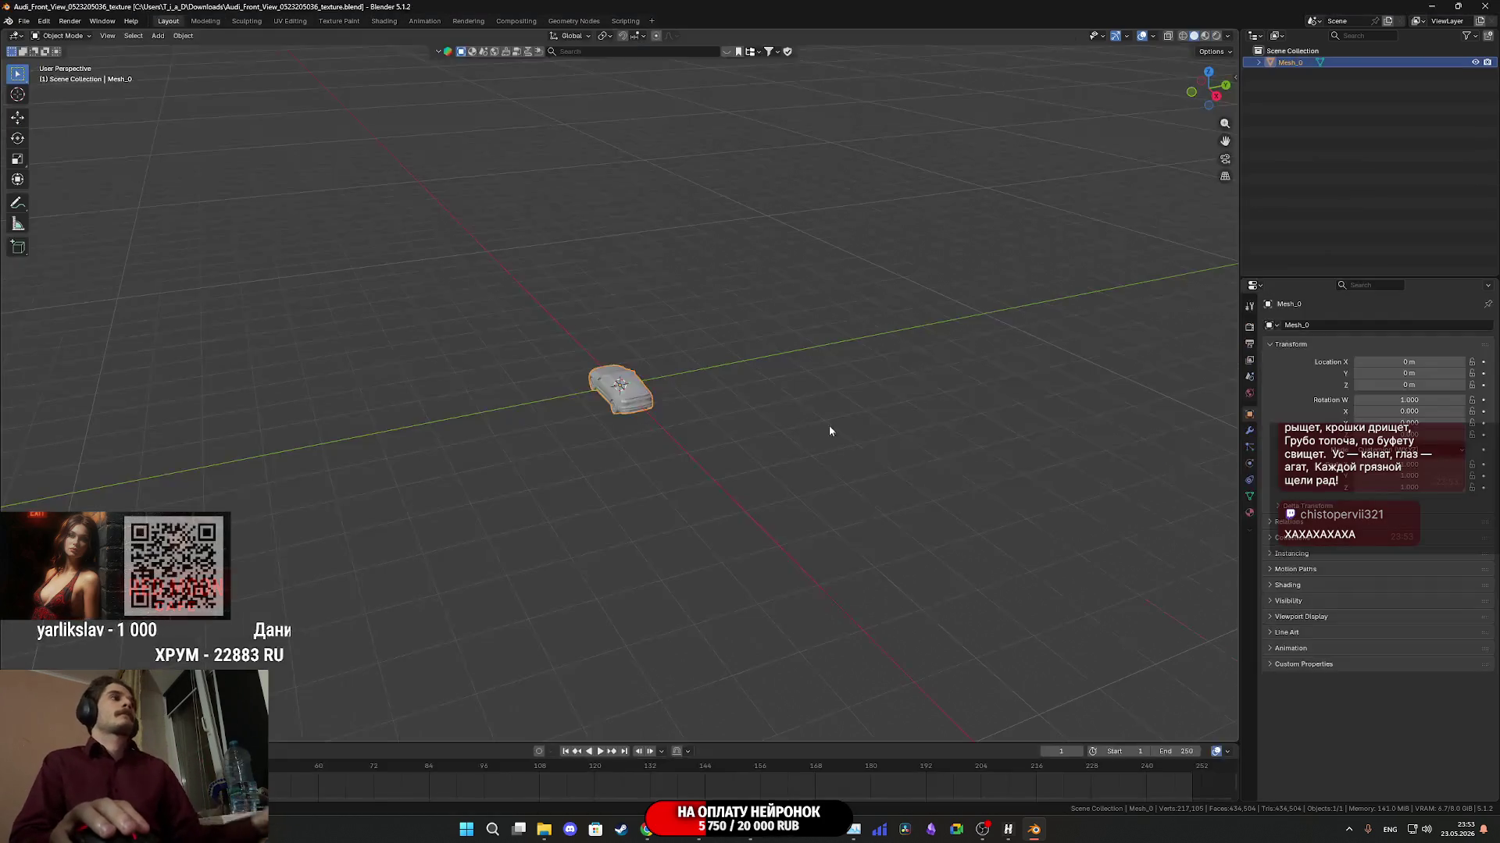
scroll(633, 399, up, 5)
Orbit to the Audi and show its transform values in the N sidebar.
middle_drag(632, 398, 839, 399)
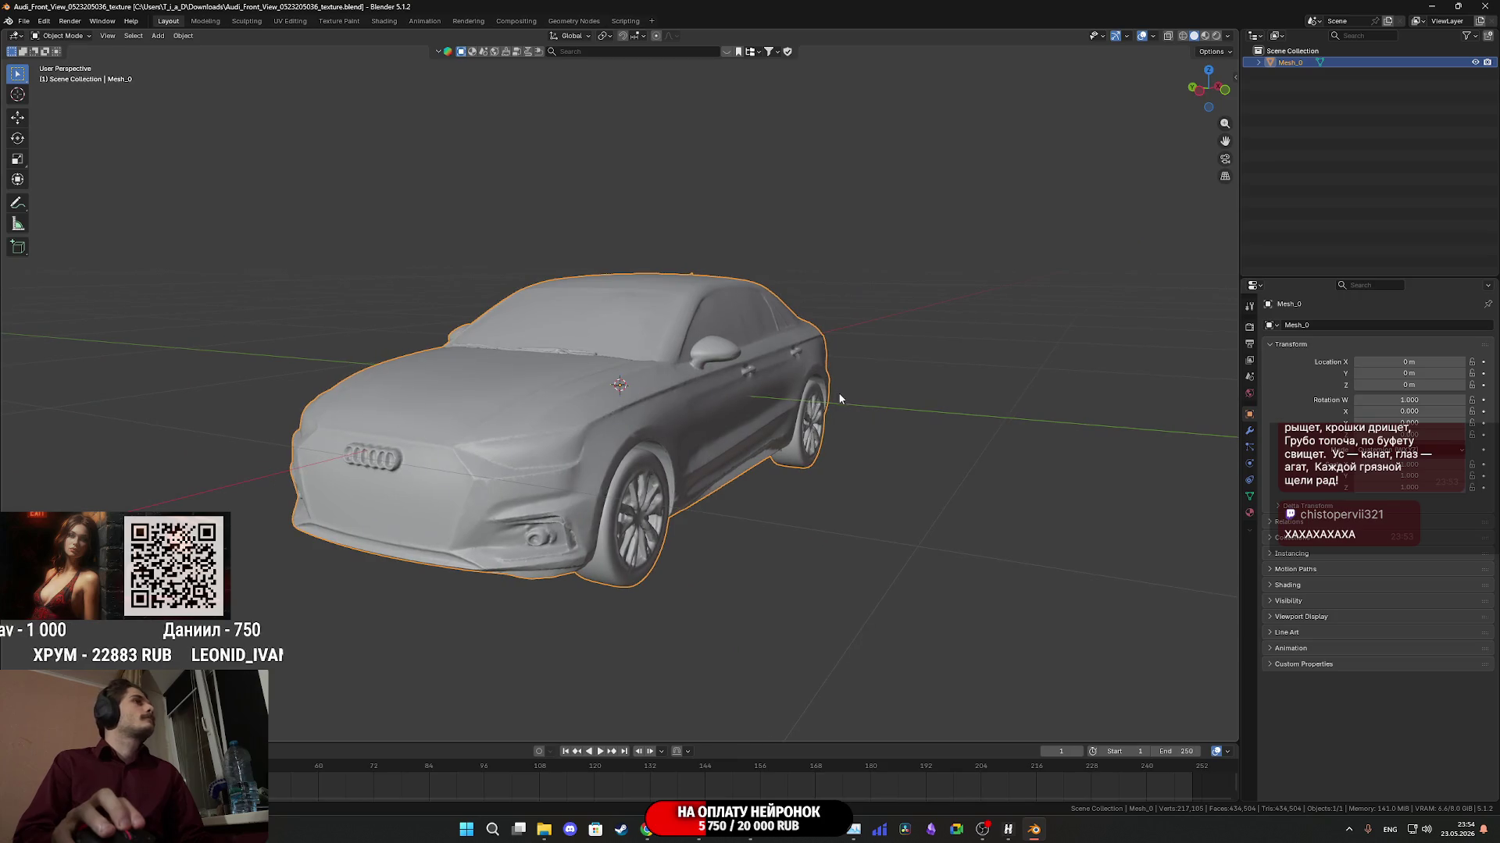
click(1233, 79)
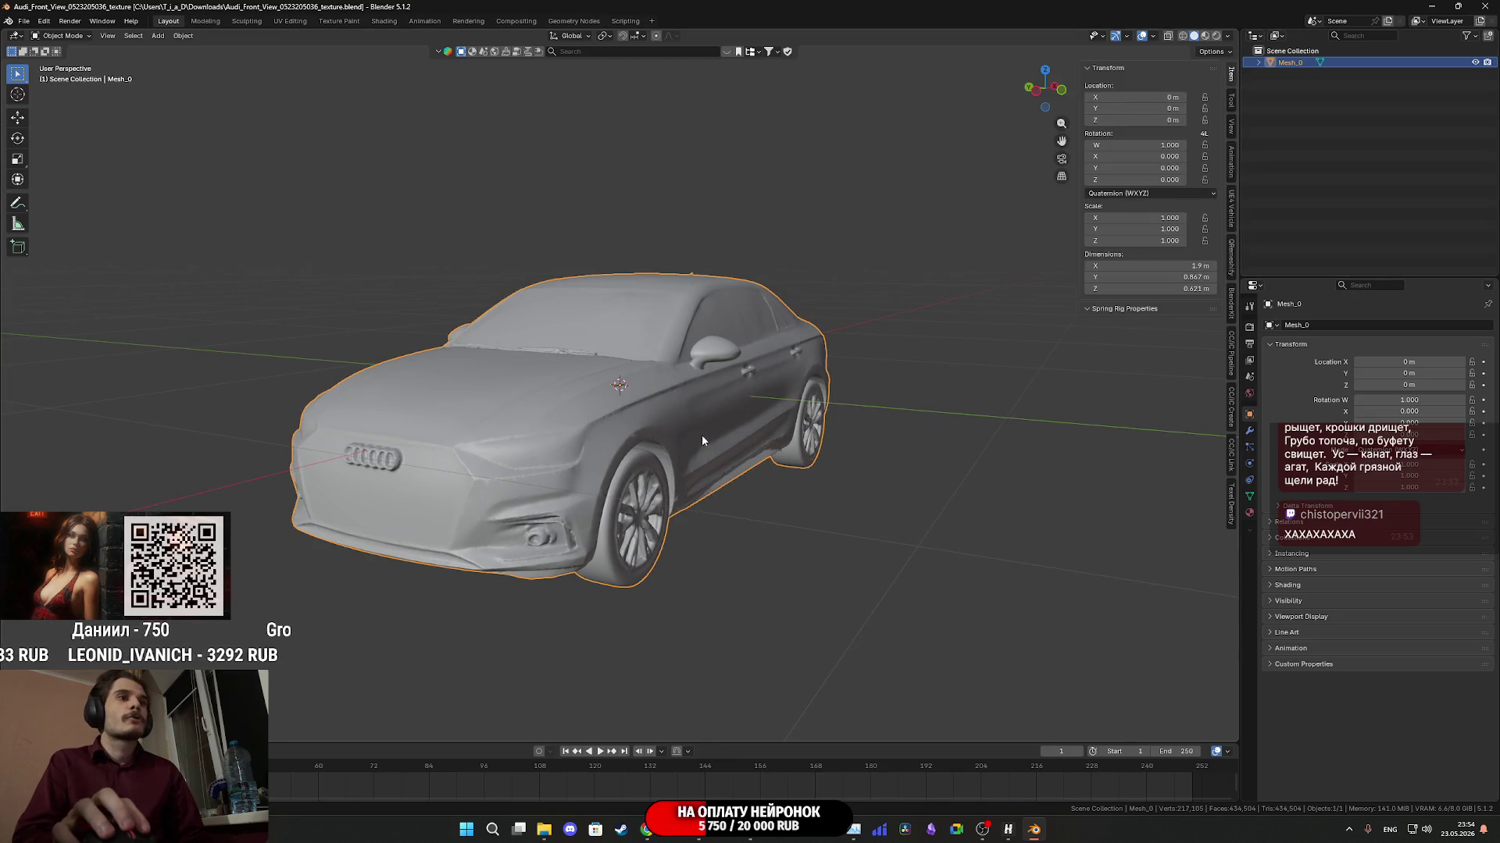
middle_drag(669, 423, 671, 412)
View the Audi in Material Preview shading and inspect its unwrap in UV Editing.
key(z)
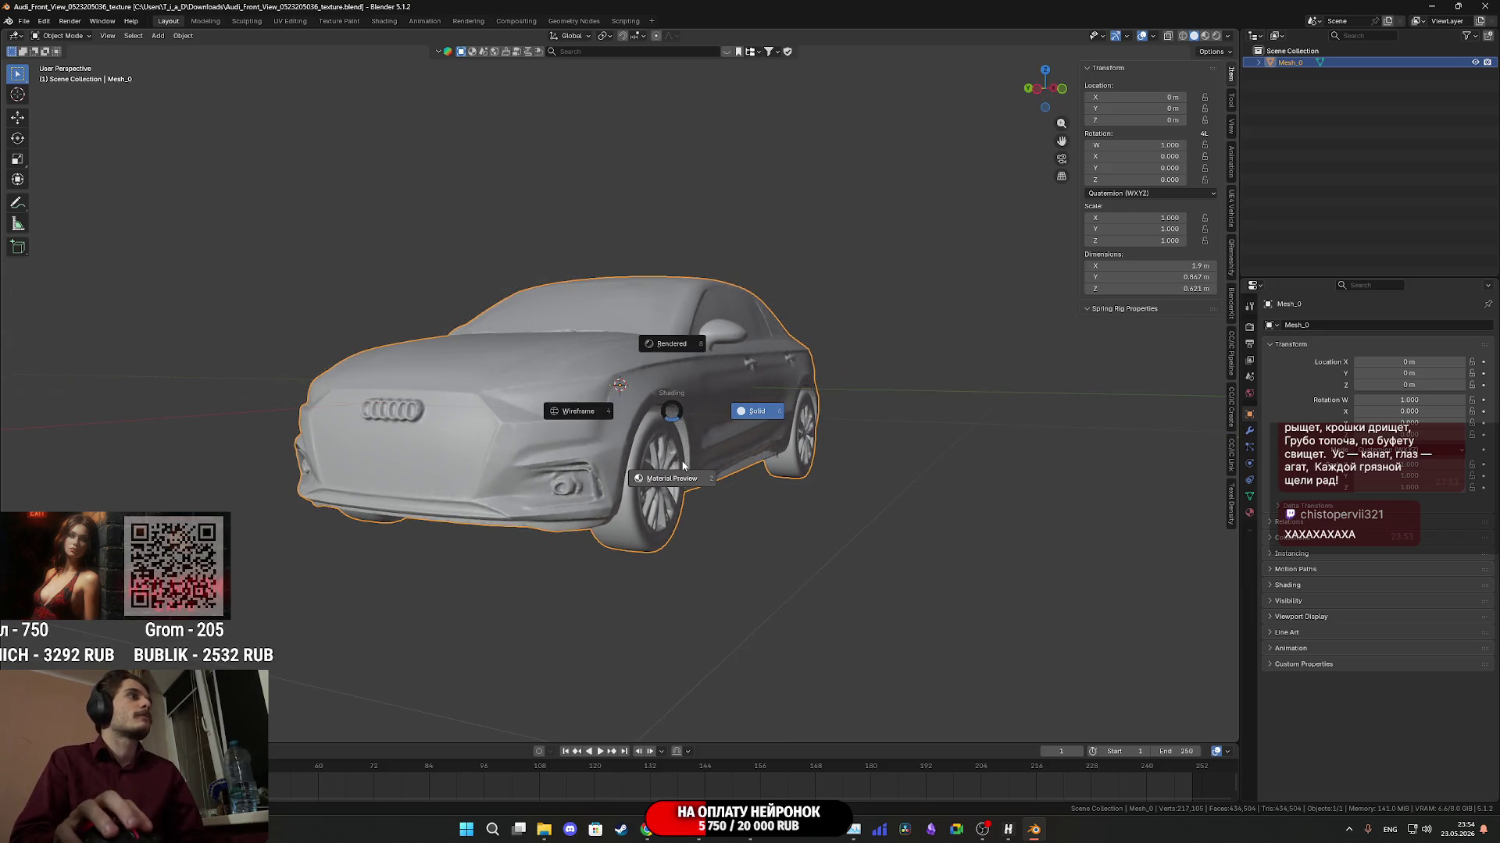
click(677, 480)
mouse_move(656, 424)
middle_down()
mouse_move(561, 446)
mouse_move(456, 422)
mouse_move(627, 444)
mouse_move(597, 439)
mouse_move(586, 471)
mouse_move(600, 470)
middle_up()
scroll(594, 441, up, 3)
scroll(587, 461, down, 3)
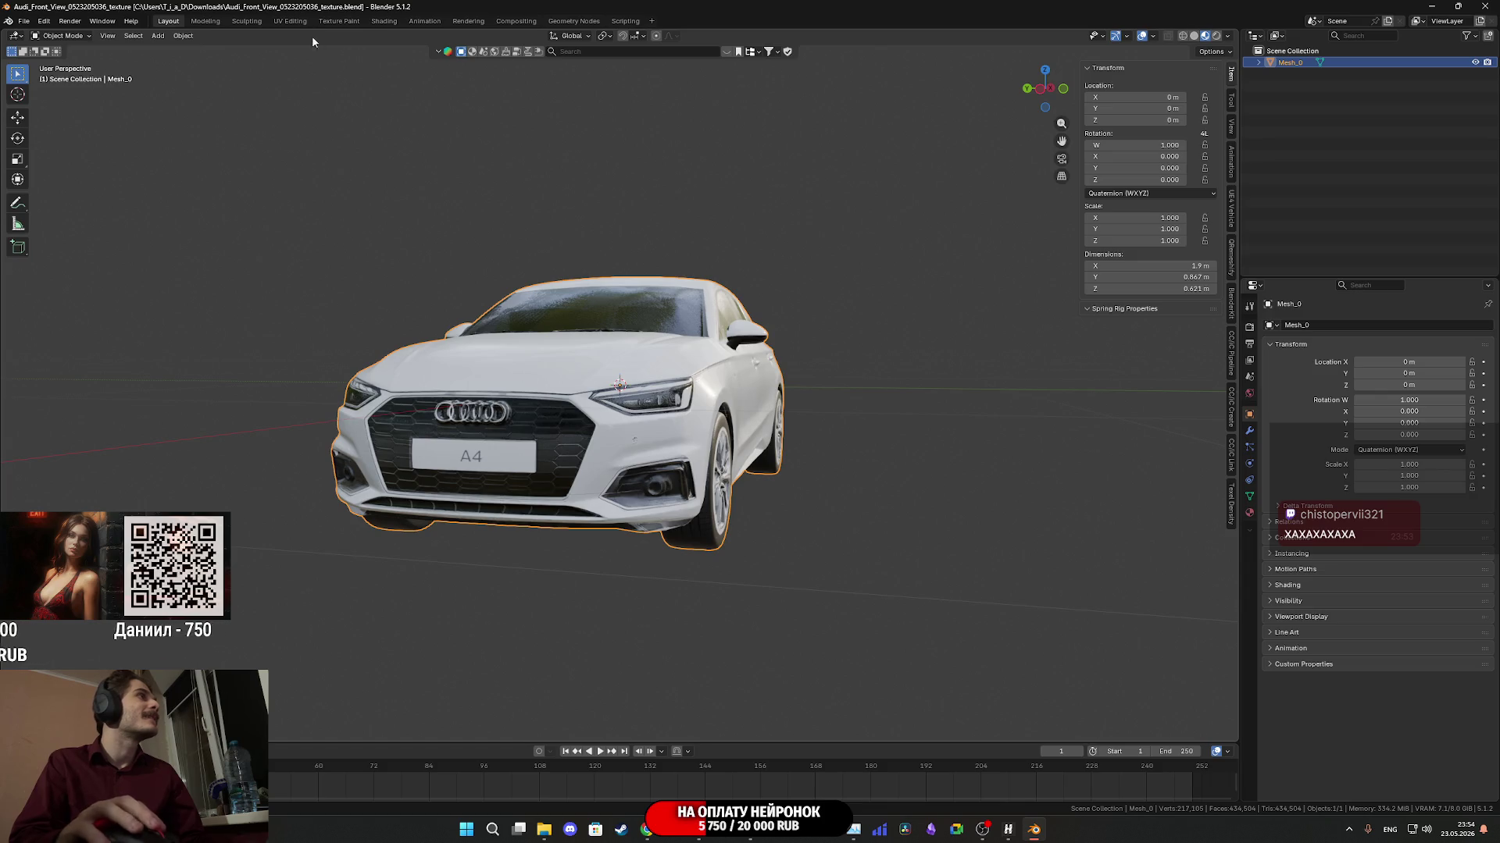
click(290, 21)
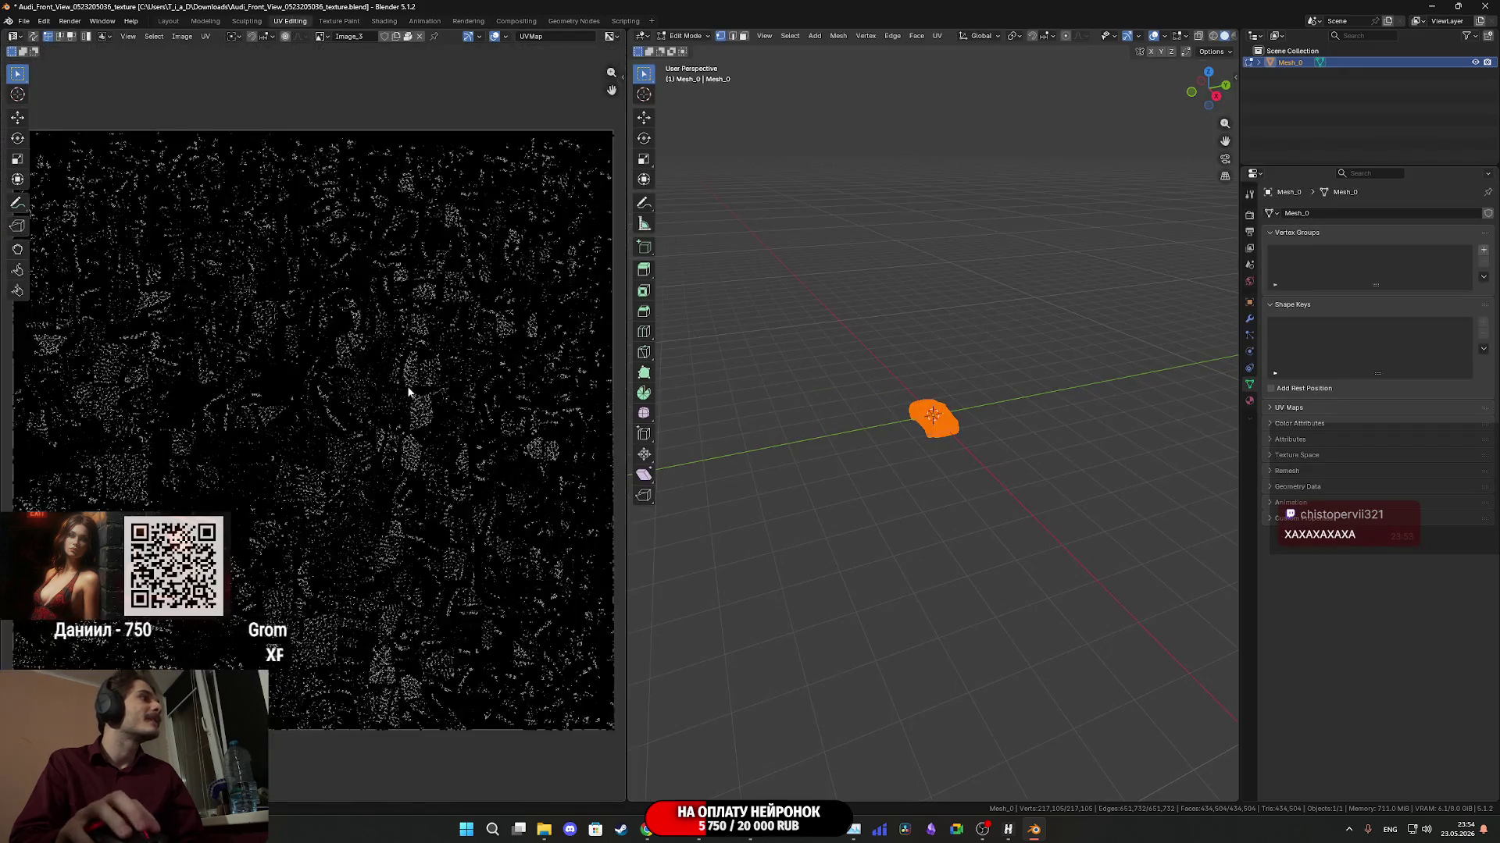
scroll(409, 390, up, 4)
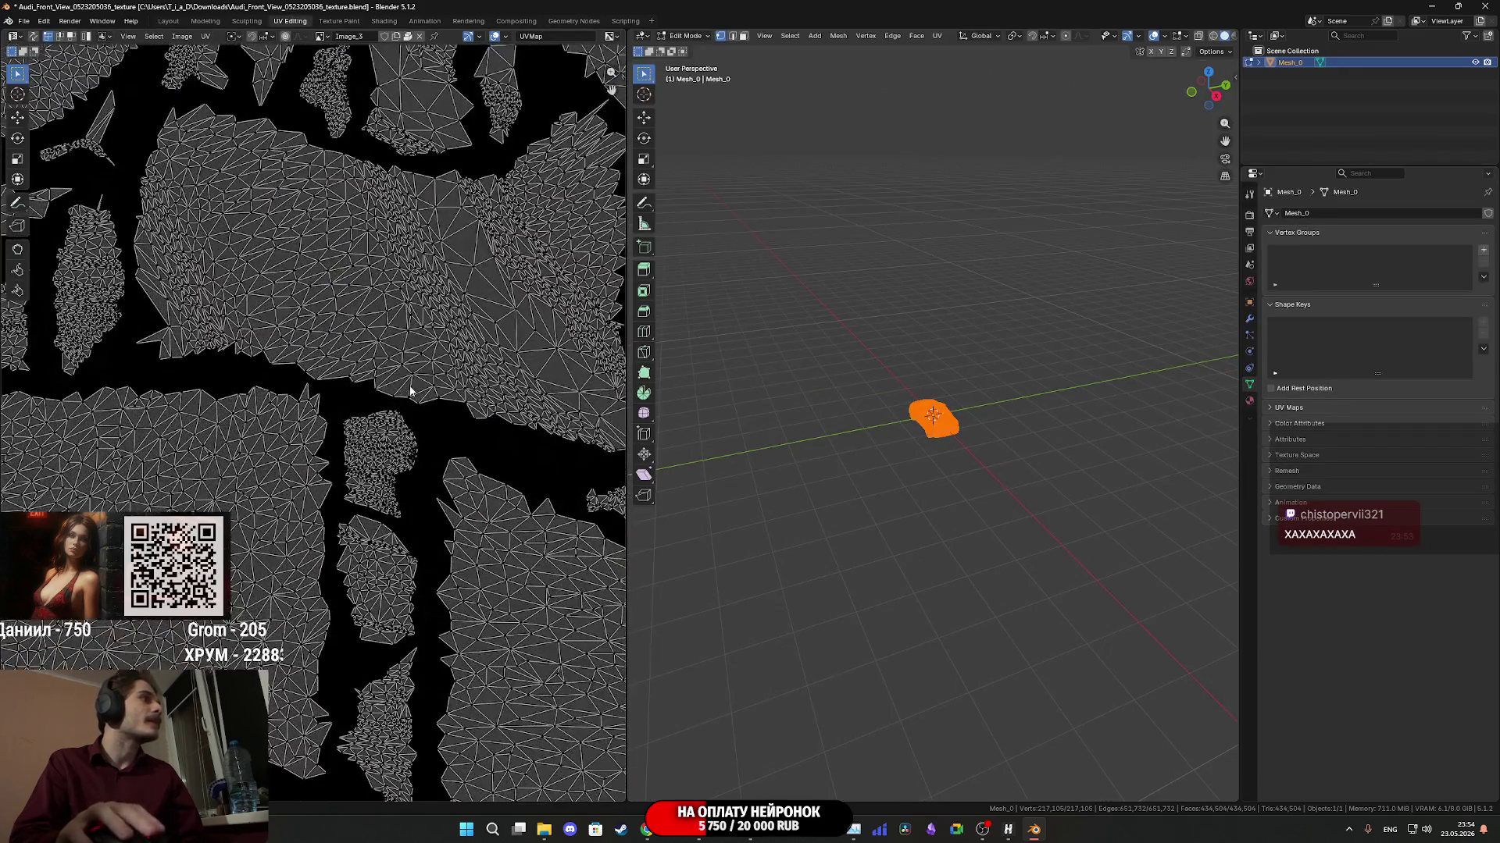
scroll(409, 390, down, 8)
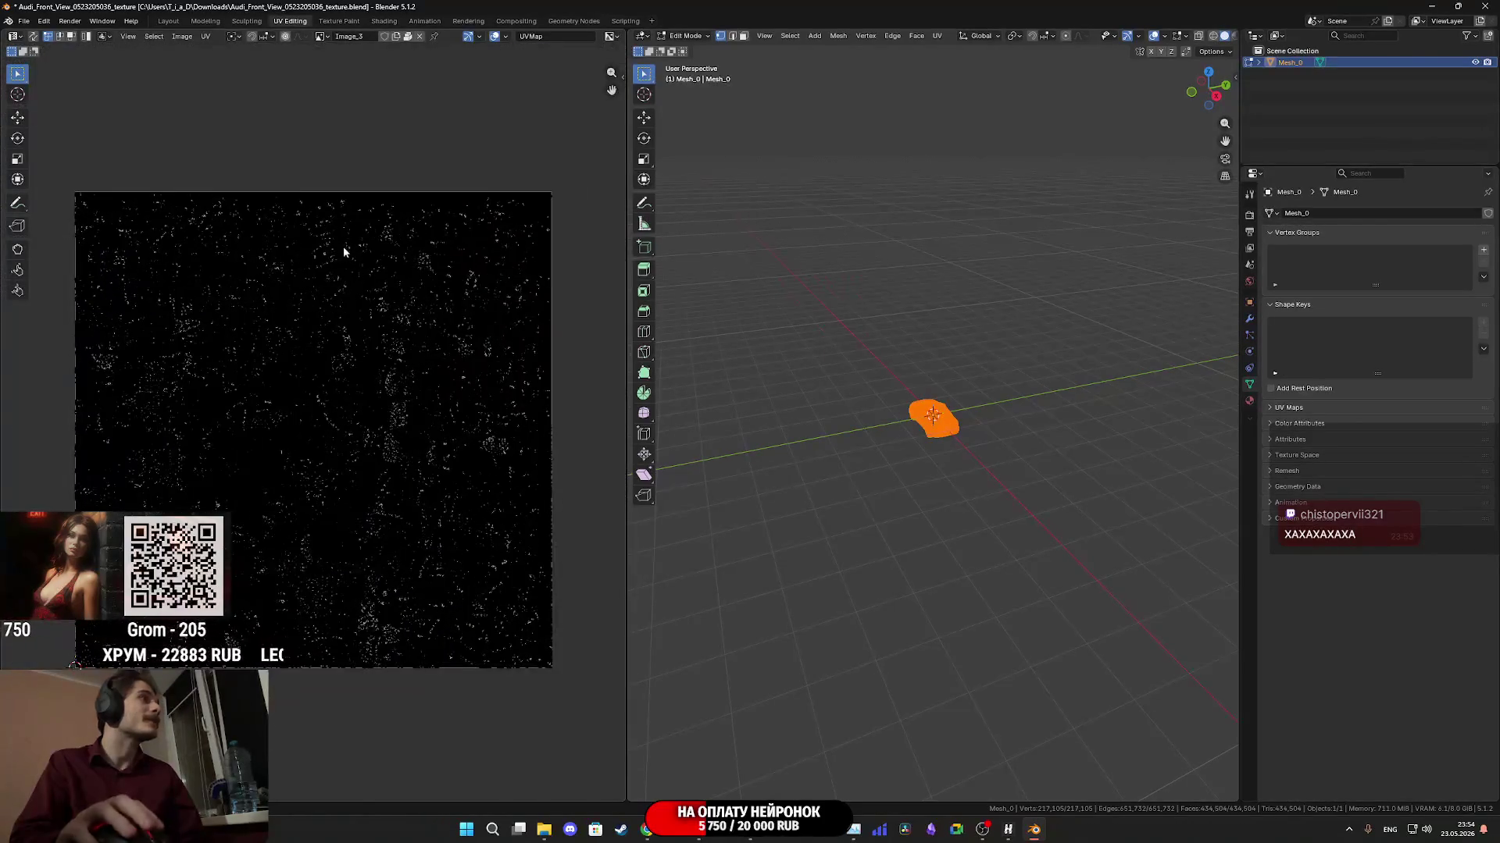
scroll(347, 259, up, 5)
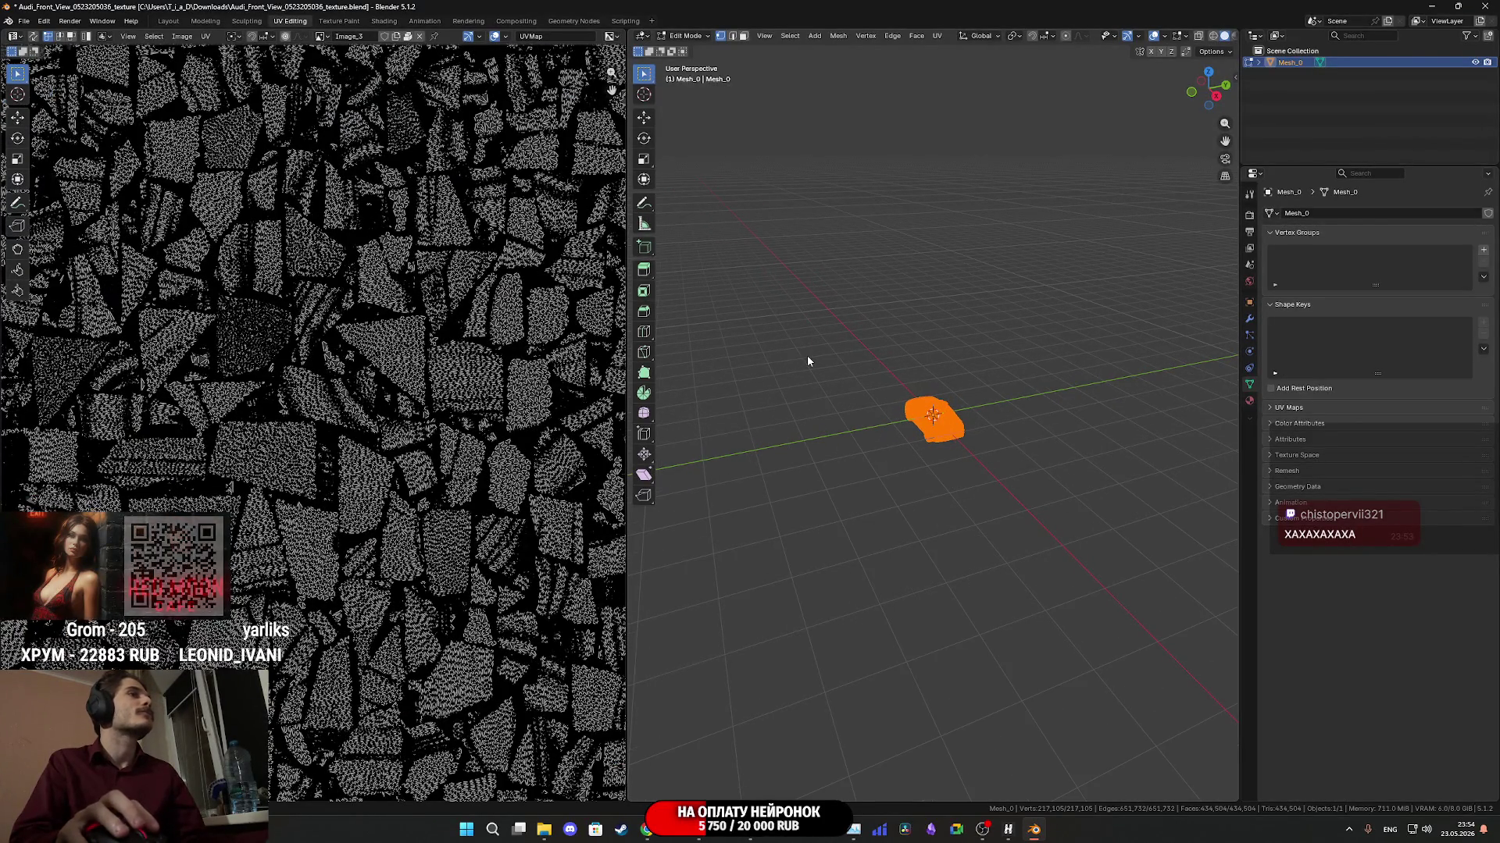
key(Tab)
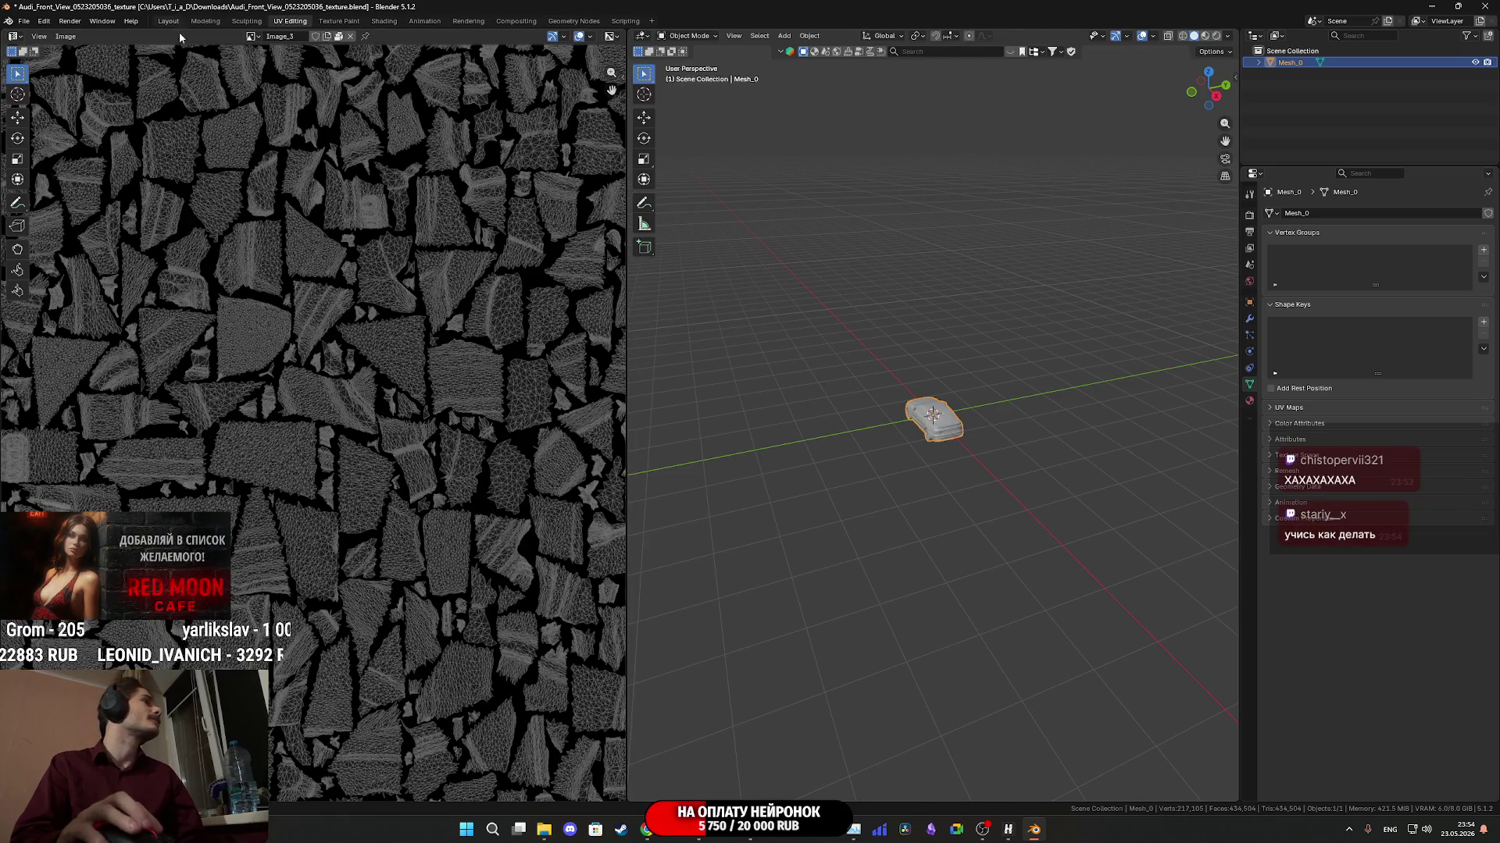
click(168, 21)
mouse_move(578, 391)
middle_down()
mouse_move(633, 396)
mouse_move(707, 364)
mouse_move(686, 364)
middle_up()
scroll(656, 382, up, 4)
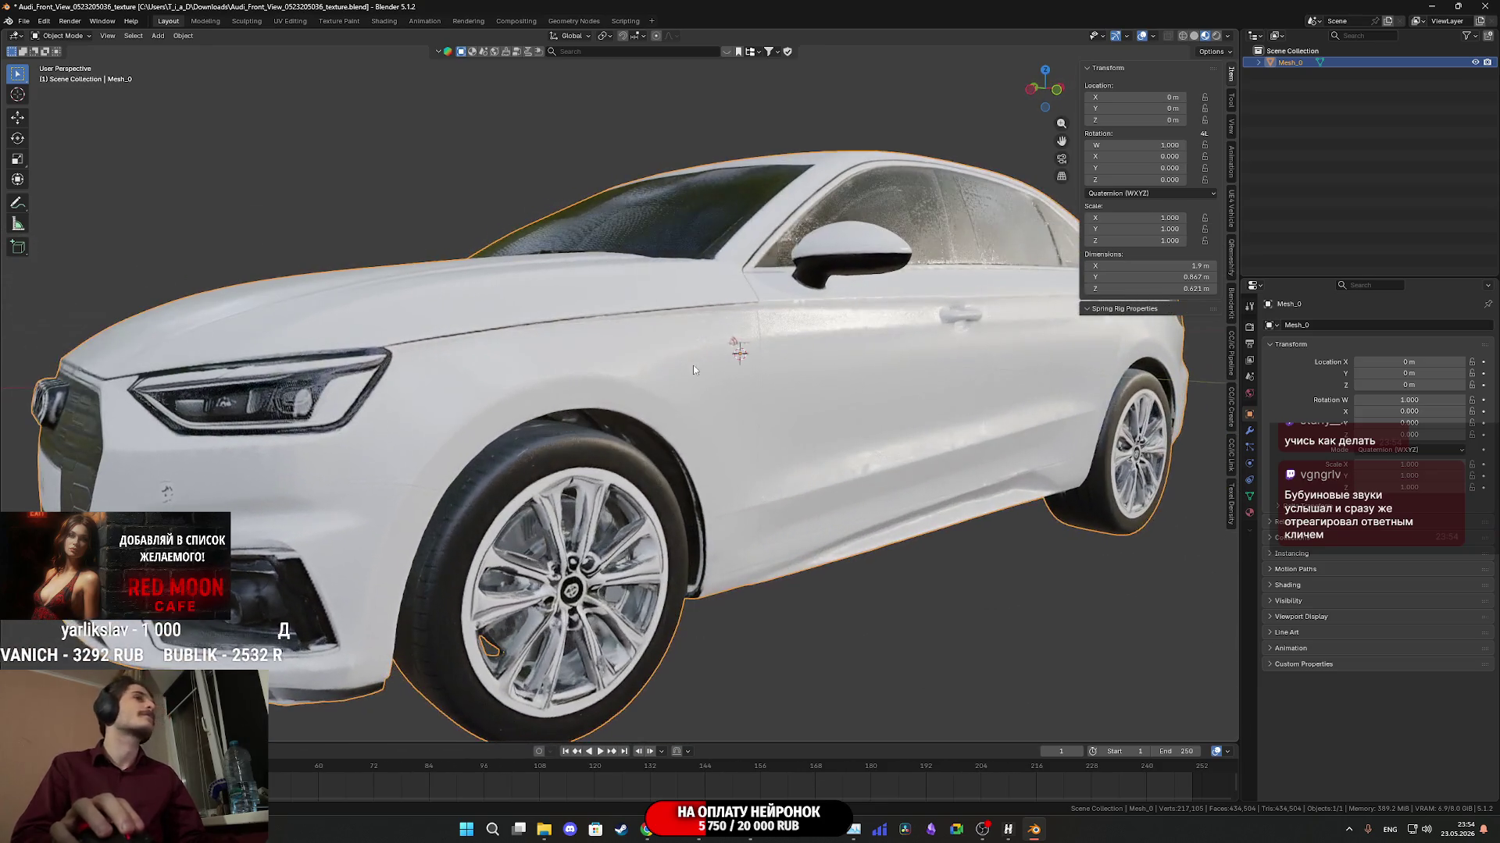
Orbit to a front three-quarter view and bring up the Audi's material in Shading.
scroll(685, 364, down, 6)
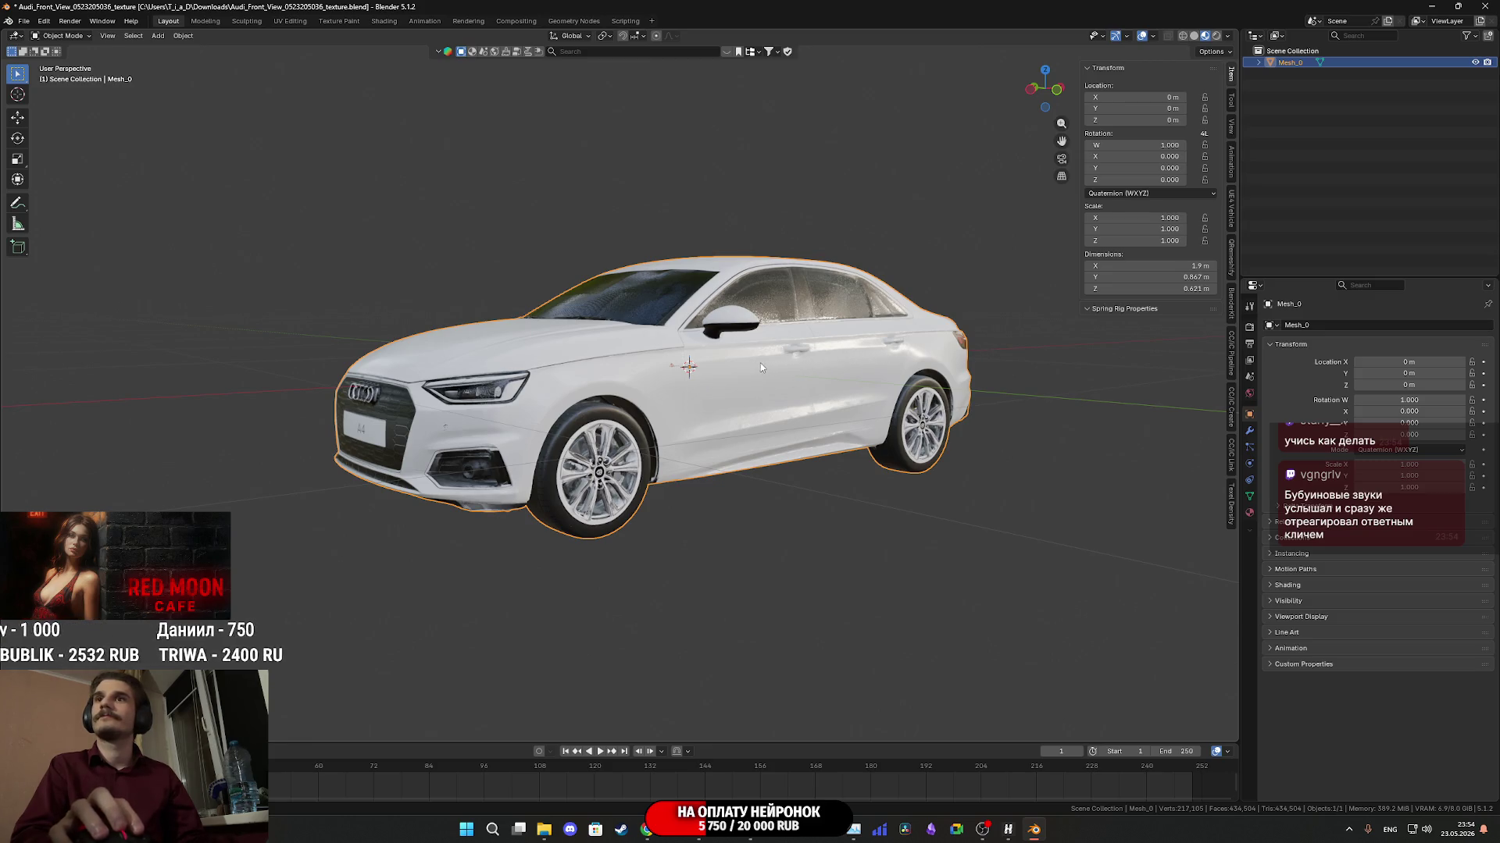
mouse_move(762, 367)
middle_down()
mouse_move(784, 356)
mouse_move(682, 349)
mouse_move(649, 327)
mouse_move(643, 261)
mouse_move(678, 337)
middle_up()
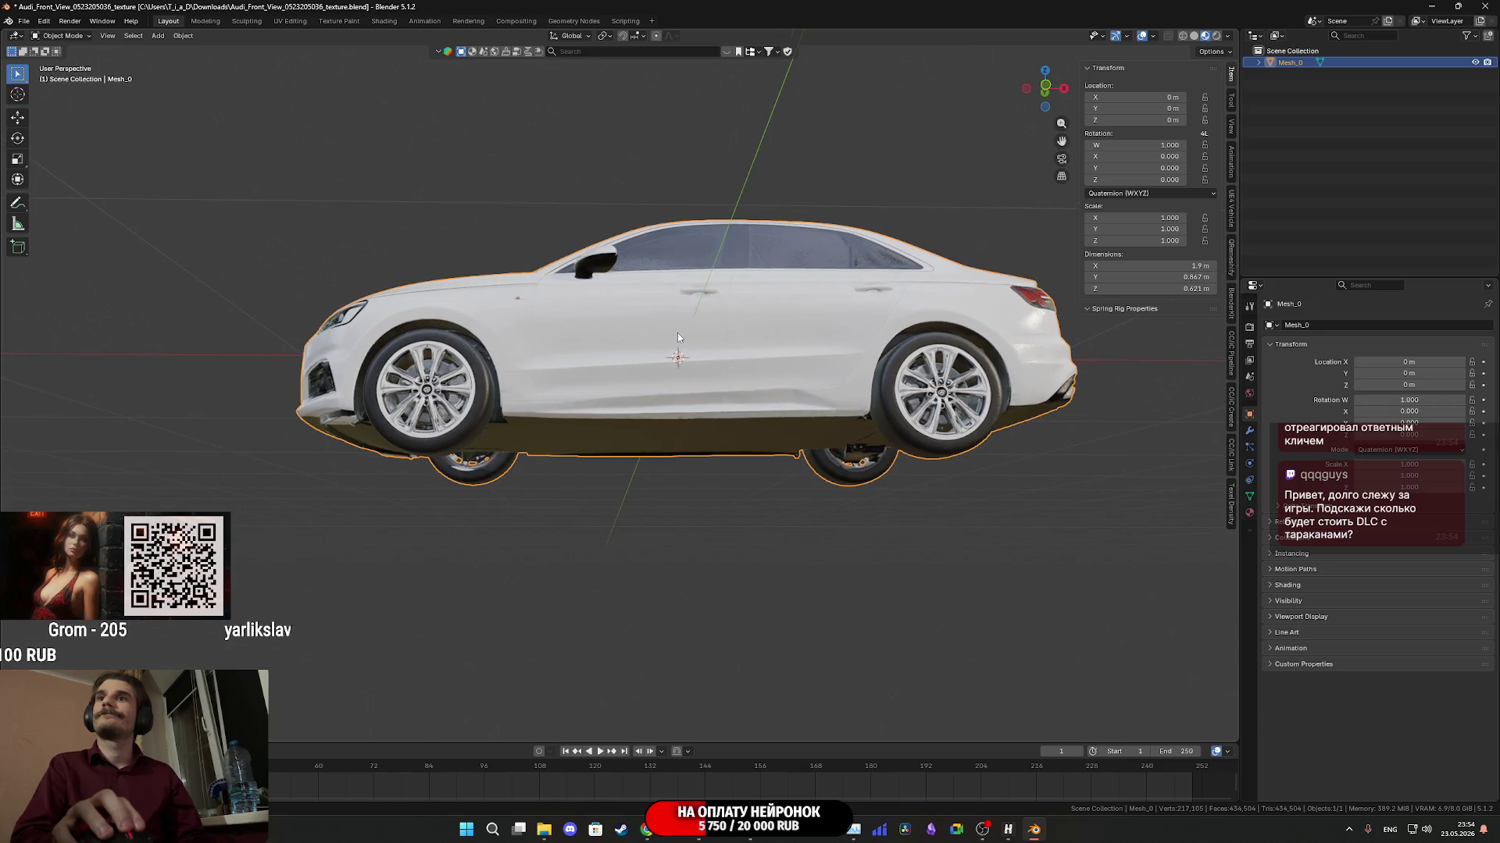
mouse_move(678, 338)
middle_down()
mouse_move(777, 358)
mouse_move(711, 381)
mouse_move(731, 390)
mouse_move(449, 60)
middle_up()
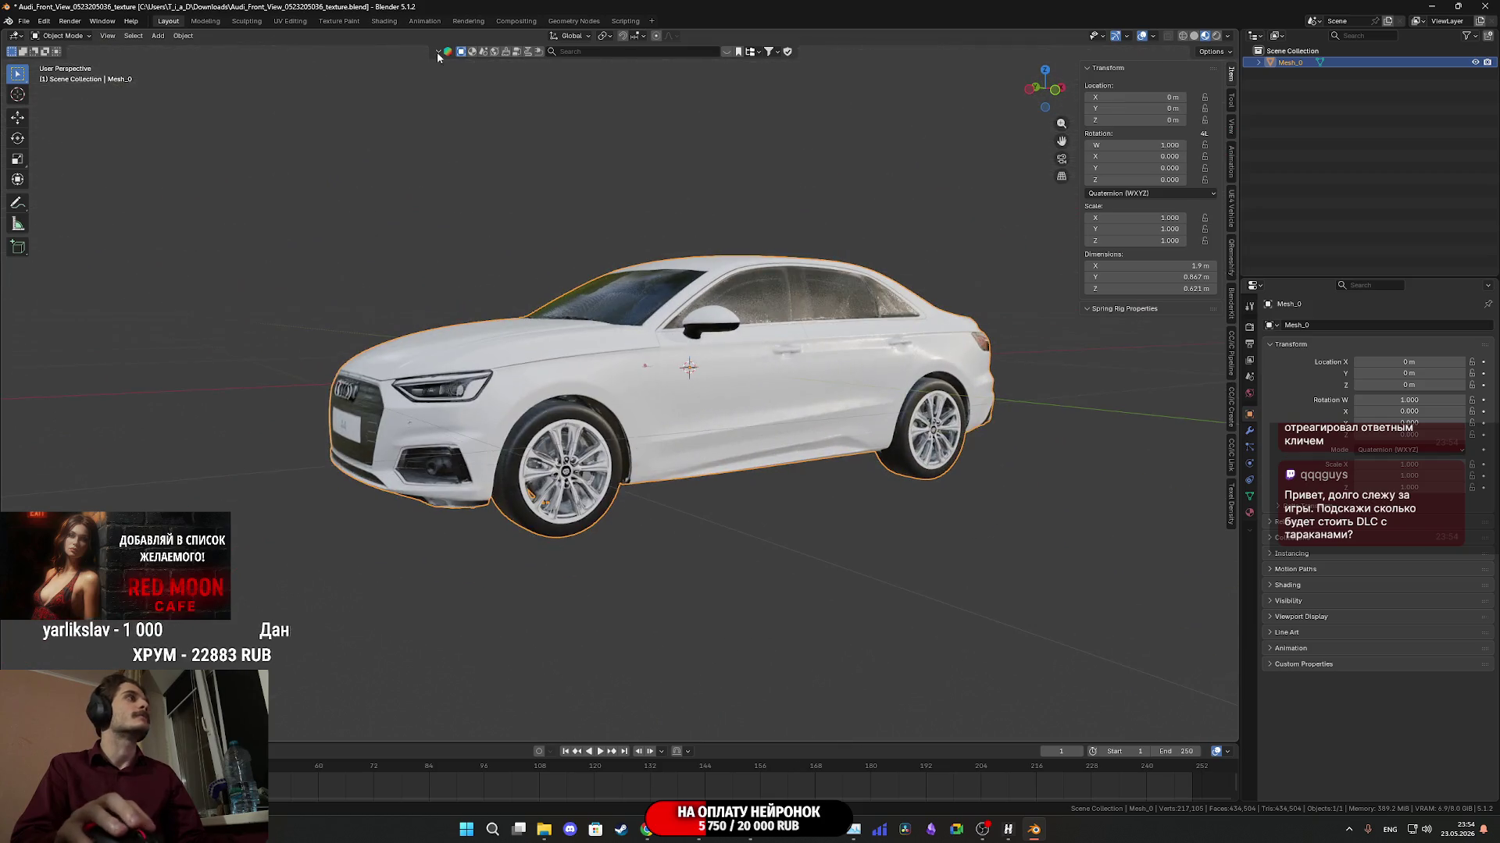
click(303, 22)
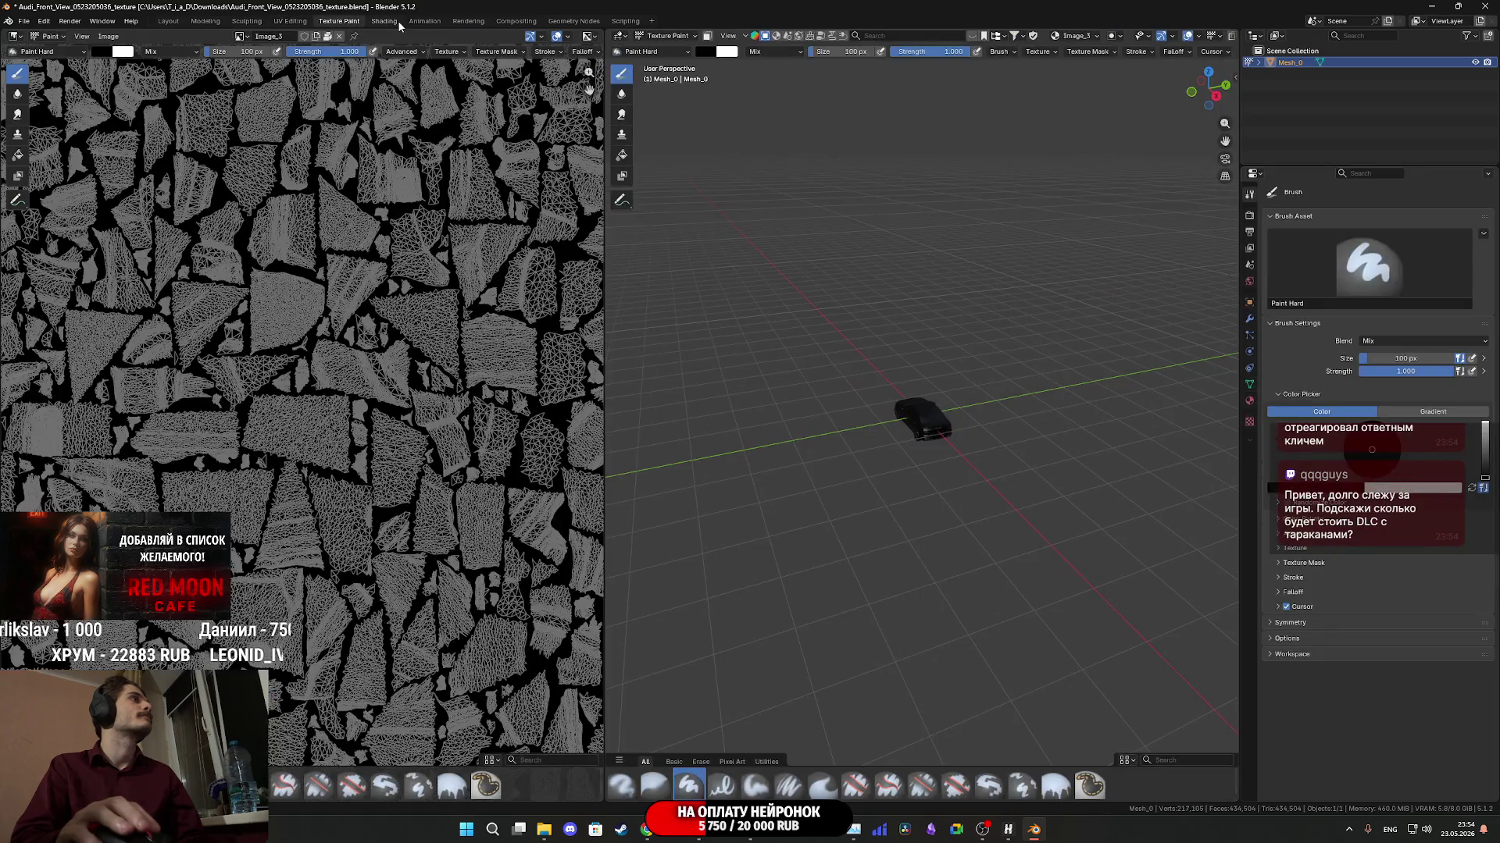
click(397, 22)
scroll(666, 536, down, 2)
shift+scroll(666, 536, down, 5)
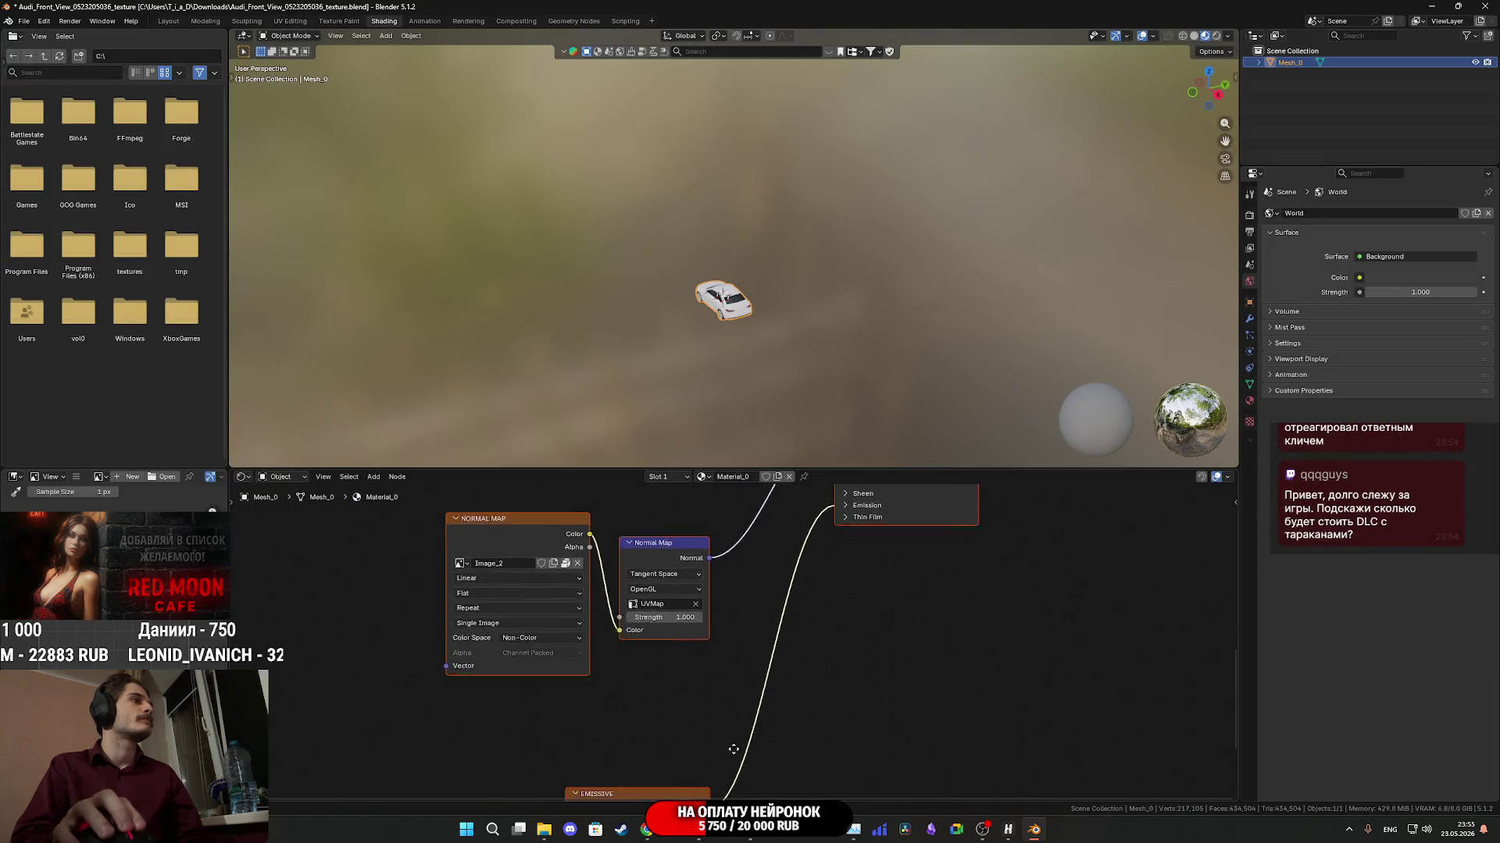
Delete the Emissive image node and the Metallic Roughness and Separate Color nodes.
drag(807, 738, 652, 654)
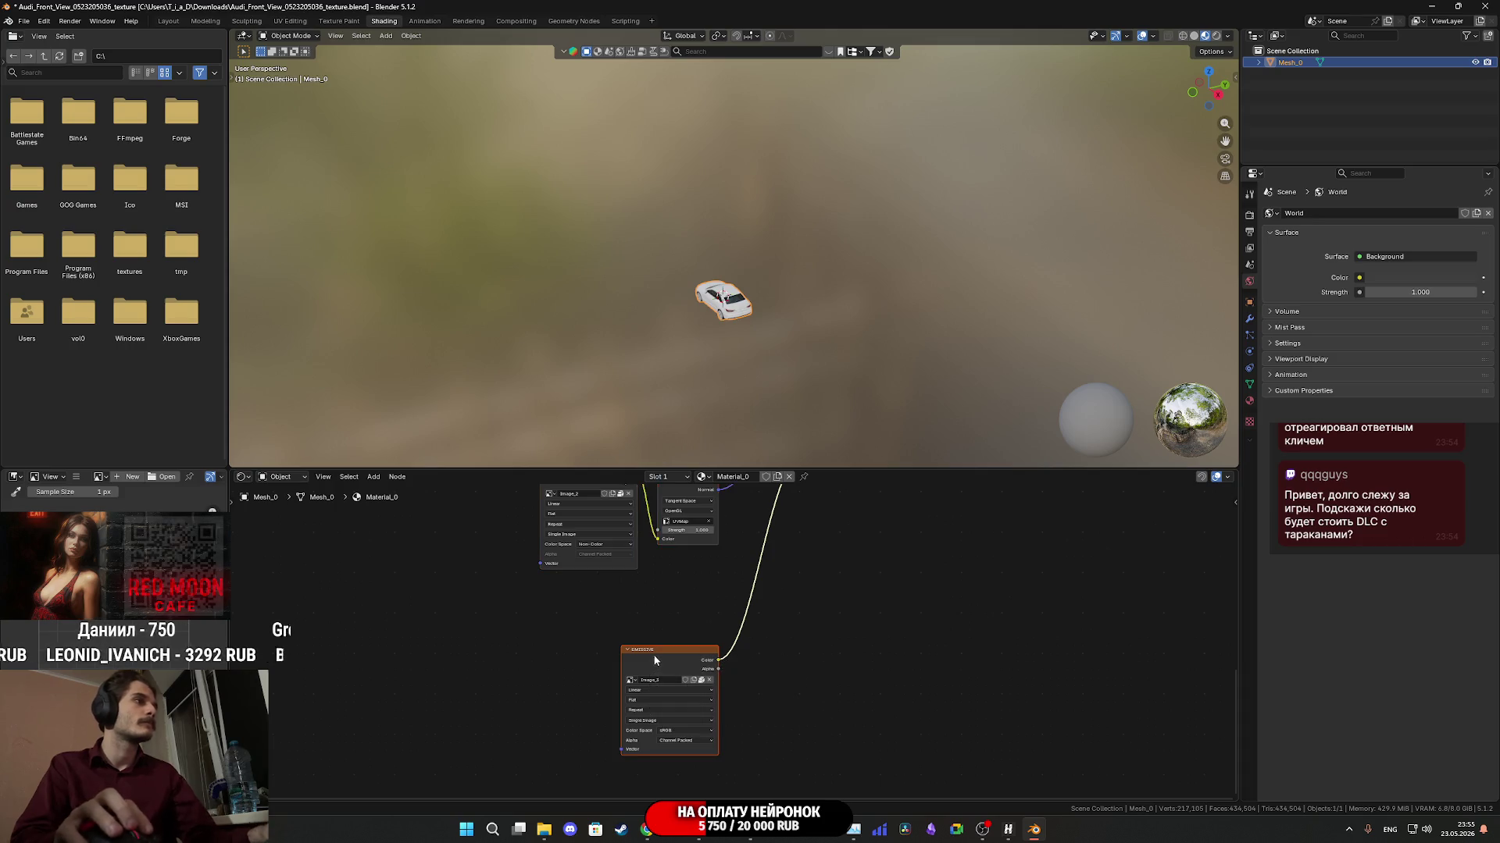
key(x)
middle_drag(700, 610, 694, 680)
scroll(731, 652, up, 6)
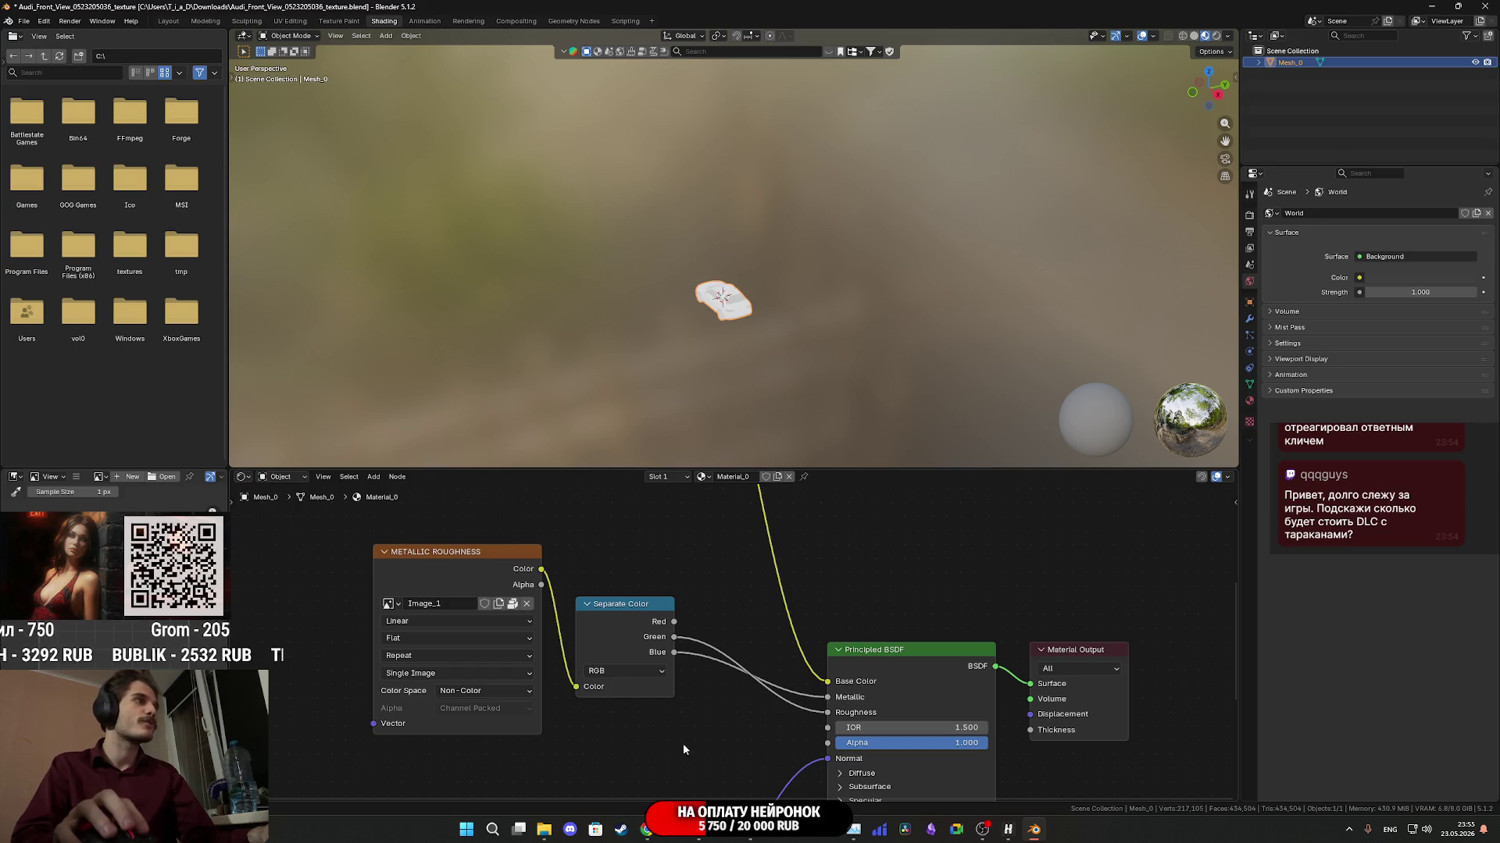
drag(637, 701, 539, 601)
key(x)
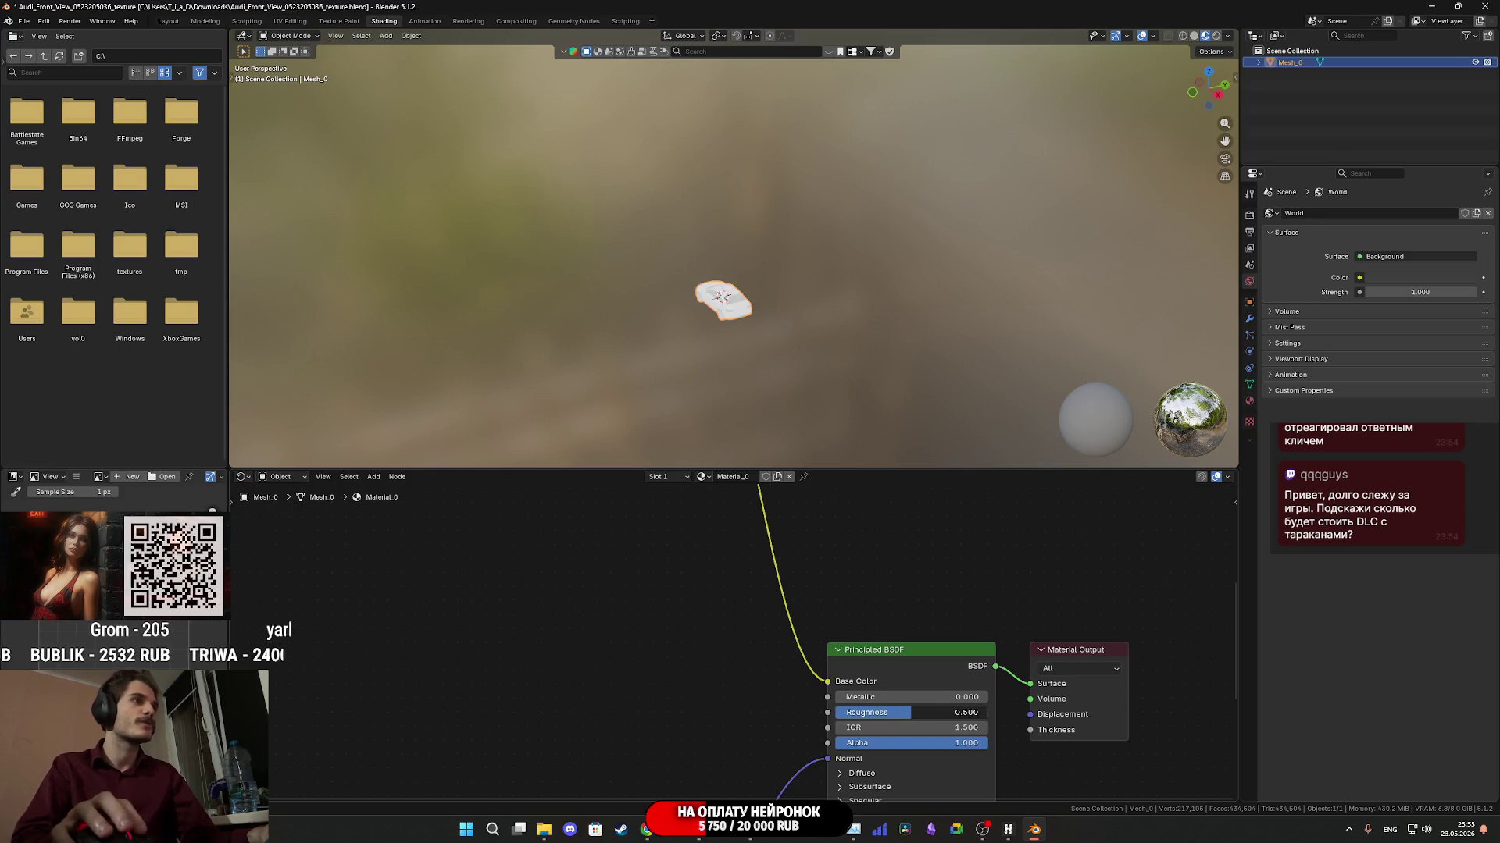
scroll(816, 330, up, 4)
Arrange the Base Color image and Normal Map nodes beside the Principled BSDF.
mouse_move(765, 365)
middle_down()
mouse_move(722, 255)
mouse_move(783, 325)
middle_up()
scroll(687, 532, down, 3)
middle_drag(685, 556, 642, 638)
drag(647, 532, 646, 703)
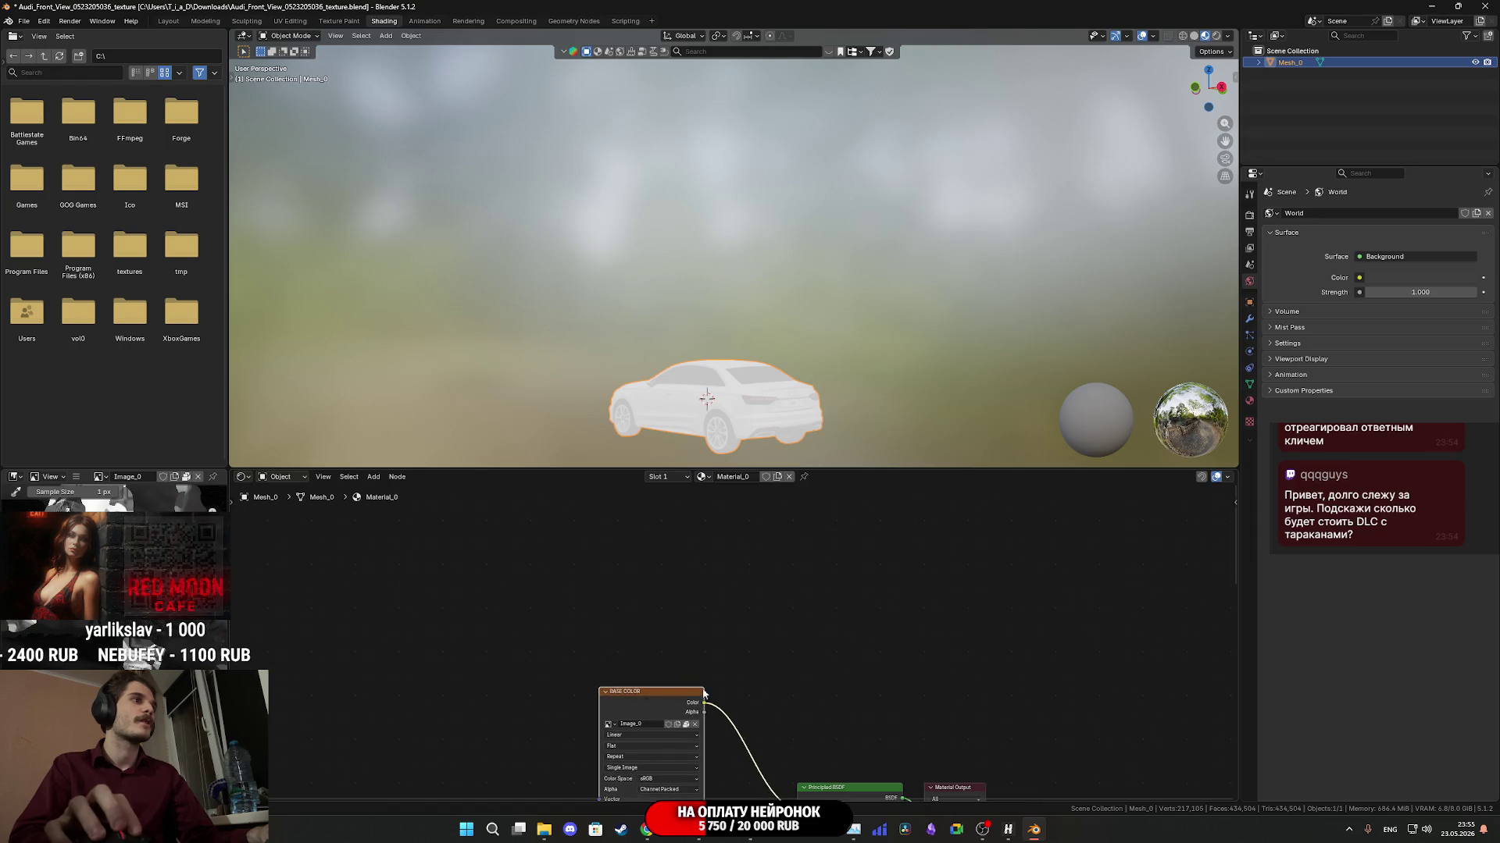
middle_drag(660, 772, 671, 595)
mouse_move(645, 513)
mouse_down()
mouse_move(713, 610)
mouse_move(703, 587)
mouse_up()
middle_drag(627, 698, 627, 693)
scroll(627, 692, up, 2)
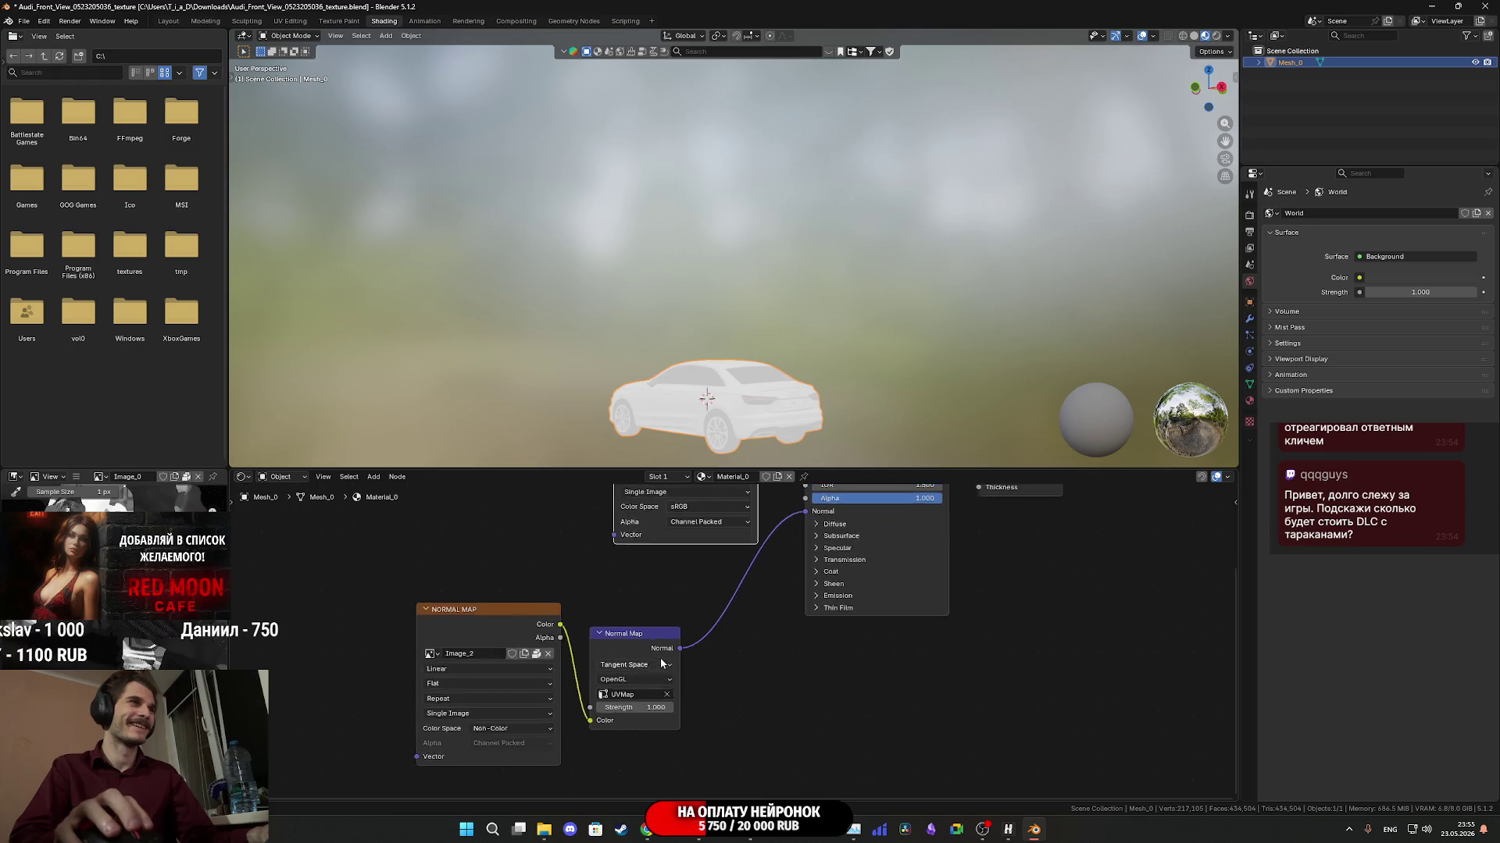
drag(493, 618, 571, 581)
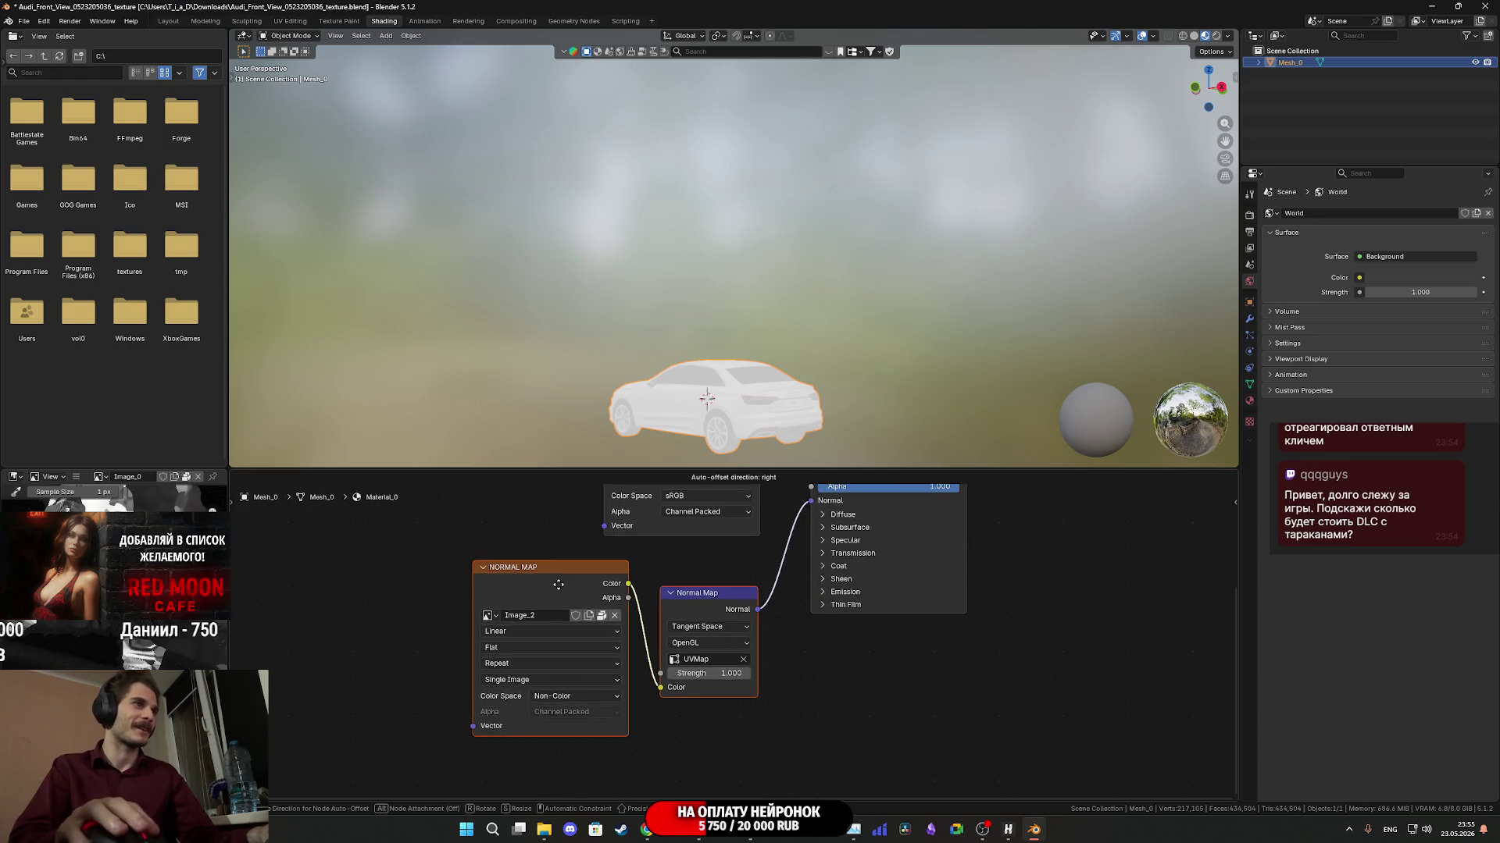
mouse_move(898, 500)
middle_down()
mouse_move(765, 640)
mouse_move(761, 683)
middle_up()
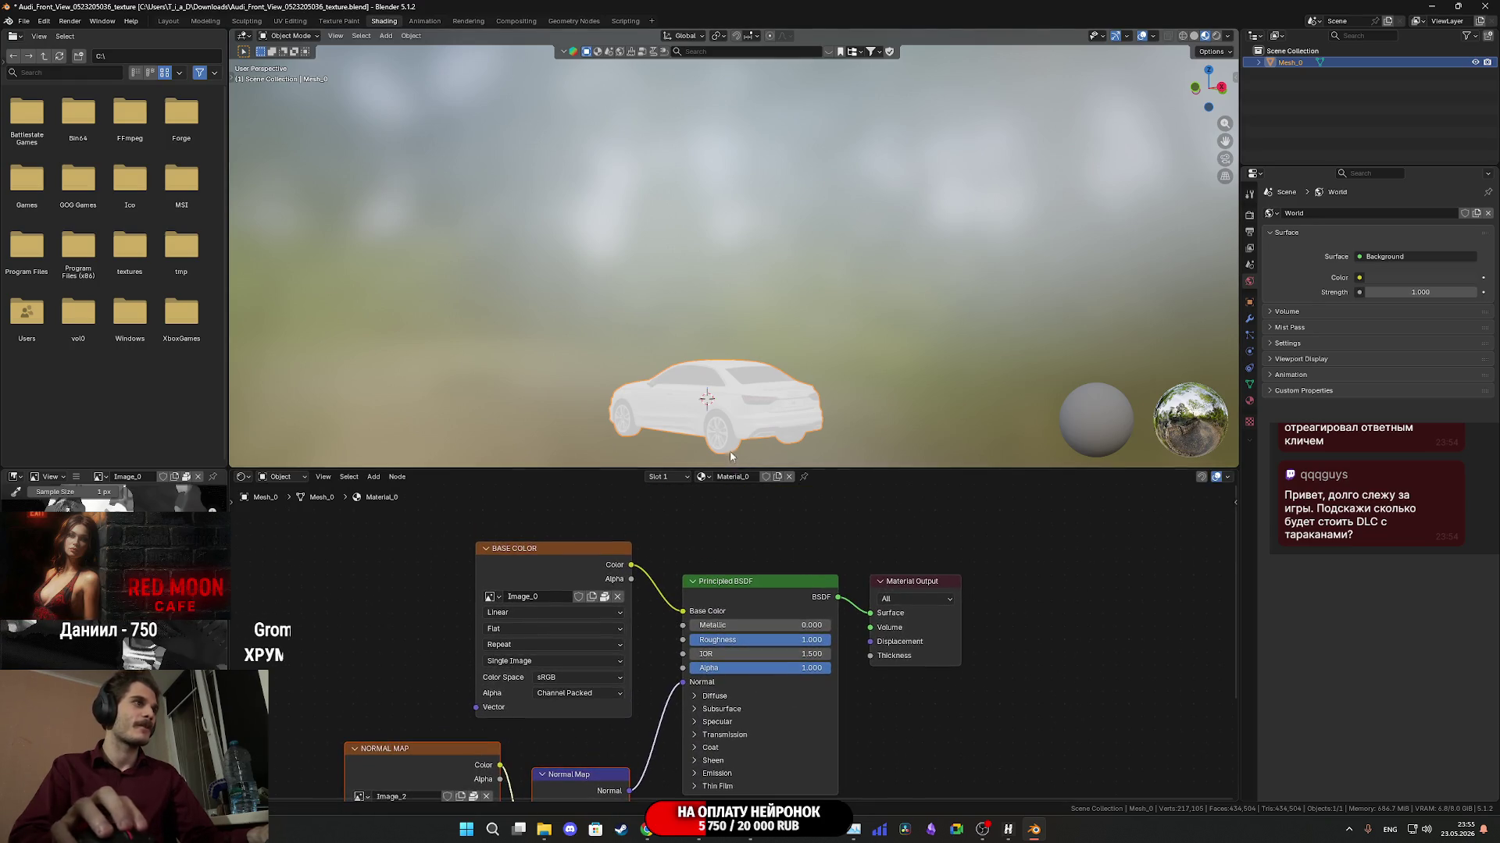
scroll(731, 457, up, 1)
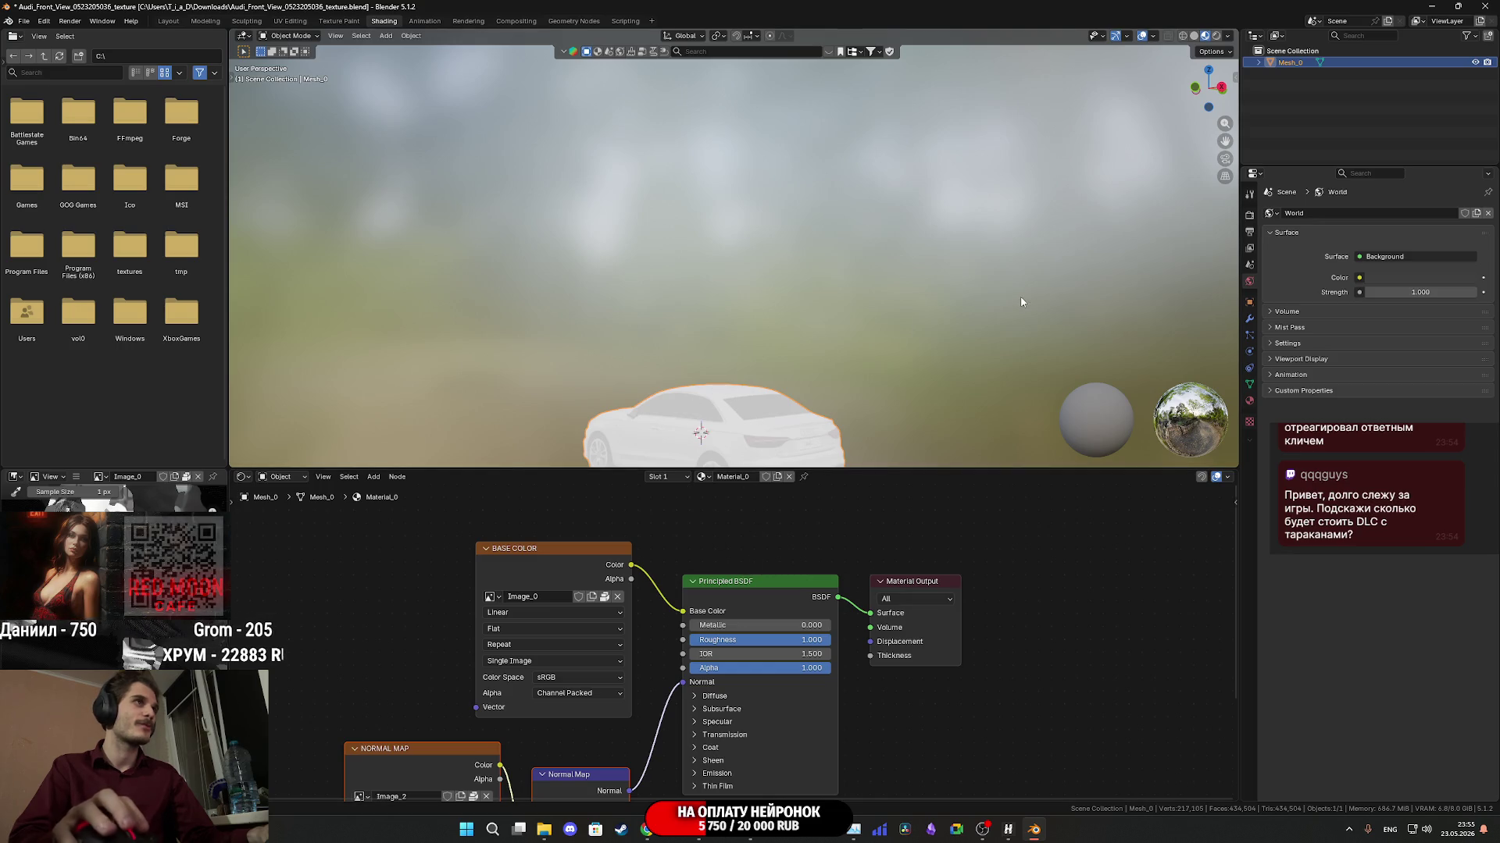
Test higher IOR, Alpha and Metallic values, then undo back to IOR 1.500, metallic 0.
mouse_move(1020, 295)
middle_down()
mouse_move(885, 274)
mouse_move(777, 642)
middle_up()
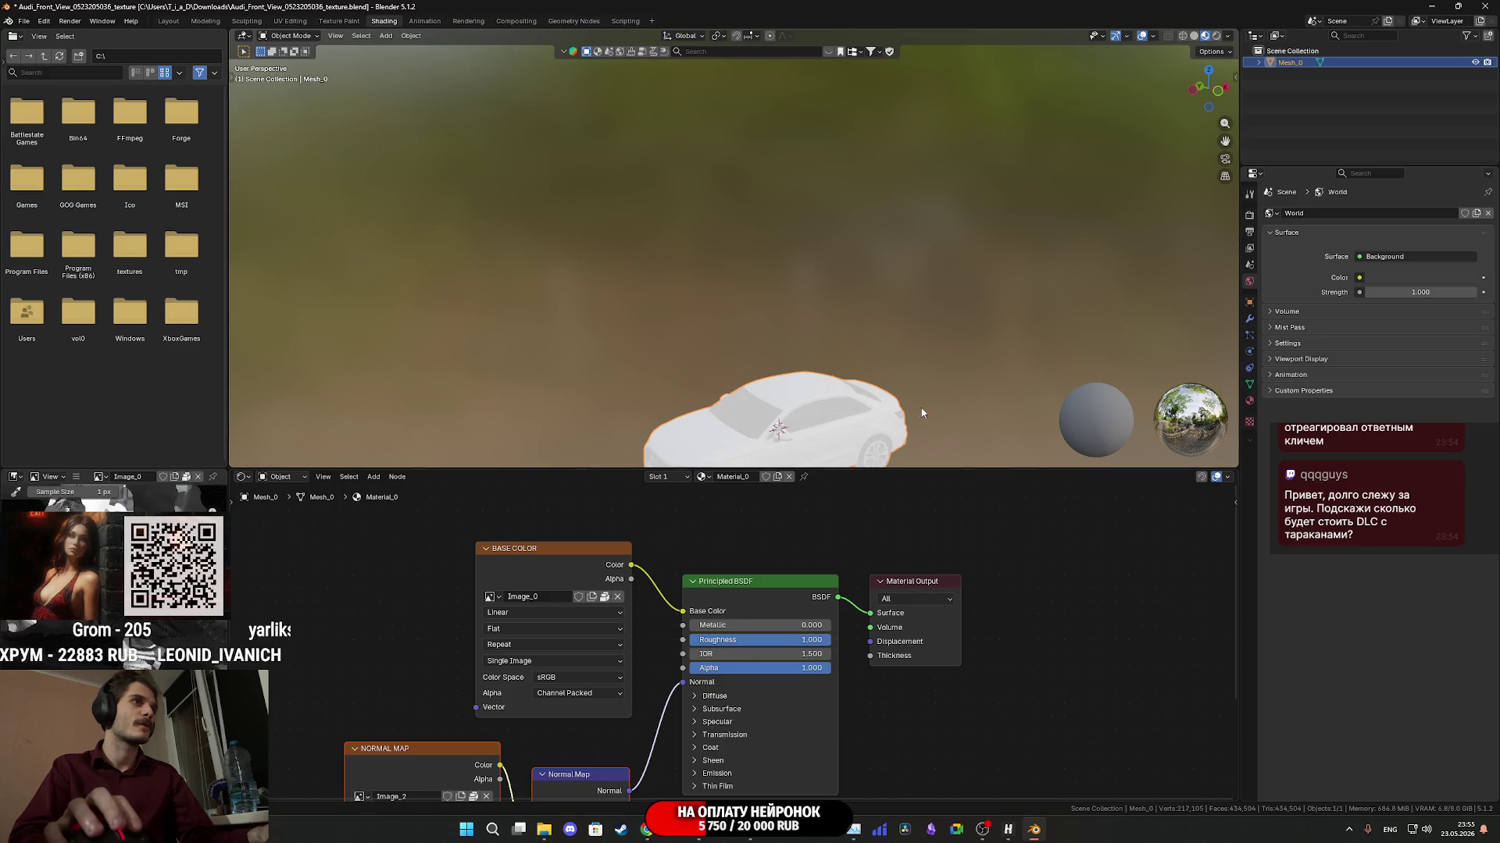
mouse_move(834, 410)
shift+middle_down()
mouse_move(794, 291)
mouse_move(734, 310)
shift+middle_up()
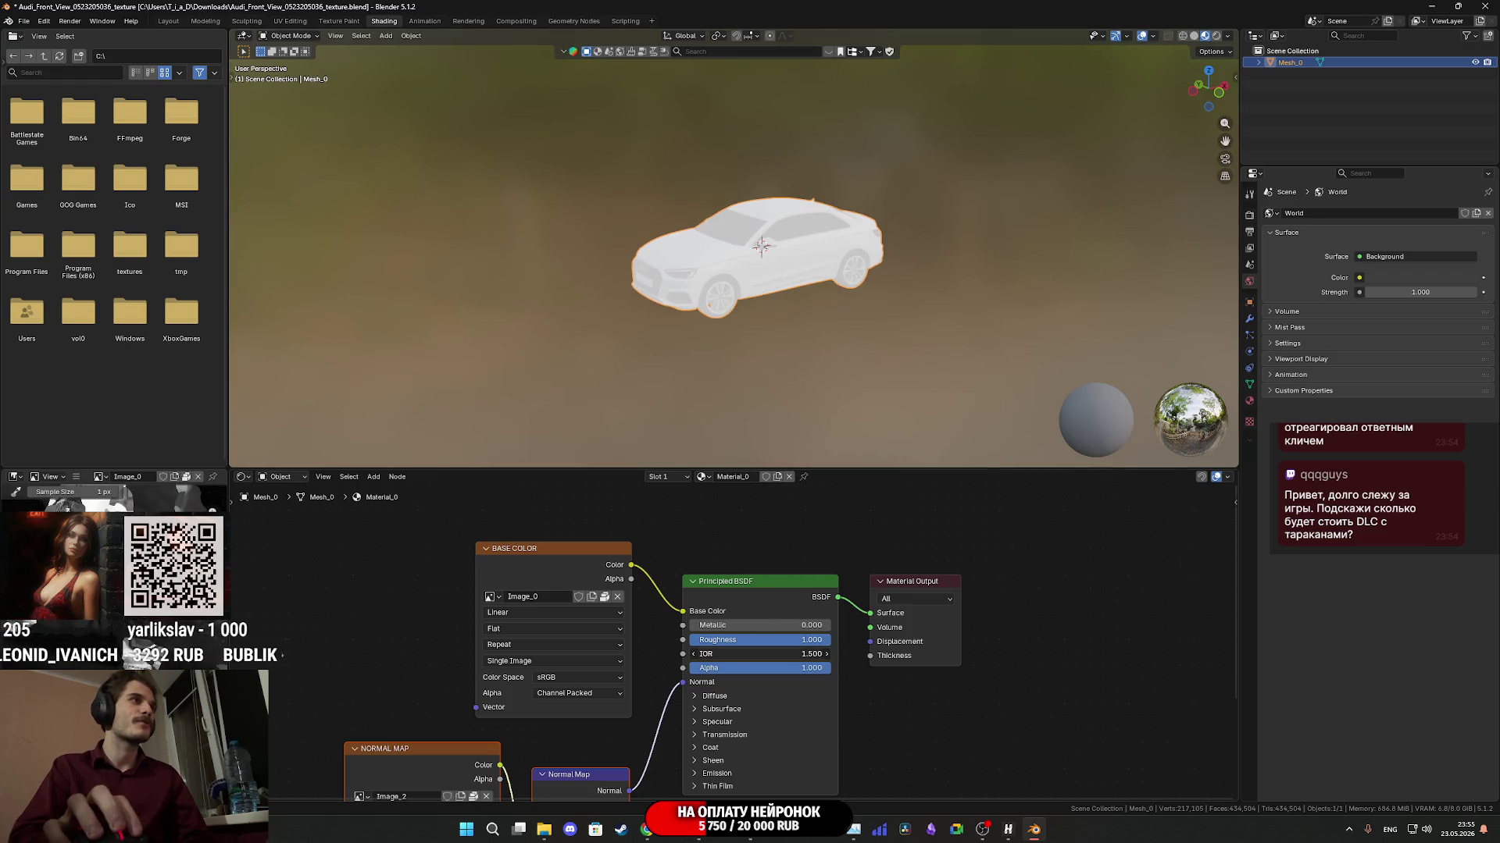
drag(758, 653, 828, 654)
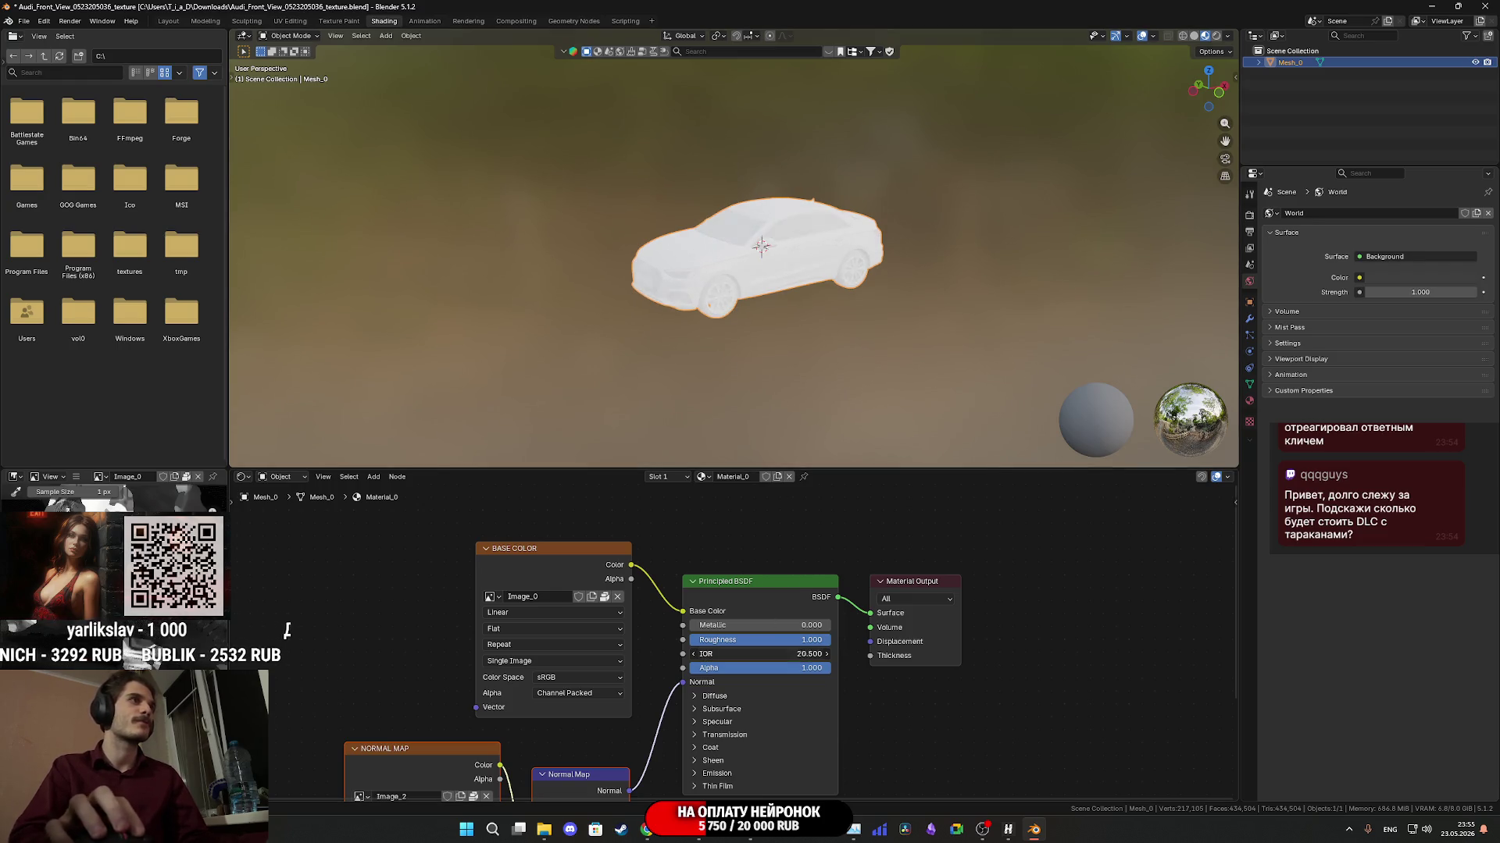
key(ctrl+z)
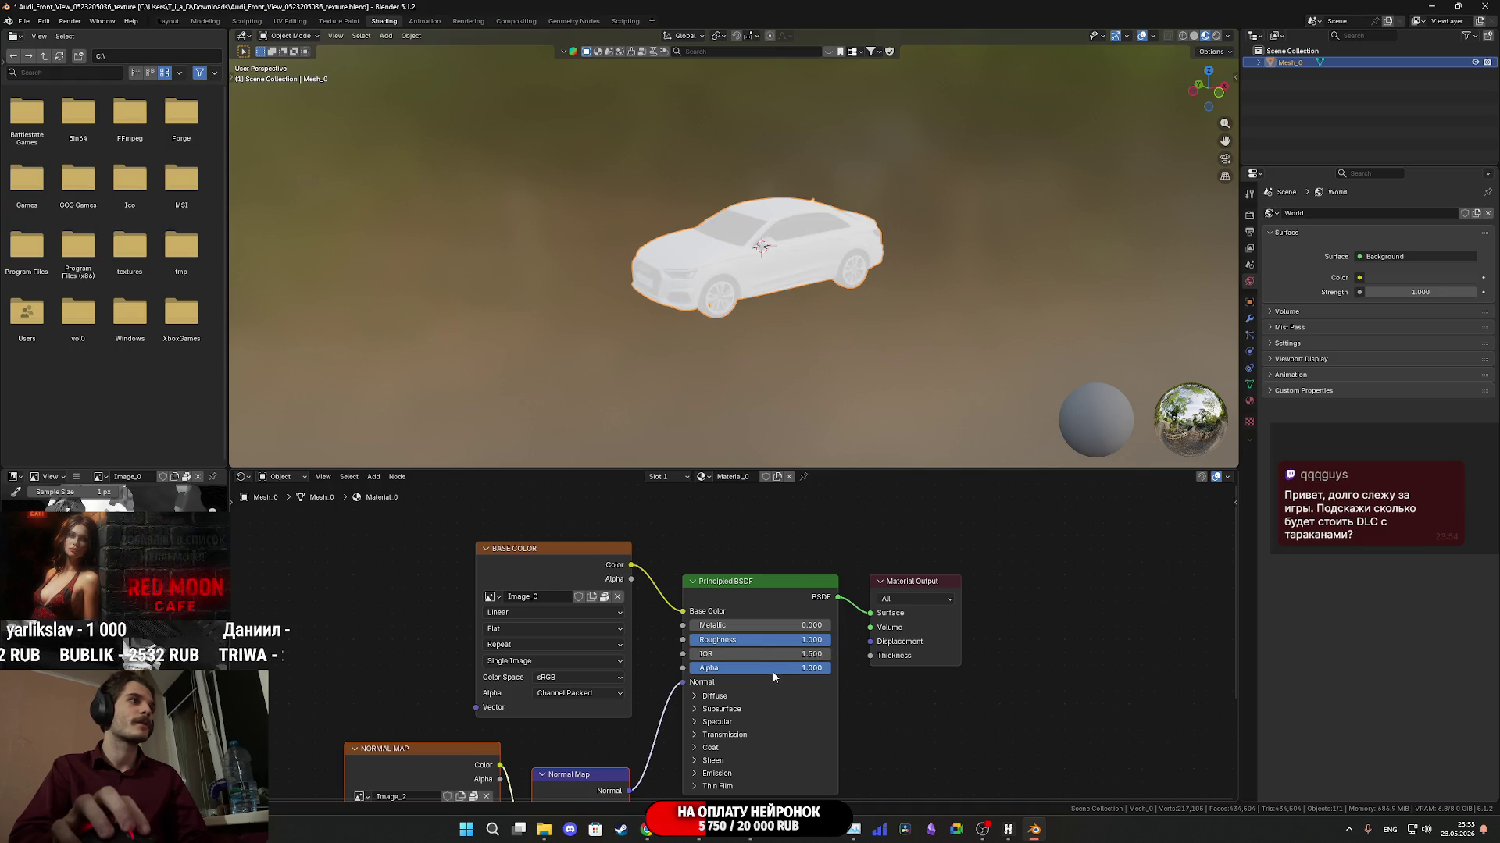
mouse_move(756, 668)
mouse_down()
mouse_move(692, 669)
mouse_move(832, 673)
mouse_up()
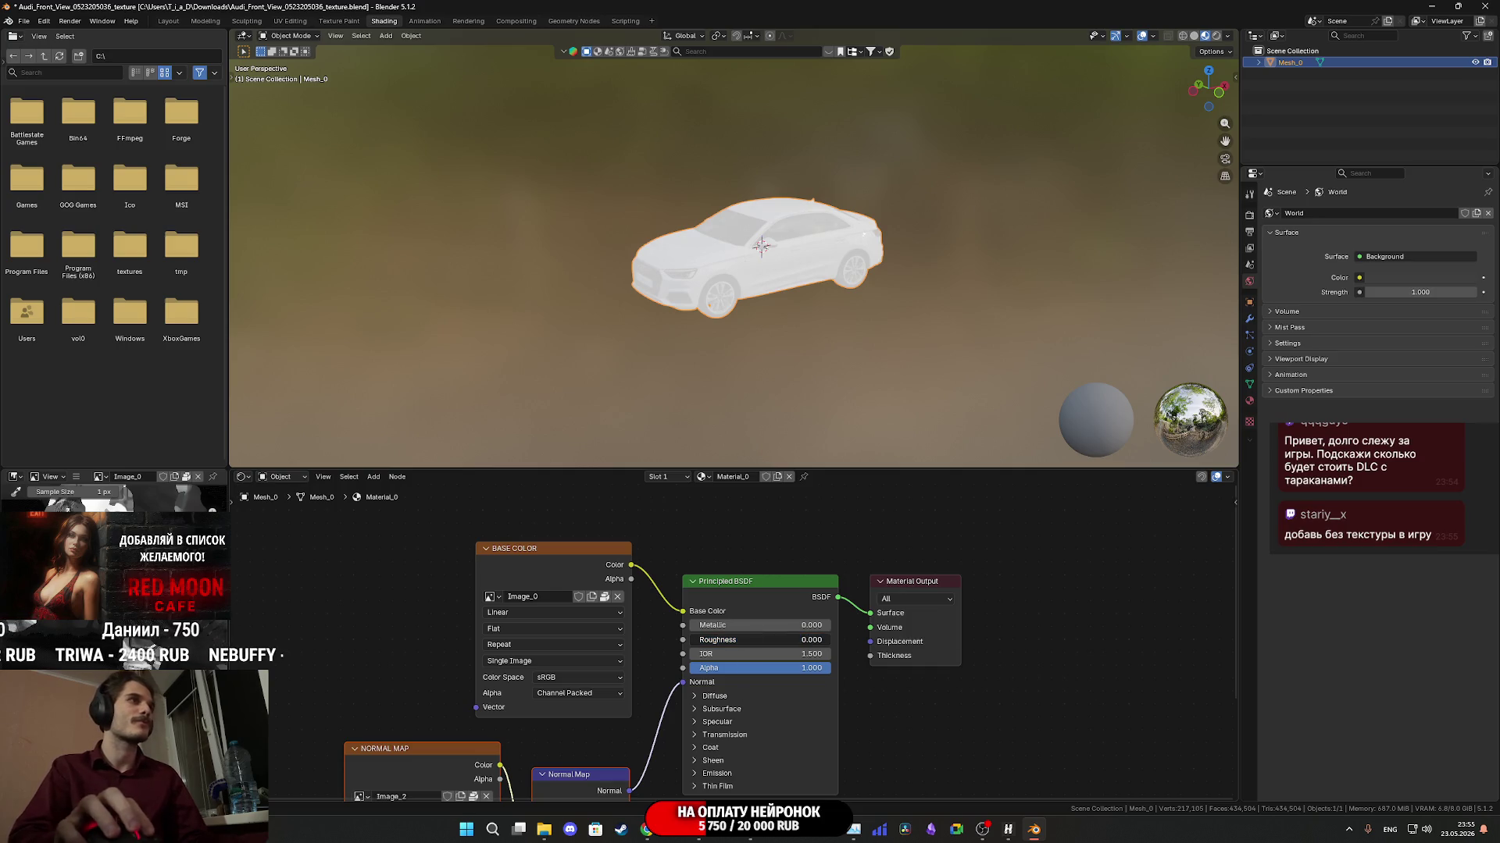
mouse_move(763, 631)
mouse_down()
mouse_move(789, 631)
mouse_move(658, 593)
mouse_up()
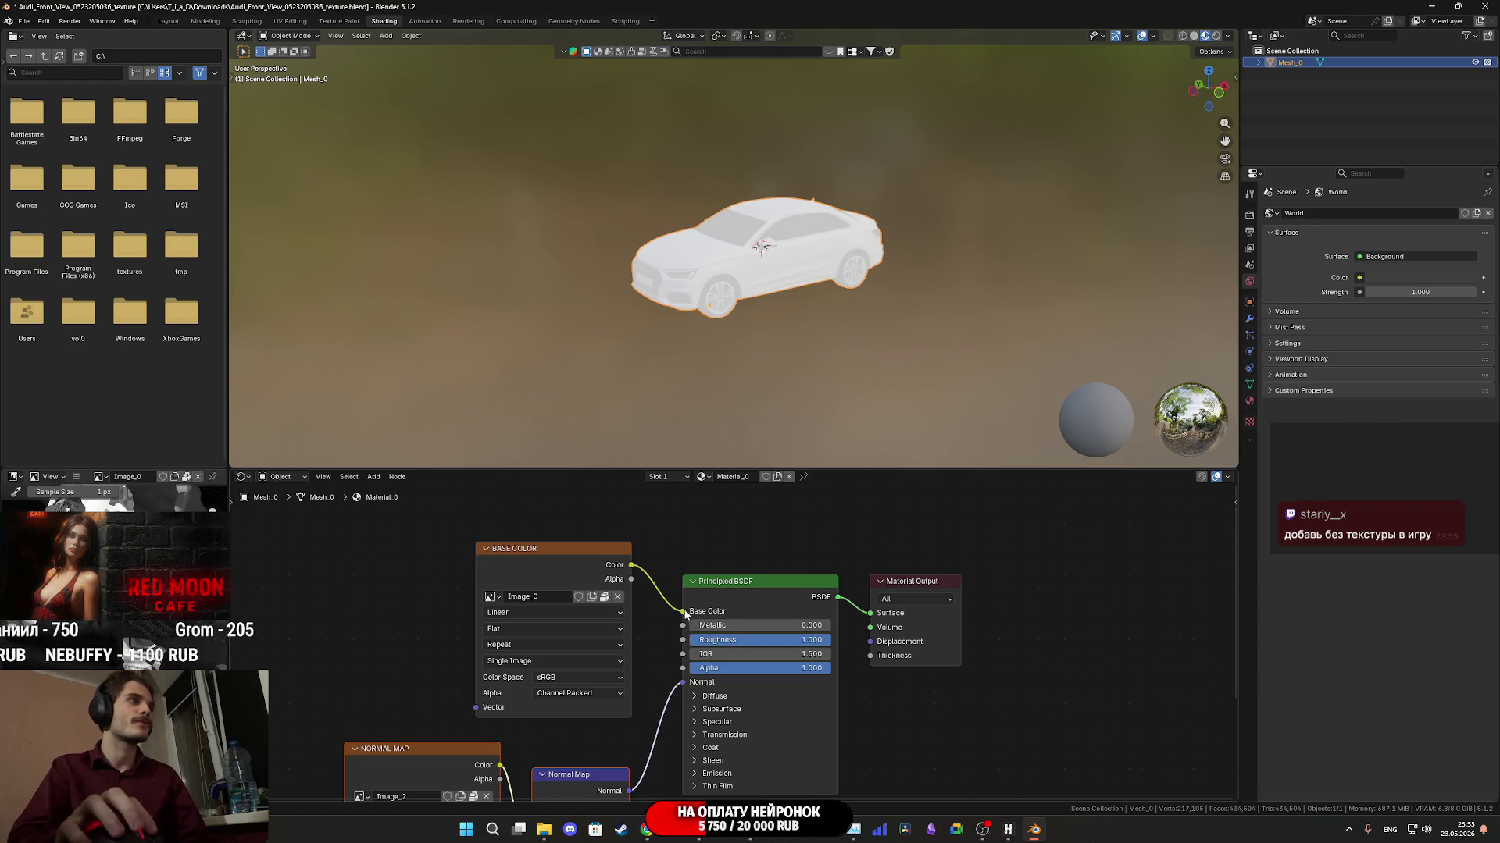
key(ctrl+z)
scroll(732, 283, up, 3)
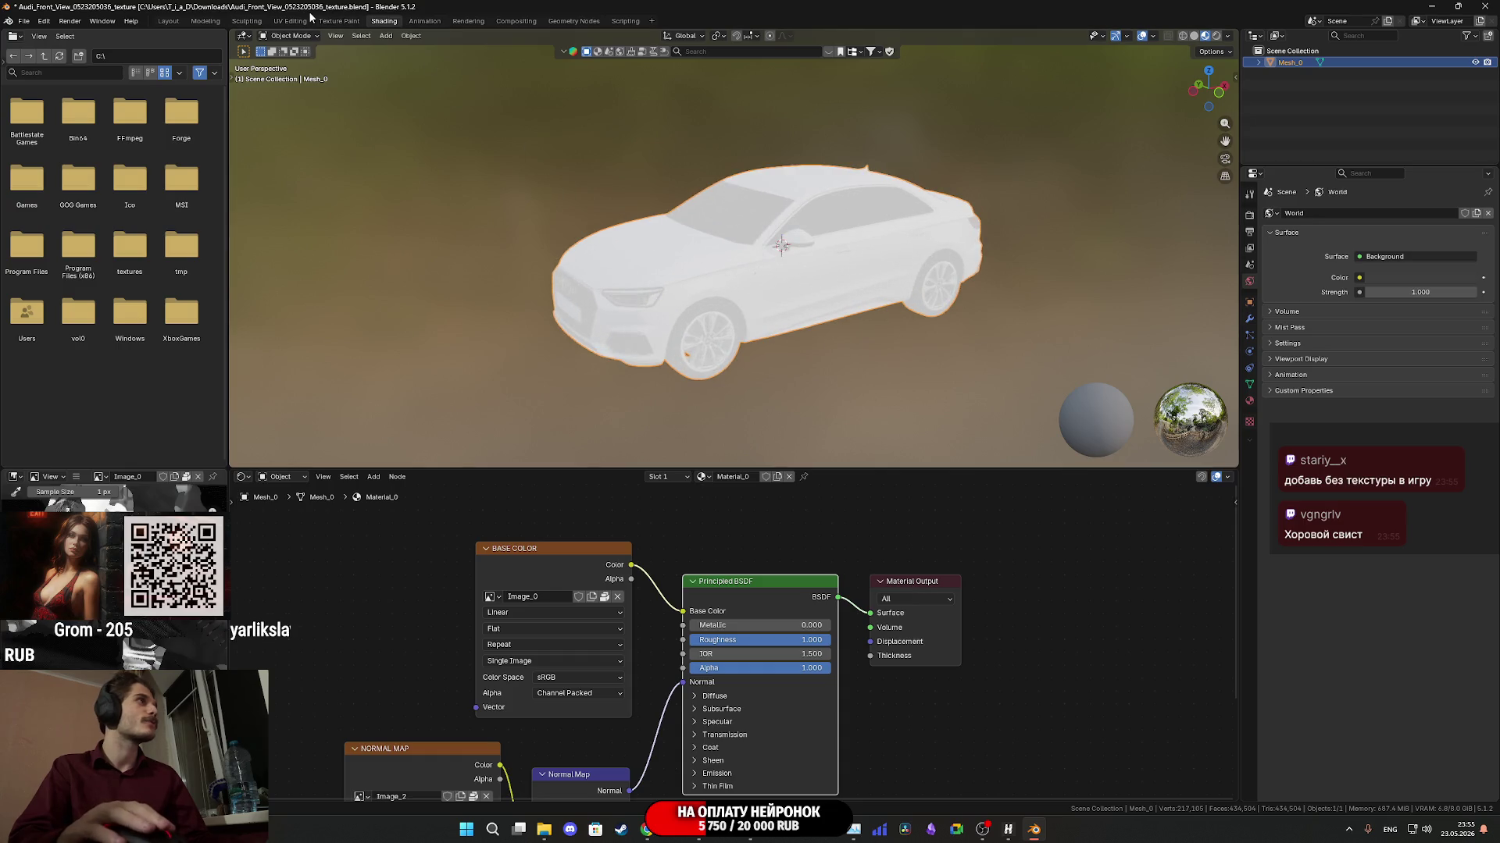
click(168, 21)
Orbit and zoom around the Audi from a side view to a near-front view.
middle_drag(648, 374, 572, 377)
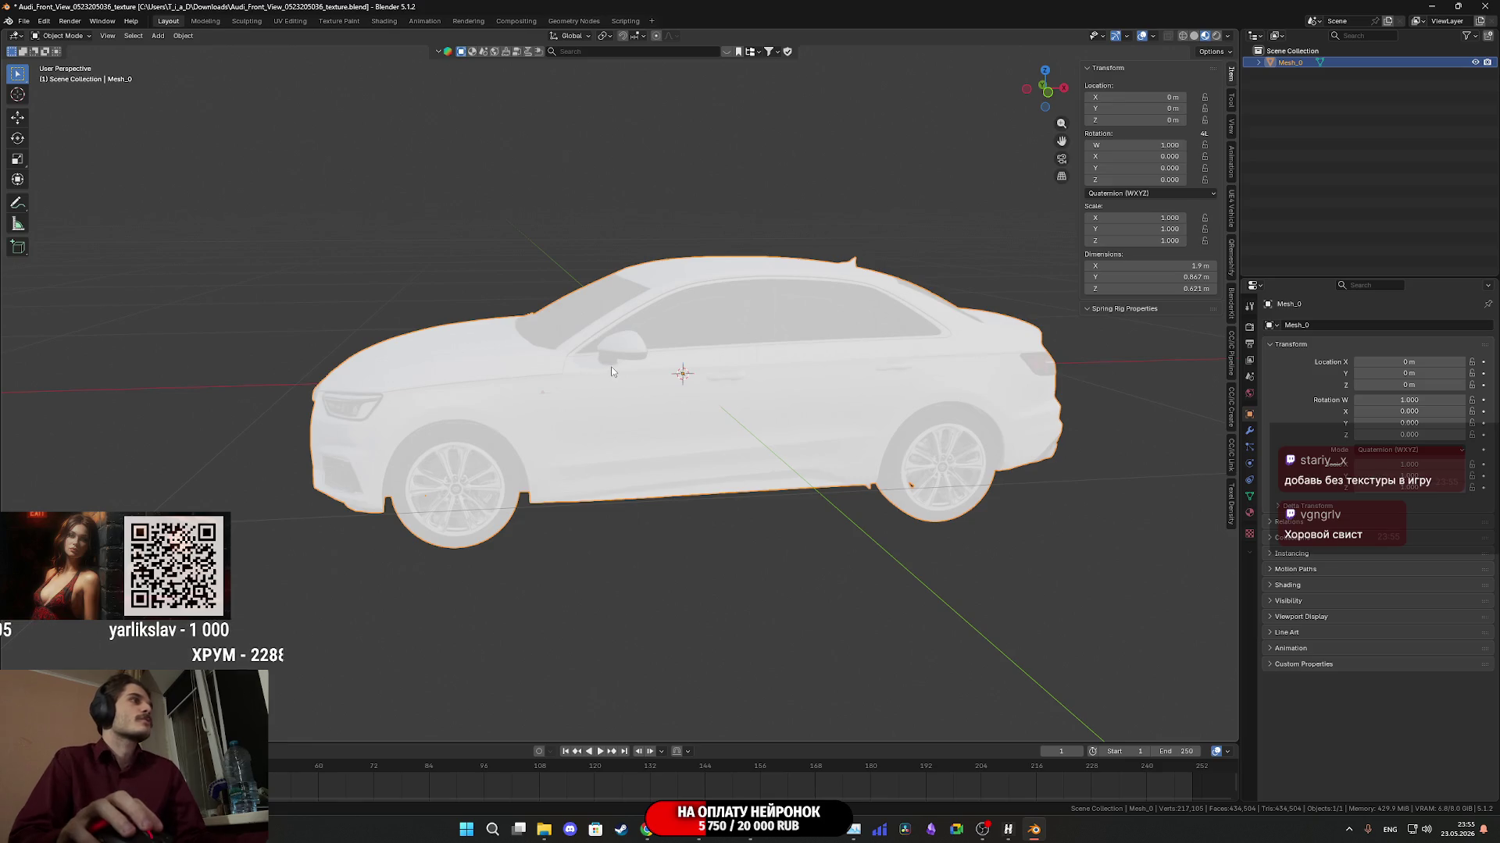
scroll(639, 373, up, 1)
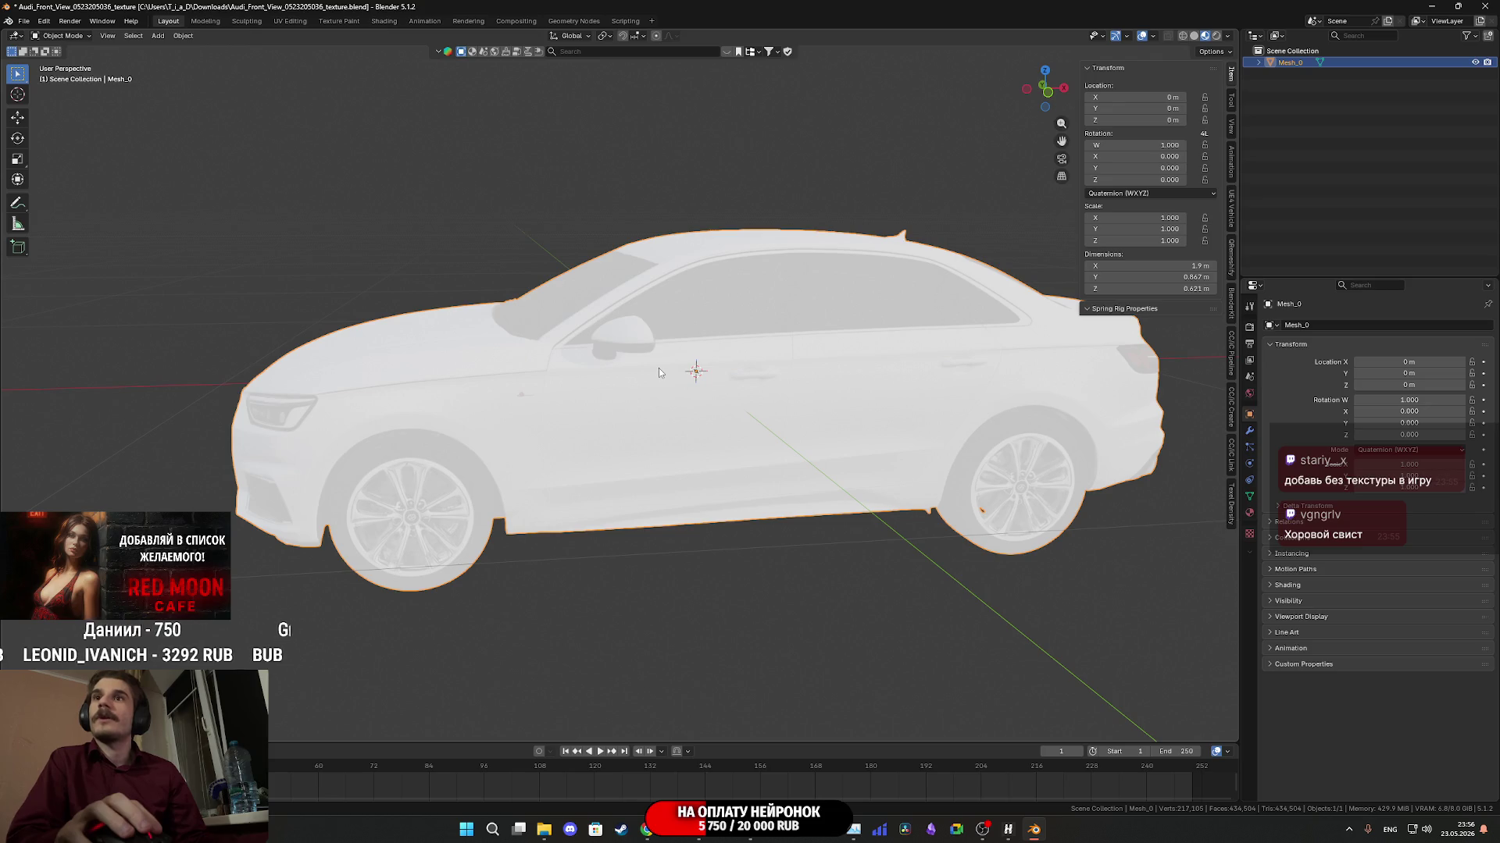
mouse_move(649, 375)
middle_down()
mouse_move(741, 376)
mouse_move(744, 412)
middle_up()
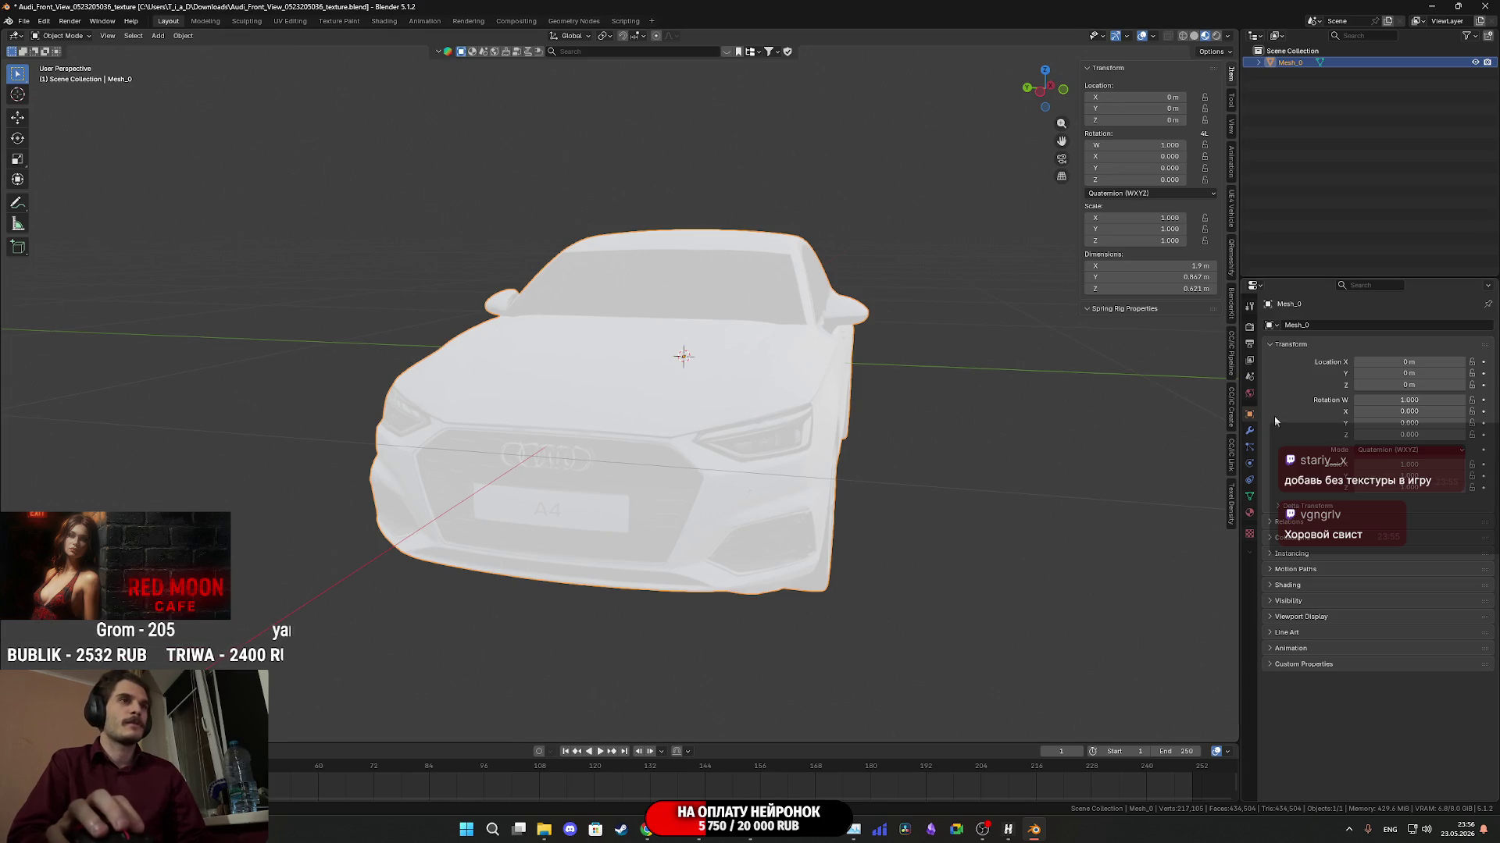
click(1248, 430)
Add a Decimate modifier from Generate and drag its ratio down to 0.0943.
click(1328, 325)
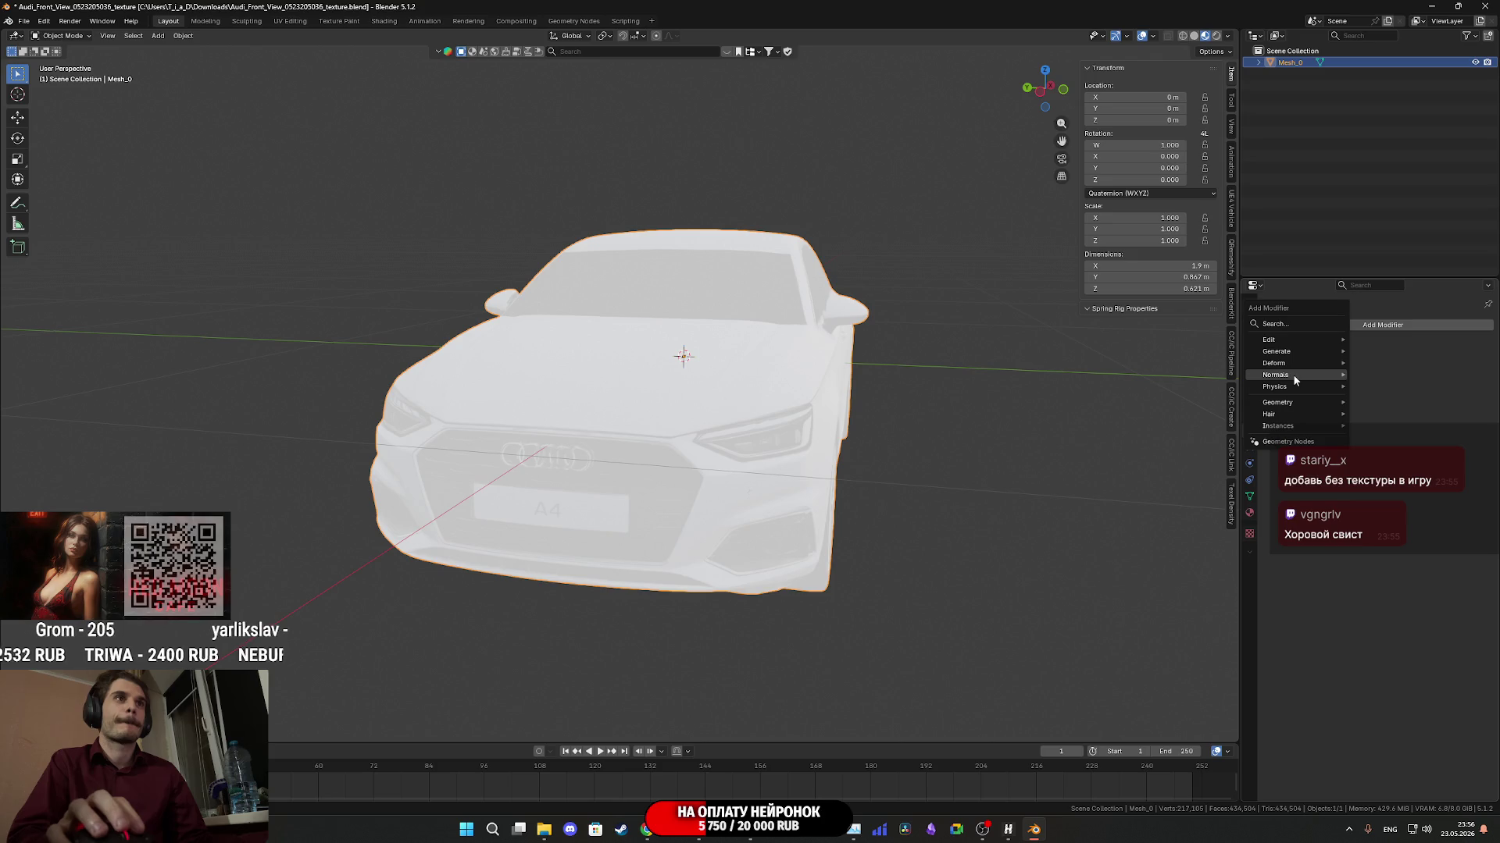
mouse_move(1296, 351)
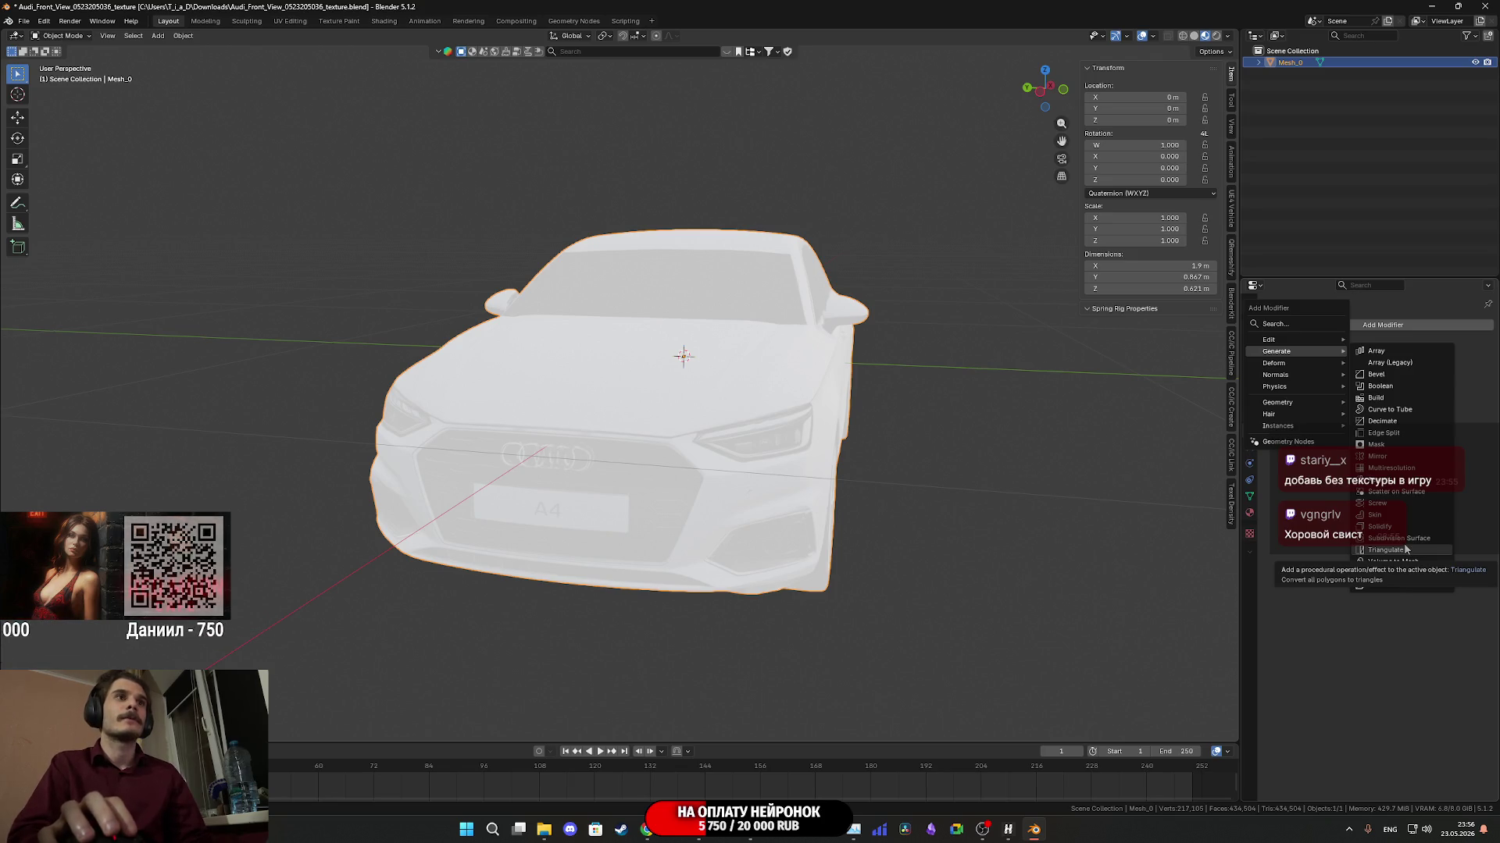
click(1392, 422)
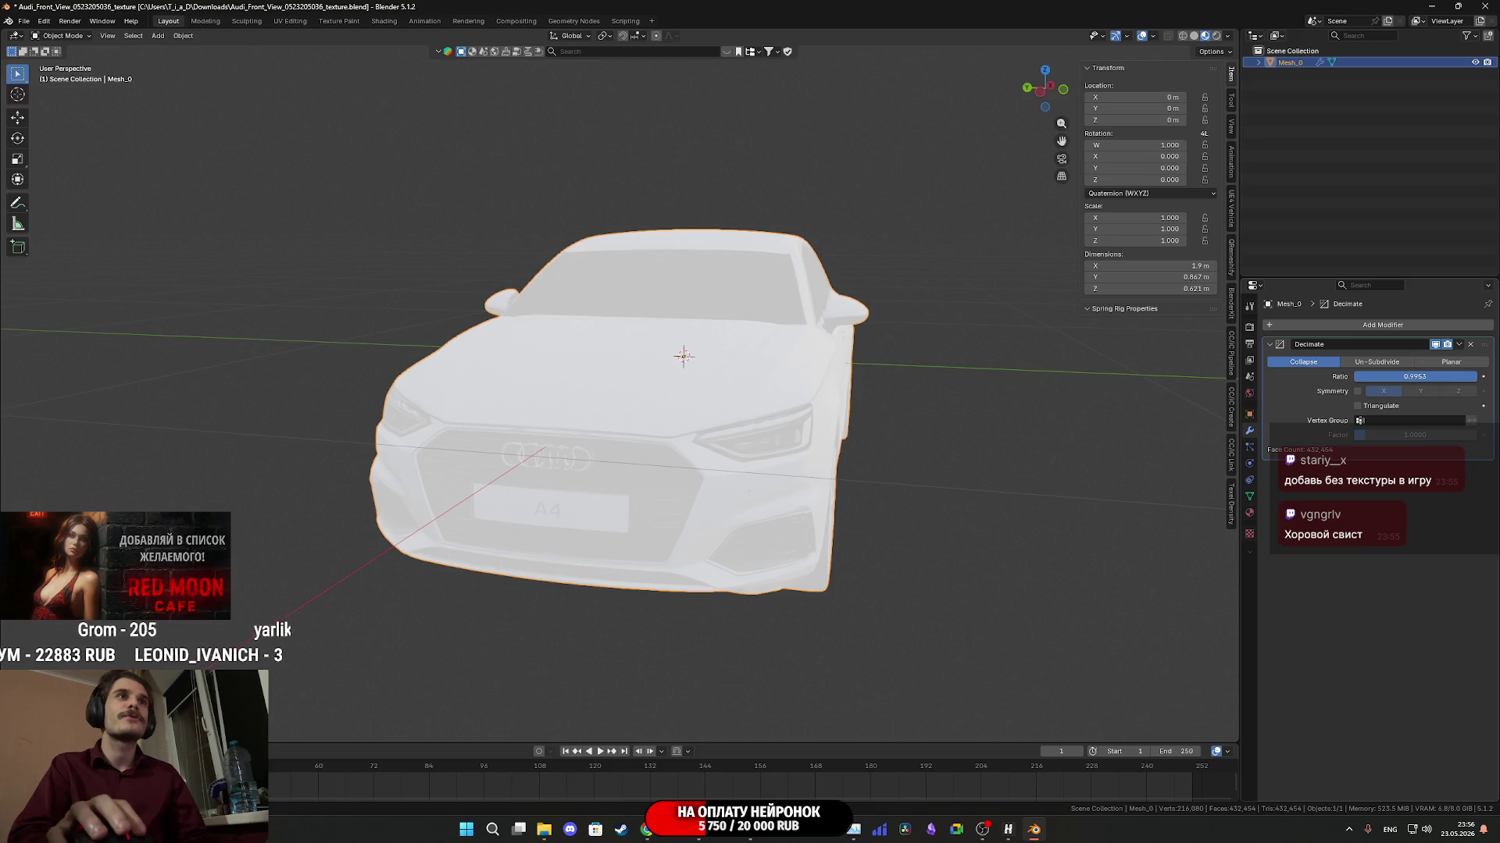
drag(1453, 377, 1367, 381)
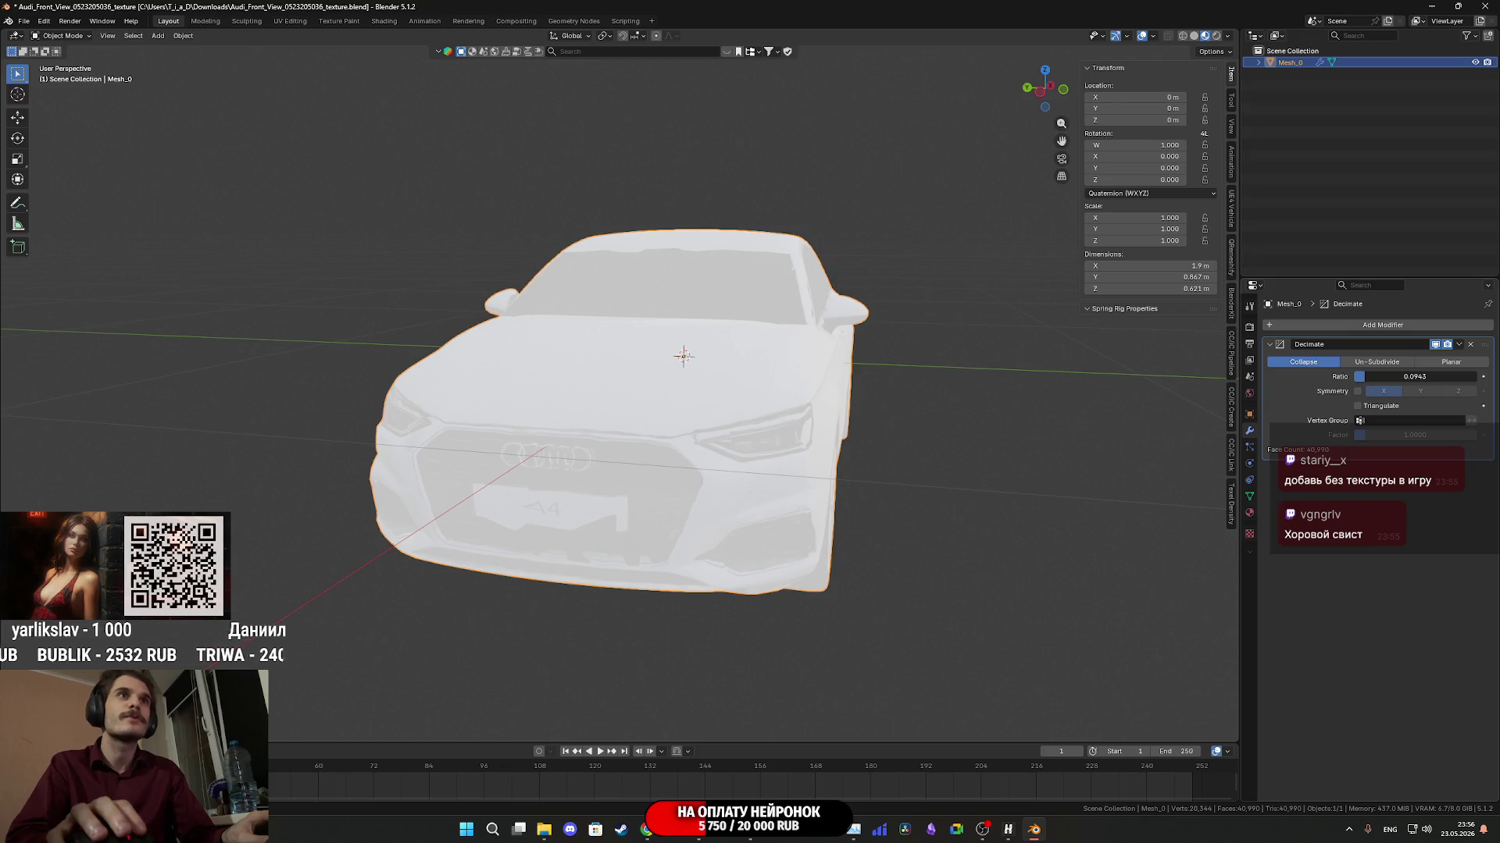
Drop the Decimate ratio to 0 to collapse the car, then switch to Un-Subdivide mode.
click(1428, 382)
click(1403, 378)
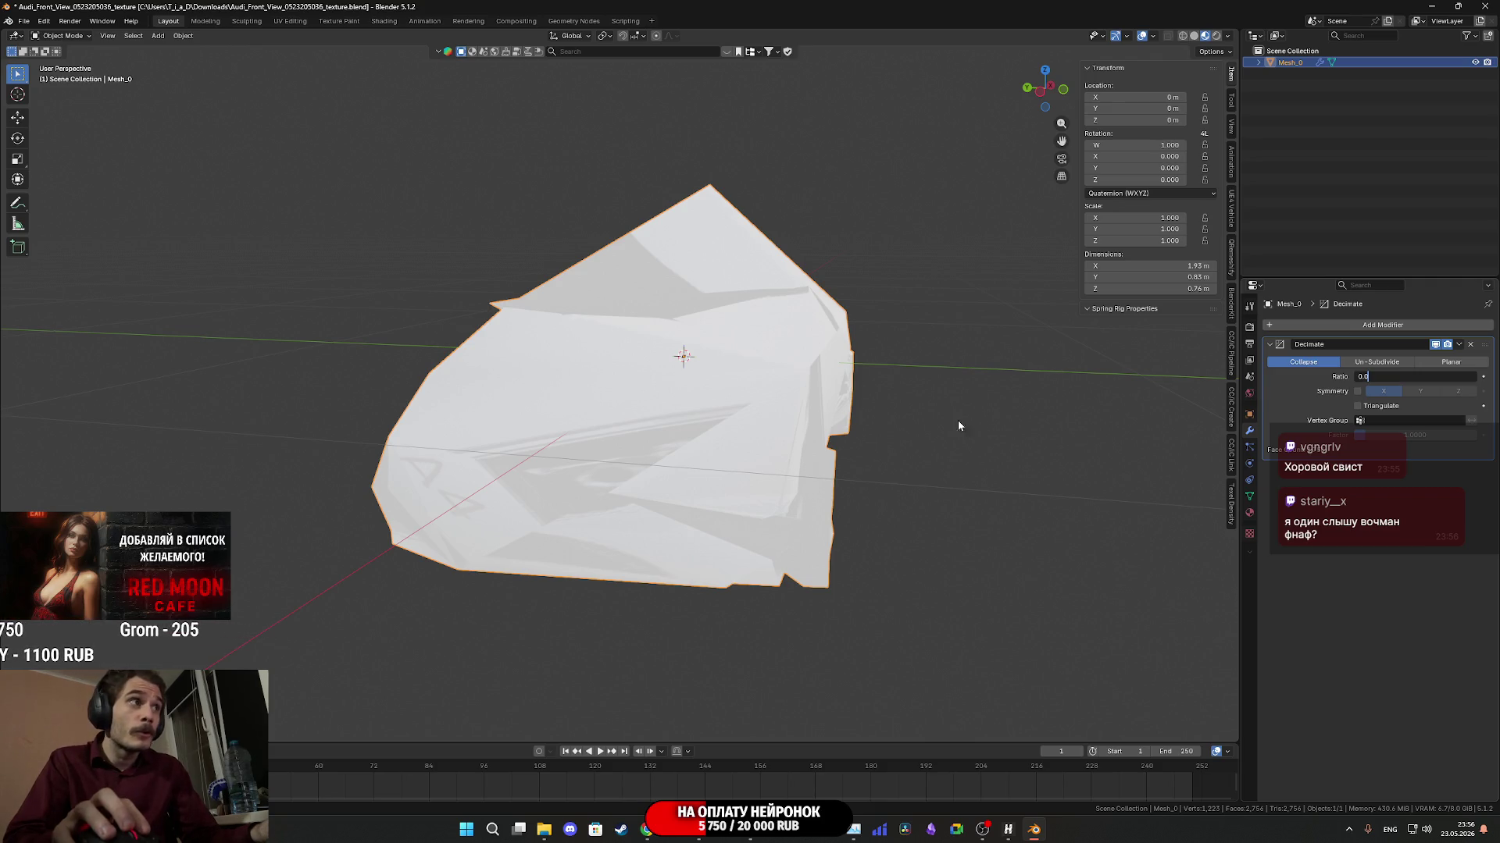
key(Return)
click(895, 416)
mouse_move(896, 415)
middle_down()
mouse_move(865, 395)
mouse_move(779, 410)
mouse_move(917, 428)
mouse_move(928, 396)
mouse_move(893, 417)
mouse_move(914, 425)
mouse_move(989, 374)
mouse_move(1056, 441)
mouse_move(982, 477)
mouse_move(1029, 469)
mouse_move(748, 435)
mouse_move(725, 413)
mouse_move(691, 424)
middle_up()
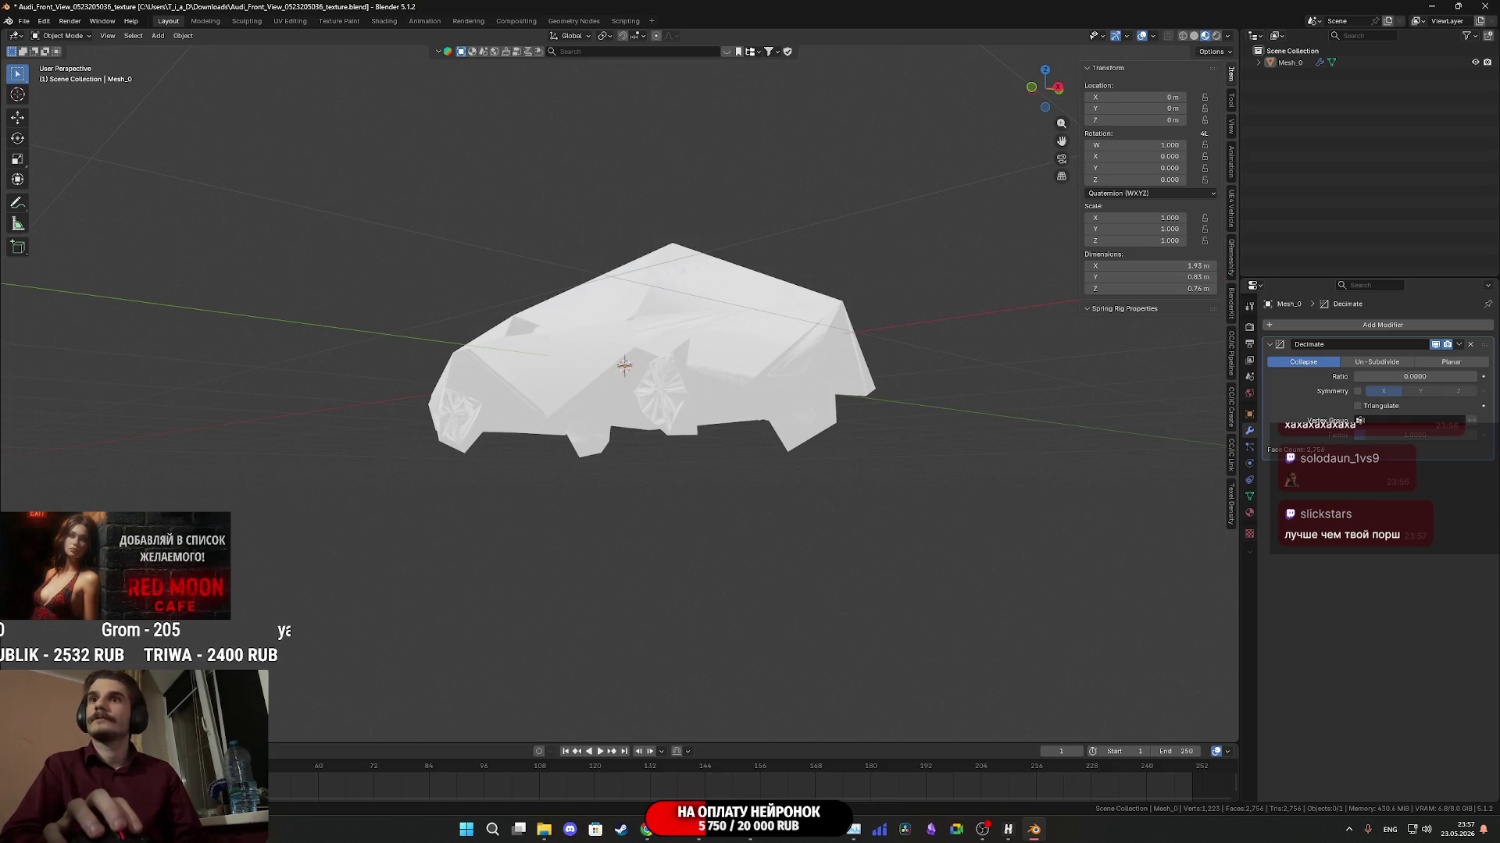
mouse_move(951, 490)
middle_down()
mouse_move(827, 508)
mouse_move(938, 536)
mouse_move(855, 456)
mouse_move(945, 438)
mouse_move(929, 425)
mouse_move(984, 429)
middle_up()
click(1385, 363)
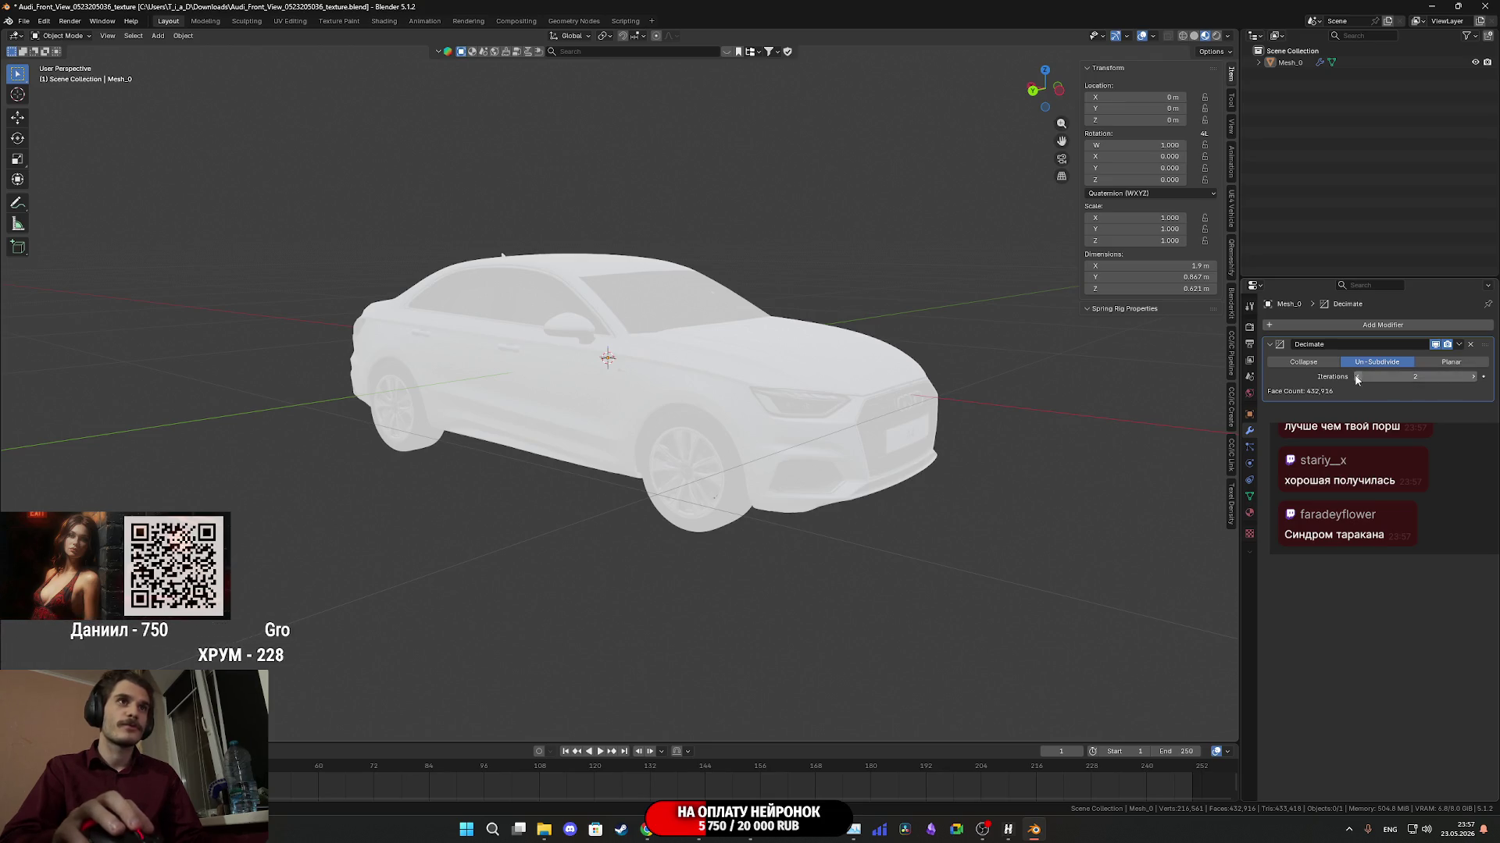
Set Un-Subdivide to 1 iteration, then switch Decimate to Planar mode with a 5° angle limit.
key(Return)
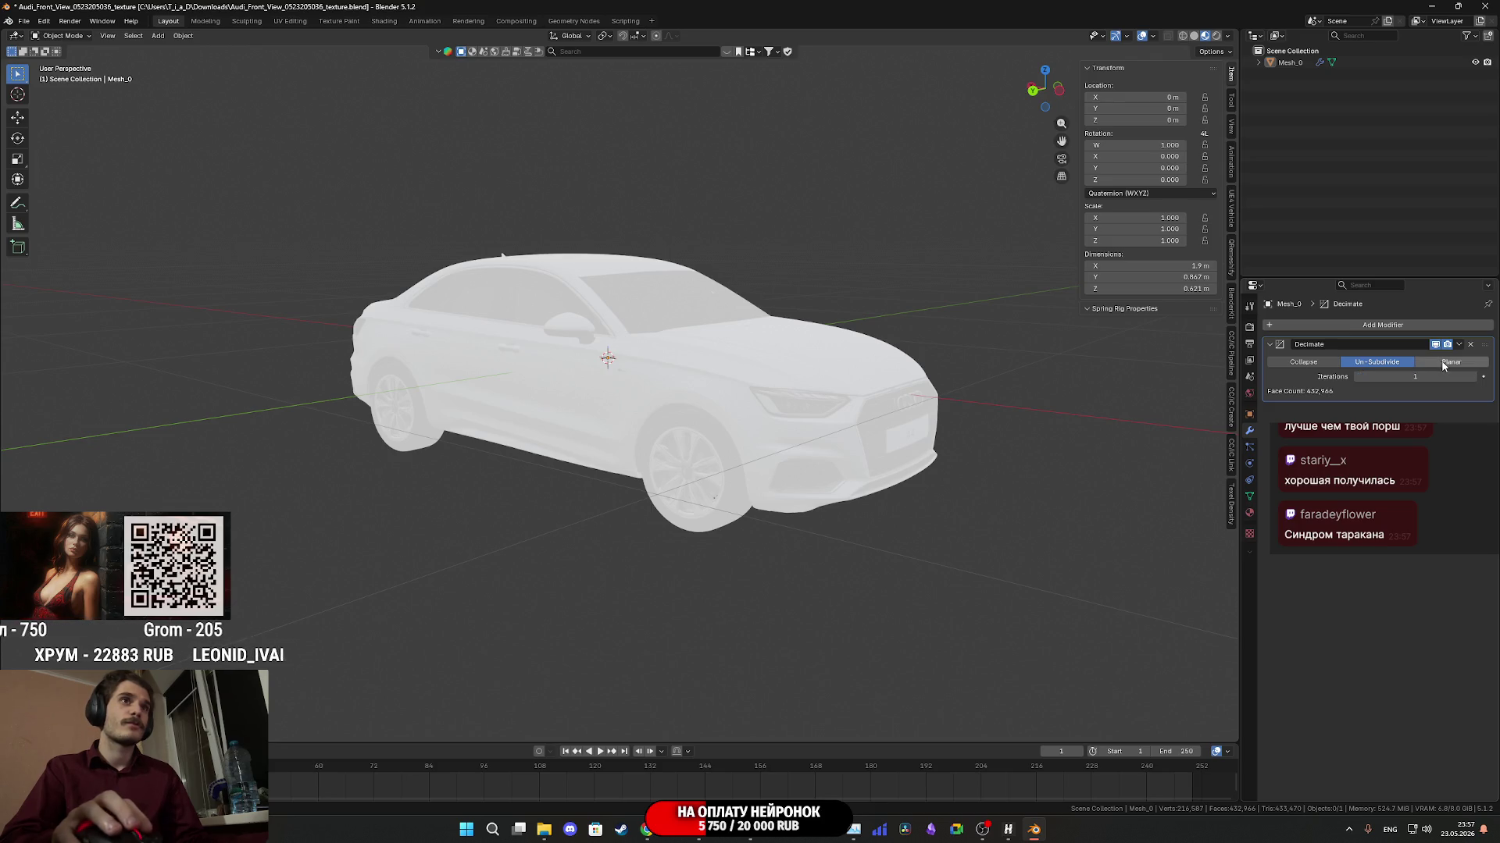
click(1441, 363)
mouse_move(940, 350)
middle_down()
mouse_move(857, 361)
mouse_move(875, 374)
middle_up()
scroll(859, 367, up, 2)
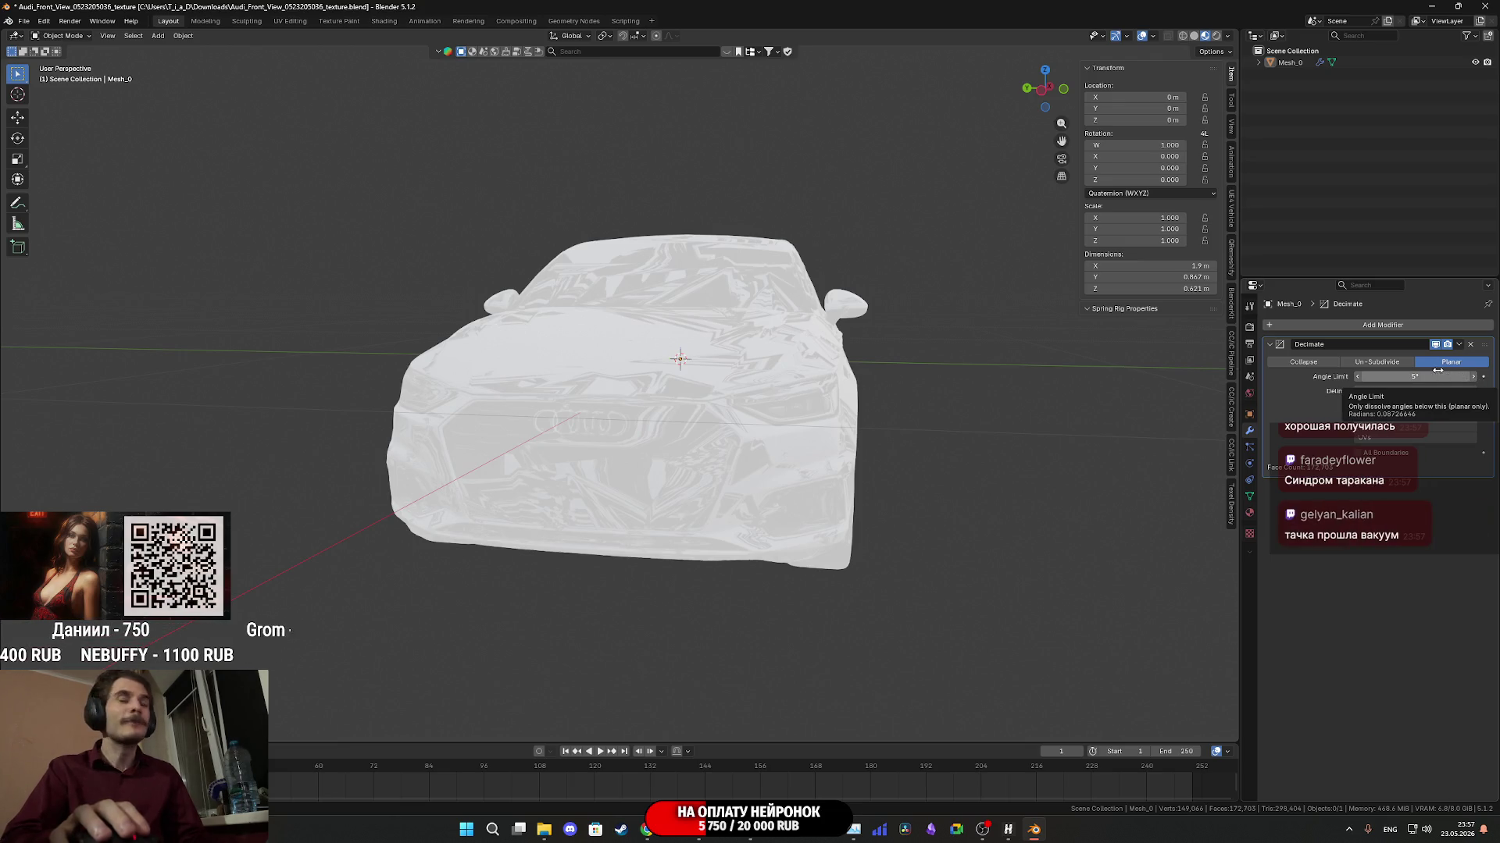
Set the Planar angle limit to 15°, then start entering 90 as the new angle limit.
text(15)
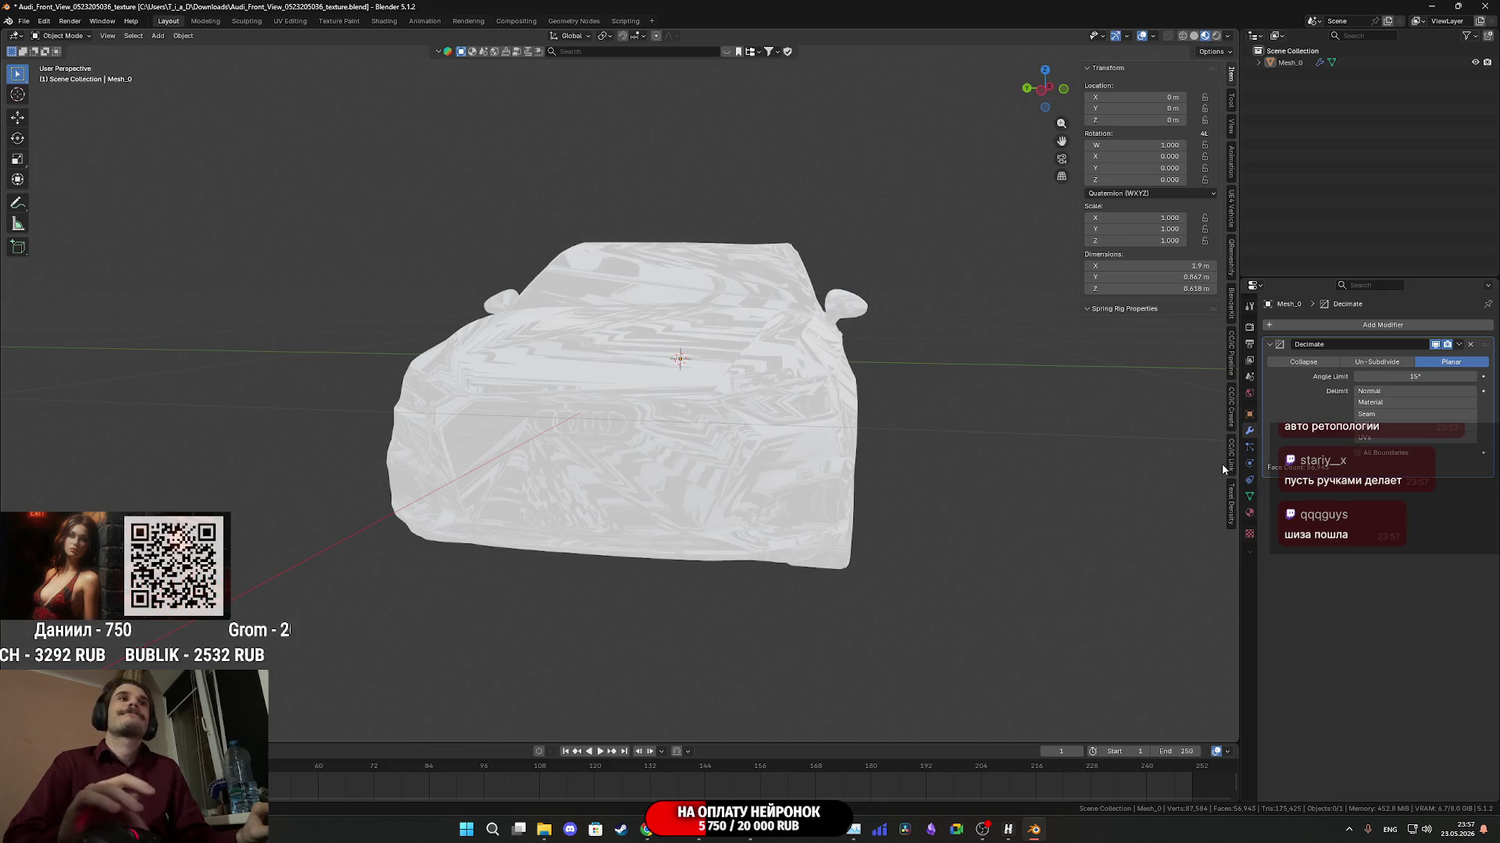
mouse_move(938, 415)
middle_down()
mouse_move(795, 413)
mouse_move(767, 415)
mouse_move(764, 433)
mouse_move(674, 405)
mouse_move(723, 392)
mouse_move(853, 439)
mouse_move(887, 420)
middle_up()
click(1421, 377)
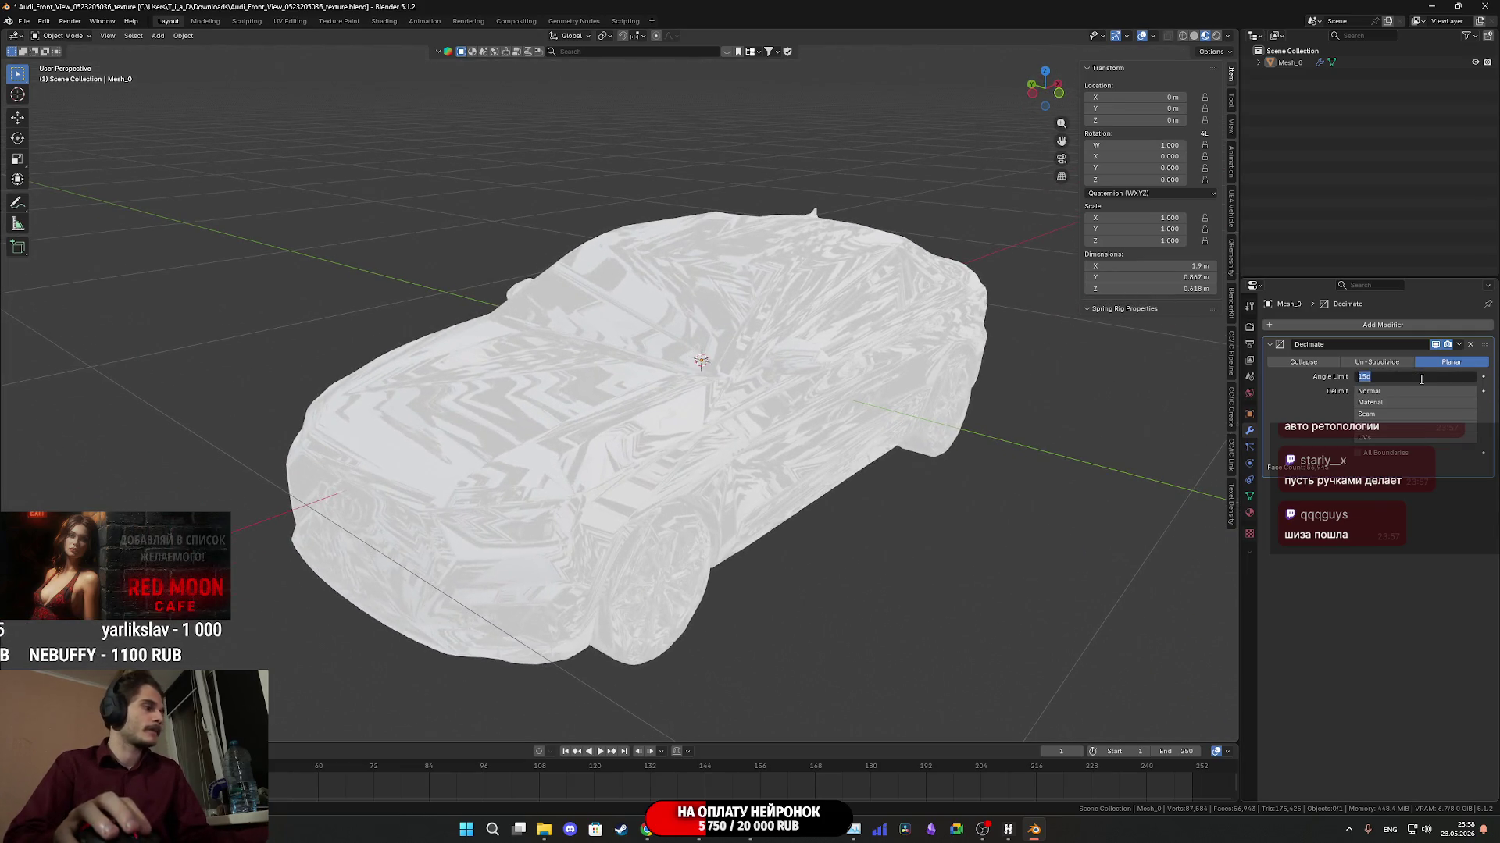
text(590)
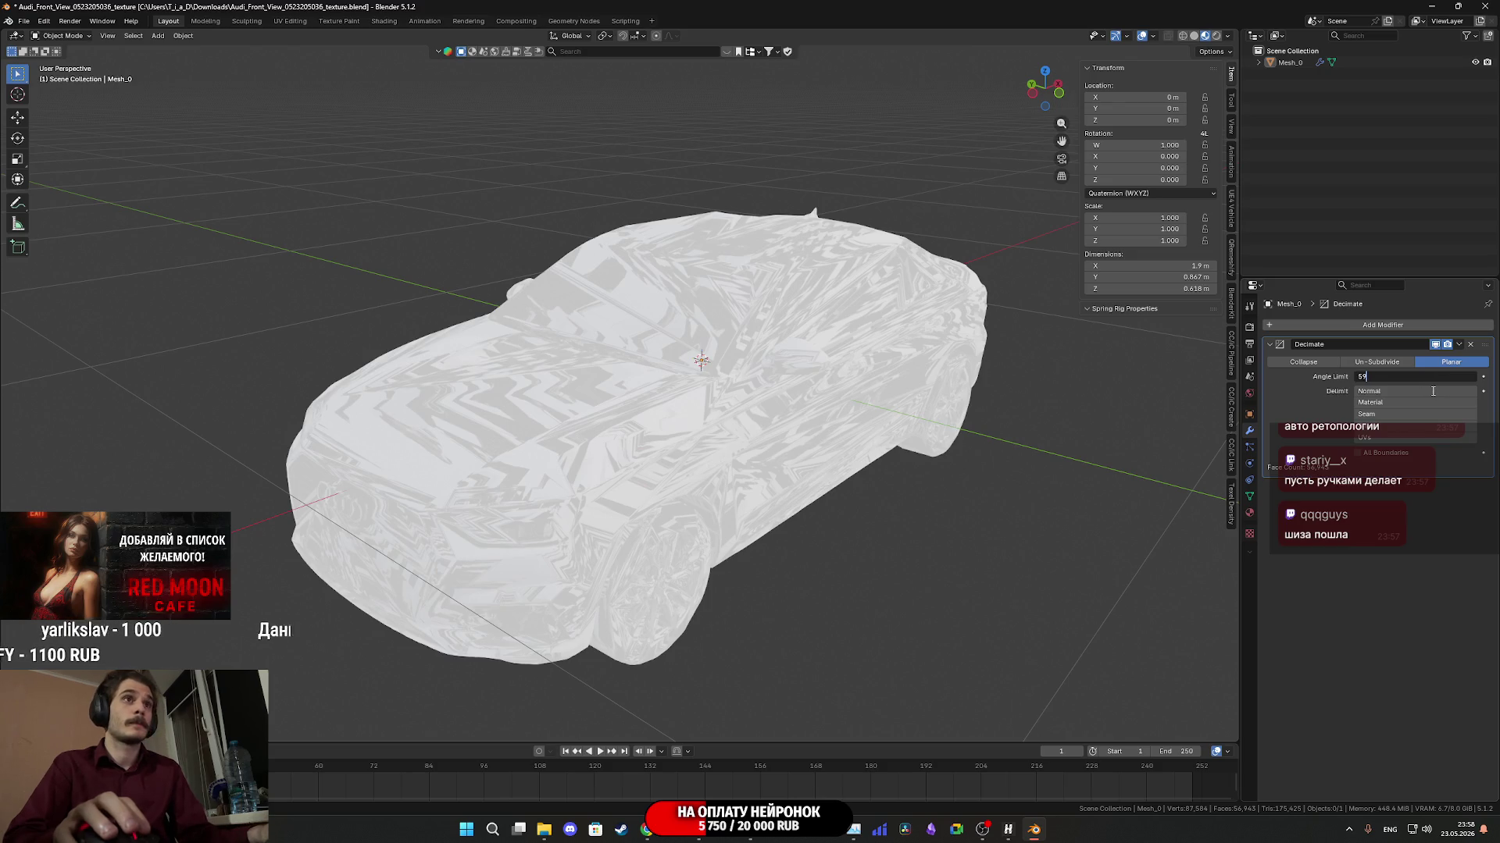
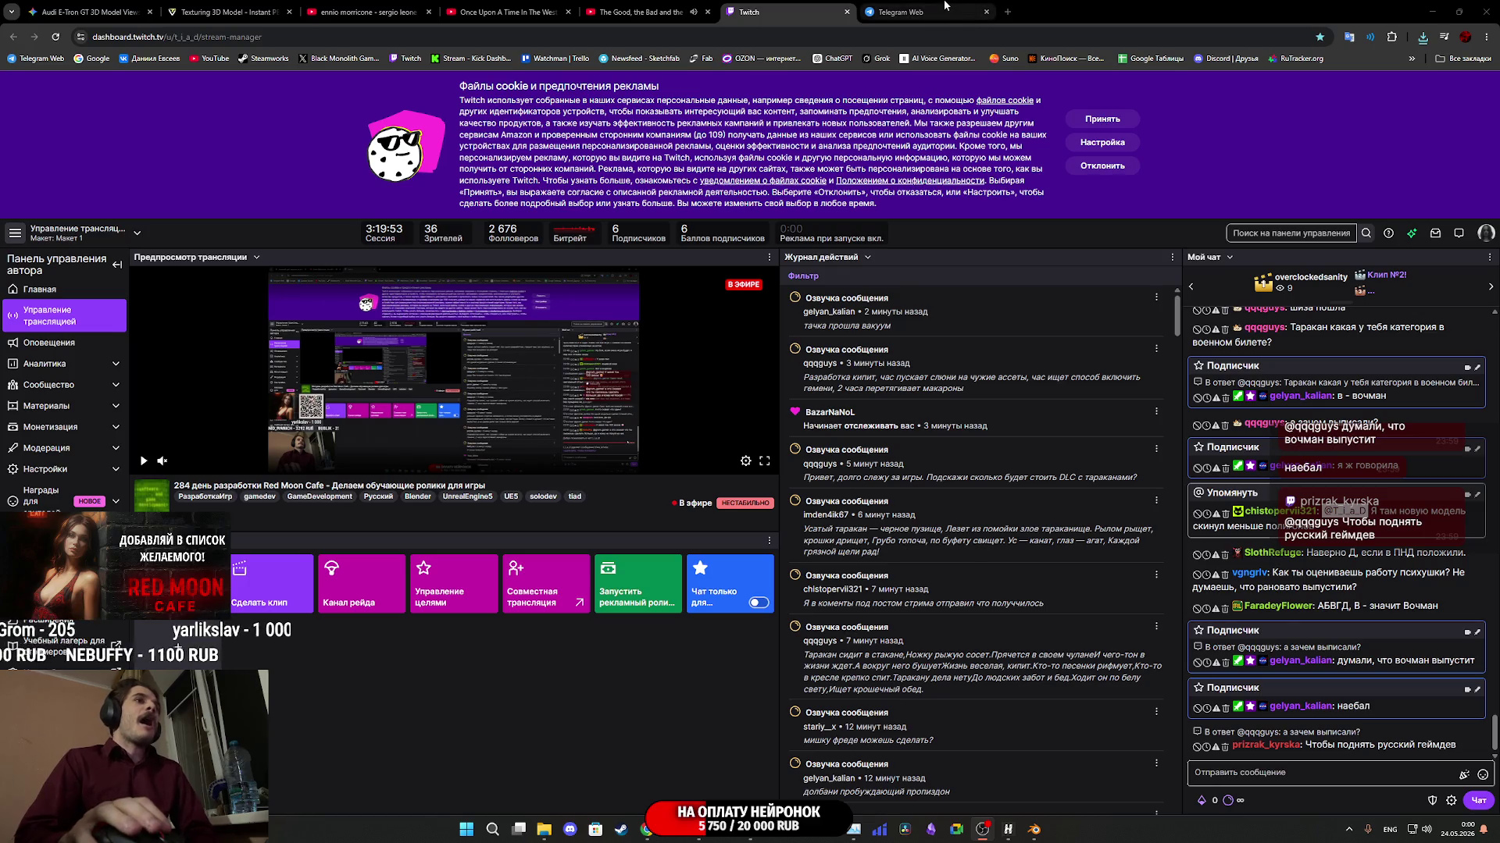
Leave the Twitch dashboard and return to the Blender window showing the decimated Audi model.
click(543, 829)
click(1033, 829)
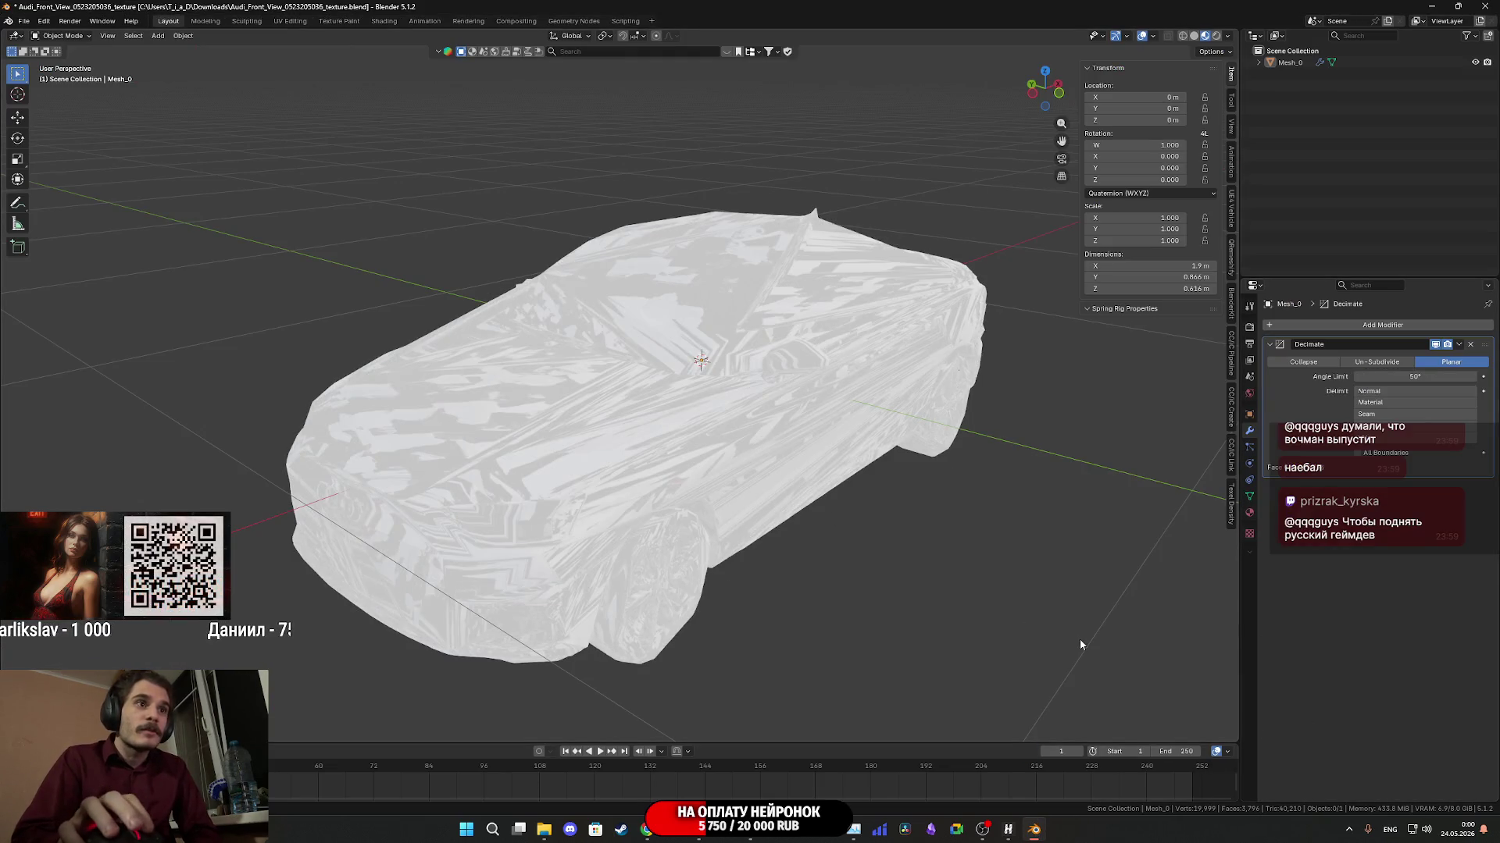
mouse_move(1107, 627)
middle_down()
mouse_move(1018, 612)
mouse_move(924, 545)
mouse_move(976, 564)
mouse_move(804, 542)
mouse_move(965, 569)
mouse_move(1085, 480)
middle_up()
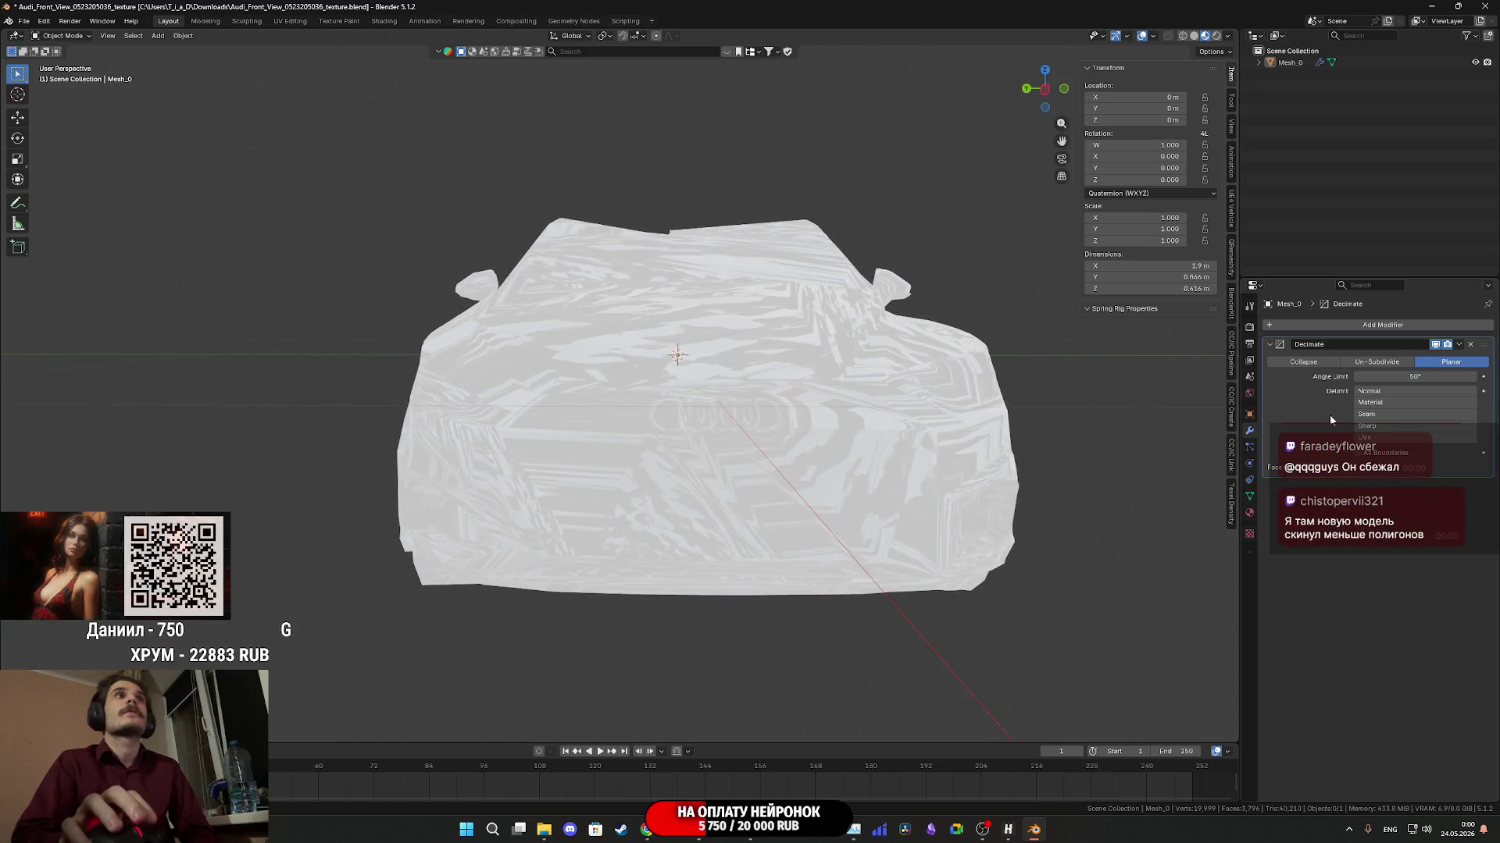
click(1470, 345)
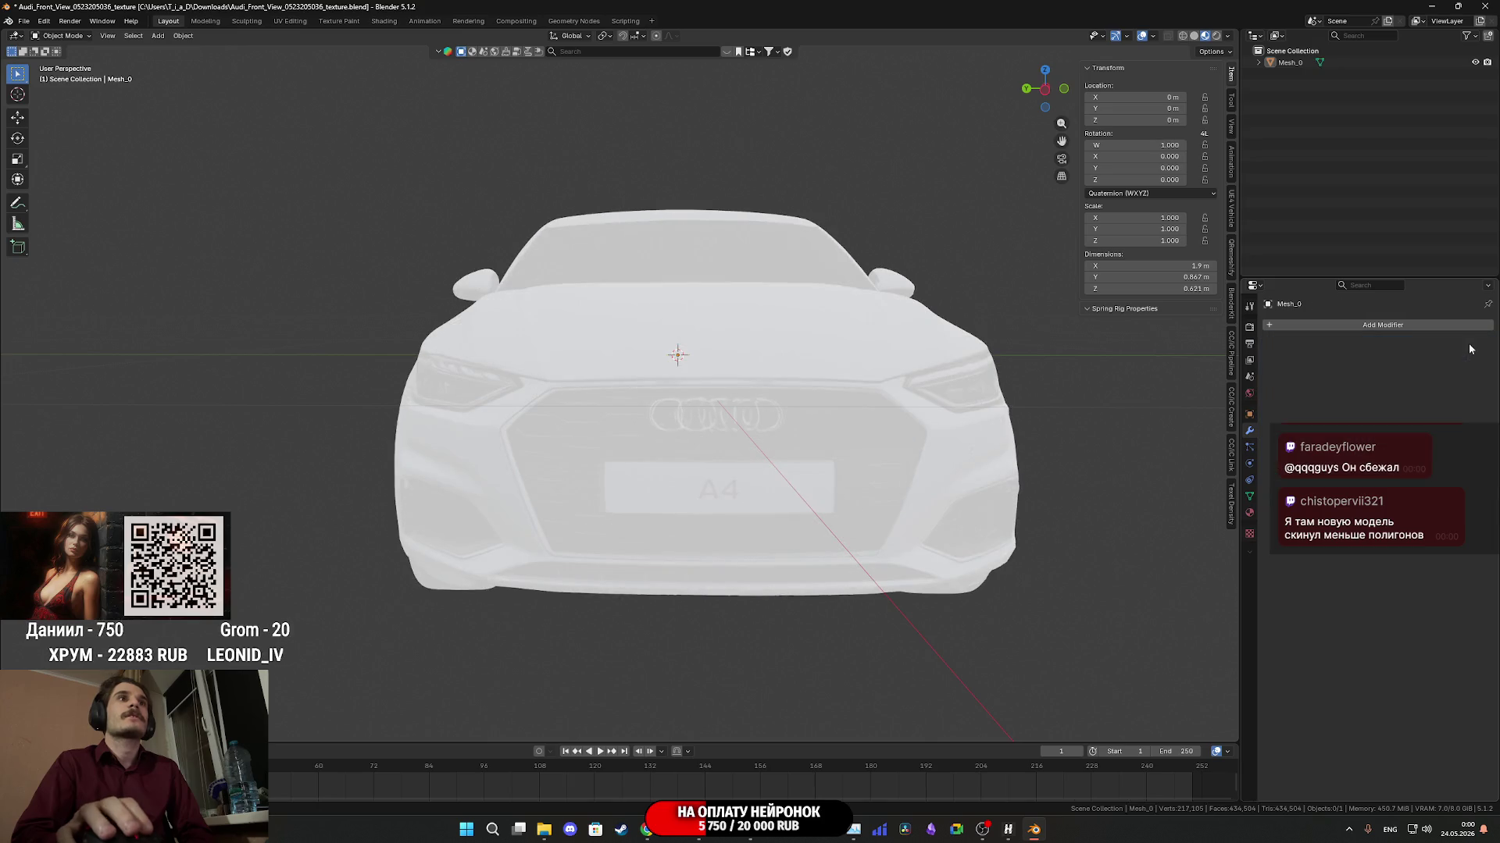
click(544, 830)
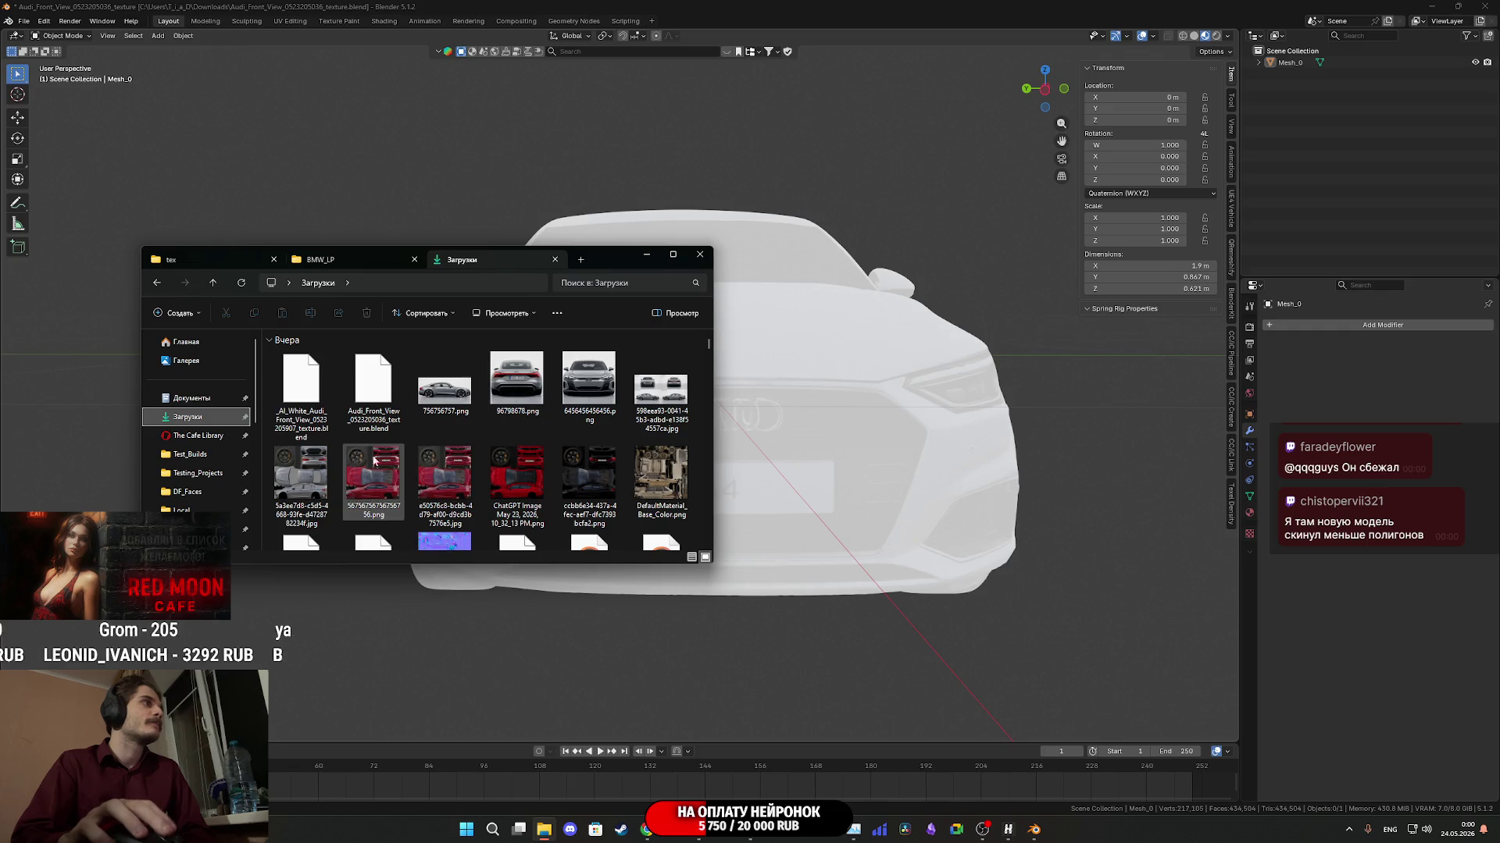
drag(1237, 599, 1061, 564)
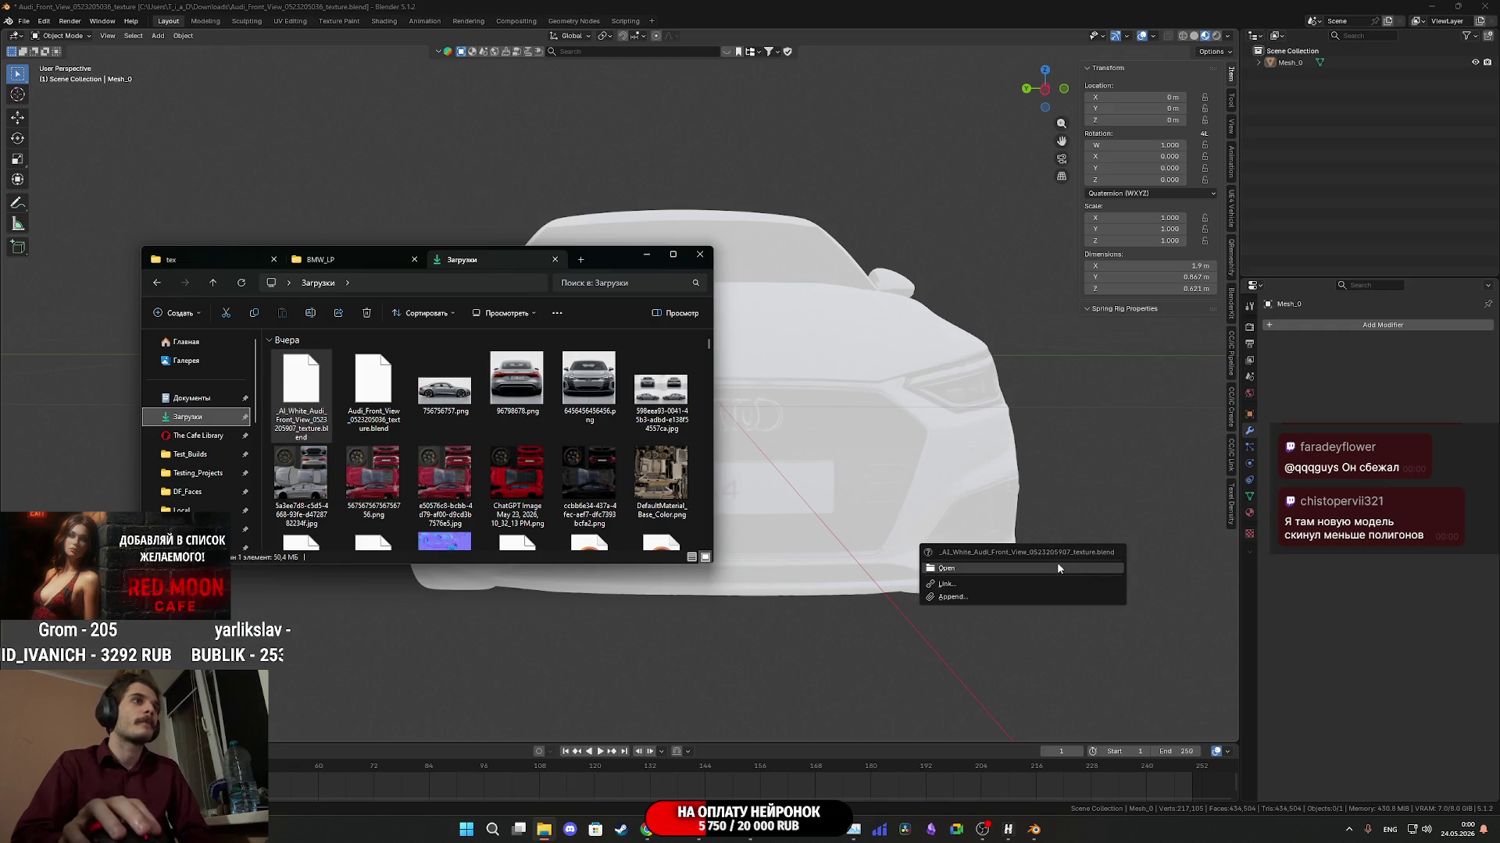
click(1029, 564)
click(759, 434)
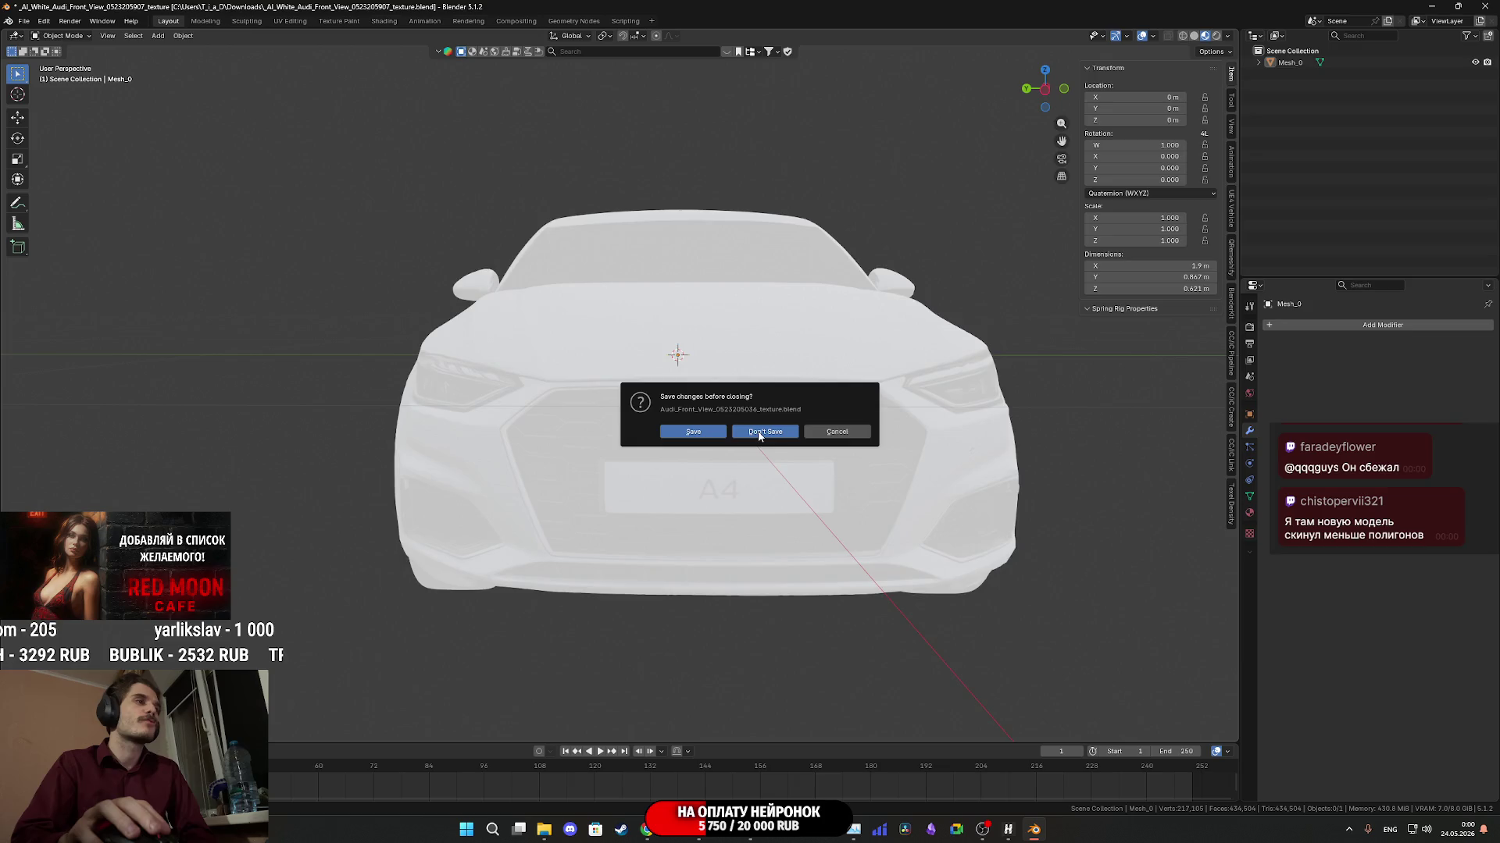
Select the newly loaded Audi mesh and orbit in for a closer look.
click(646, 395)
mouse_move(639, 413)
middle_down()
mouse_move(707, 392)
mouse_move(641, 420)
middle_up()
scroll(707, 392, up, 5)
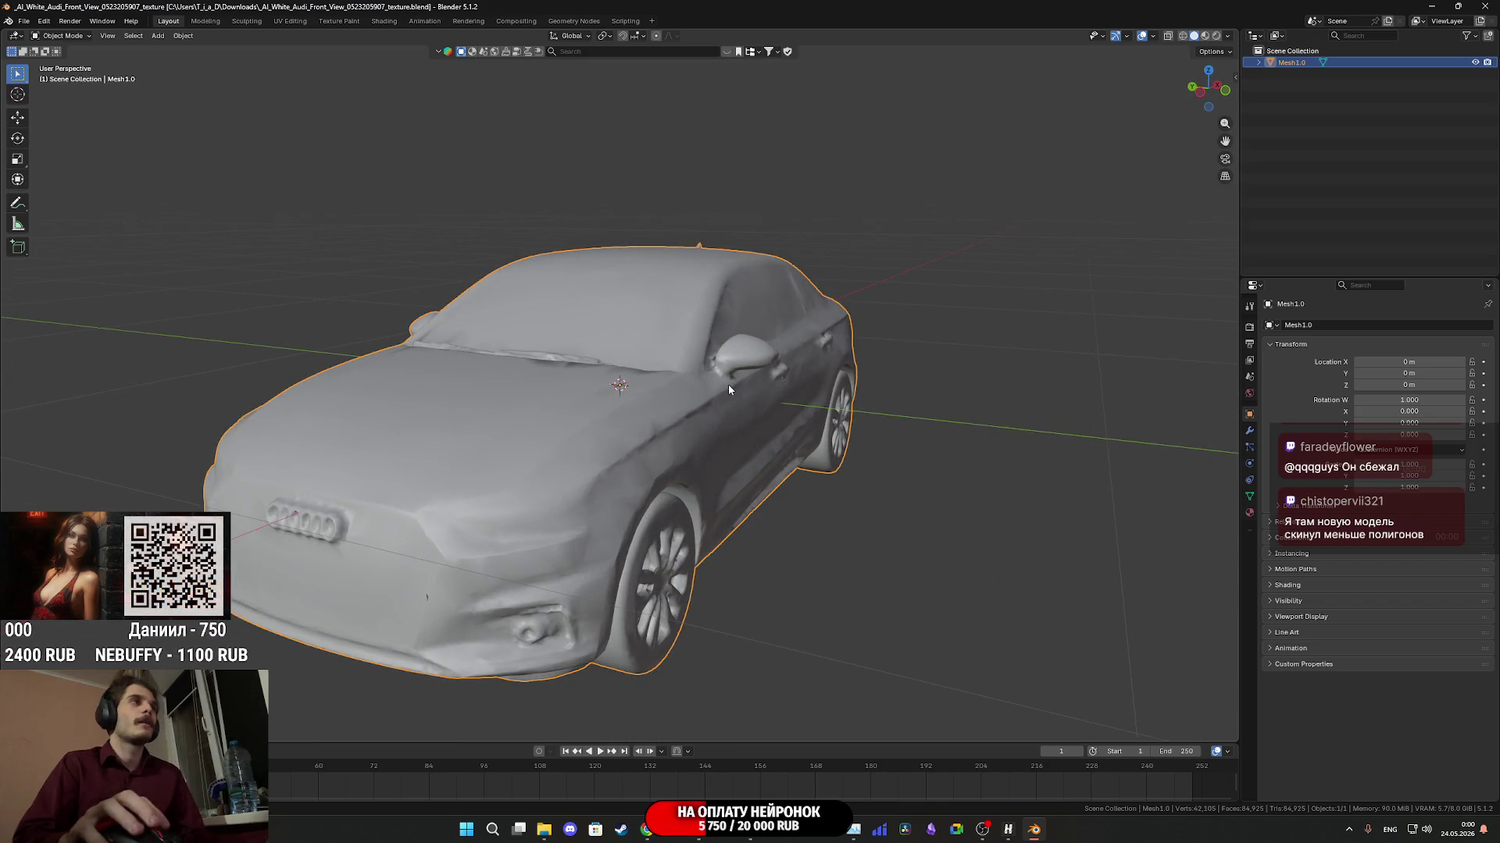
Switch the viewport to Material Preview and briefly inspect the Audi's mesh in Edit Mode.
key(z)
click(683, 450)
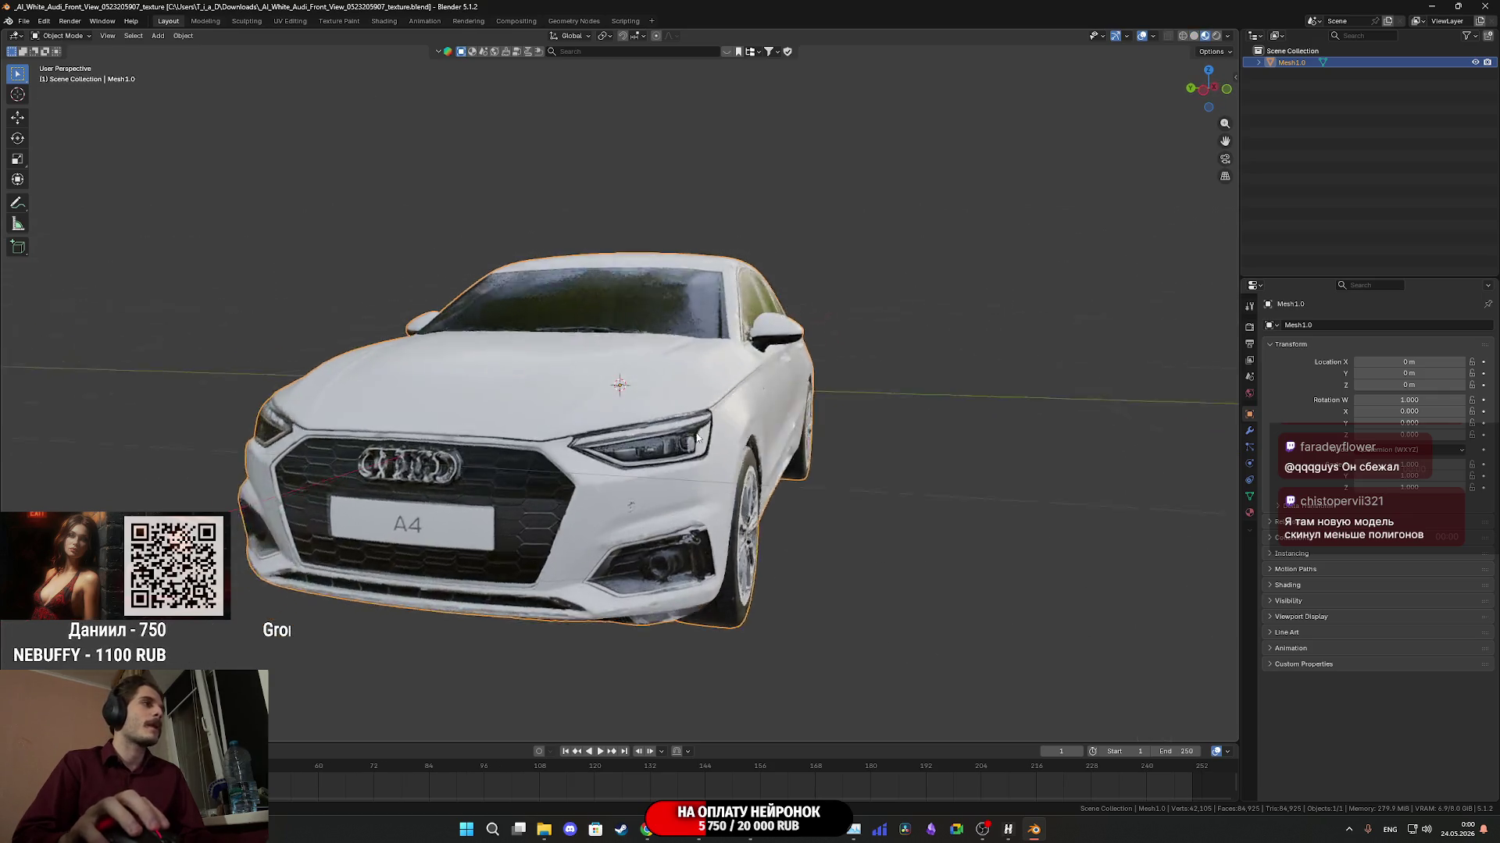
key(Tab)
mouse_move(689, 443)
middle_down()
mouse_move(601, 389)
mouse_move(592, 403)
mouse_move(652, 350)
mouse_move(633, 429)
mouse_move(724, 446)
mouse_move(707, 446)
mouse_move(745, 414)
mouse_move(723, 446)
mouse_move(664, 453)
mouse_move(506, 438)
mouse_move(582, 451)
mouse_move(702, 427)
middle_up()
key(Tab)
scroll(723, 447, up, 5)
scroll(723, 452, down, 3)
scroll(587, 457, down, 2)
scroll(498, 438, up, 1)
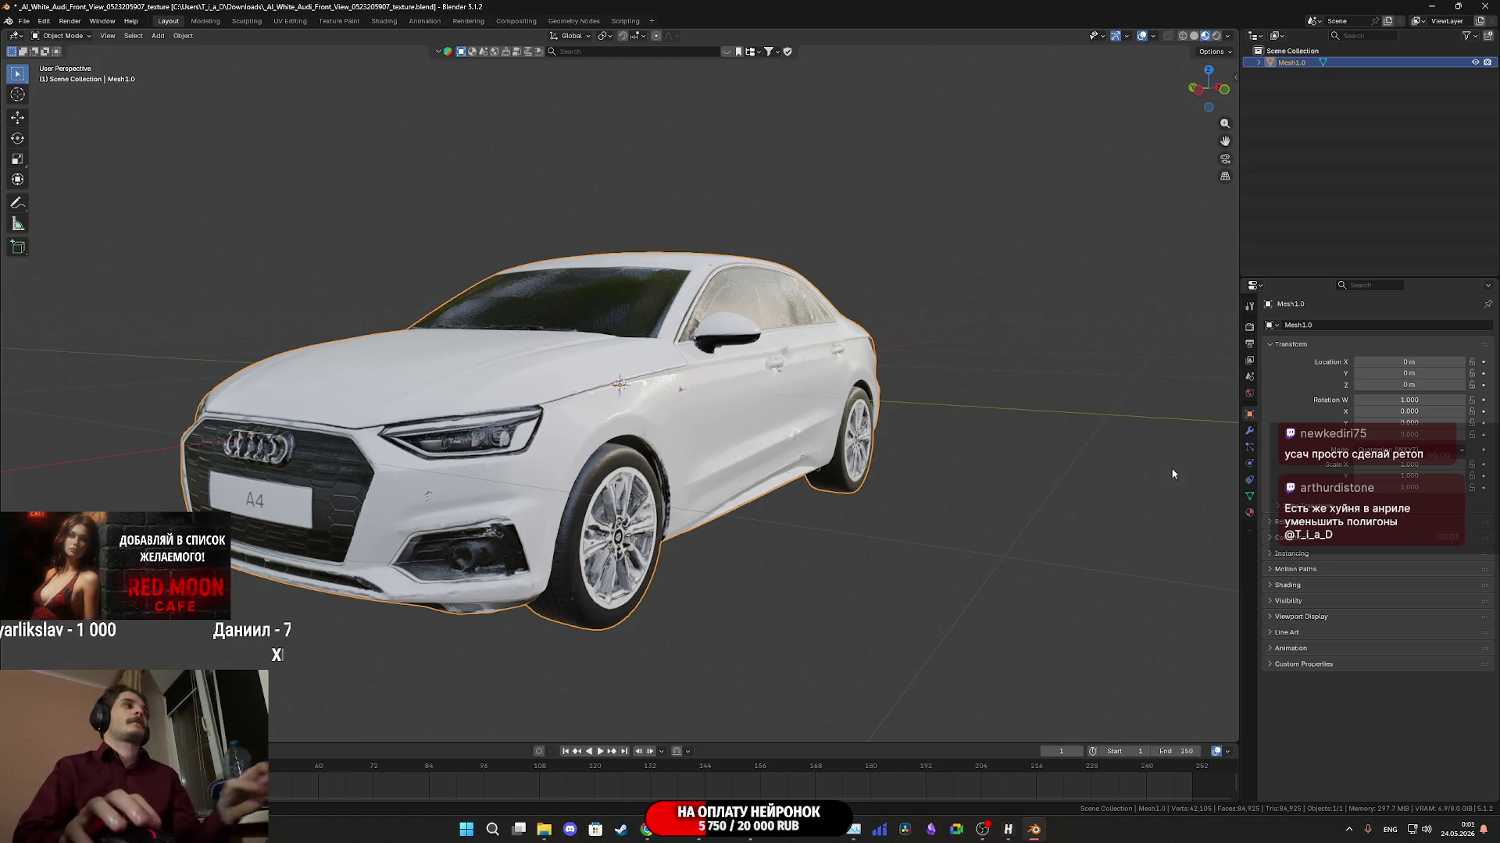
Orbit around the textured car, then show Mesh1.0's empty modifier stack.
middle_drag(859, 471, 790, 504)
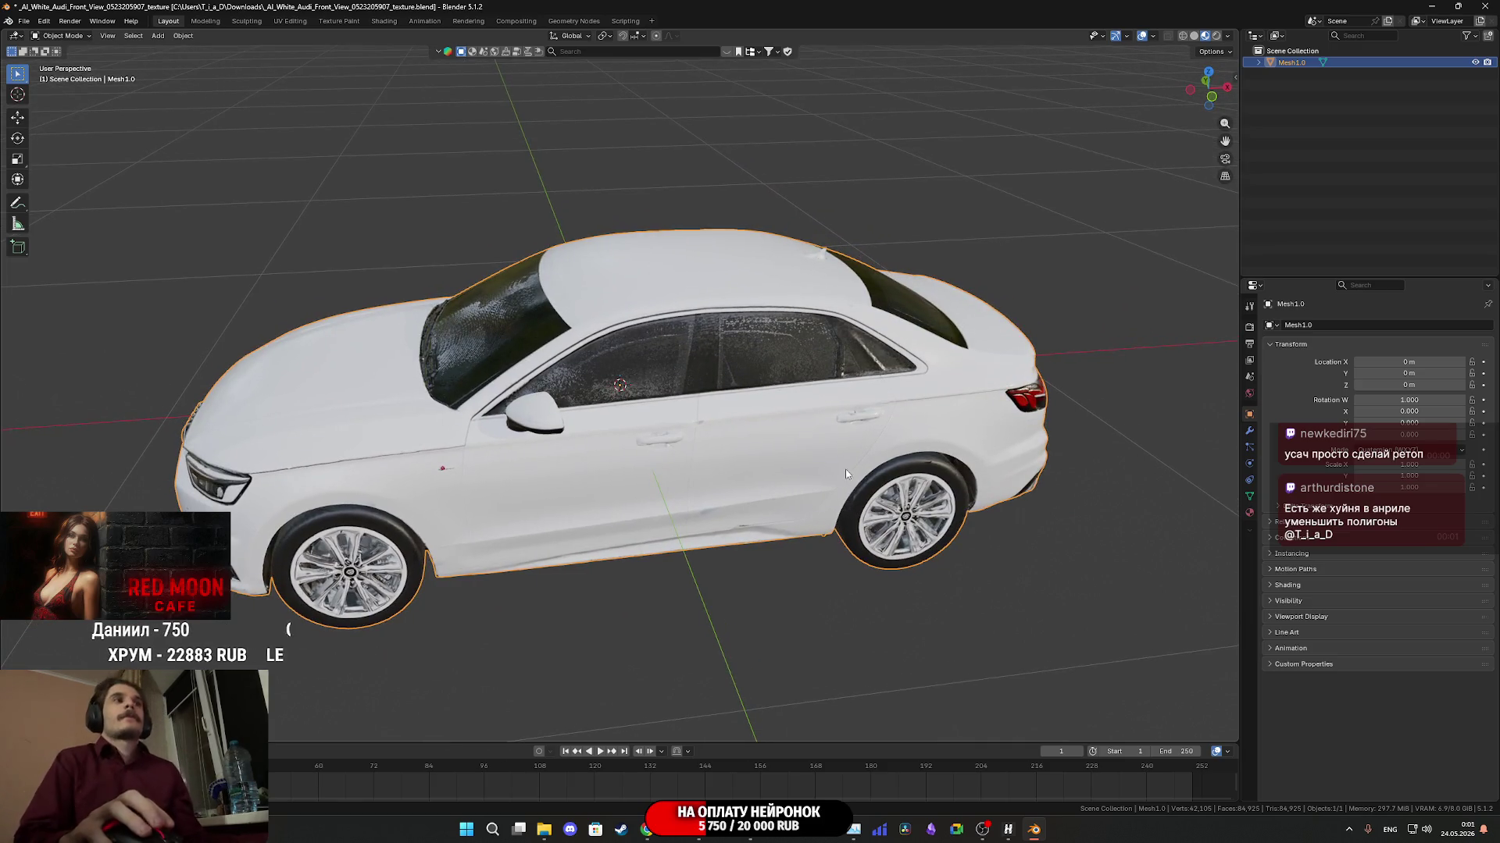
scroll(869, 466, up, 5)
scroll(869, 466, down, 5)
middle_drag(884, 461, 888, 460)
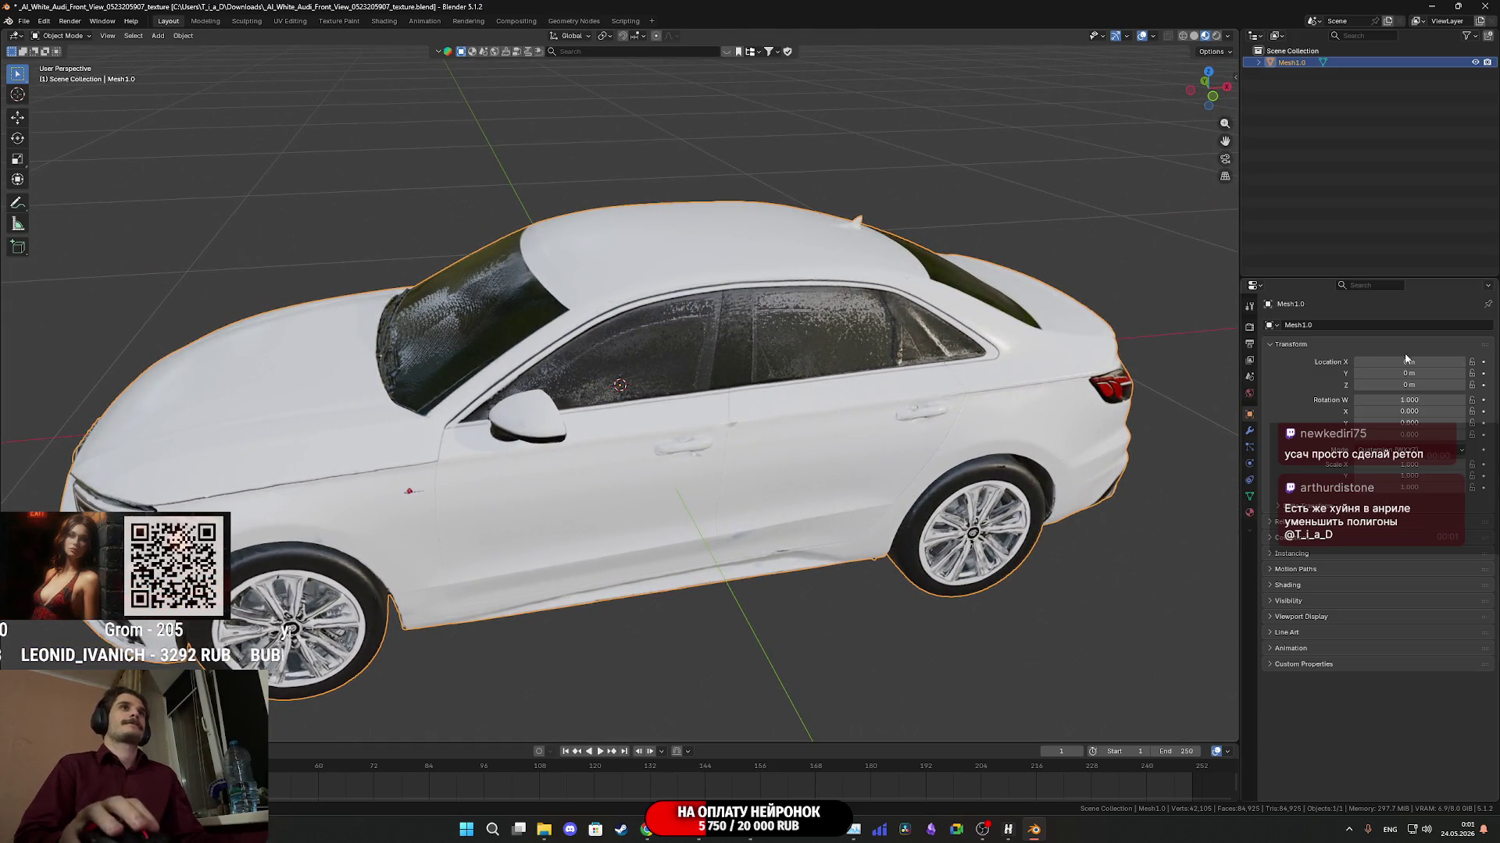
middle_drag(997, 453, 972, 410)
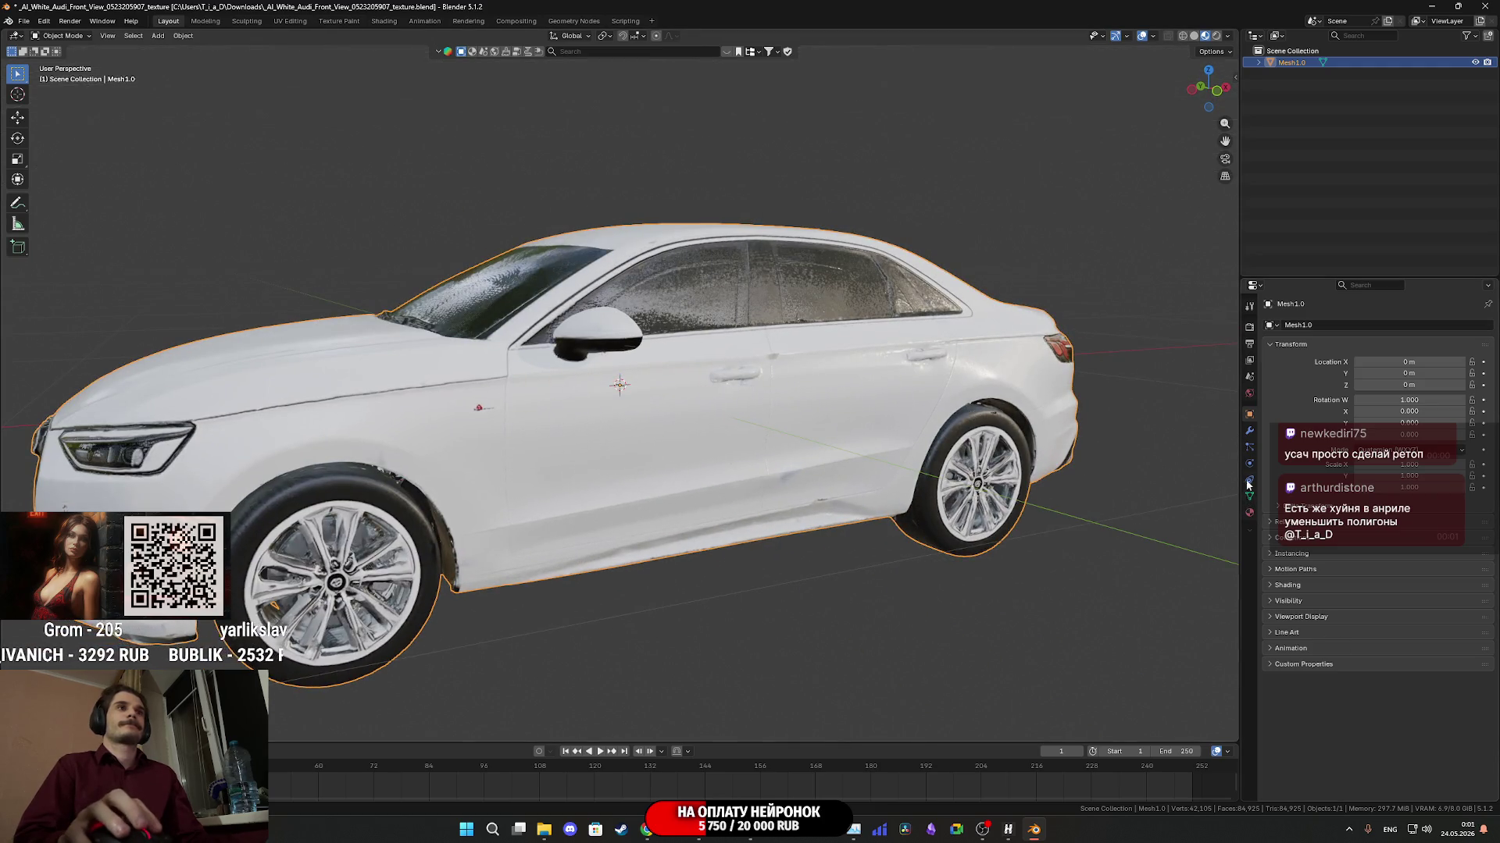
click(1250, 432)
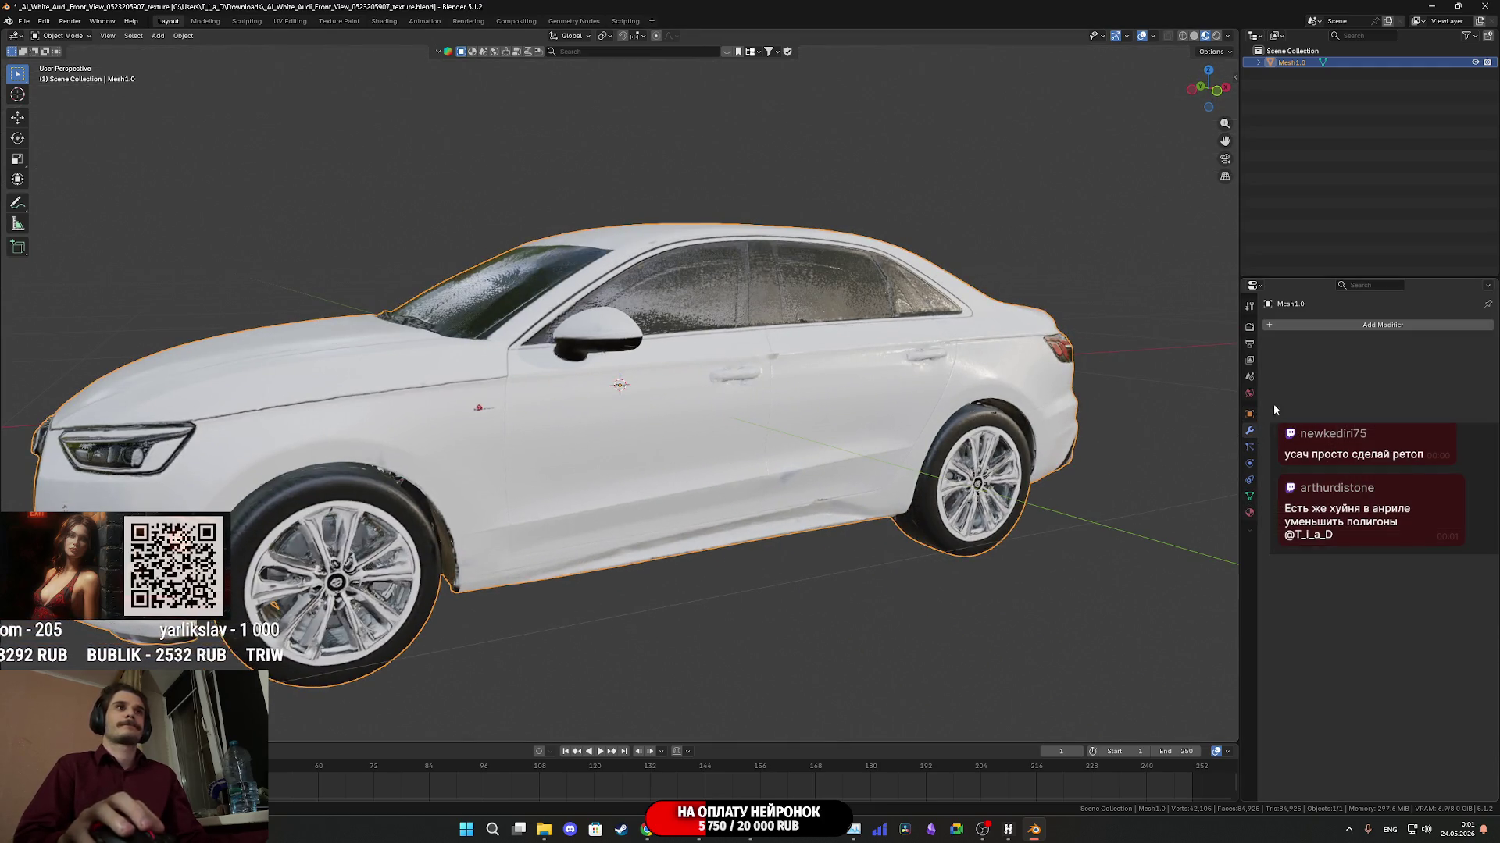
Add a Decimate modifier to Mesh1.0 and set its ratio to 0.1.
click(1301, 324)
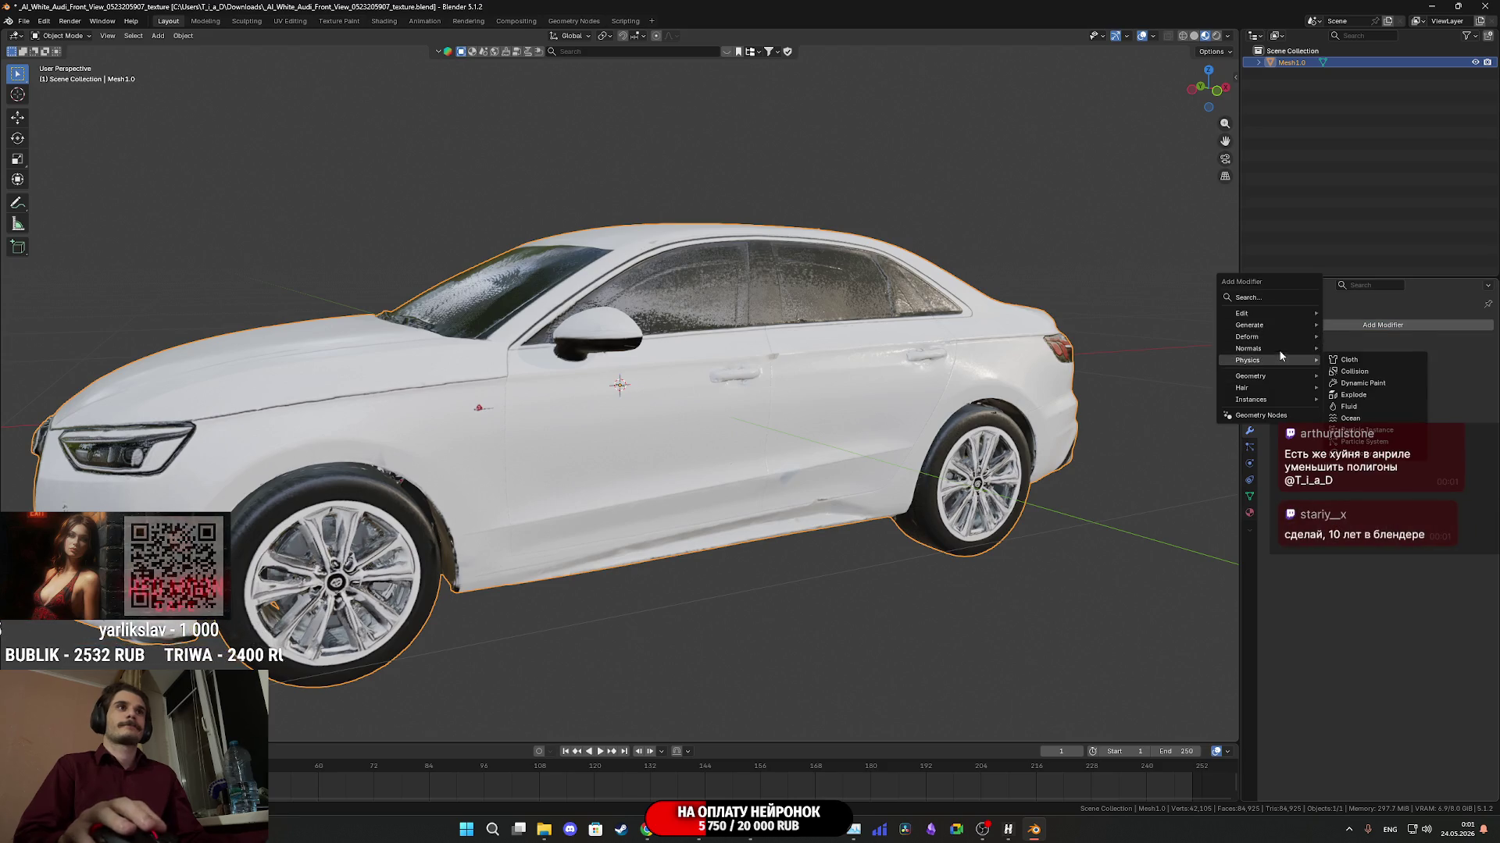
mouse_move(1258, 311)
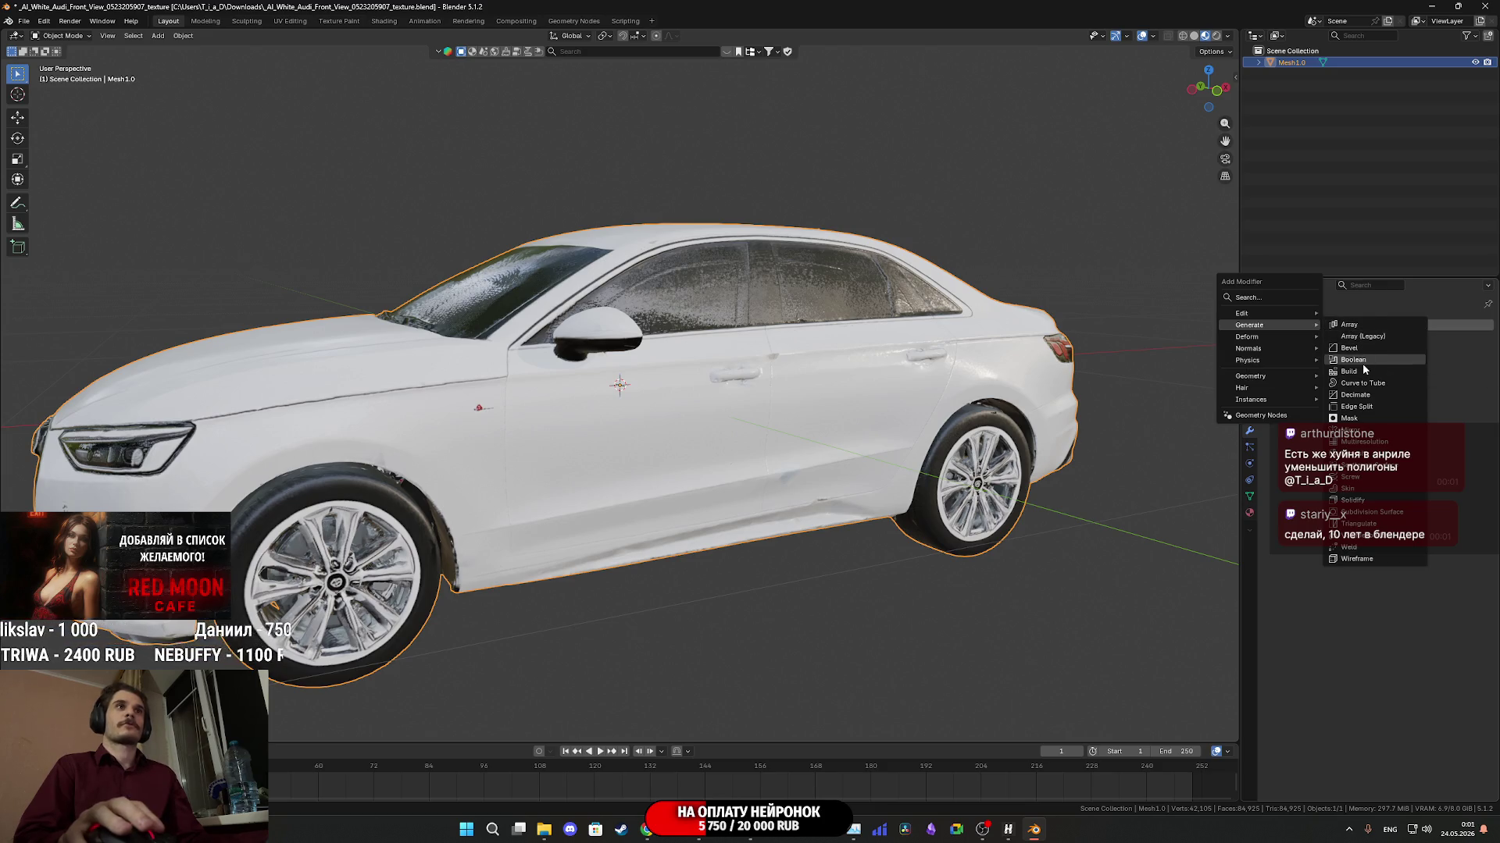
click(1374, 397)
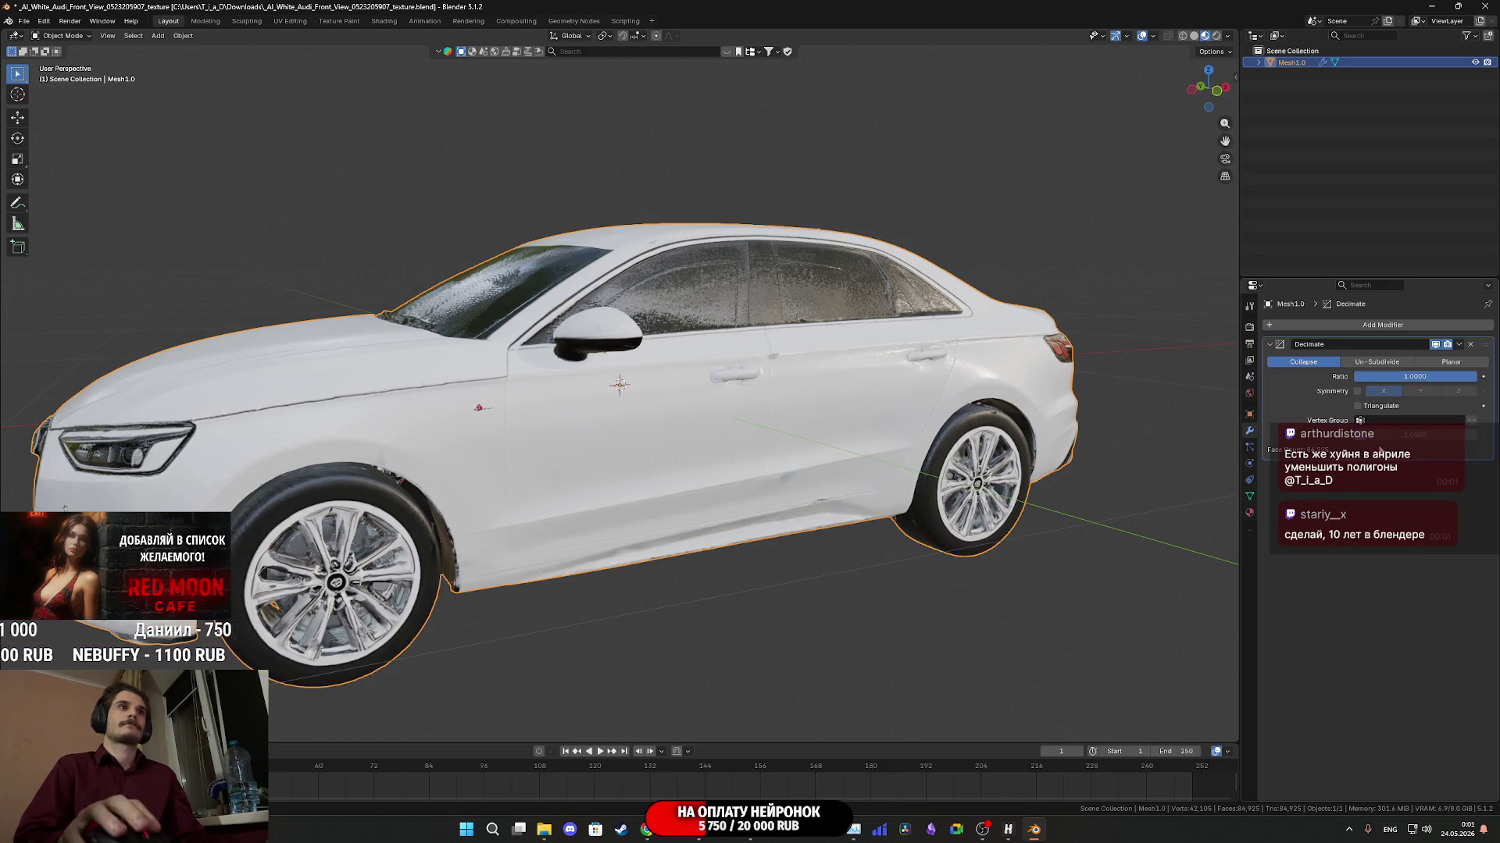
drag(1473, 376, 1357, 376)
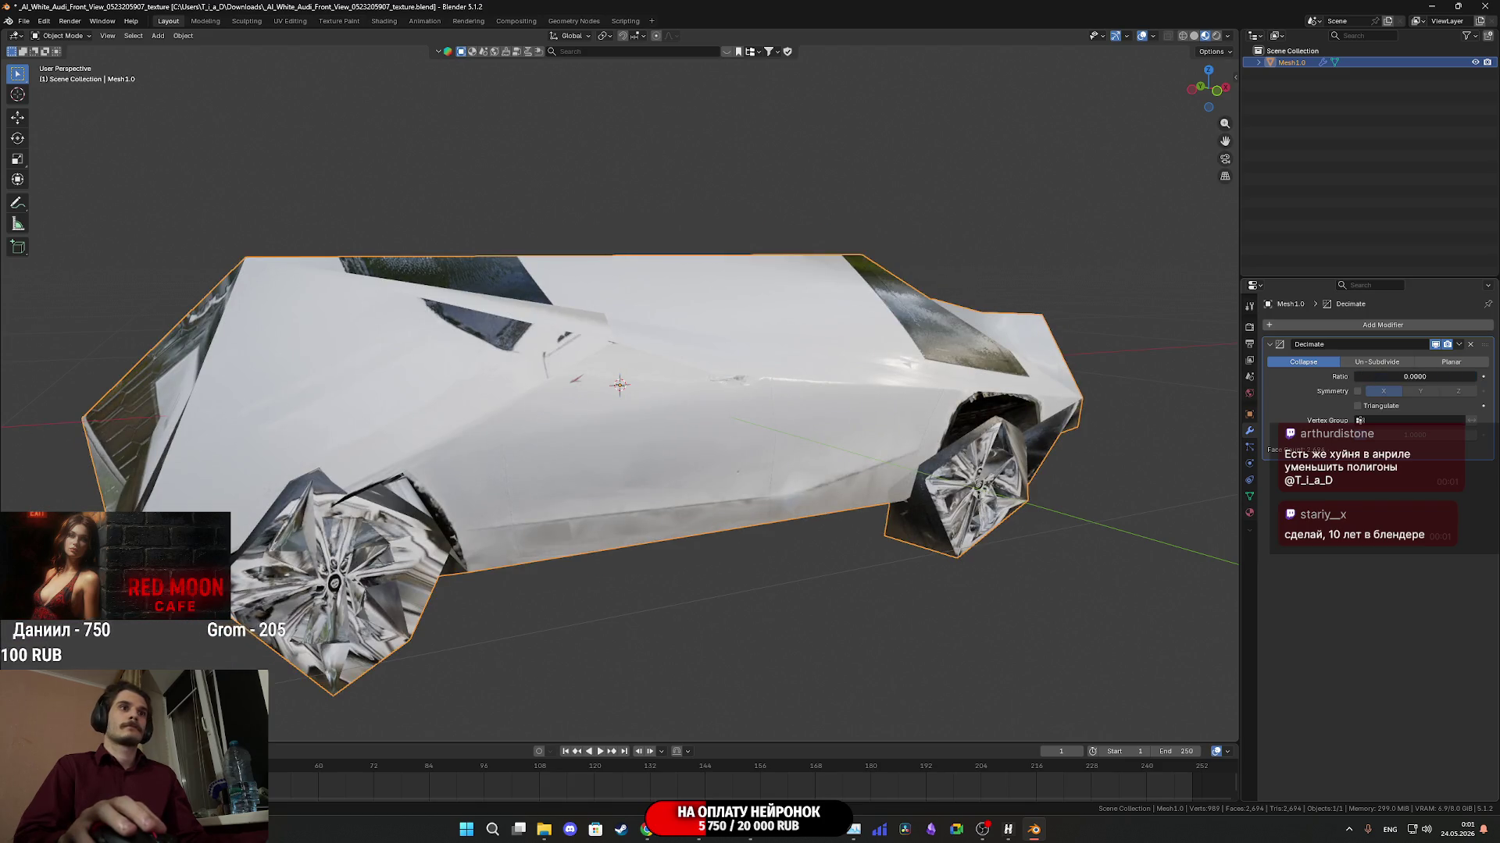
drag(1357, 377, 1388, 380)
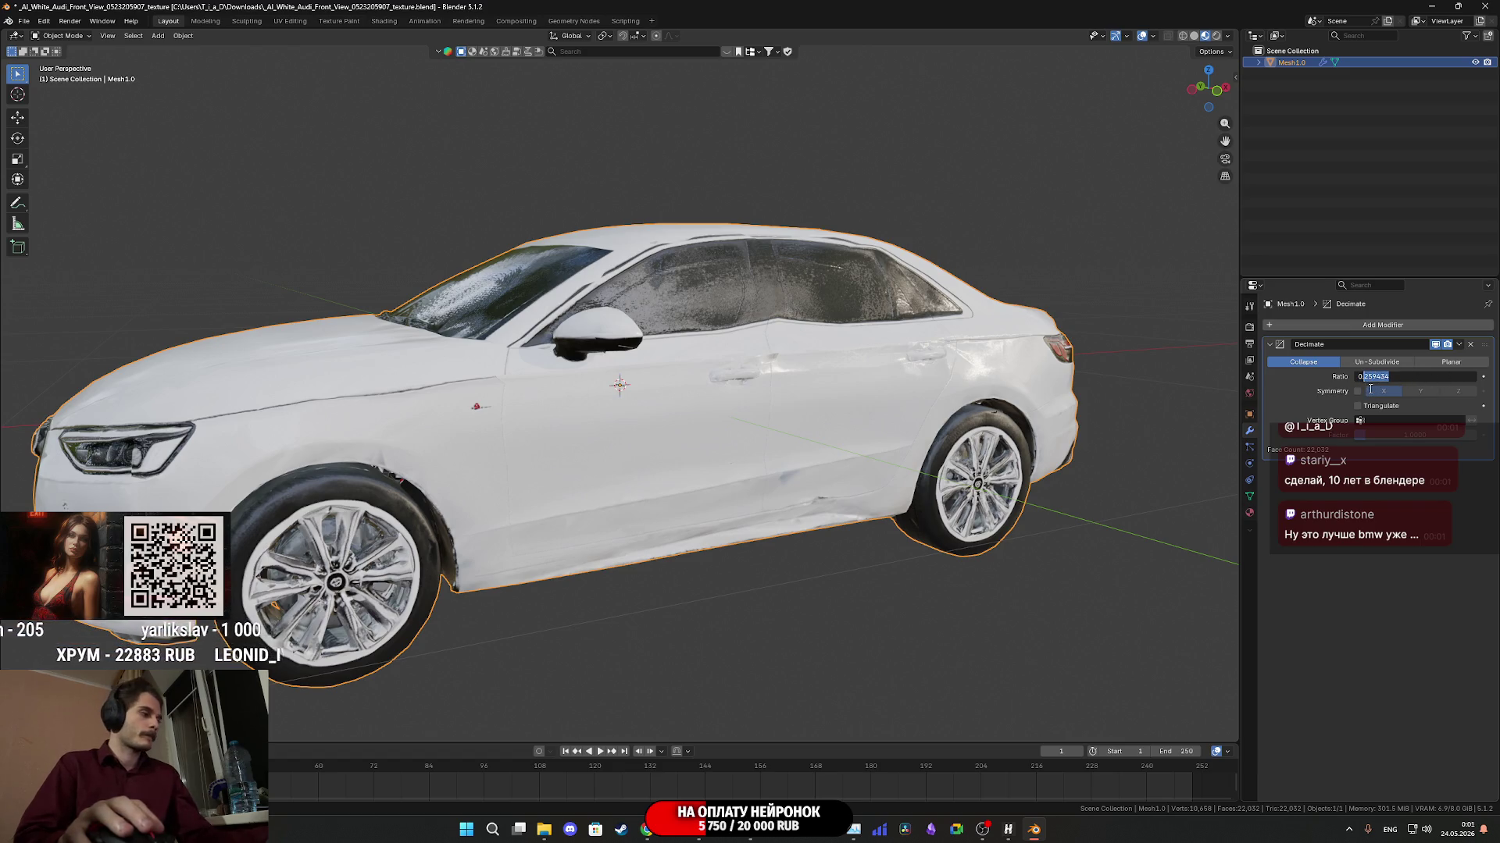
key(Return)
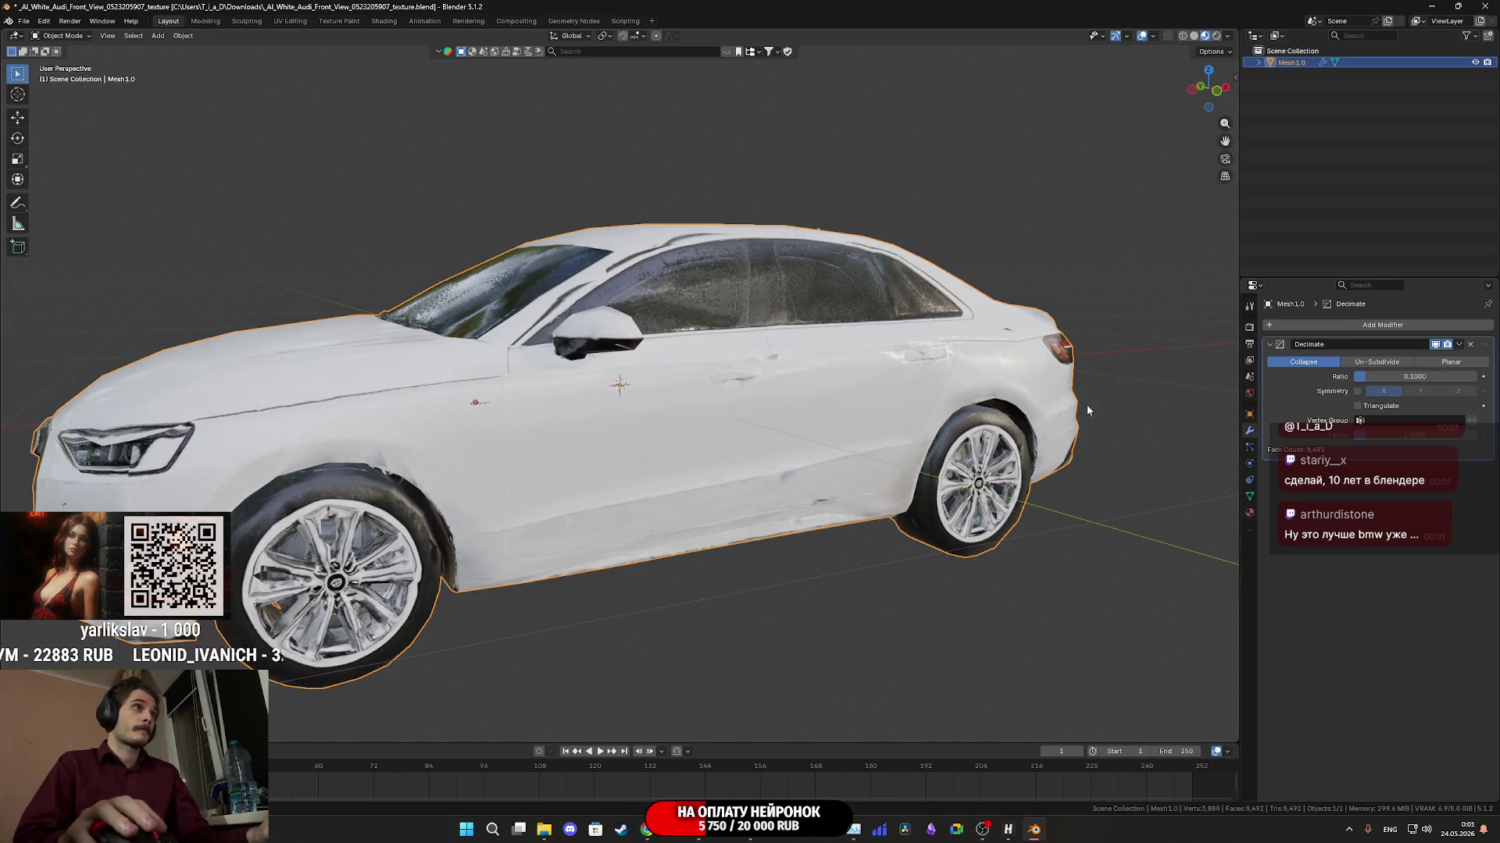
Lower the Decimate ratio to 0.05, leaving about 4,246 faces, and inspect the result.
mouse_move(753, 449)
middle_down()
mouse_move(824, 442)
mouse_move(616, 401)
mouse_move(539, 427)
mouse_move(946, 434)
middle_up()
scroll(757, 439, down, 3)
scroll(558, 418, up, 3)
scroll(559, 439, up, 2)
scroll(559, 438, down, 3)
text(0.05)
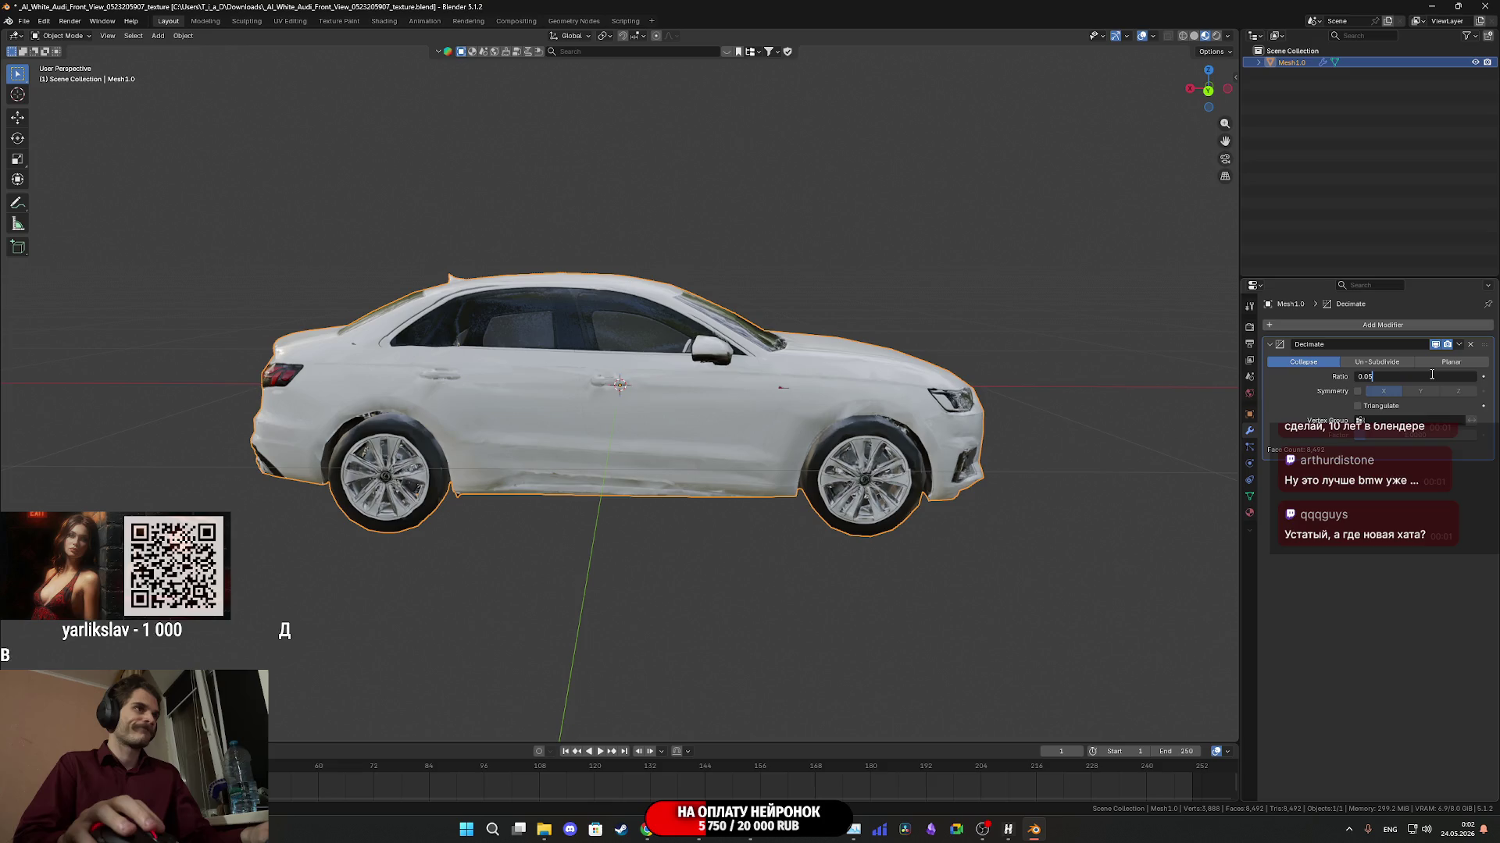
key(Return)
middle_drag(1078, 409, 639, 447)
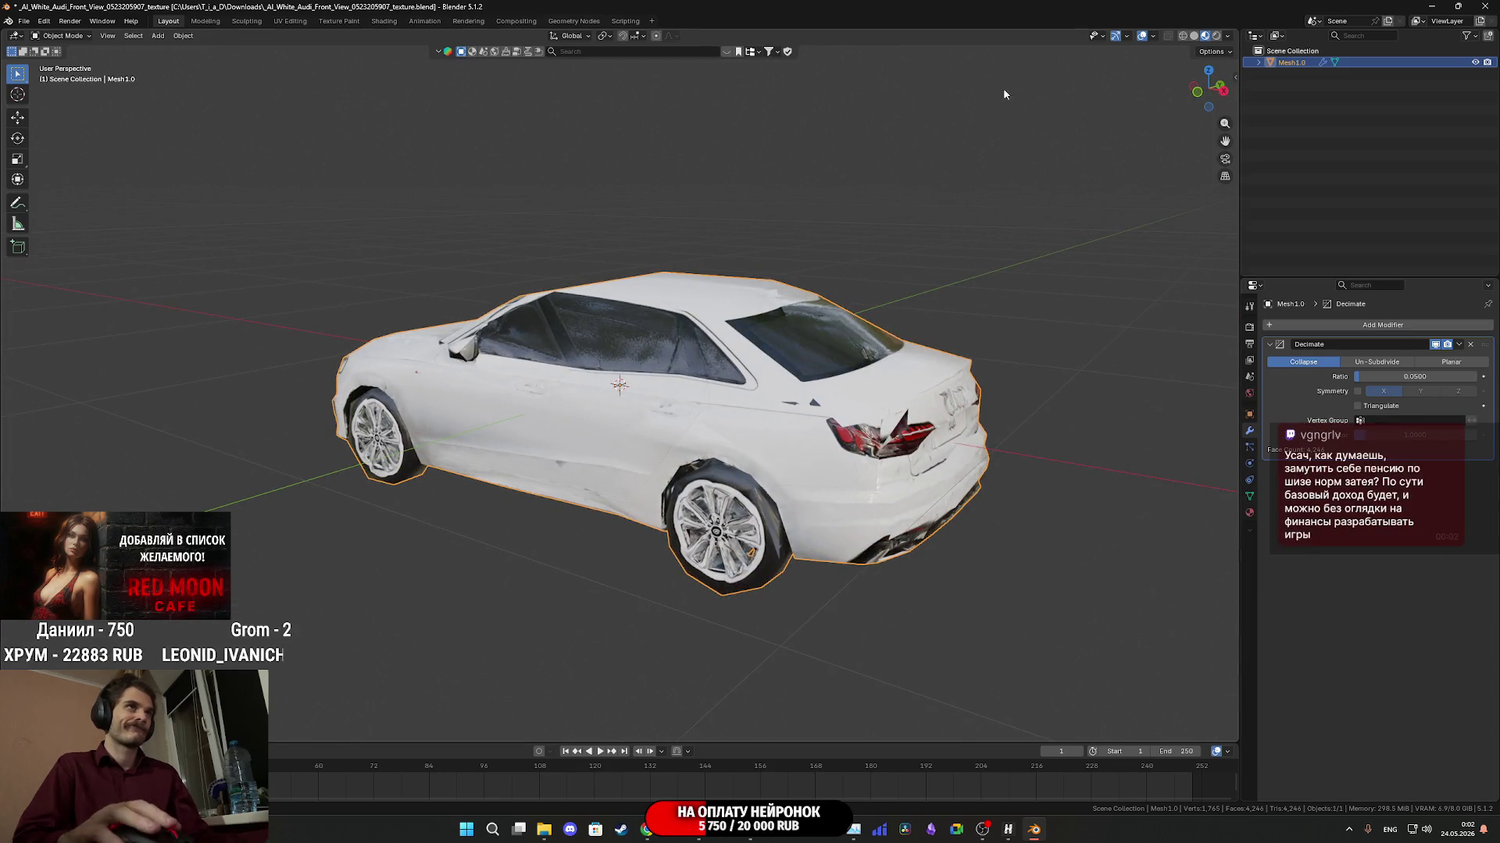
Switch to Wireframe shading and drop the Decimate ratio to 0.01.
click(1182, 36)
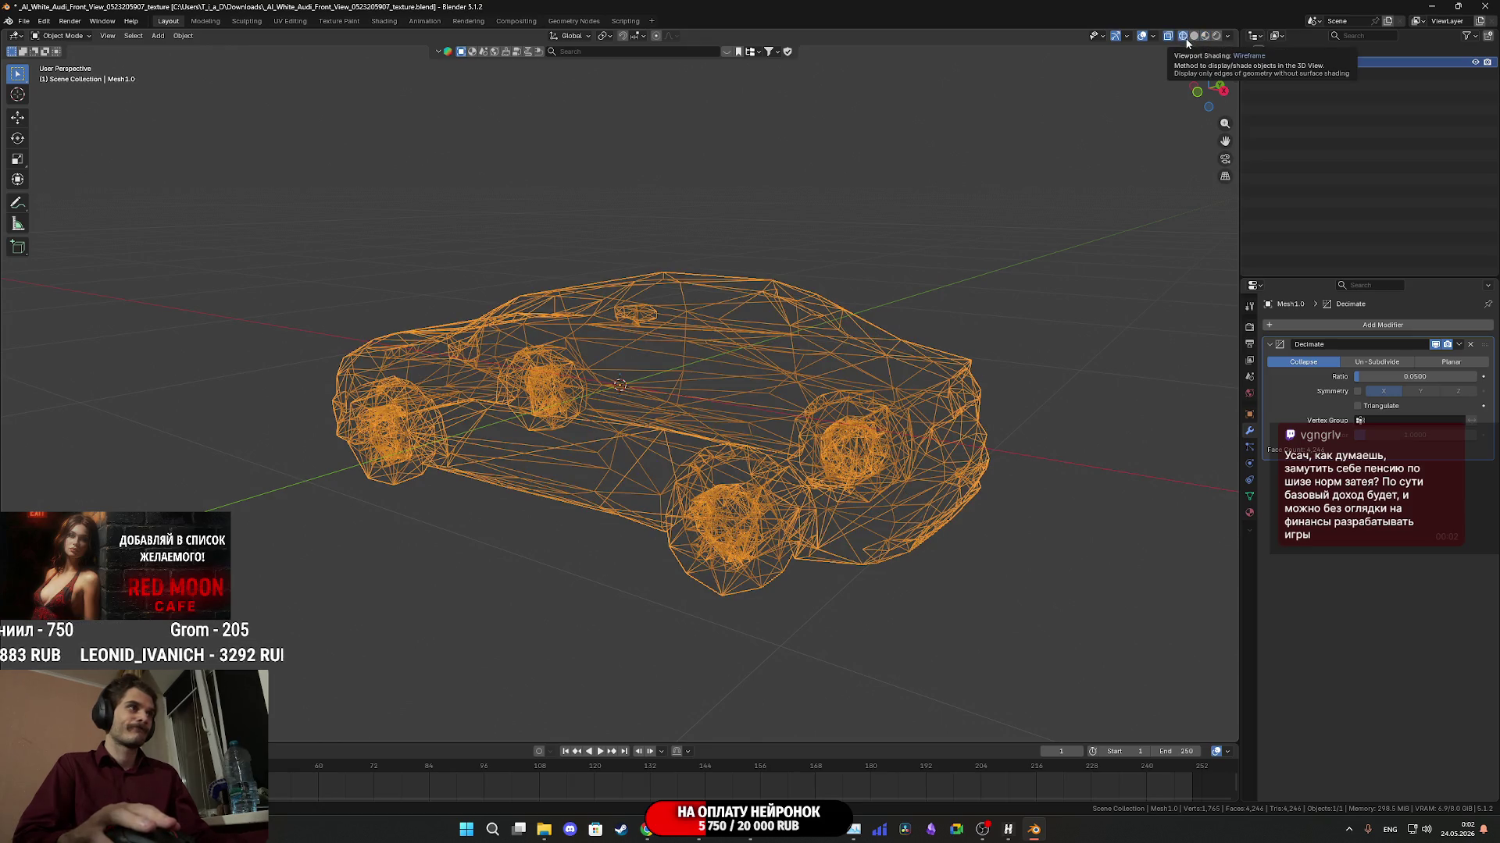
middle_drag(757, 356, 791, 354)
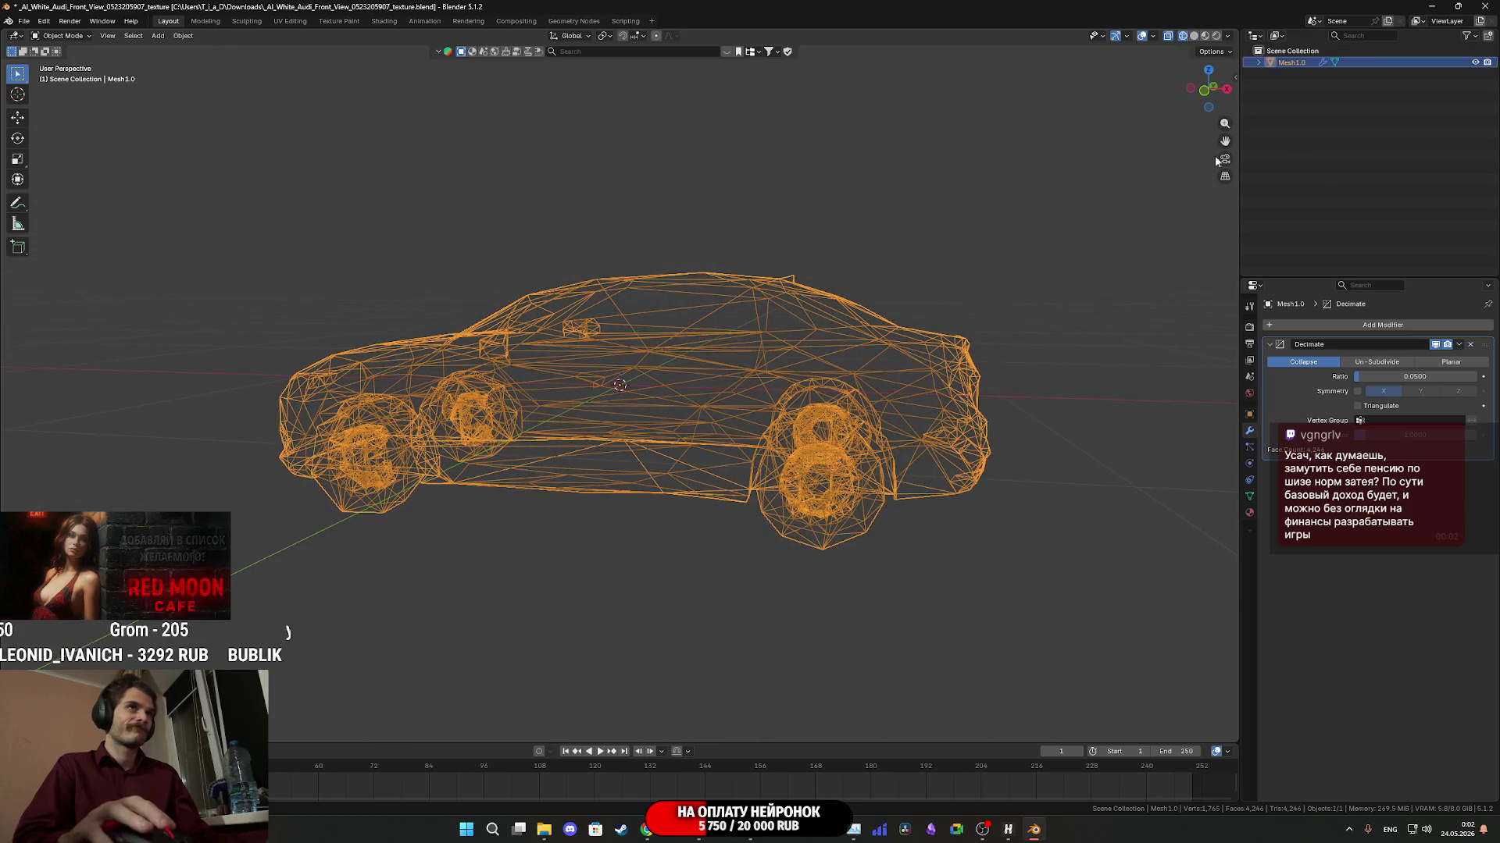
click(1435, 375)
key(BackSpace)
text(1)
key(Return)
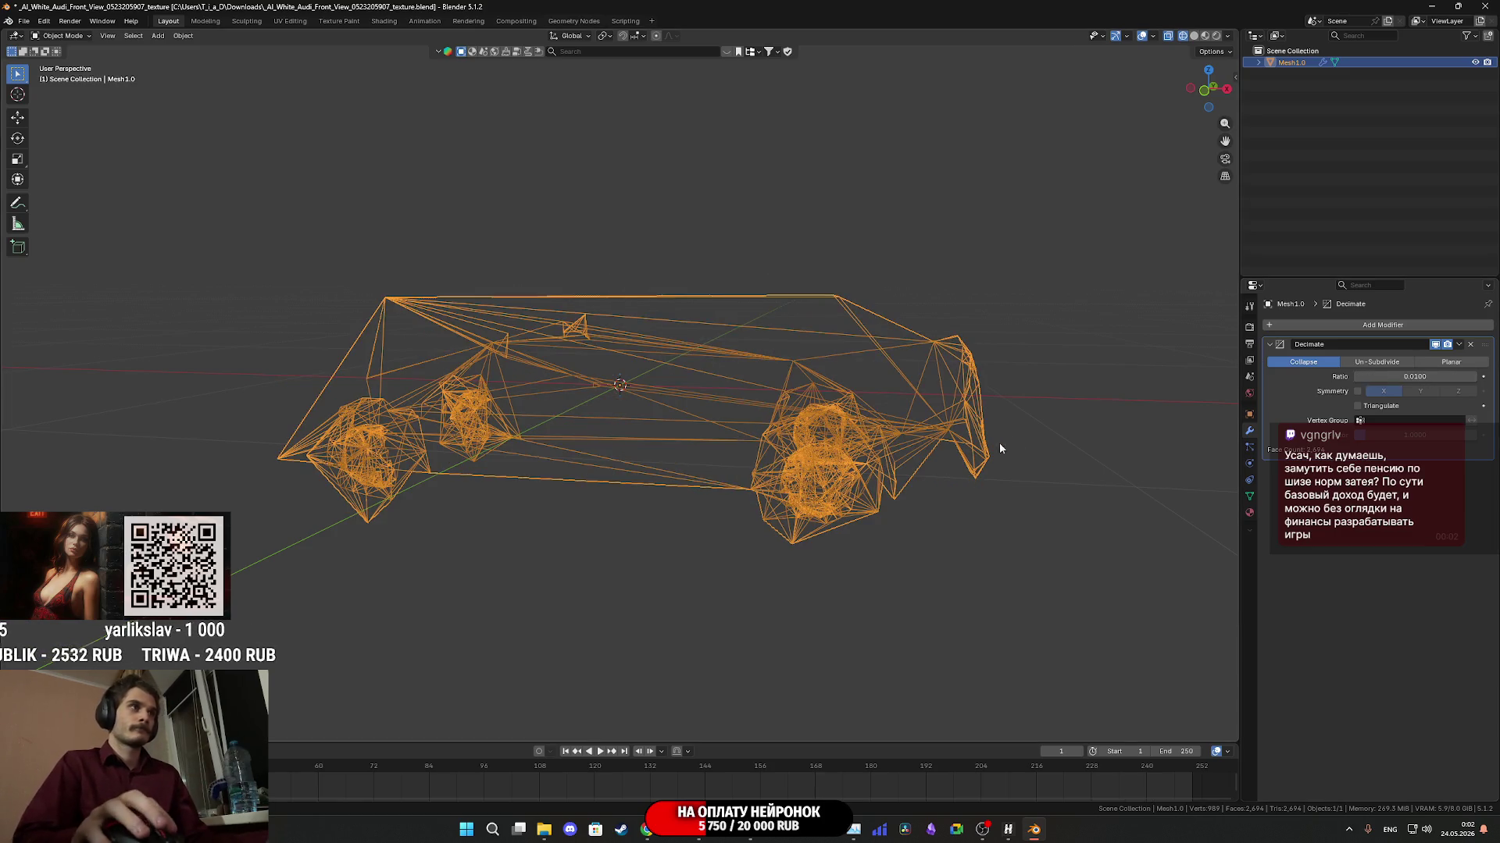
middle_drag(1011, 439, 1010, 453)
Raise the Decimate ratio back to 0.1.
mouse_move(651, 837)
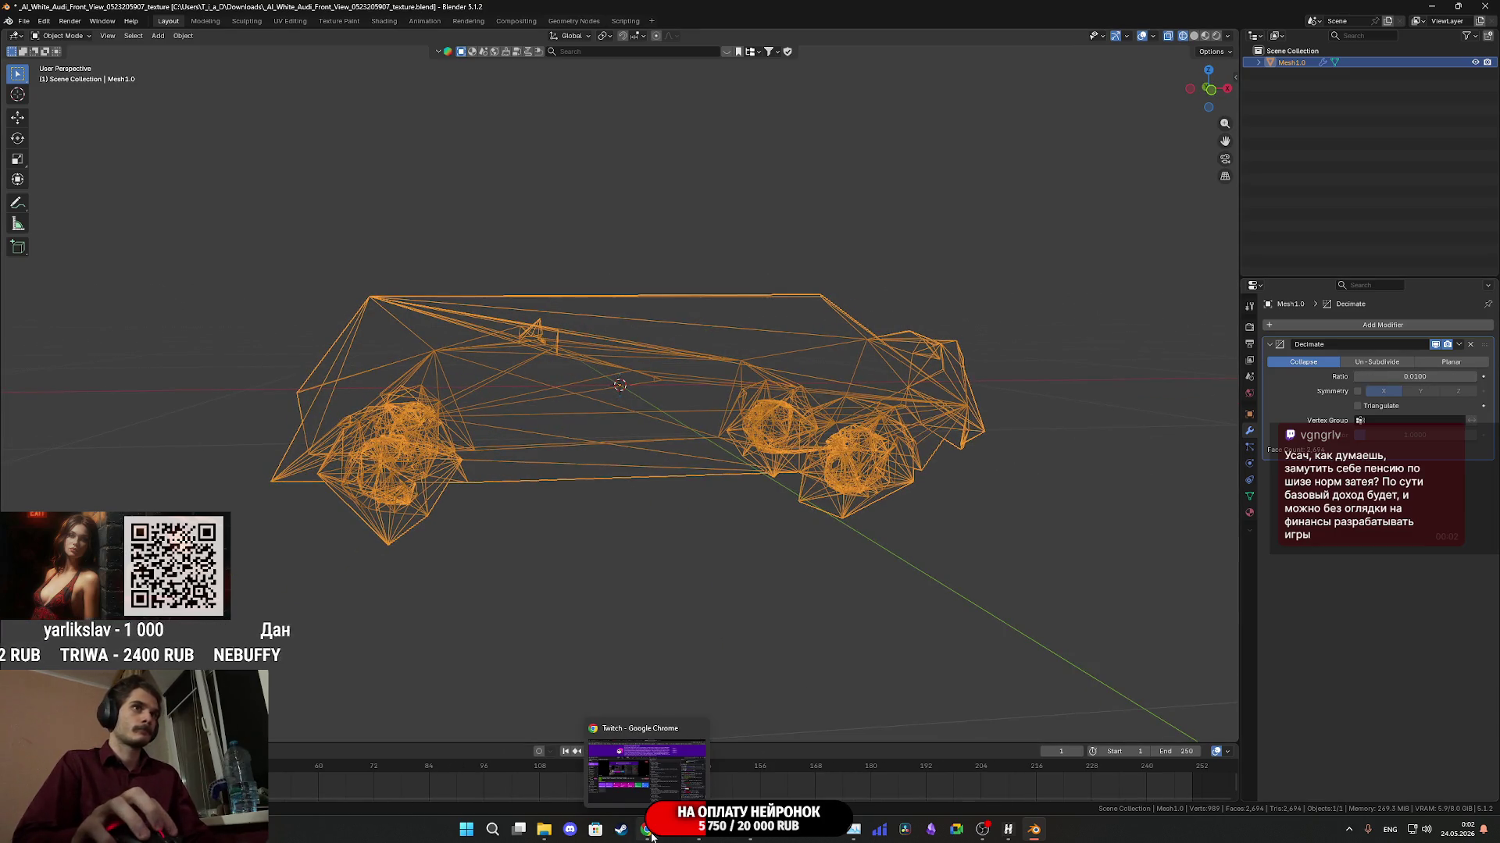
click(1417, 378)
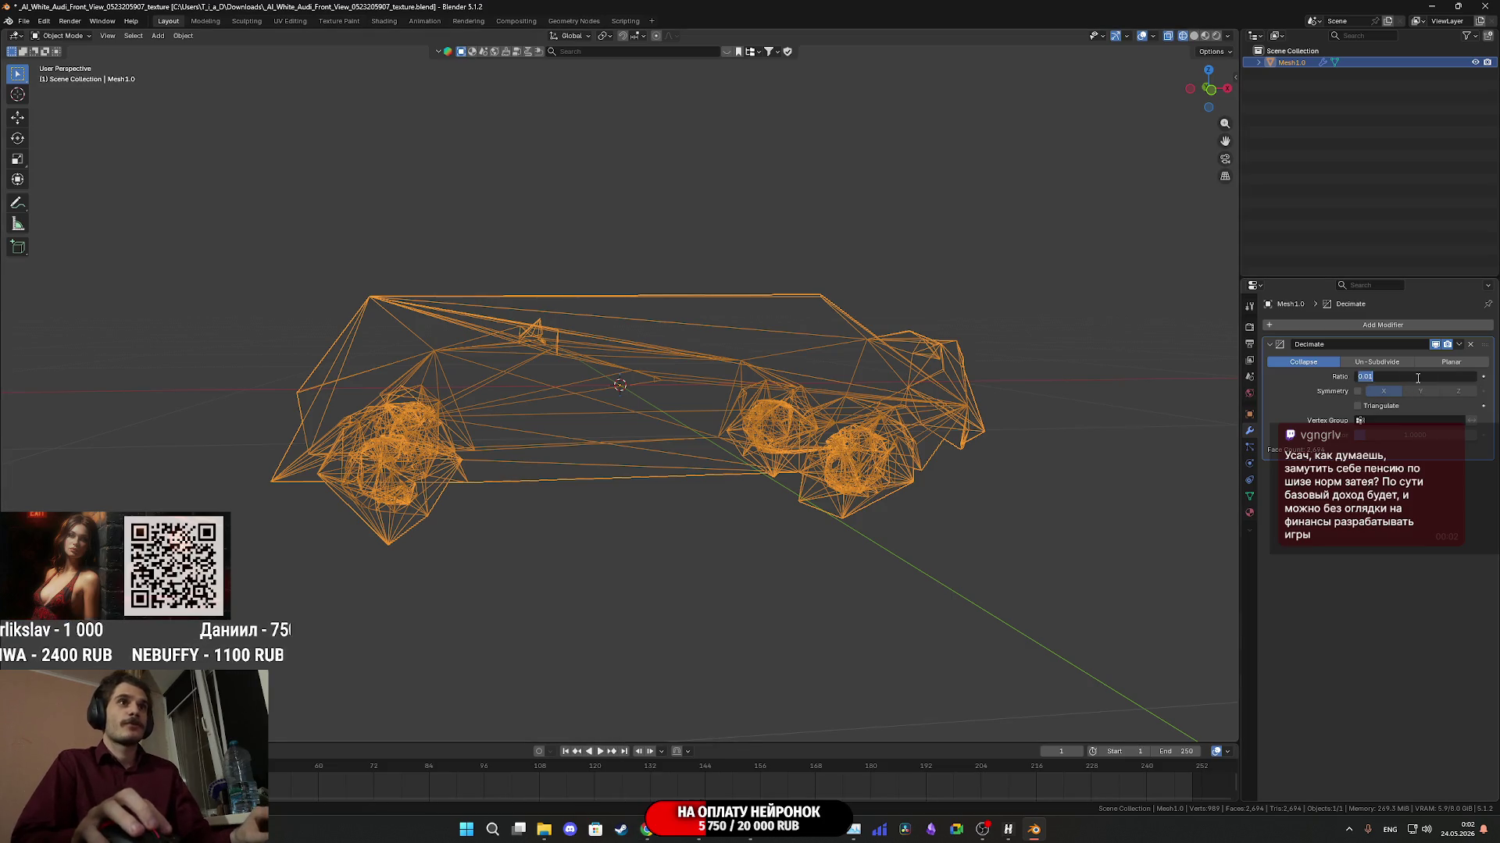
key(BackSpace)
text(3)
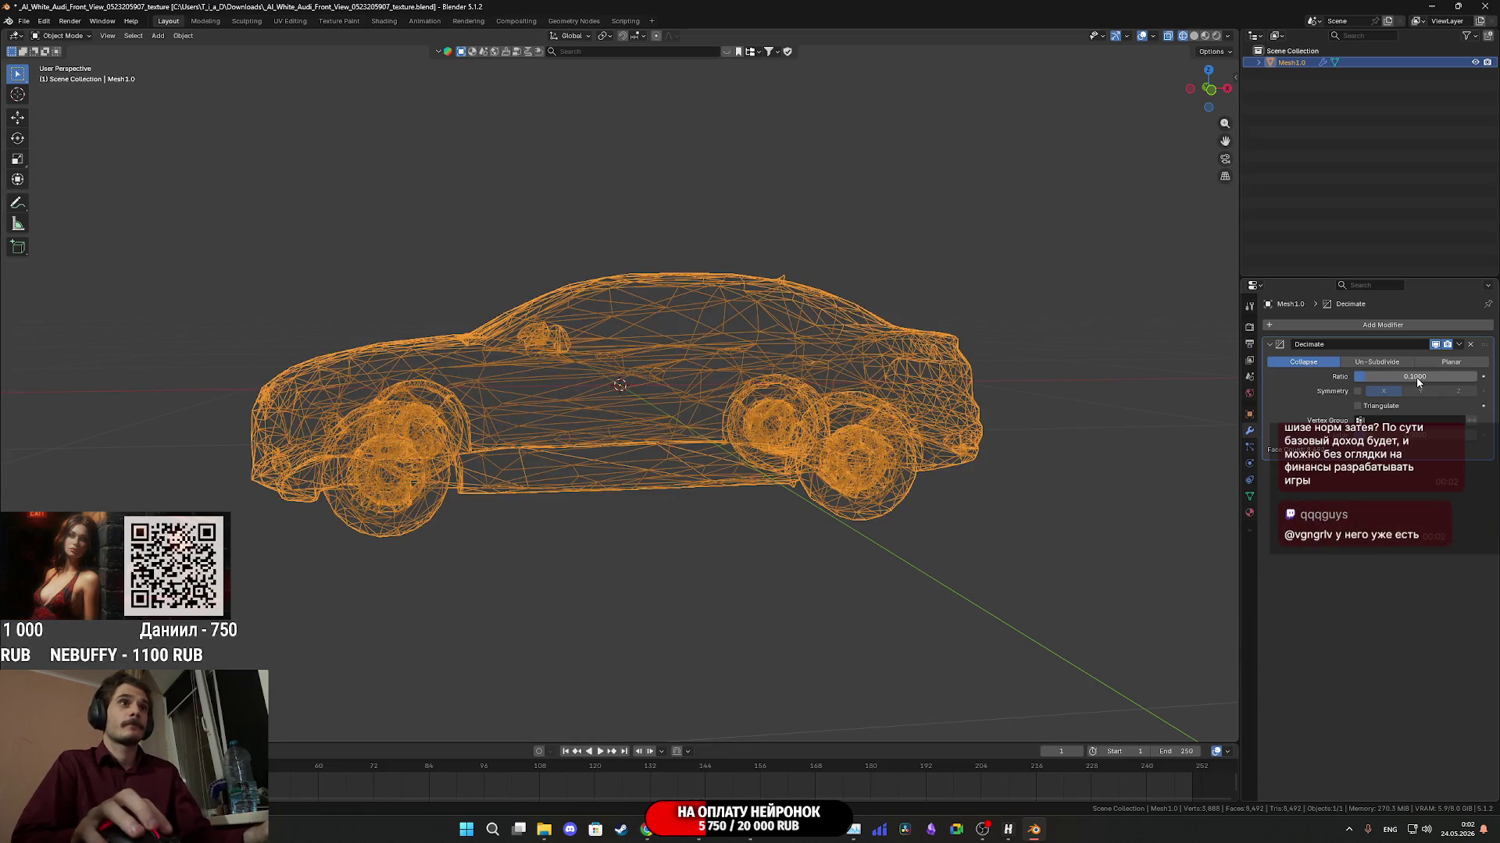
key(Return)
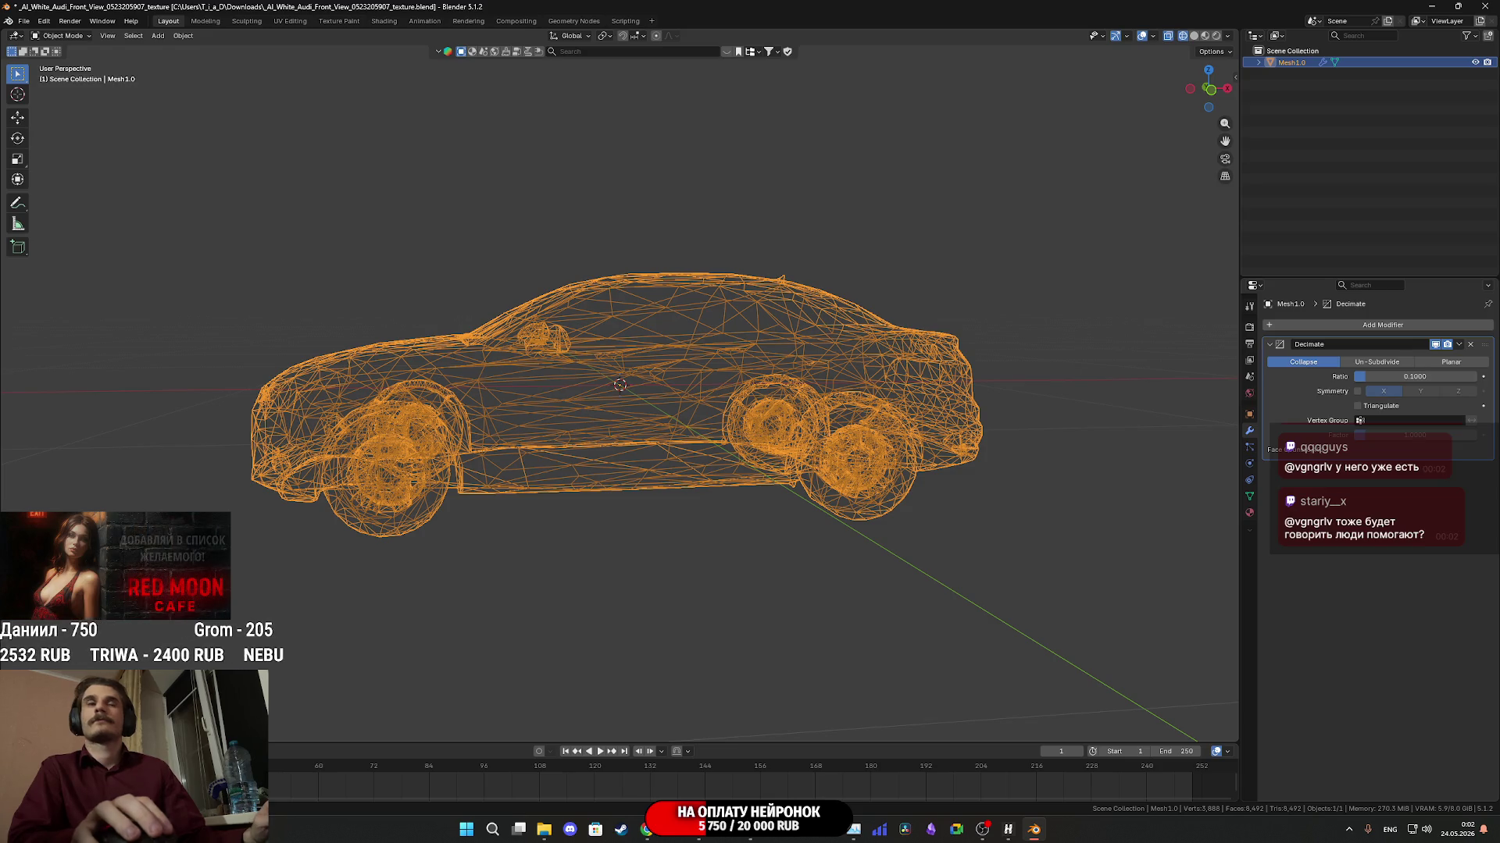
Return to Material Preview shading and view the textured car from front and rear.
click(1204, 36)
mouse_move(870, 383)
middle_down()
mouse_move(994, 391)
mouse_move(974, 391)
middle_up()
scroll(756, 391, up, 5)
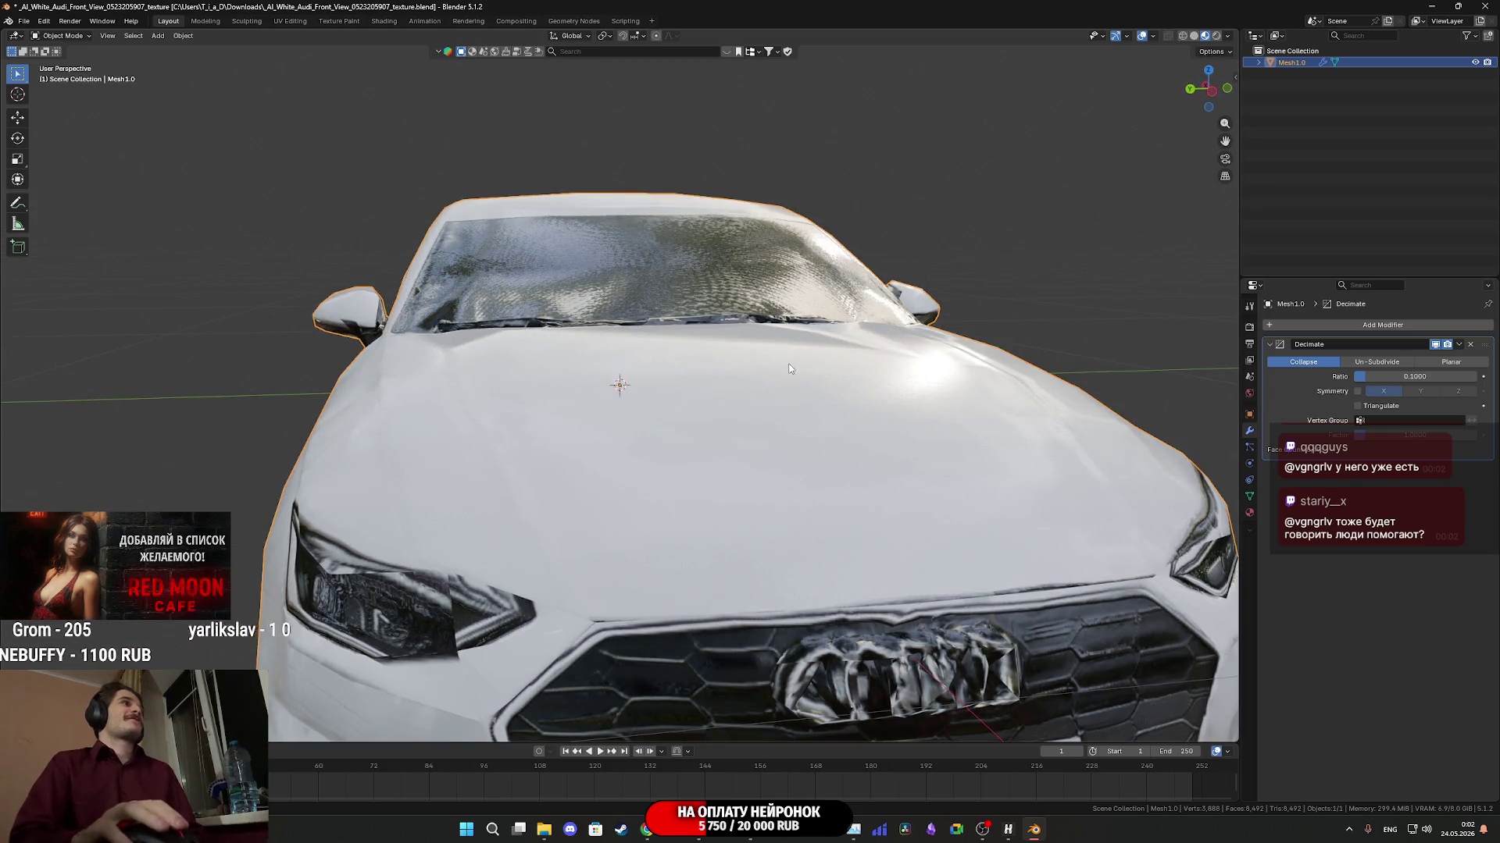
scroll(756, 391, down, 5)
mouse_move(756, 391)
middle_down()
mouse_move(1024, 372)
mouse_move(373, 59)
middle_up()
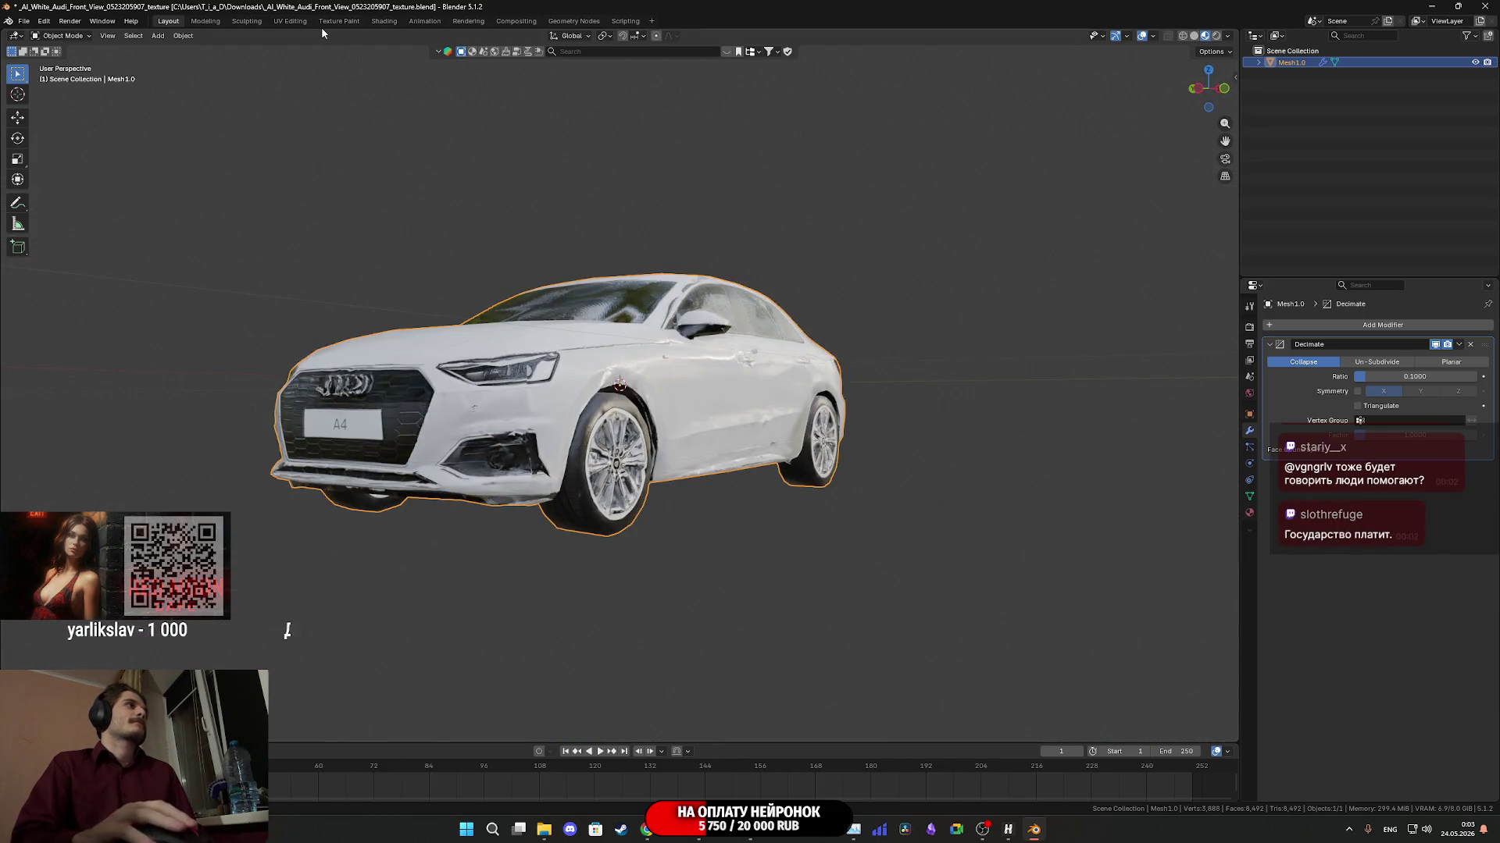
Open the Shading workspace and bring the METALLIC ROUGHNESS texture nodes into view.
click(299, 22)
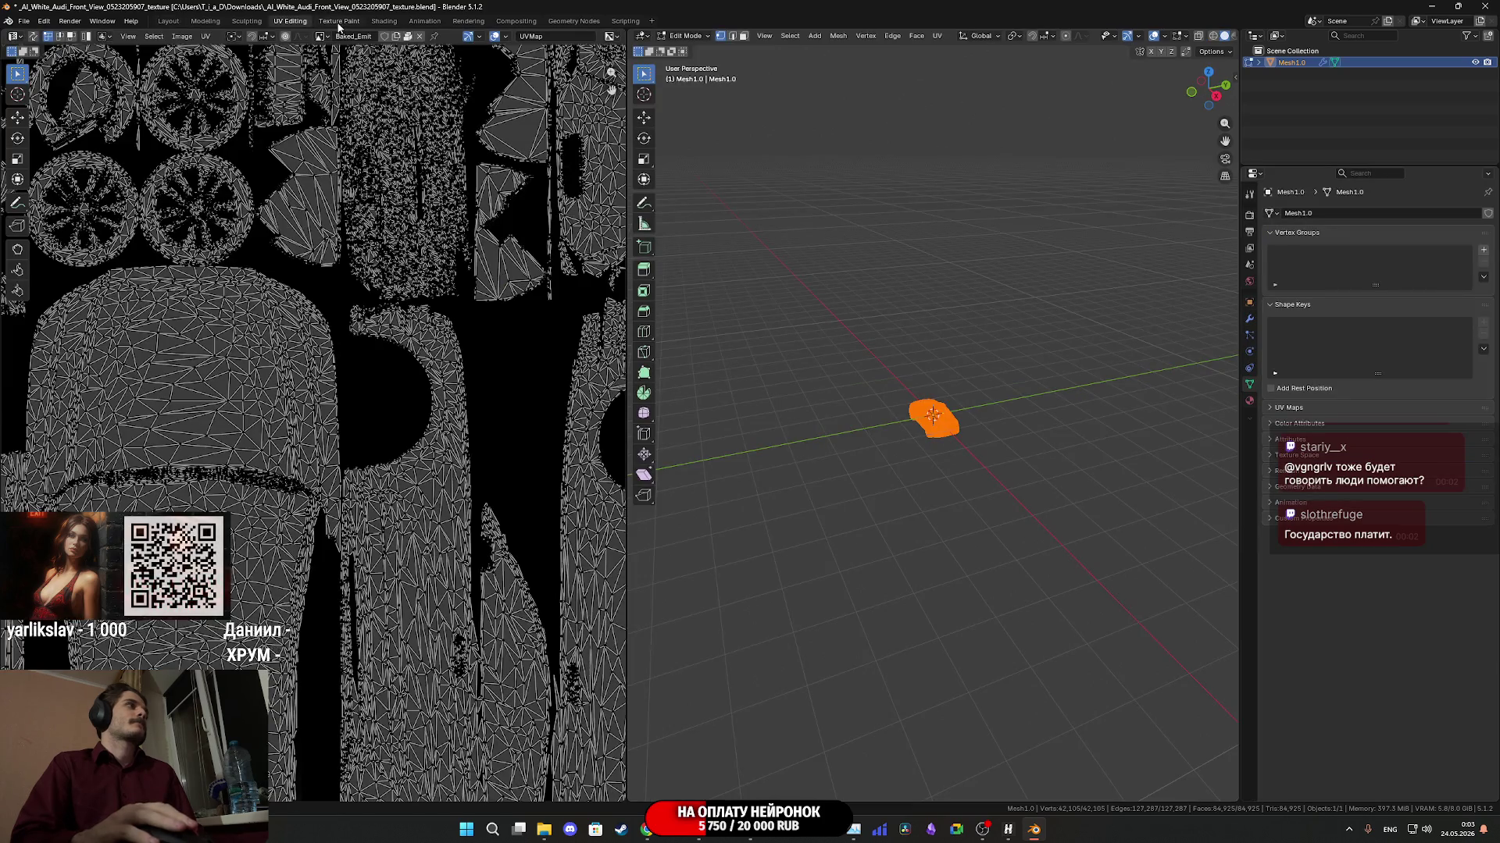
click(339, 24)
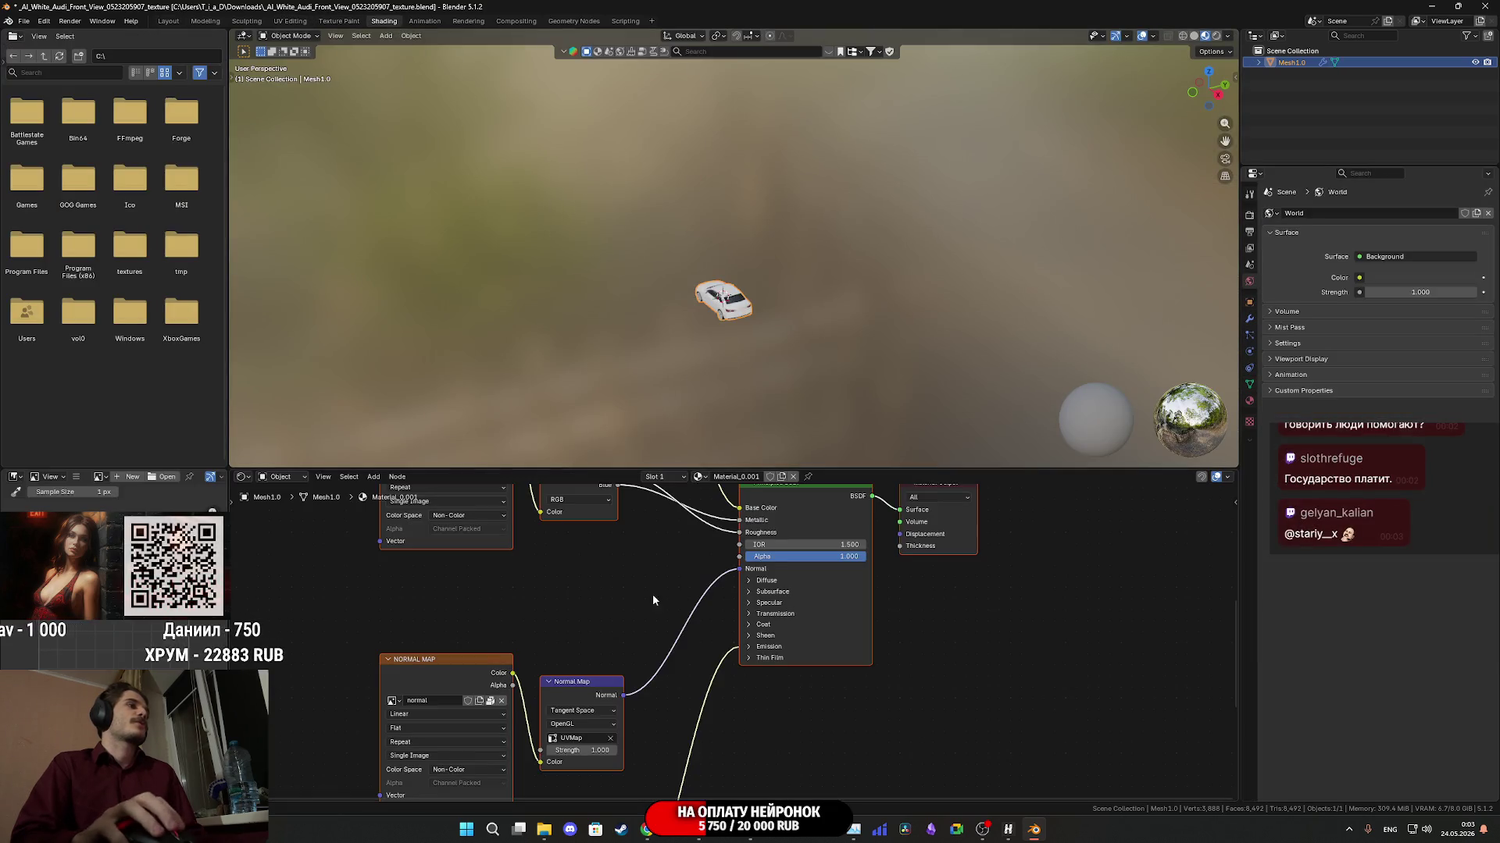
shift+scroll(654, 595, up, 7)
scroll(648, 579, up, 2)
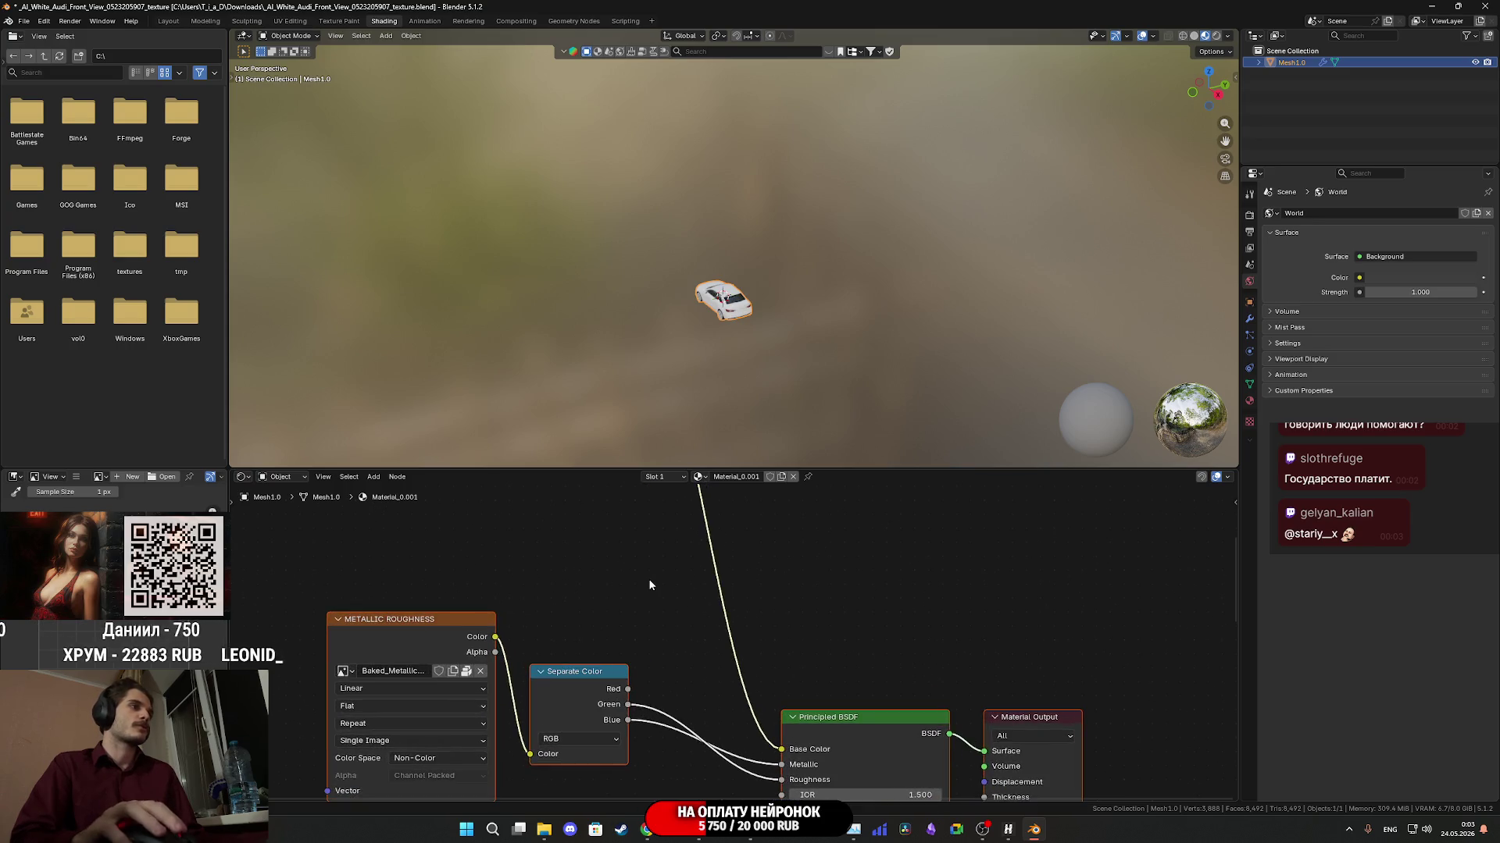
shift+scroll(648, 579, up, 2)
scroll(671, 540, down, 3)
mouse_move(667, 631)
middle_down()
mouse_move(660, 675)
mouse_move(671, 573)
middle_up()
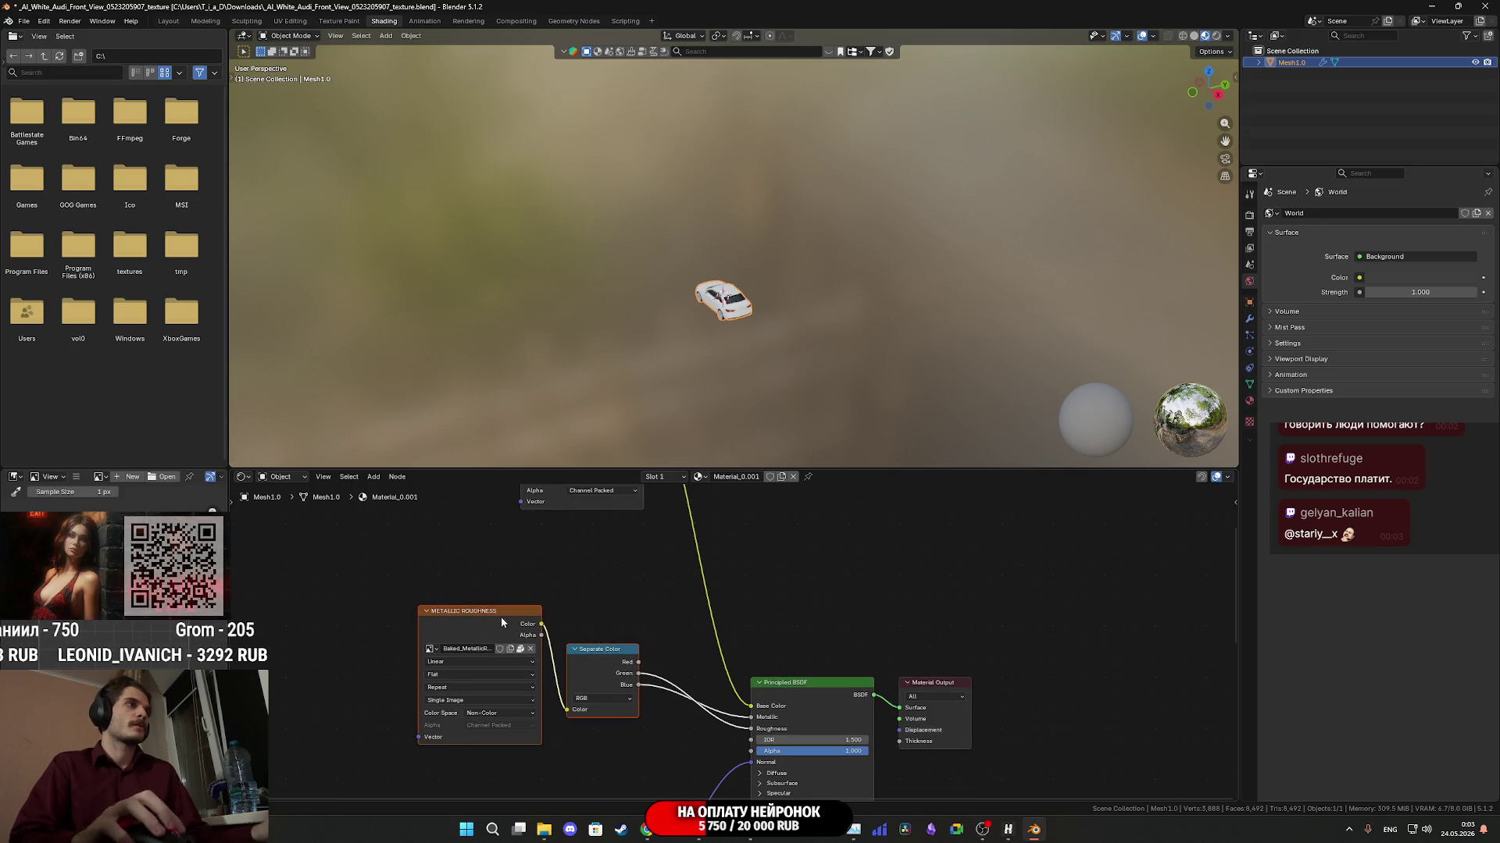
Delete the METALLIC ROUGHNESS and Separate Color nodes, undoing an accidental car deletion.
key(ctrl+z)
key(Delete)
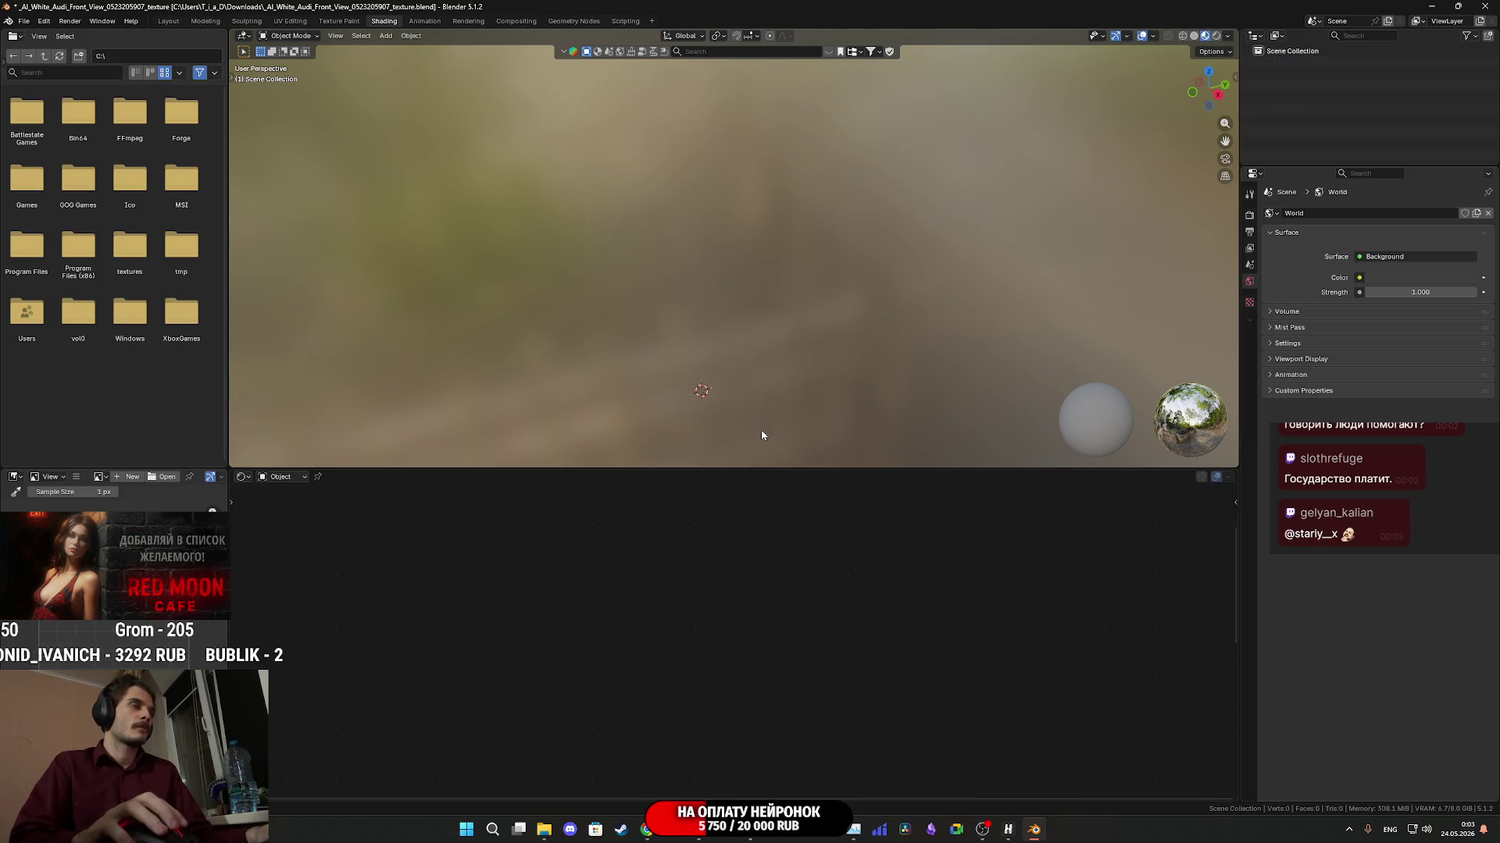
key(ctrl+z)
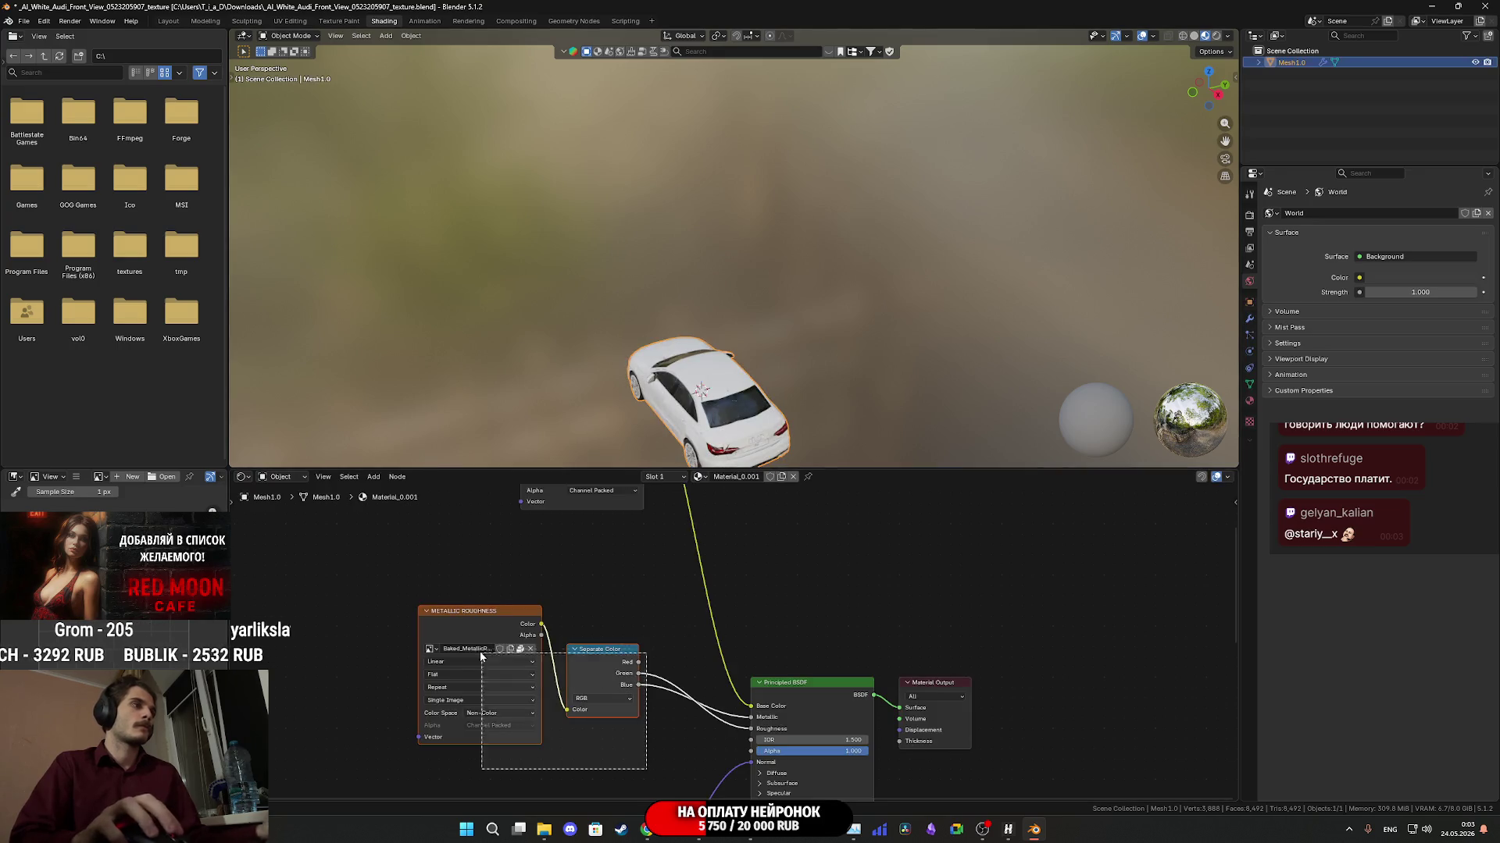
key(Delete)
Reposition the EMISSIVE image texture node, keeping it after a trial deletion is undone.
middle_drag(812, 344, 908, 381)
shift+middle_drag(862, 439, 830, 324)
scroll(785, 628, down, 5)
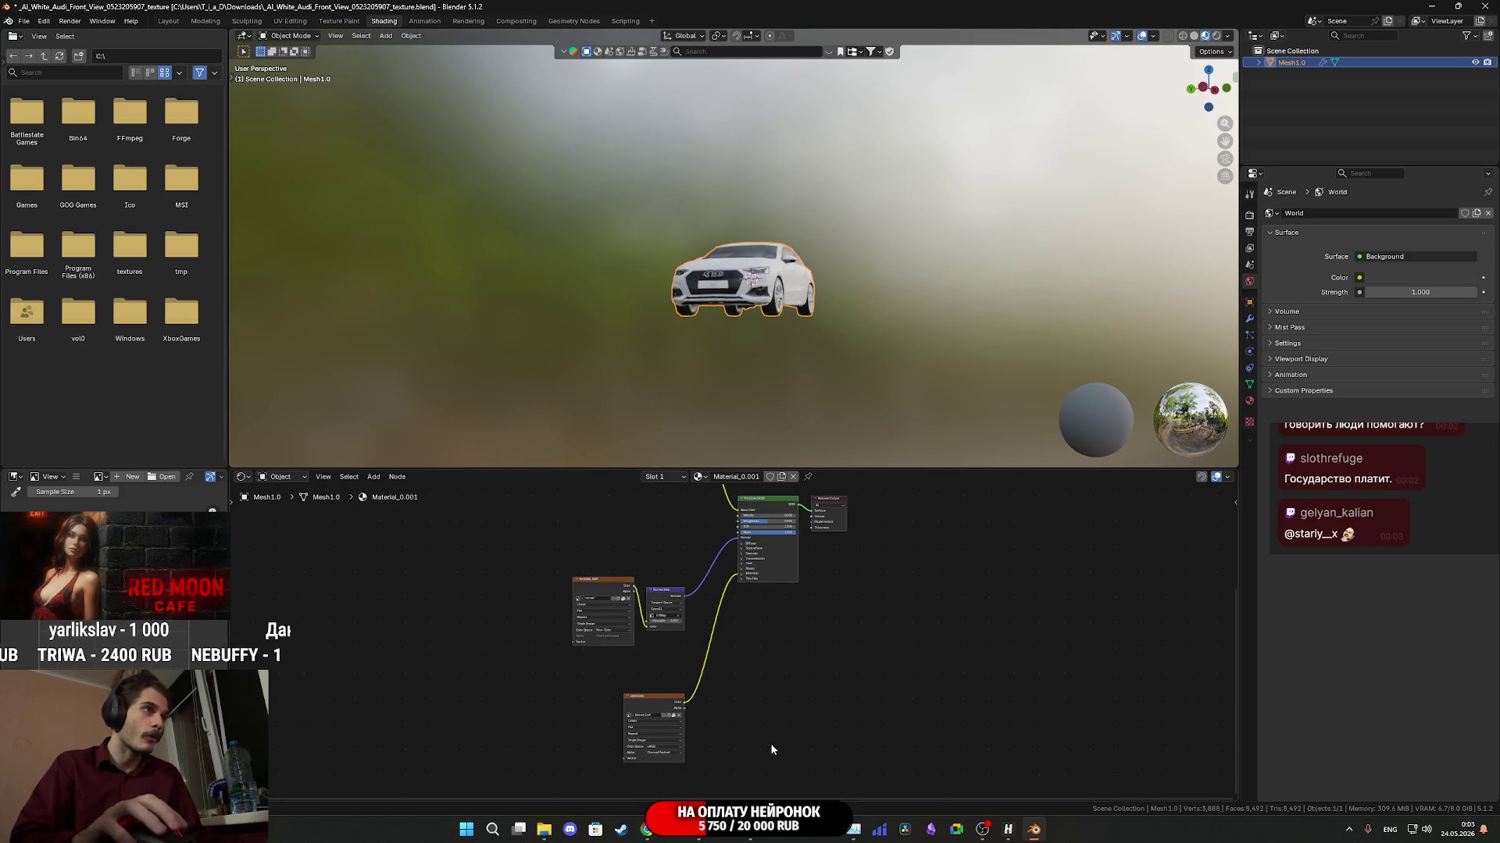
scroll(771, 755, up, 2)
click(602, 734)
drag(601, 734, 617, 684)
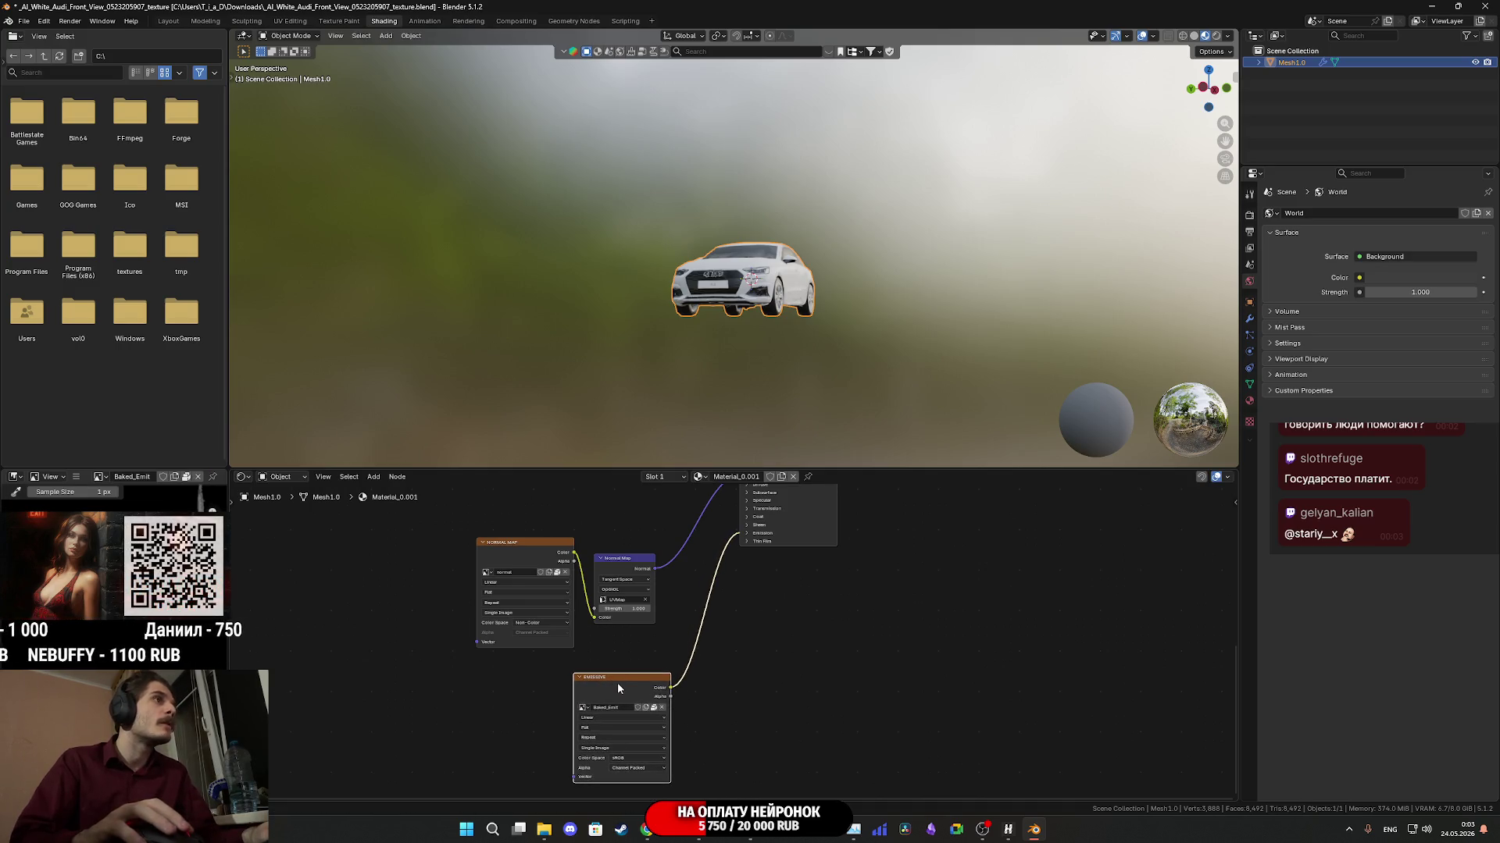
key(Delete)
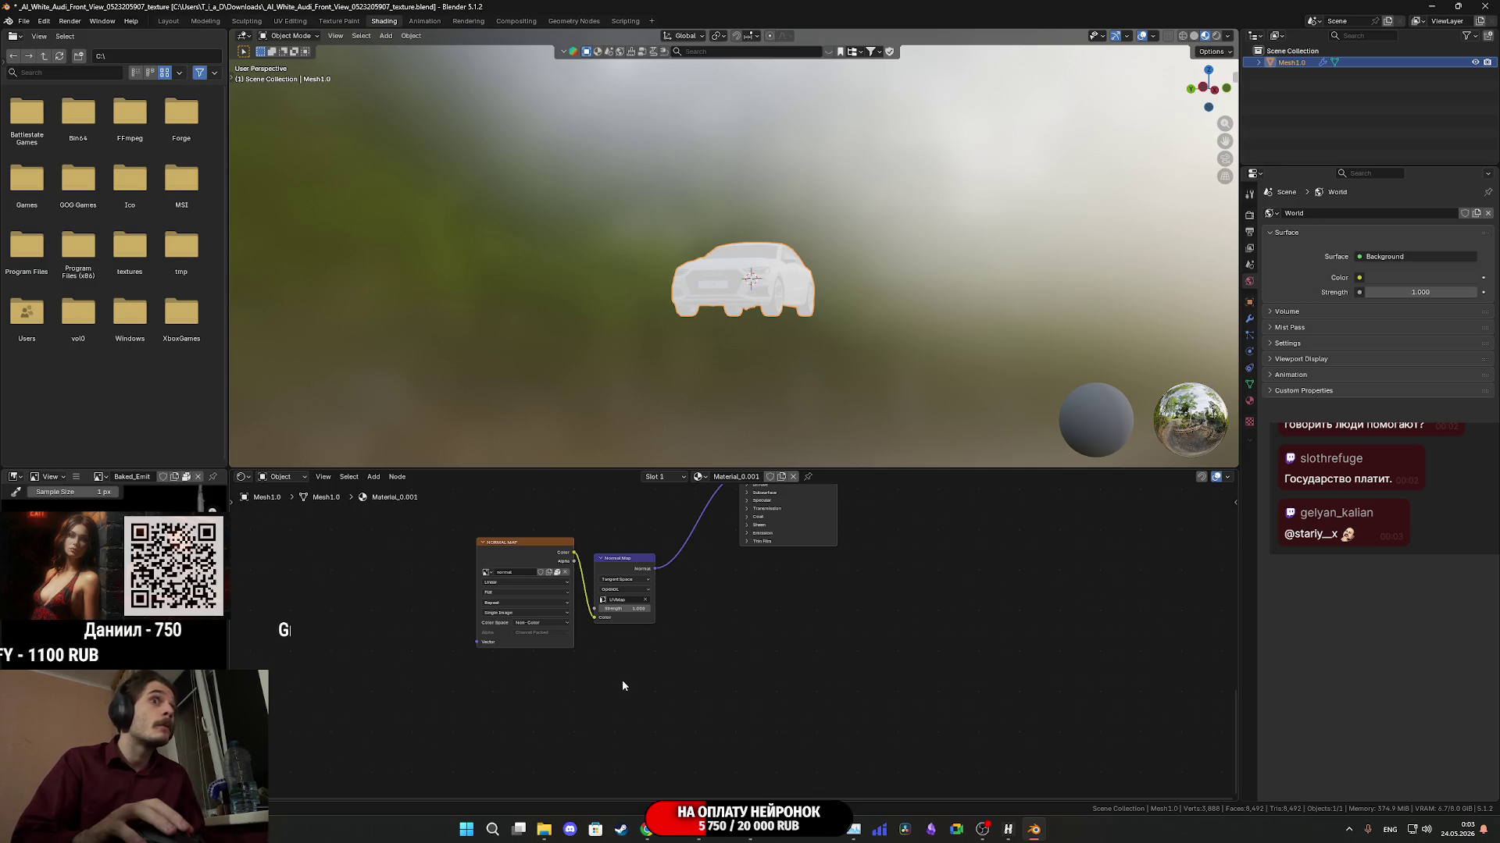
key(ctrl+z)
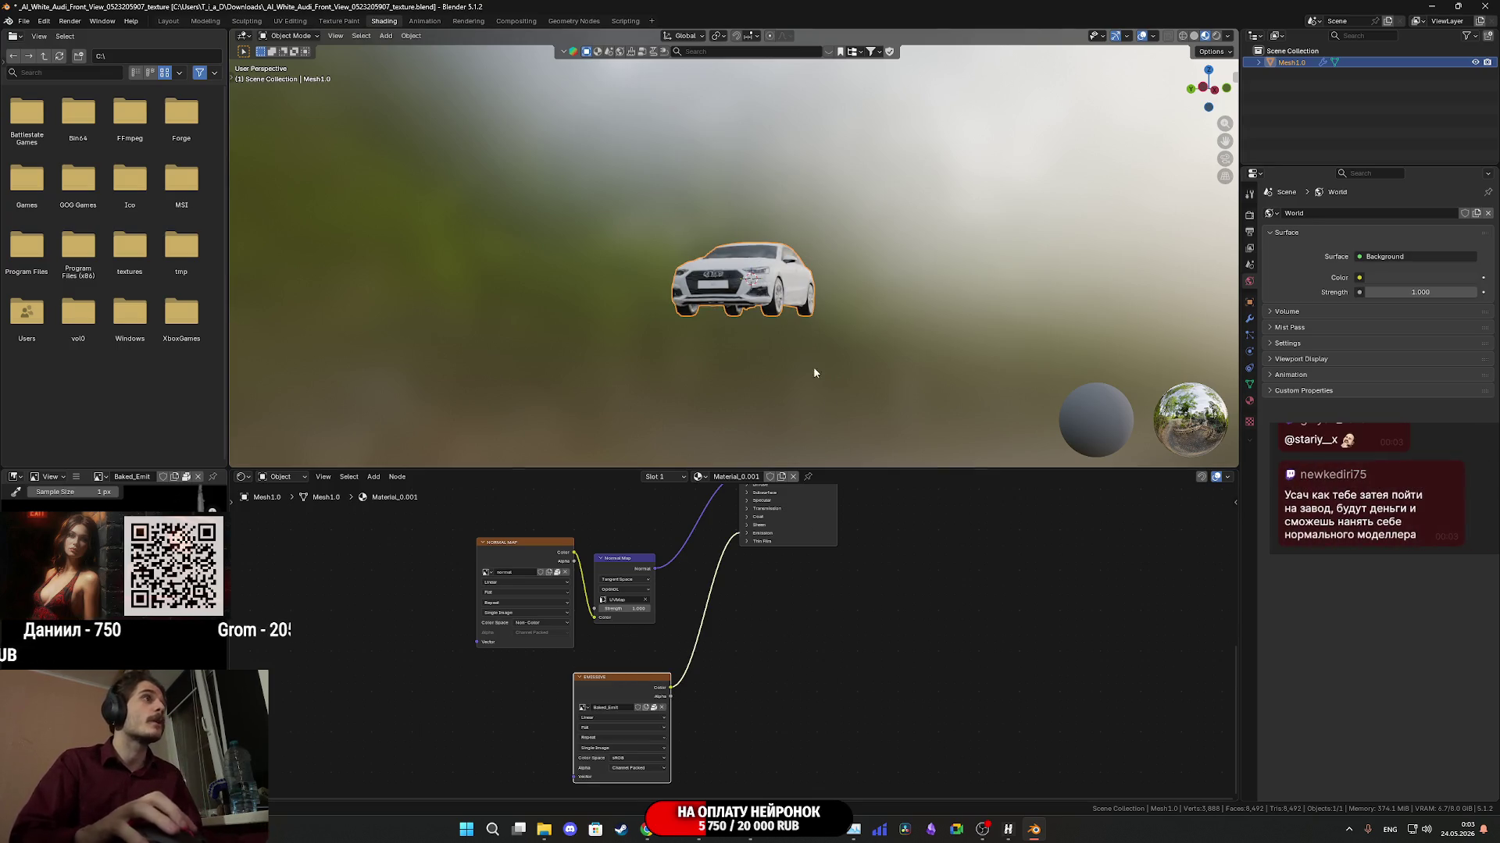
scroll(530, 579, up, 2)
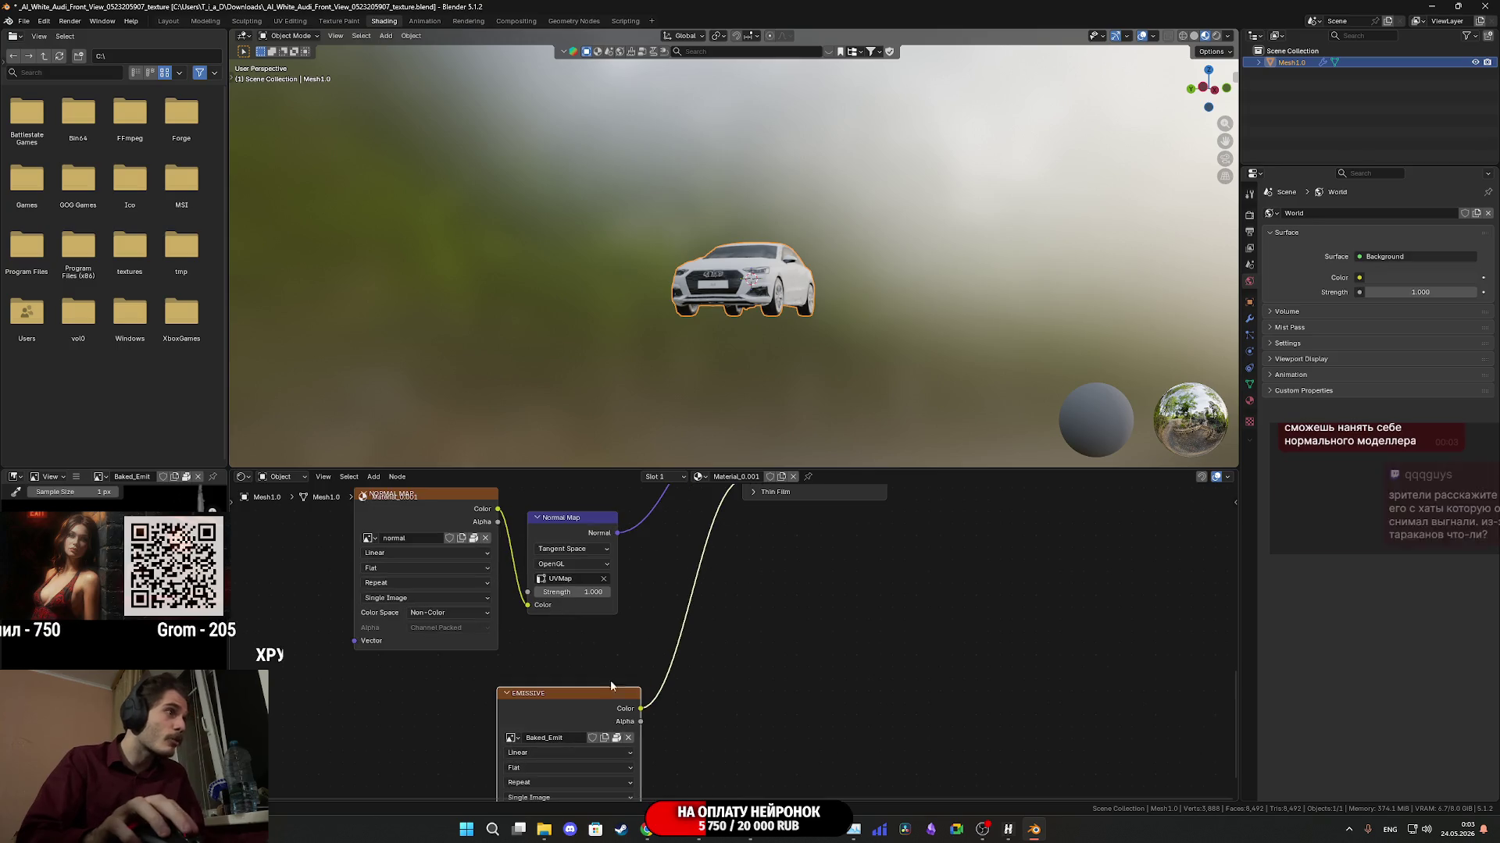
Return to the Layout workspace and view the textured car's side from above.
click(168, 21)
scroll(600, 383, up, 5)
scroll(599, 383, down, 5)
mouse_move(600, 383)
middle_down()
mouse_move(676, 380)
mouse_move(724, 426)
mouse_move(571, 378)
mouse_move(392, 394)
middle_up()
Orbit and zoom around the decimated Audi to inspect its front and windshield.
scroll(398, 397, up, 2)
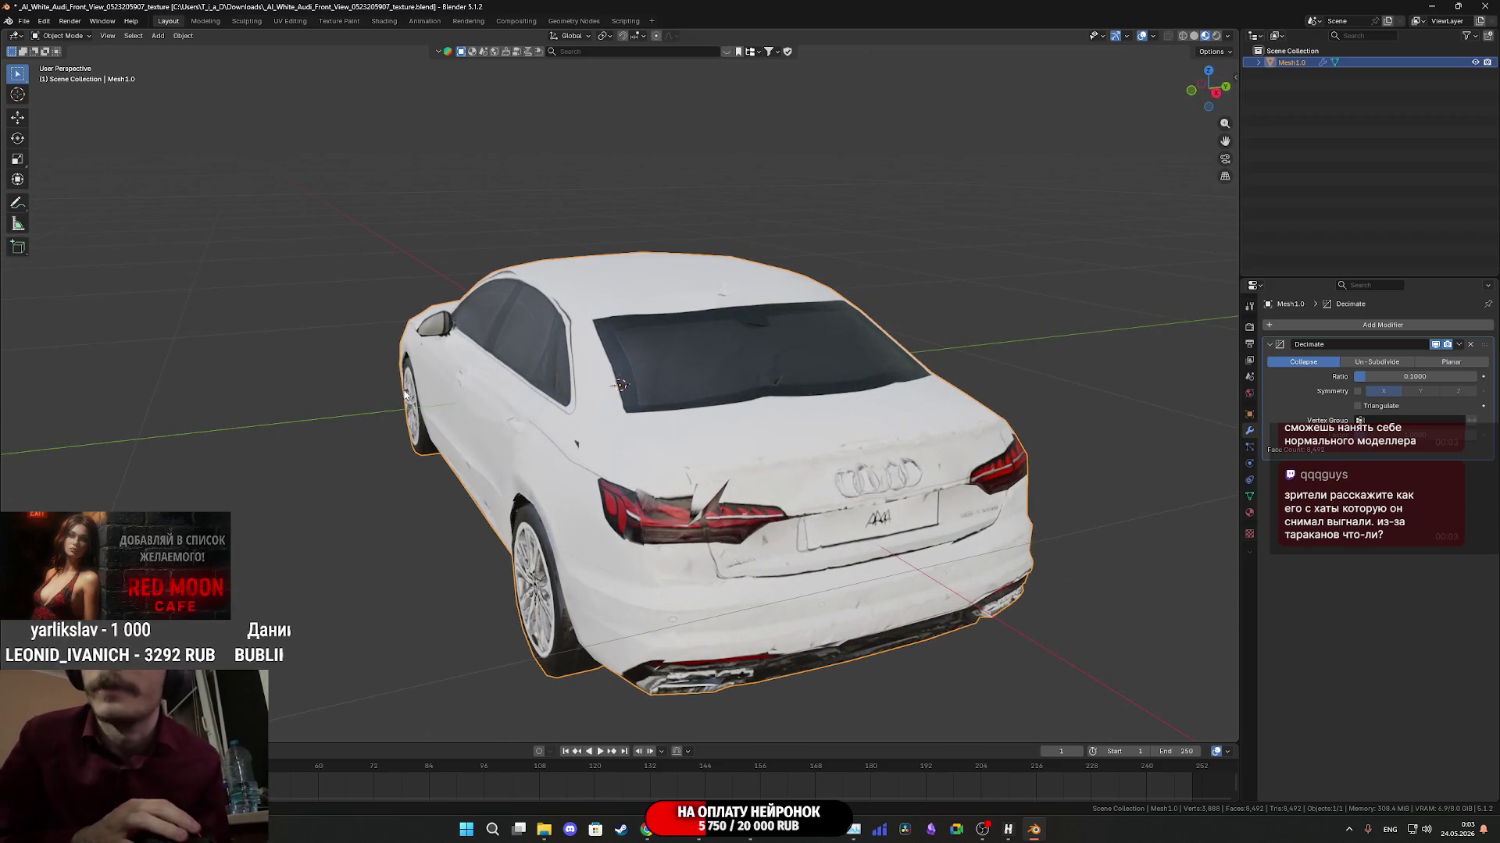
scroll(674, 428, down, 4)
middle_drag(688, 433, 859, 453)
scroll(781, 445, up, 6)
scroll(726, 444, down, 4)
mouse_move(765, 428)
middle_down()
mouse_move(813, 429)
mouse_move(773, 468)
mouse_move(695, 364)
middle_up()
scroll(783, 459, up, 6)
scroll(781, 453, down, 4)
scroll(696, 367, down, 3)
scroll(703, 373, up, 4)
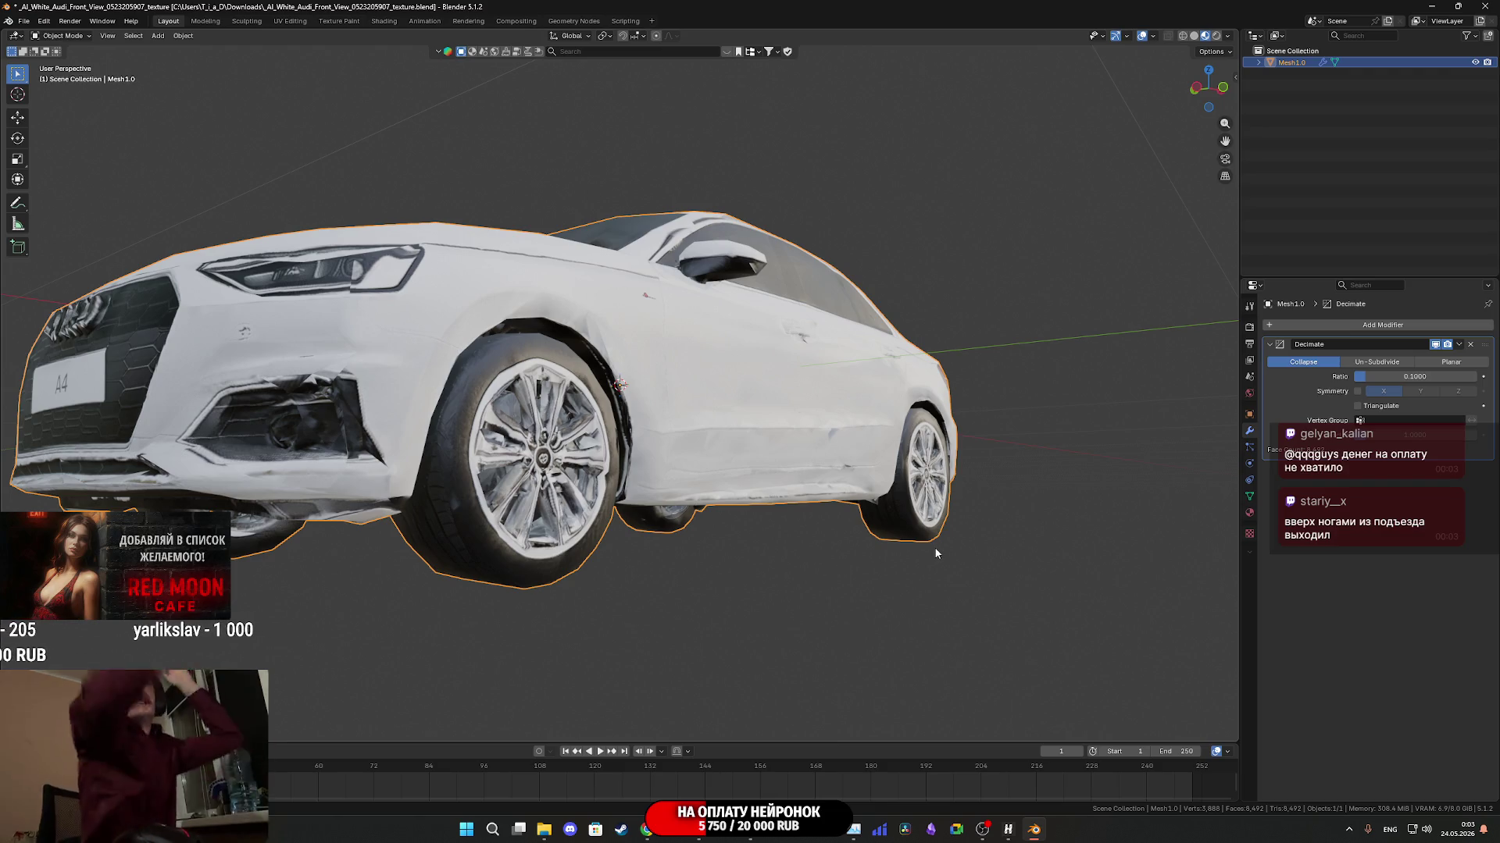
Check a higher front-right view of the car, then switch to the Tripo workspace in Chrome.
scroll(1062, 351, down, 4)
middle_drag(1058, 325, 717, 409)
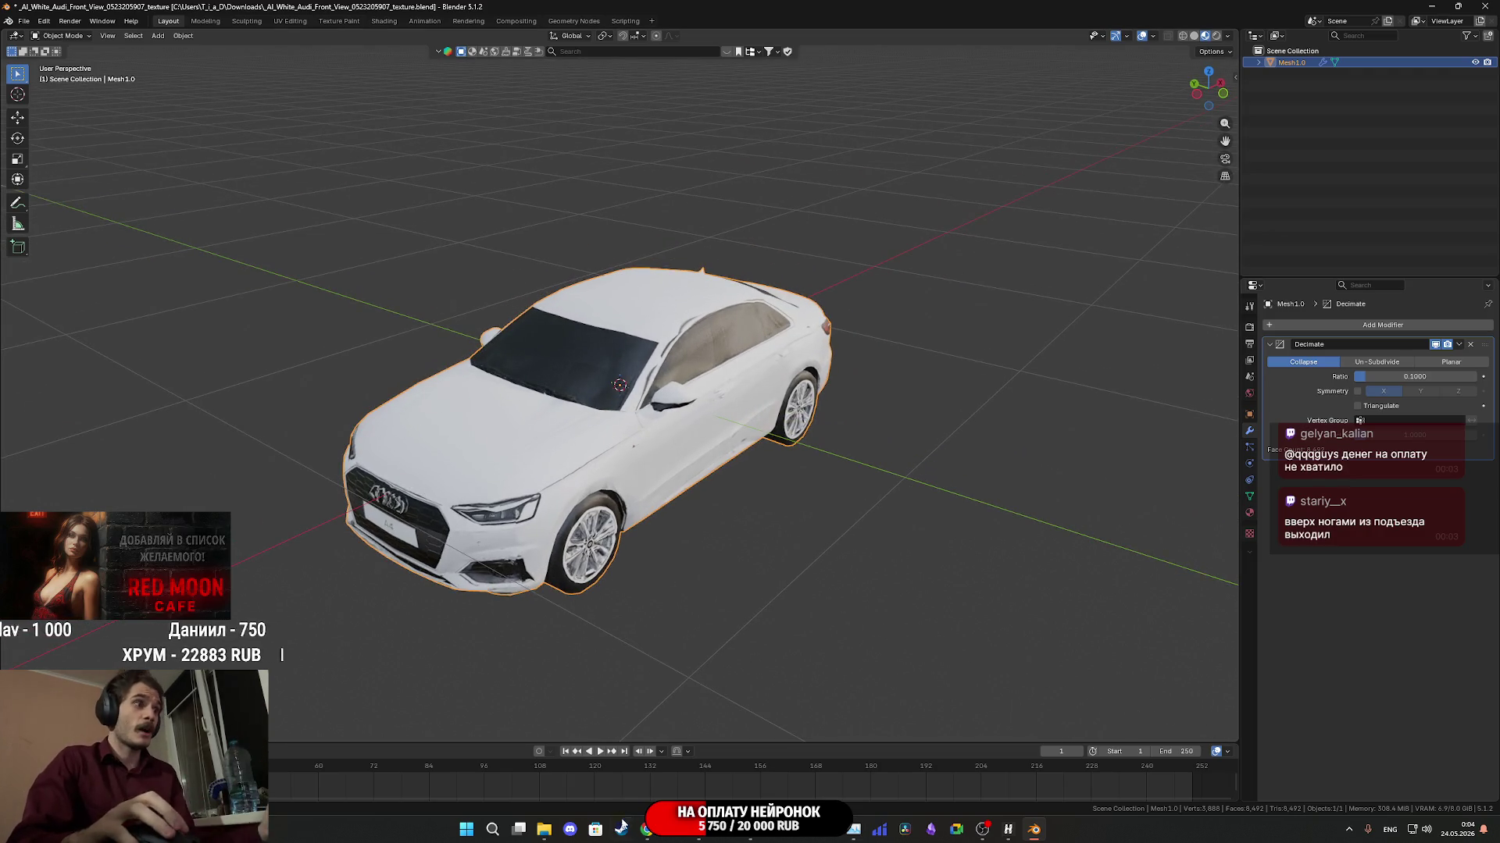
key(alt+Tab)
click(266, 8)
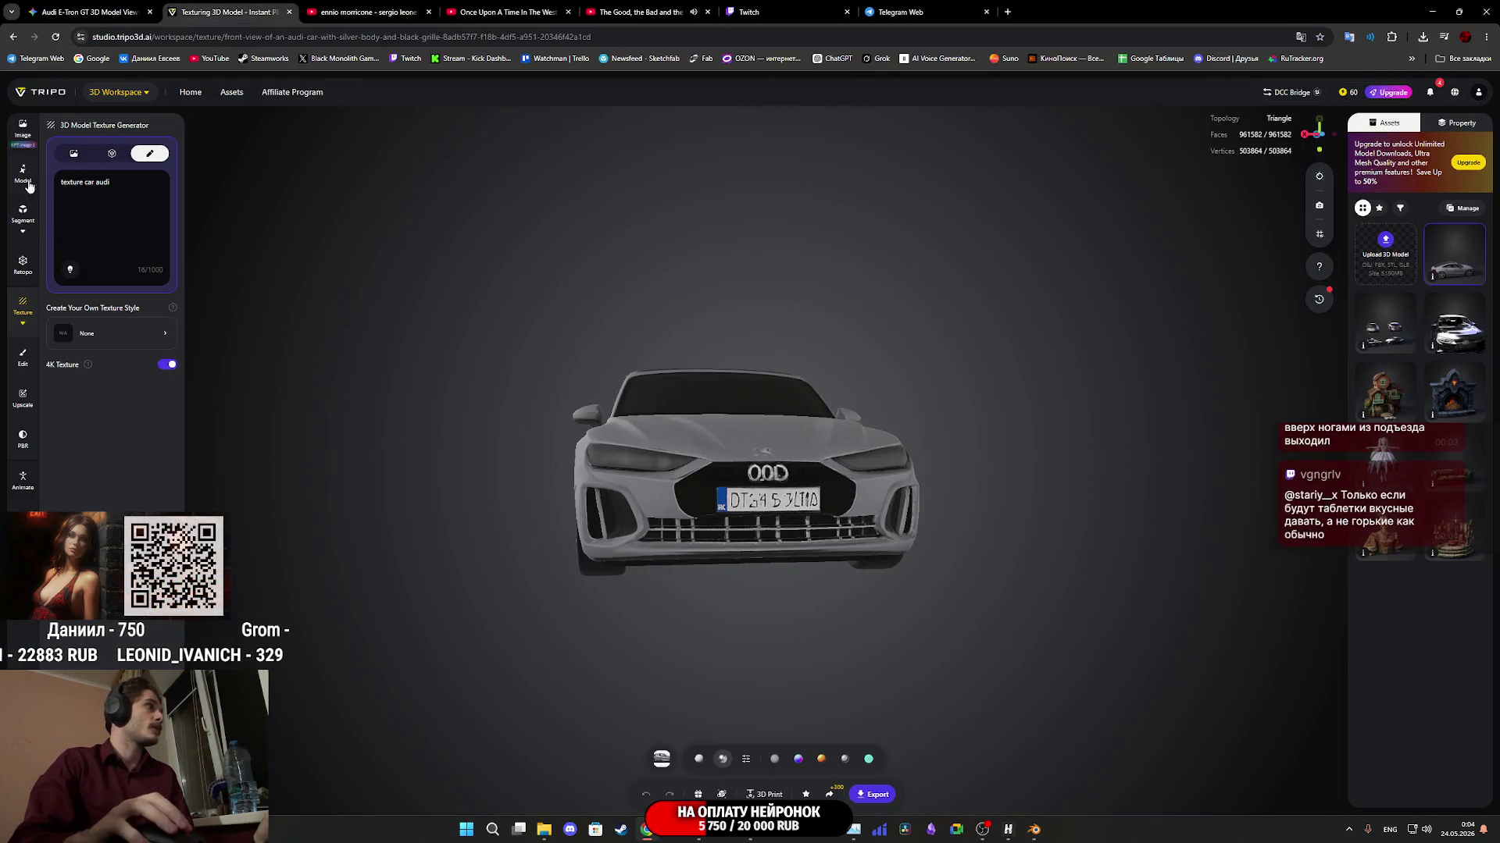
Review Tripo's Smart Mesh settings: Triangle topology with a 5000 polycount, then go to Telegram Web.
click(23, 174)
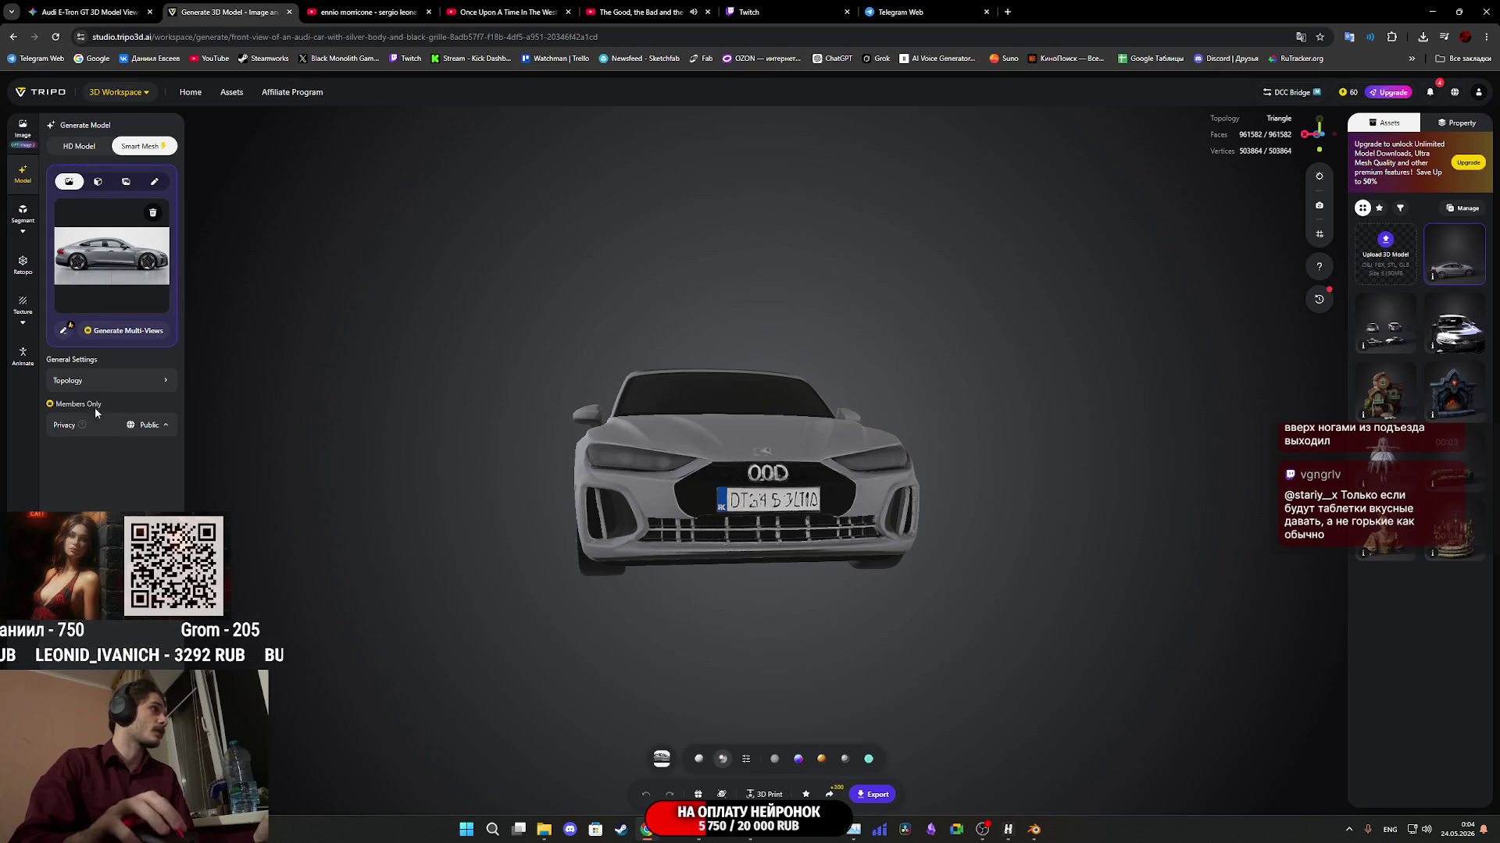
click(117, 383)
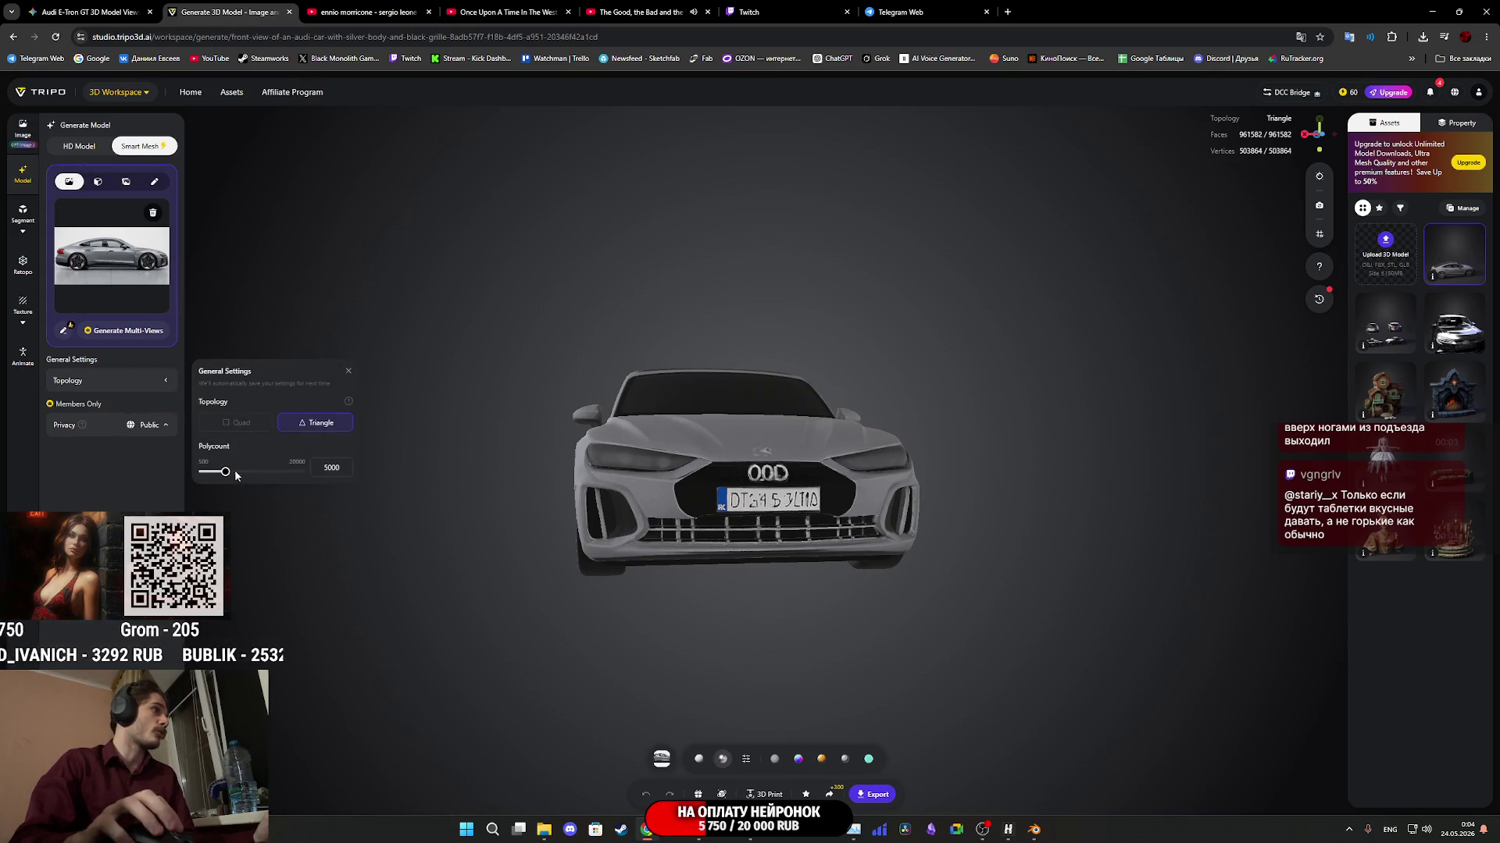
double_click(337, 467)
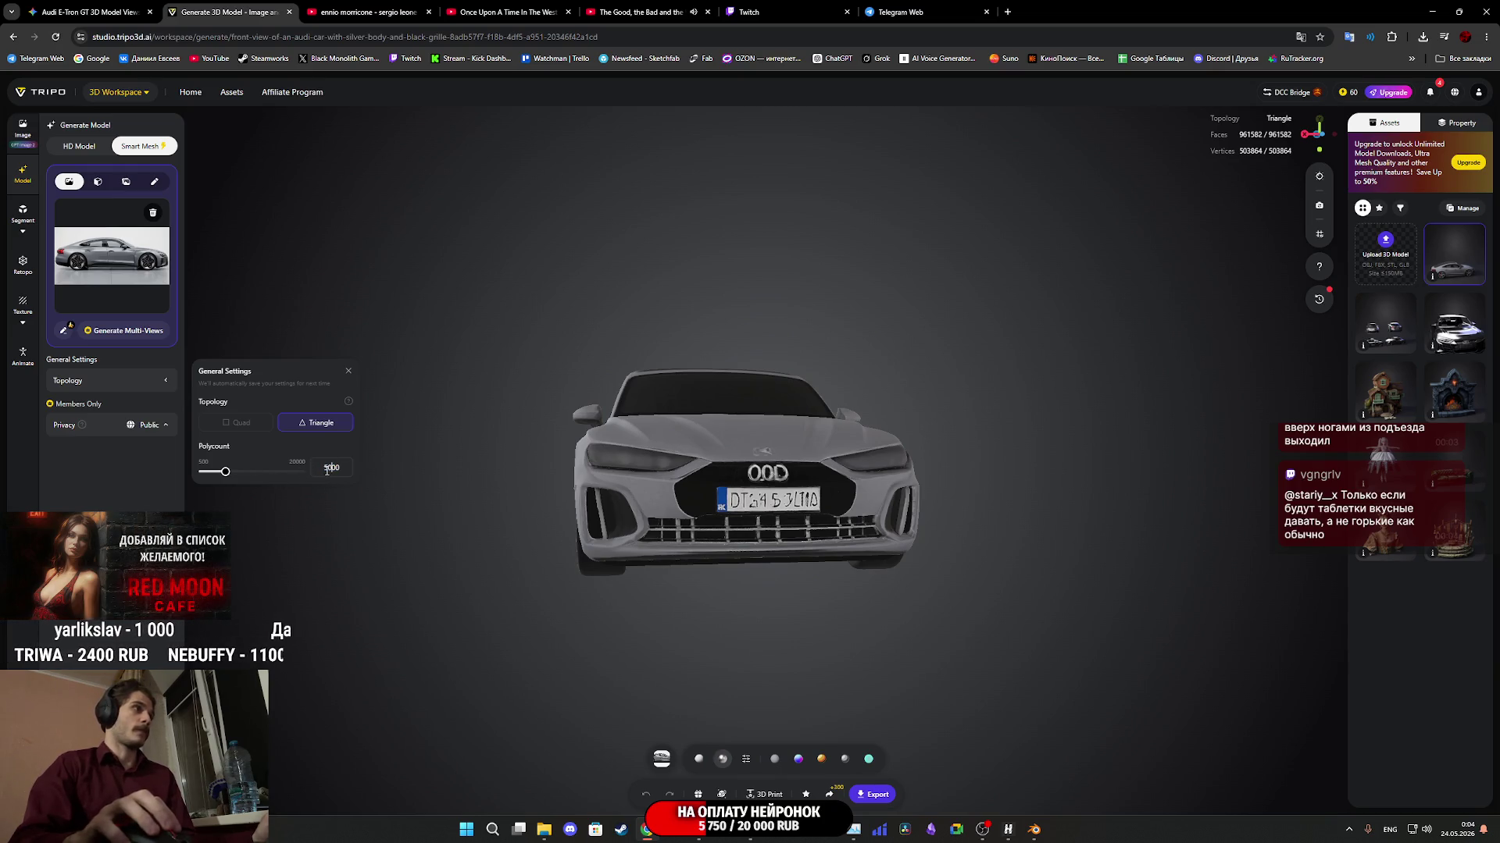
click(166, 437)
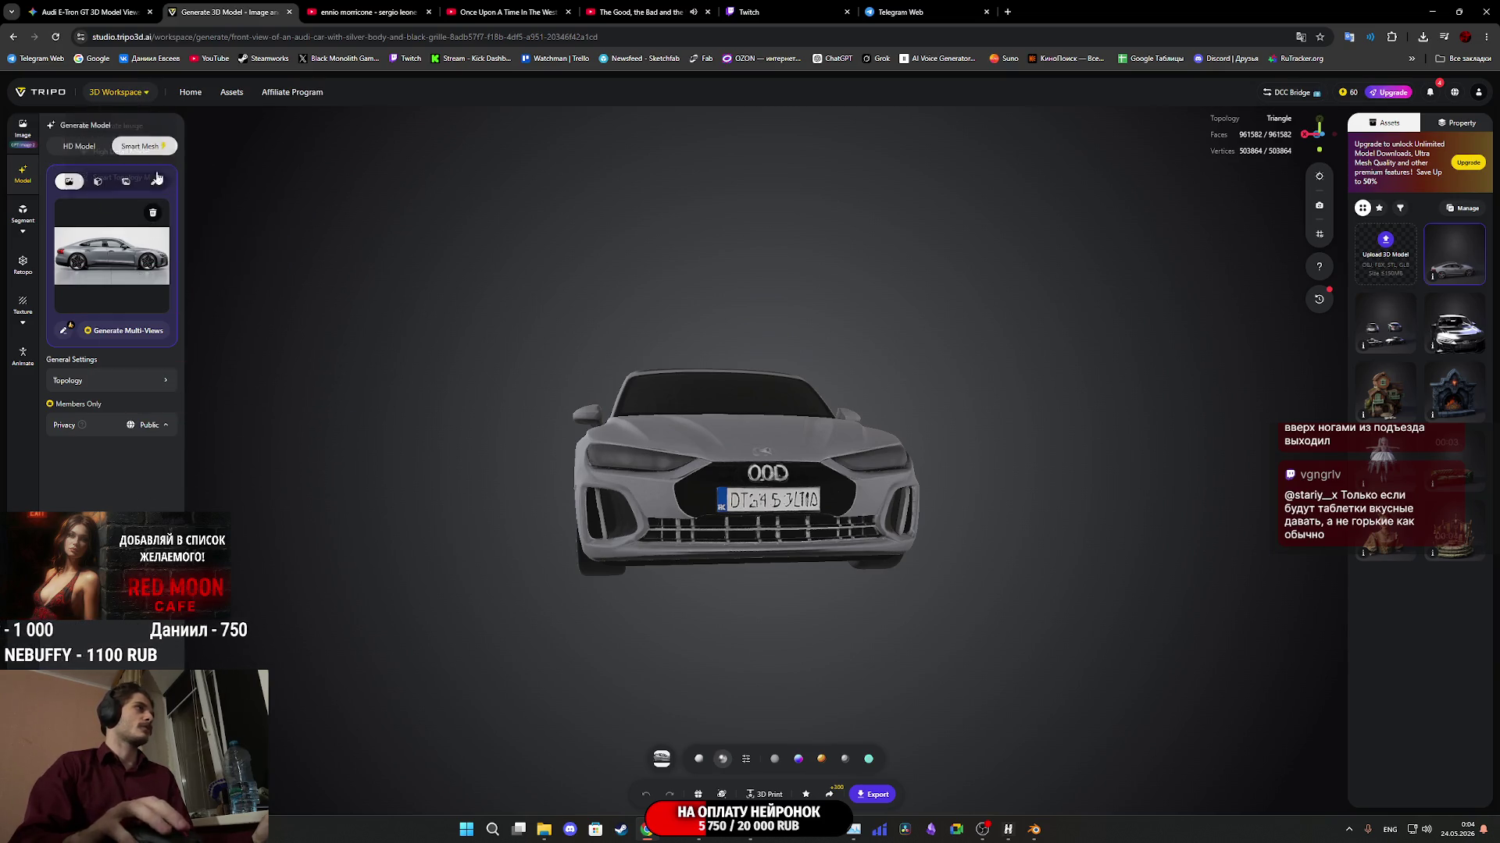
click(921, 13)
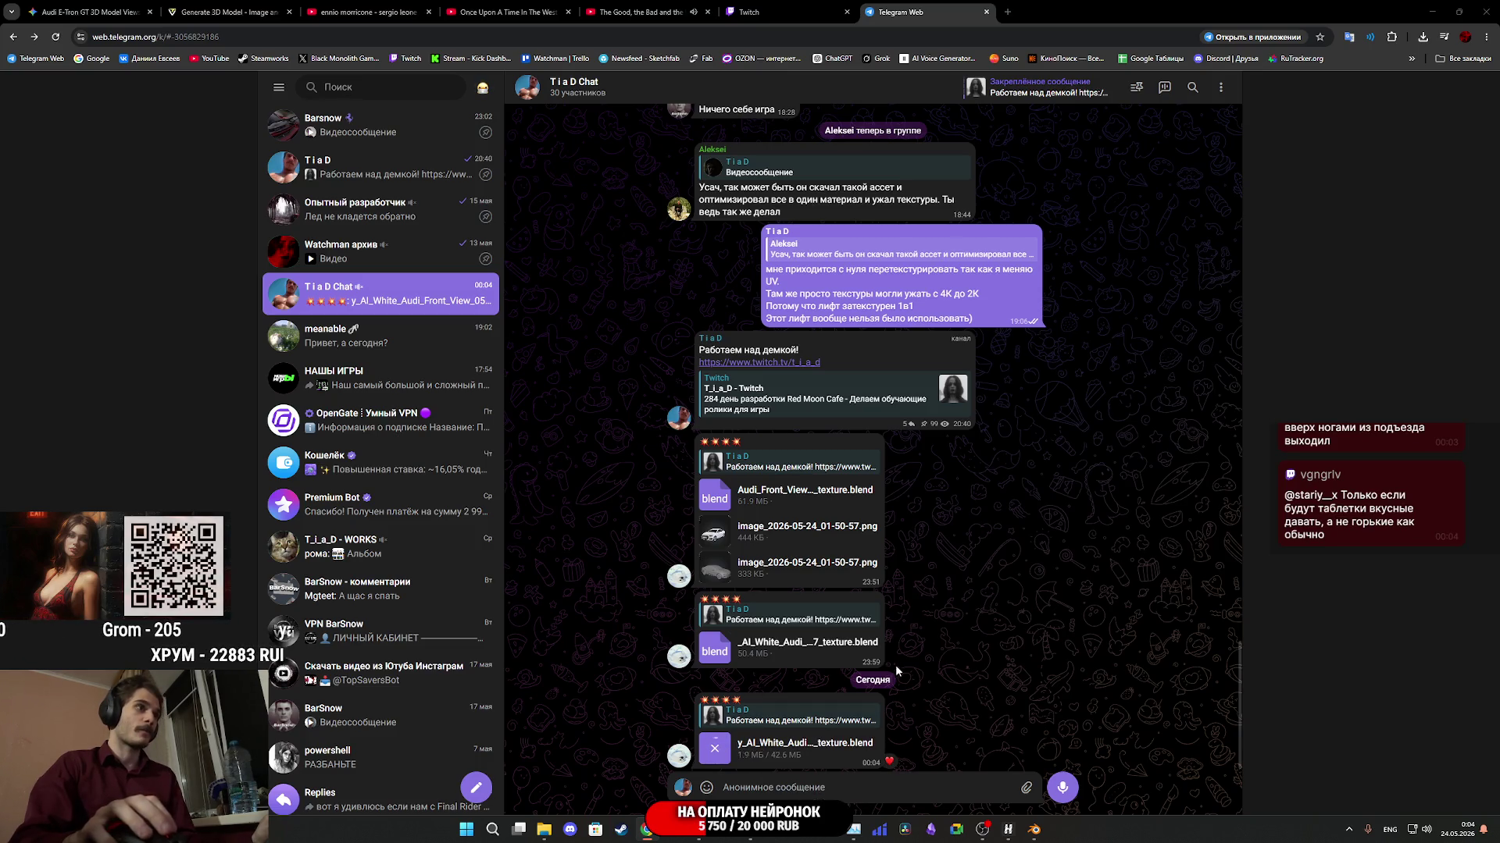
Download the 42.6 MB y_AI_White_Audi texture .blend attachment from the chat, then return to Blender.
click(609, 361)
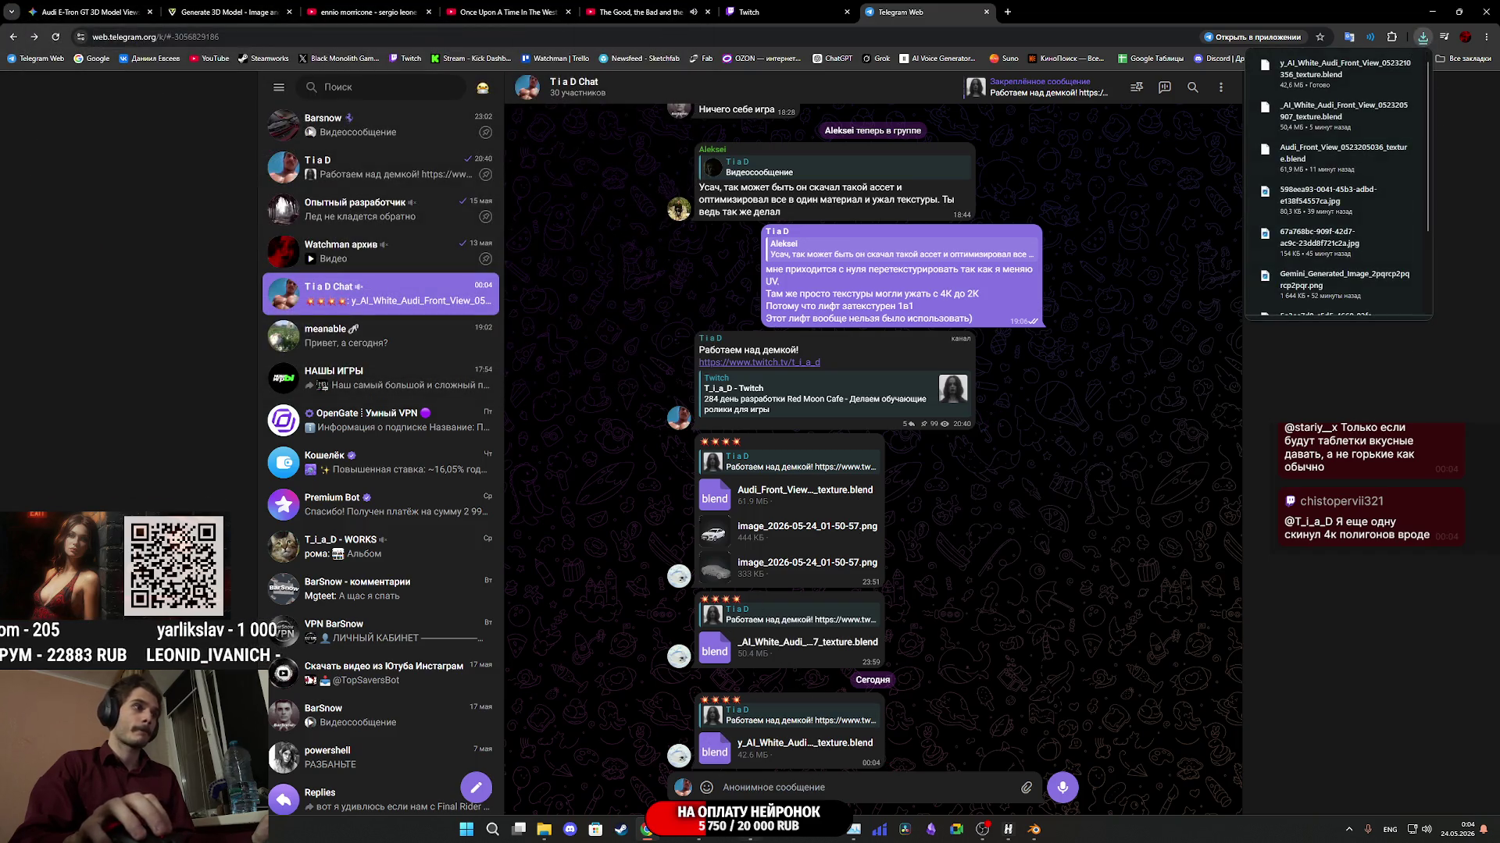
mouse_move(748, 838)
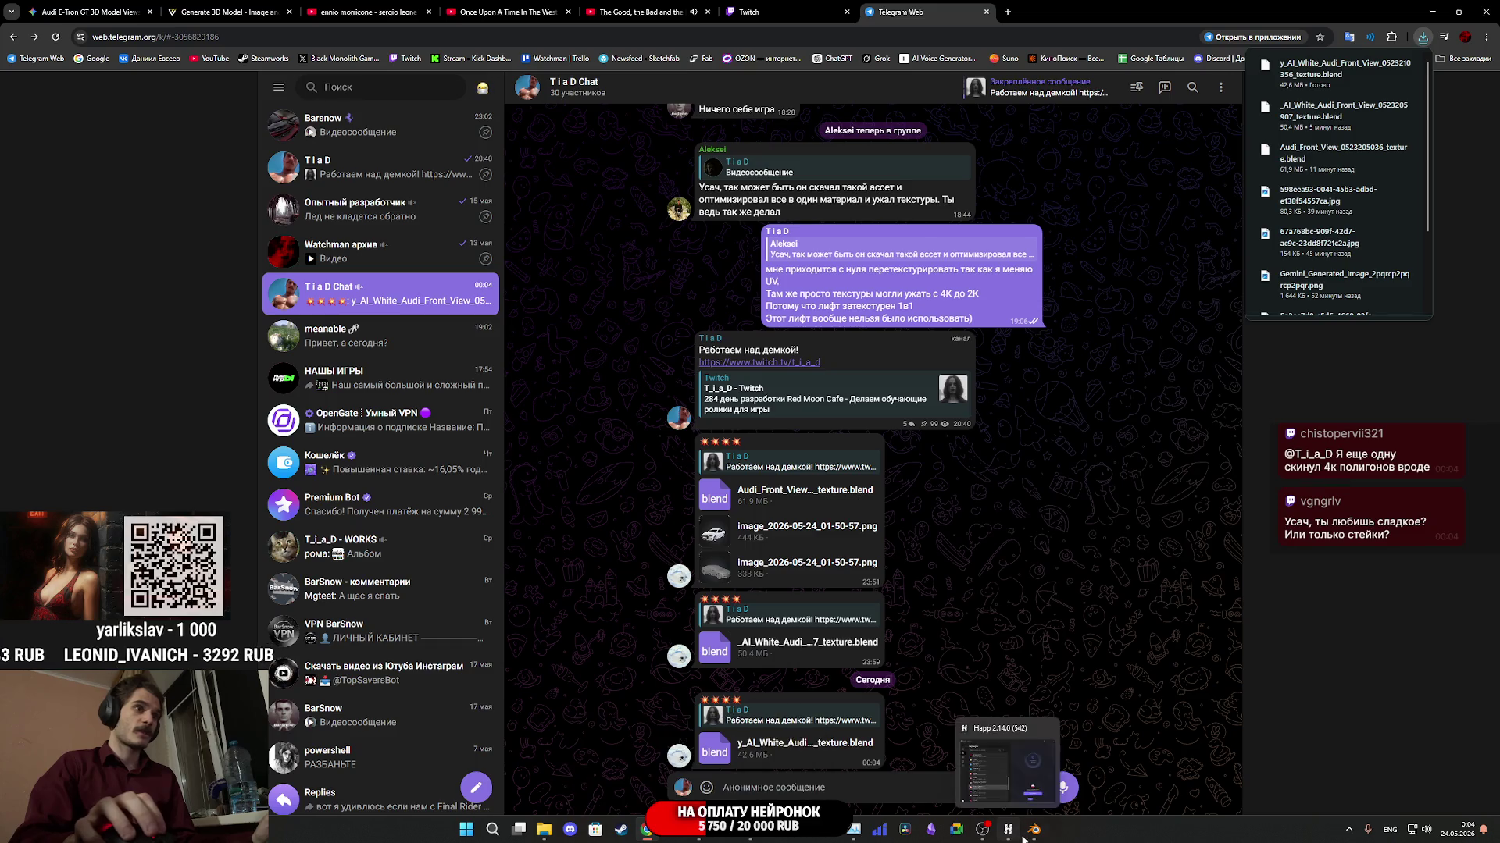
click(1033, 829)
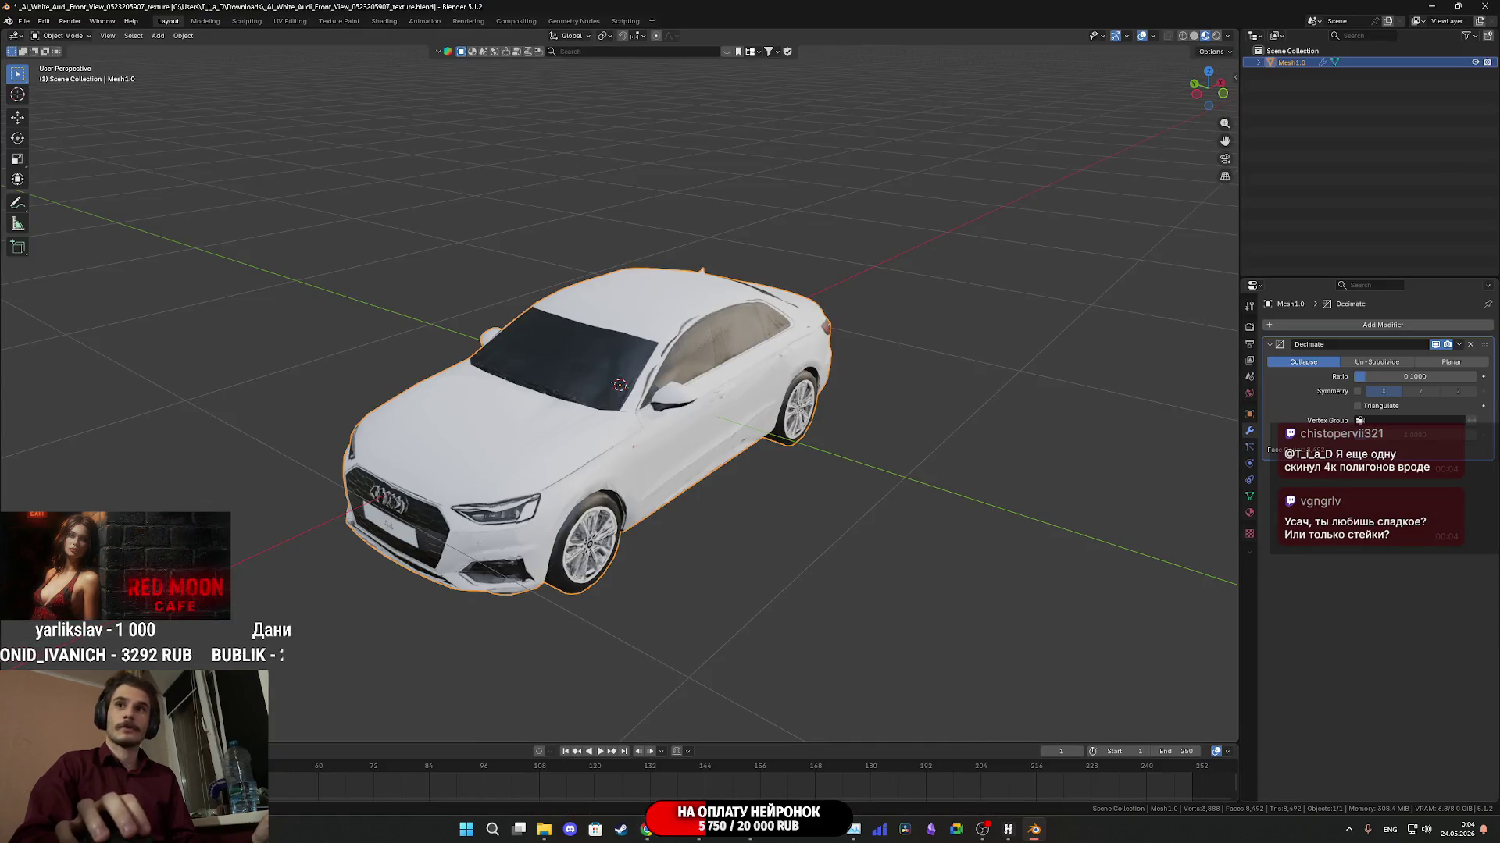
key(alt+Tab)
drag(307, 395, 888, 506)
click(777, 509)
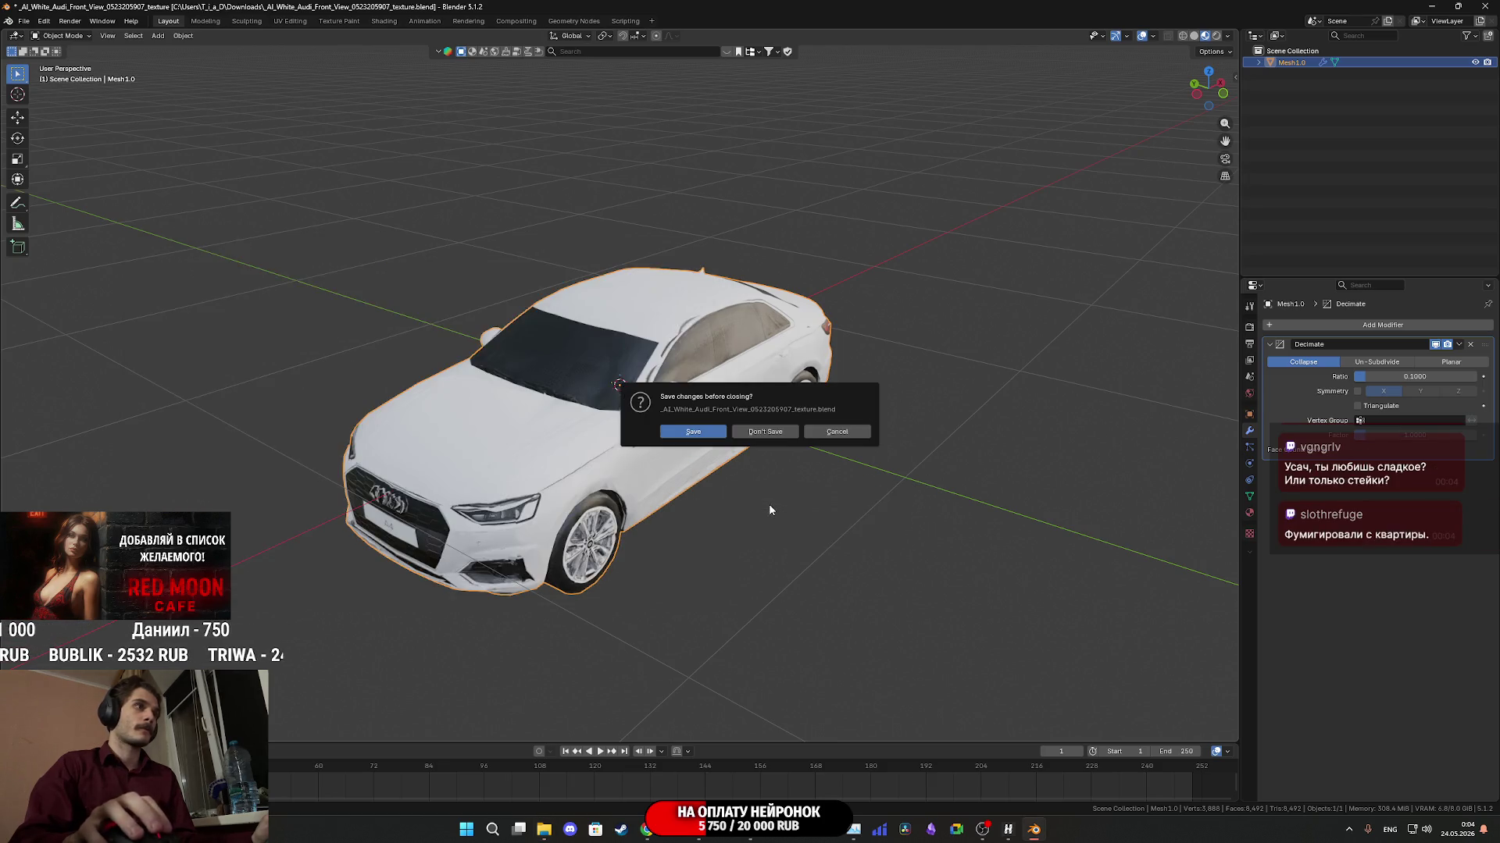
click(761, 431)
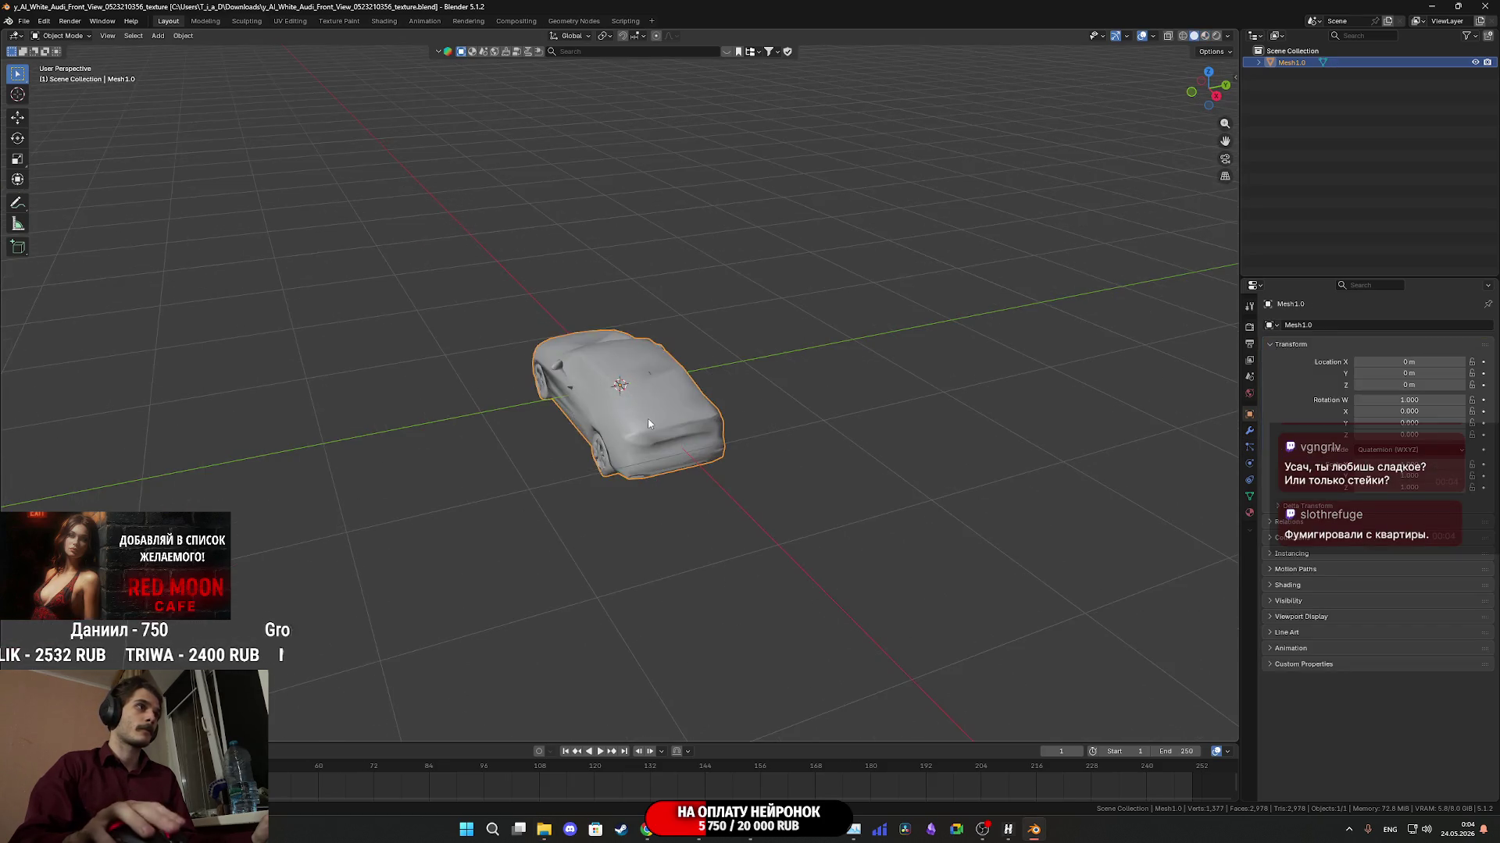
scroll(648, 425, up, 5)
mouse_move(649, 428)
middle_down()
mouse_move(776, 405)
mouse_move(968, 402)
mouse_move(721, 411)
mouse_move(737, 403)
middle_up()
Show the new Audi in Material Preview, then check its UV layout in UV Editing.
scroll(737, 403, up, 2)
key(z)
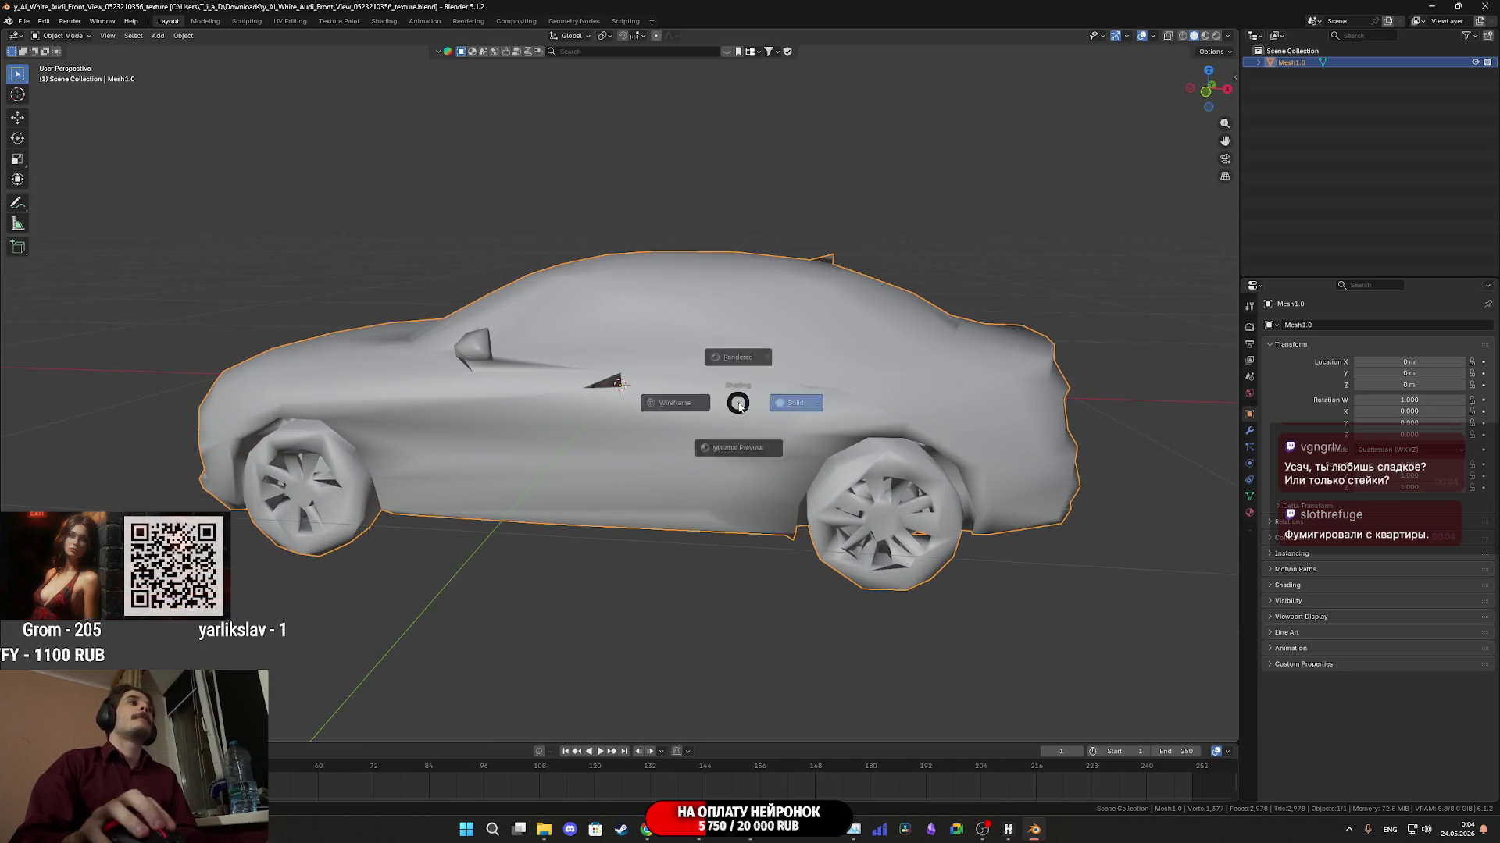
click(700, 463)
mouse_move(700, 463)
middle_down()
mouse_move(756, 450)
mouse_move(497, 438)
middle_up()
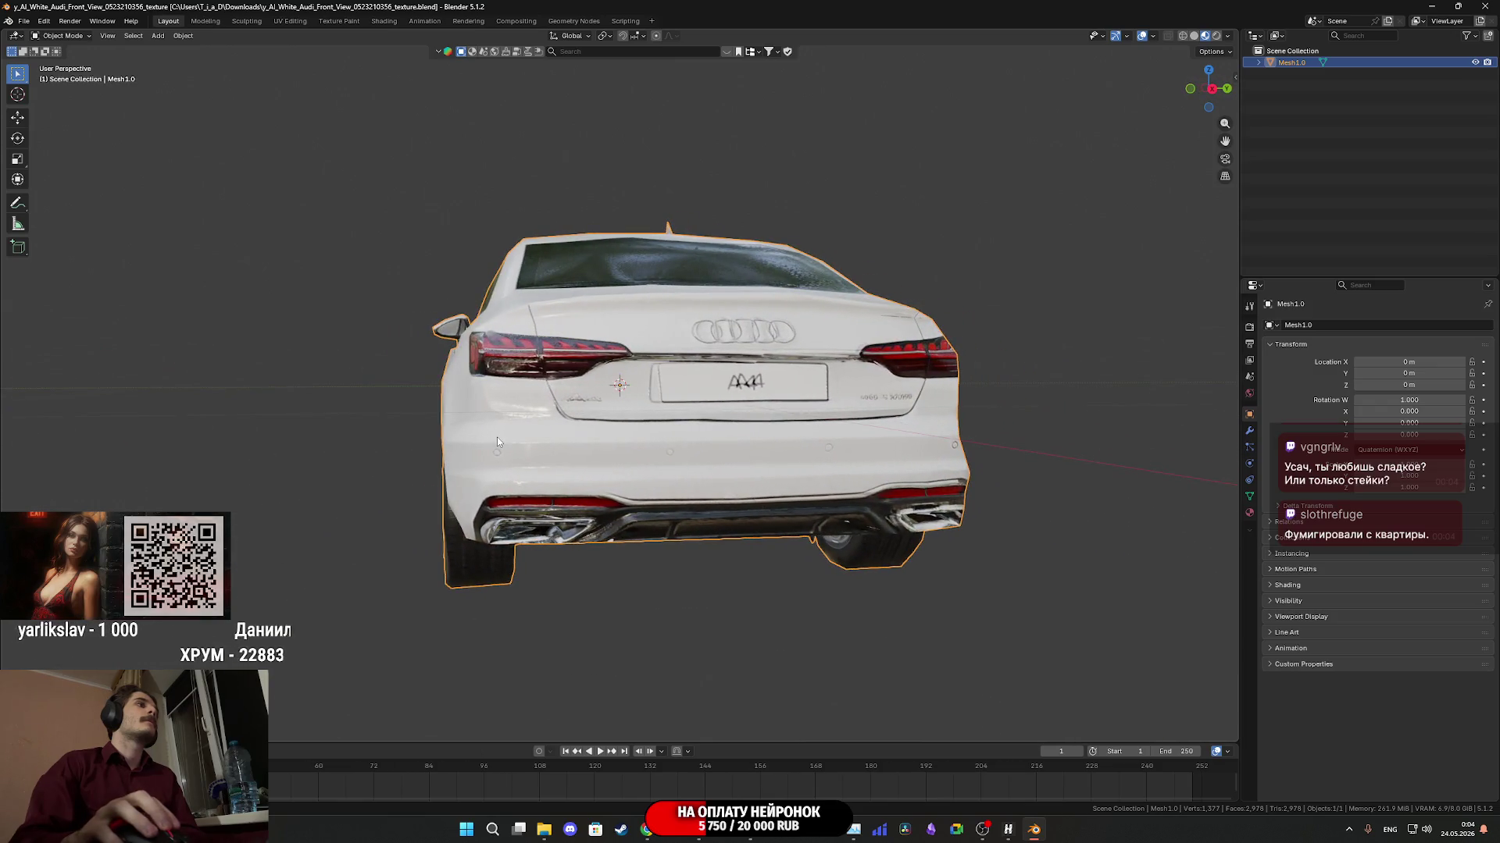
click(290, 21)
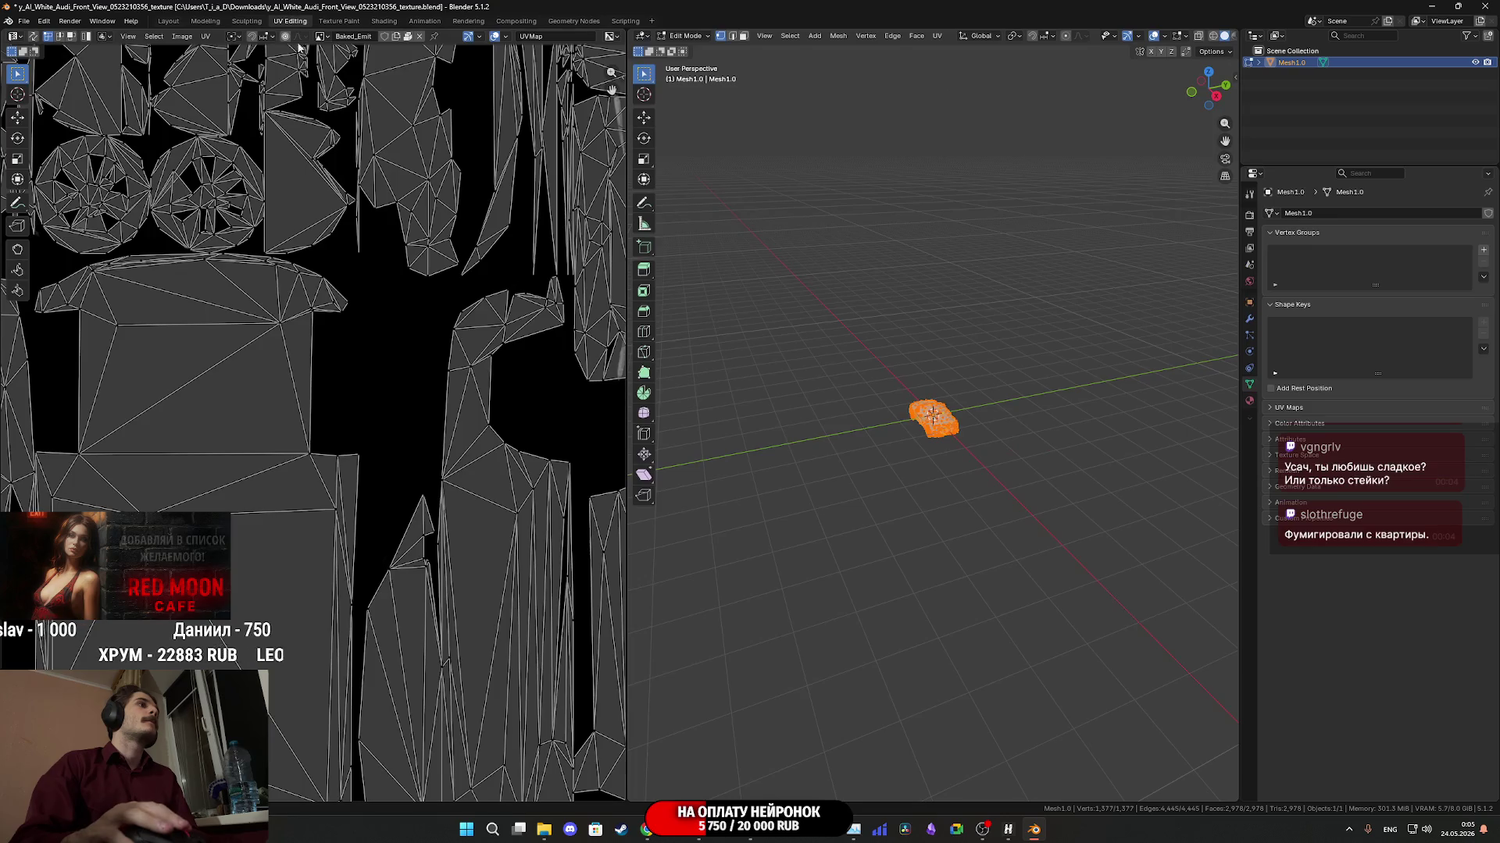
Exit to object mode, zoom close on the car's side panel near the mirror, and show its modifiers.
scroll(381, 435, down, 5)
scroll(380, 435, up, 2)
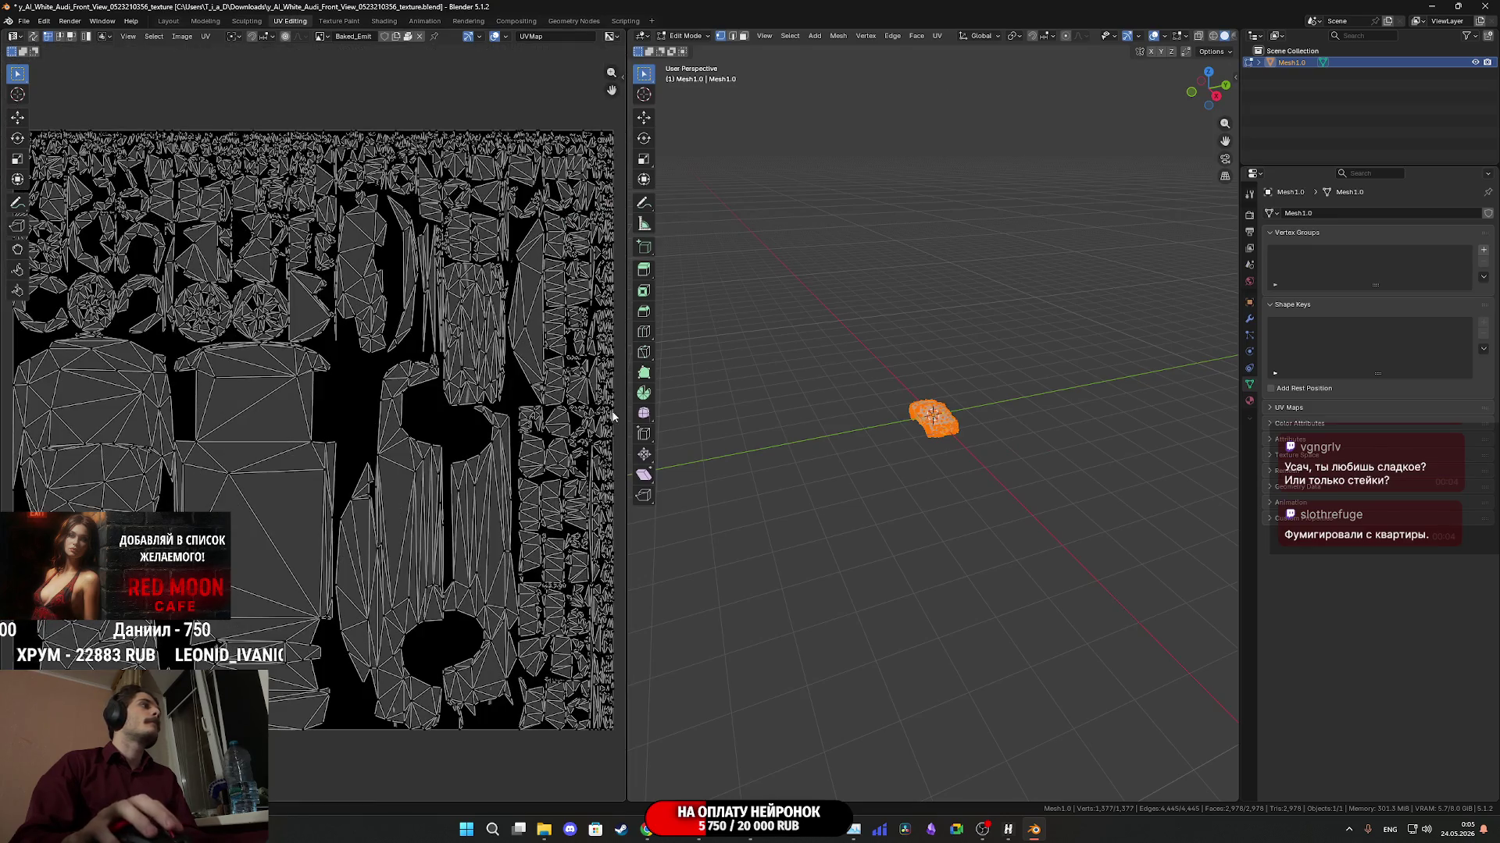
scroll(991, 463, up, 10)
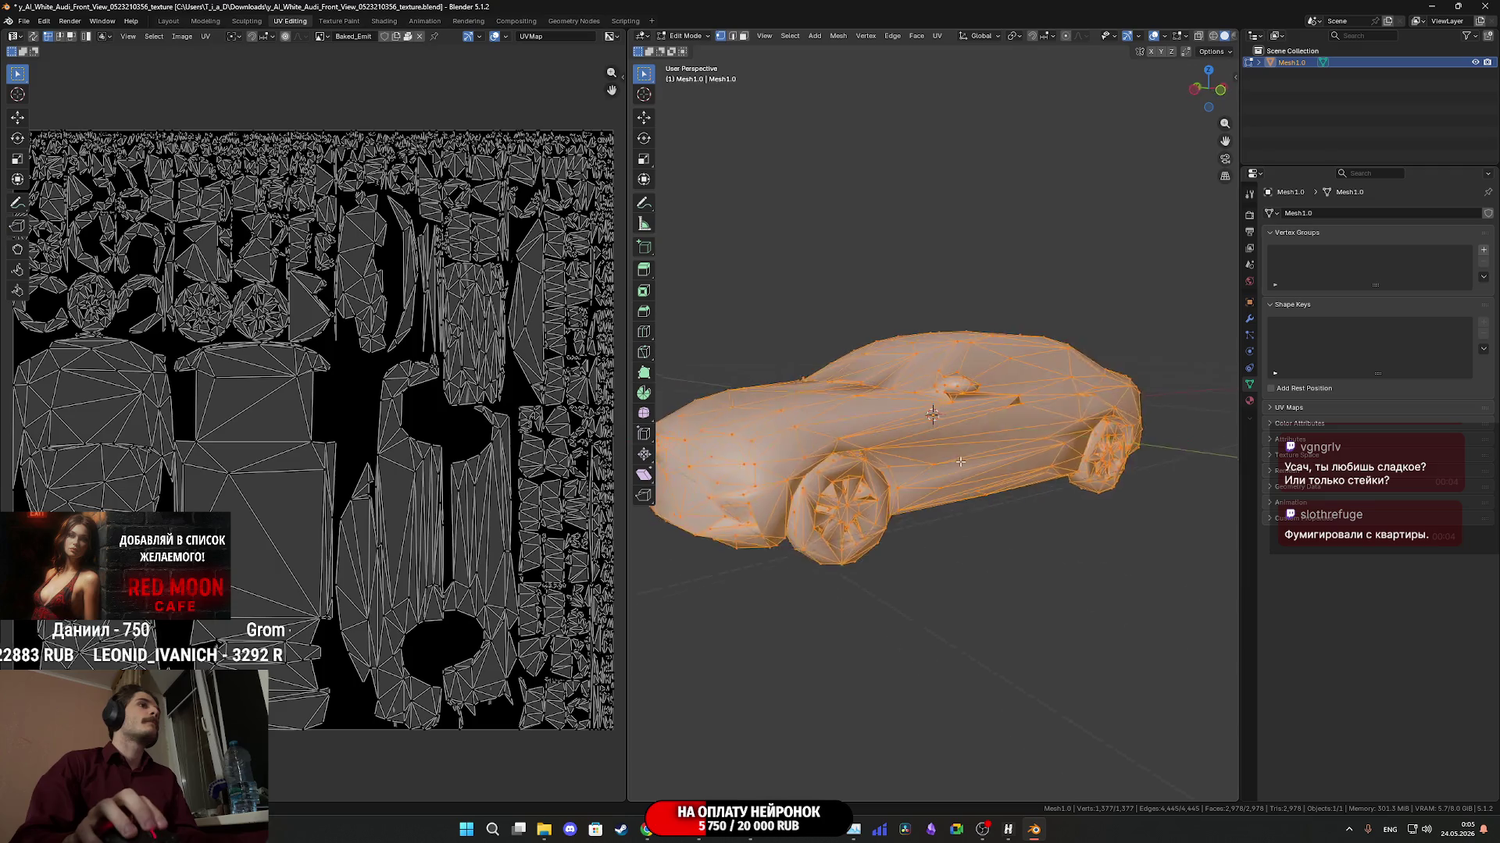
key(Tab)
middle_drag(991, 463, 942, 468)
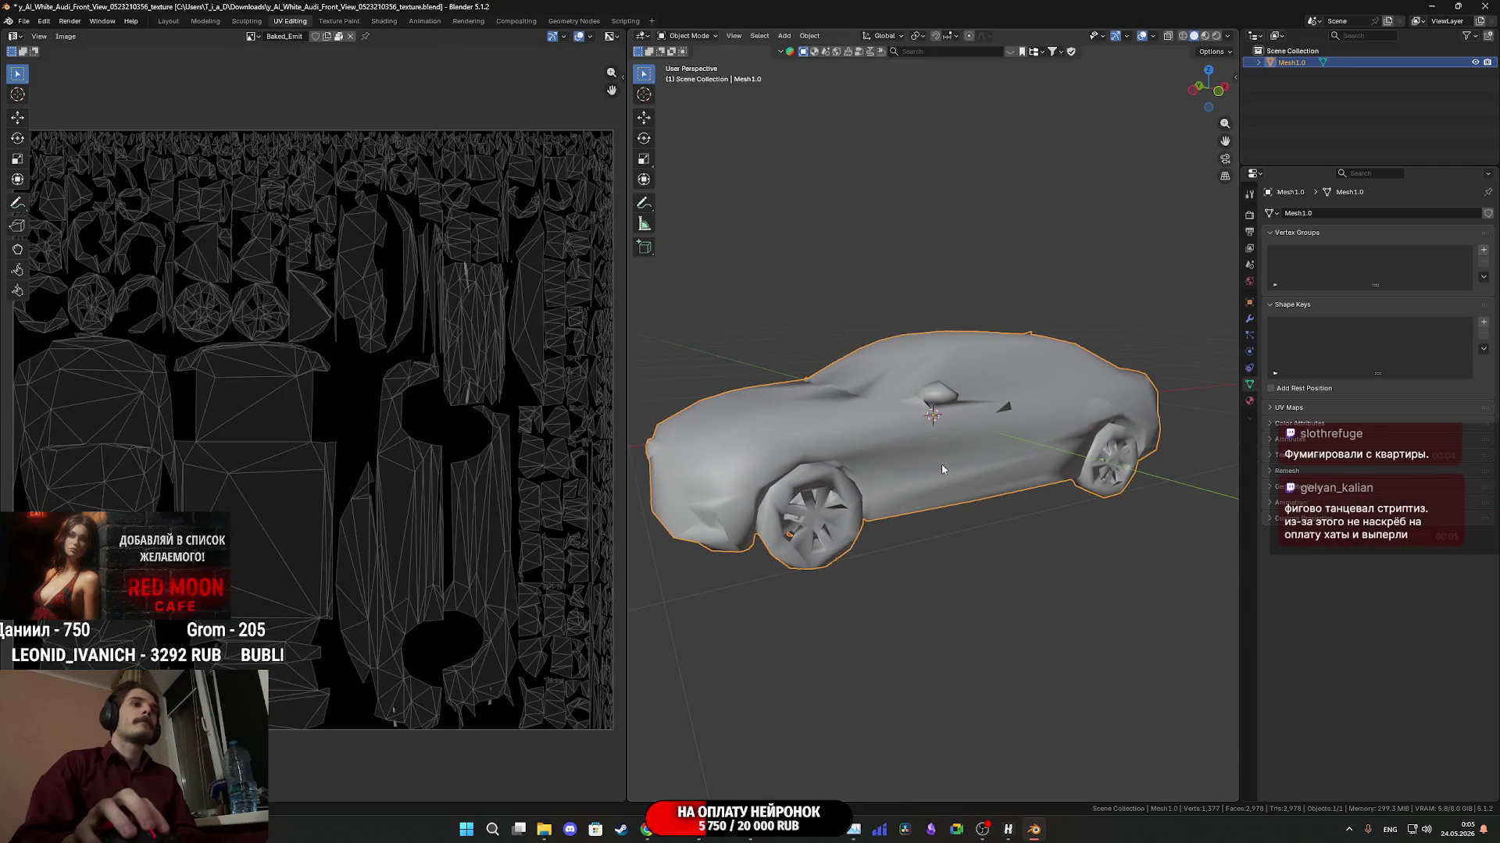
scroll(942, 469, up, 2)
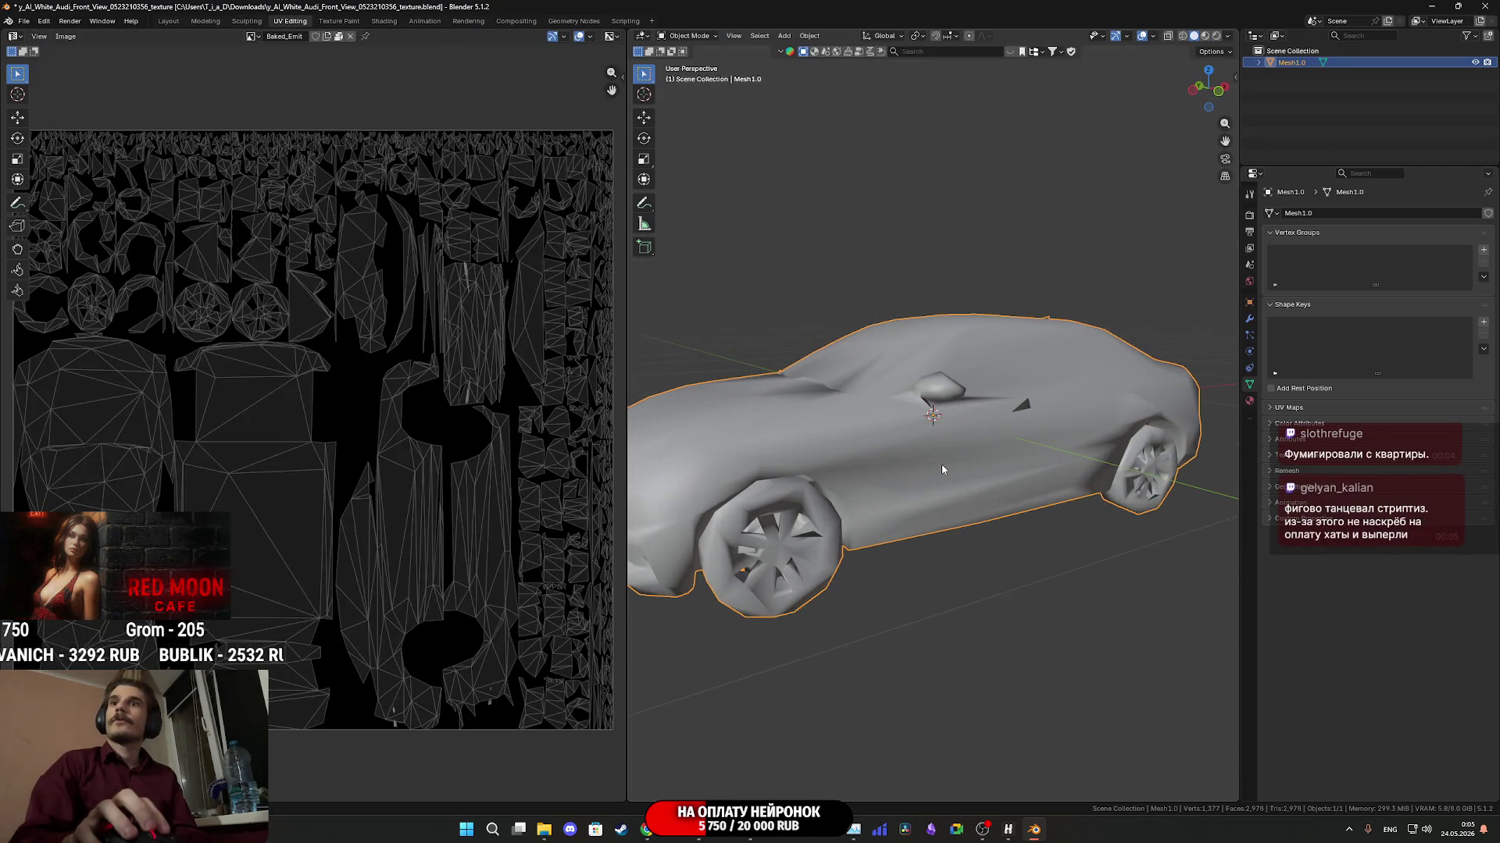
mouse_move(1185, 423)
middle_down()
mouse_move(960, 426)
mouse_move(1088, 413)
middle_up()
scroll(917, 426, up, 4)
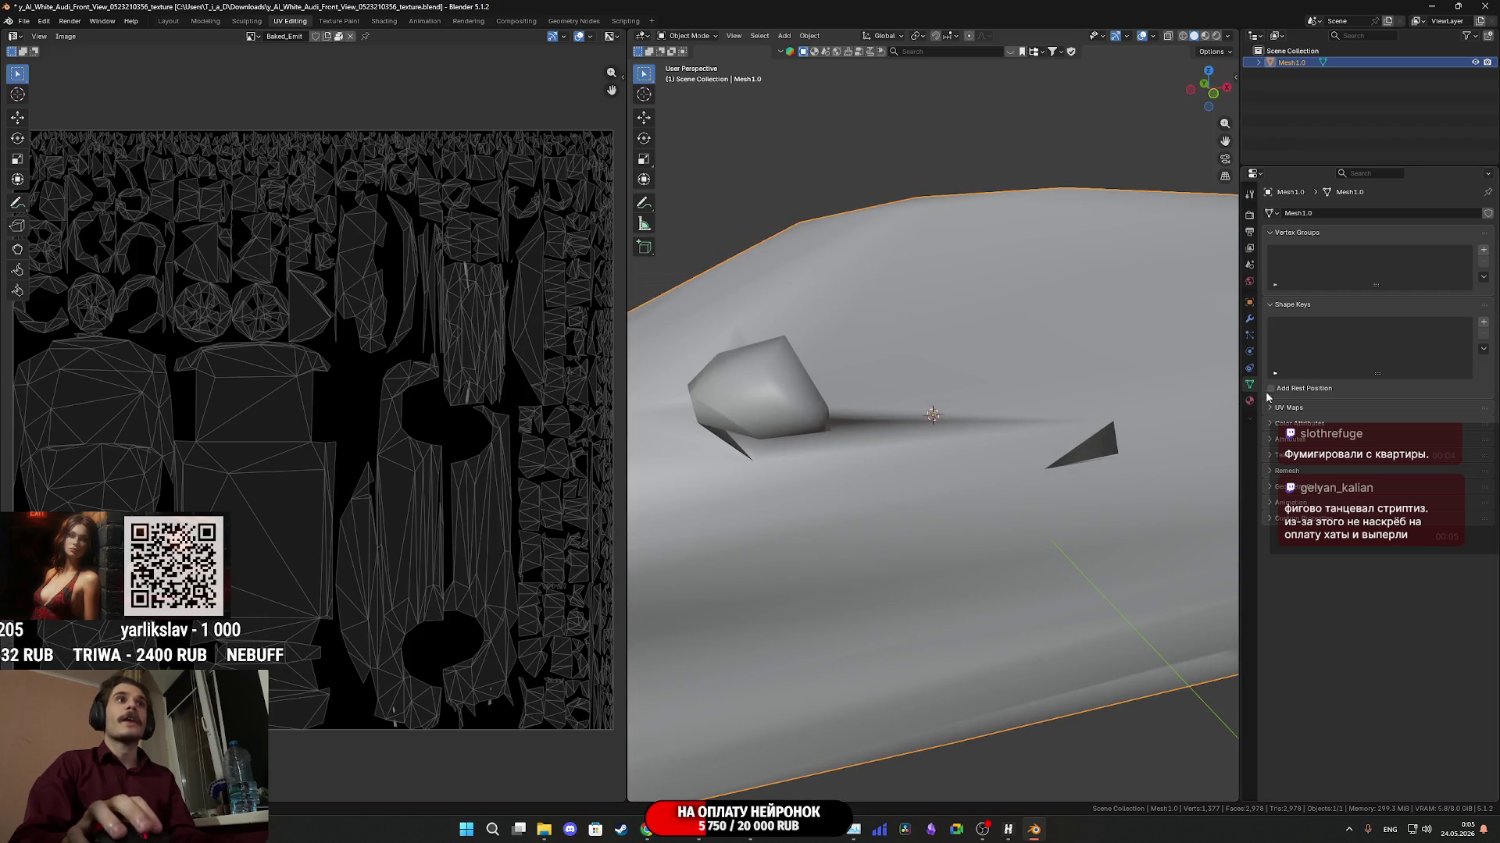
click(1250, 320)
Try a Smooth by Angle modifier on the car, then remove it.
click(1375, 212)
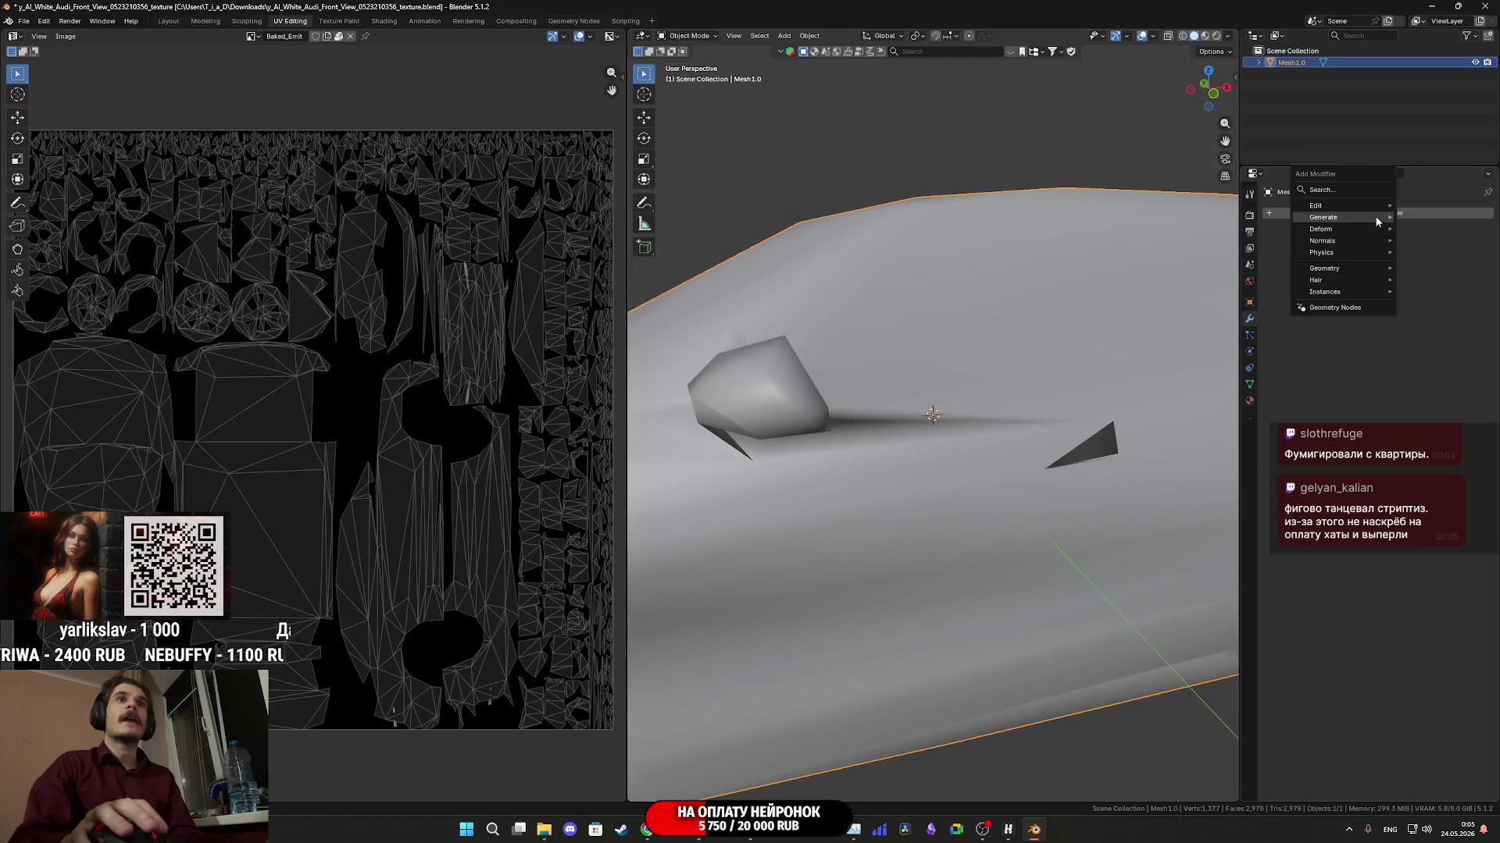
mouse_move(1356, 238)
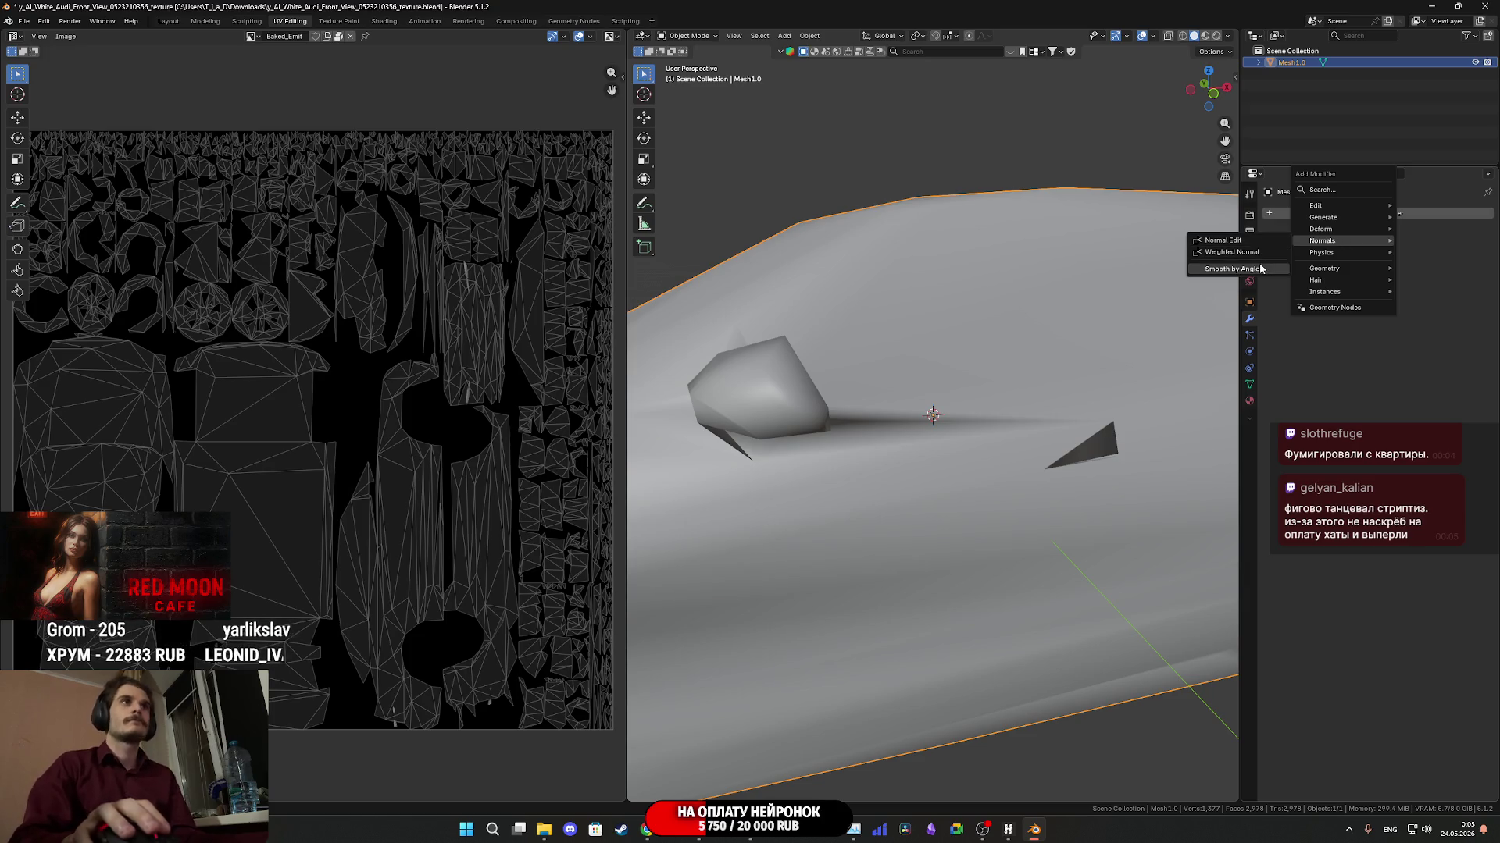
click(1260, 269)
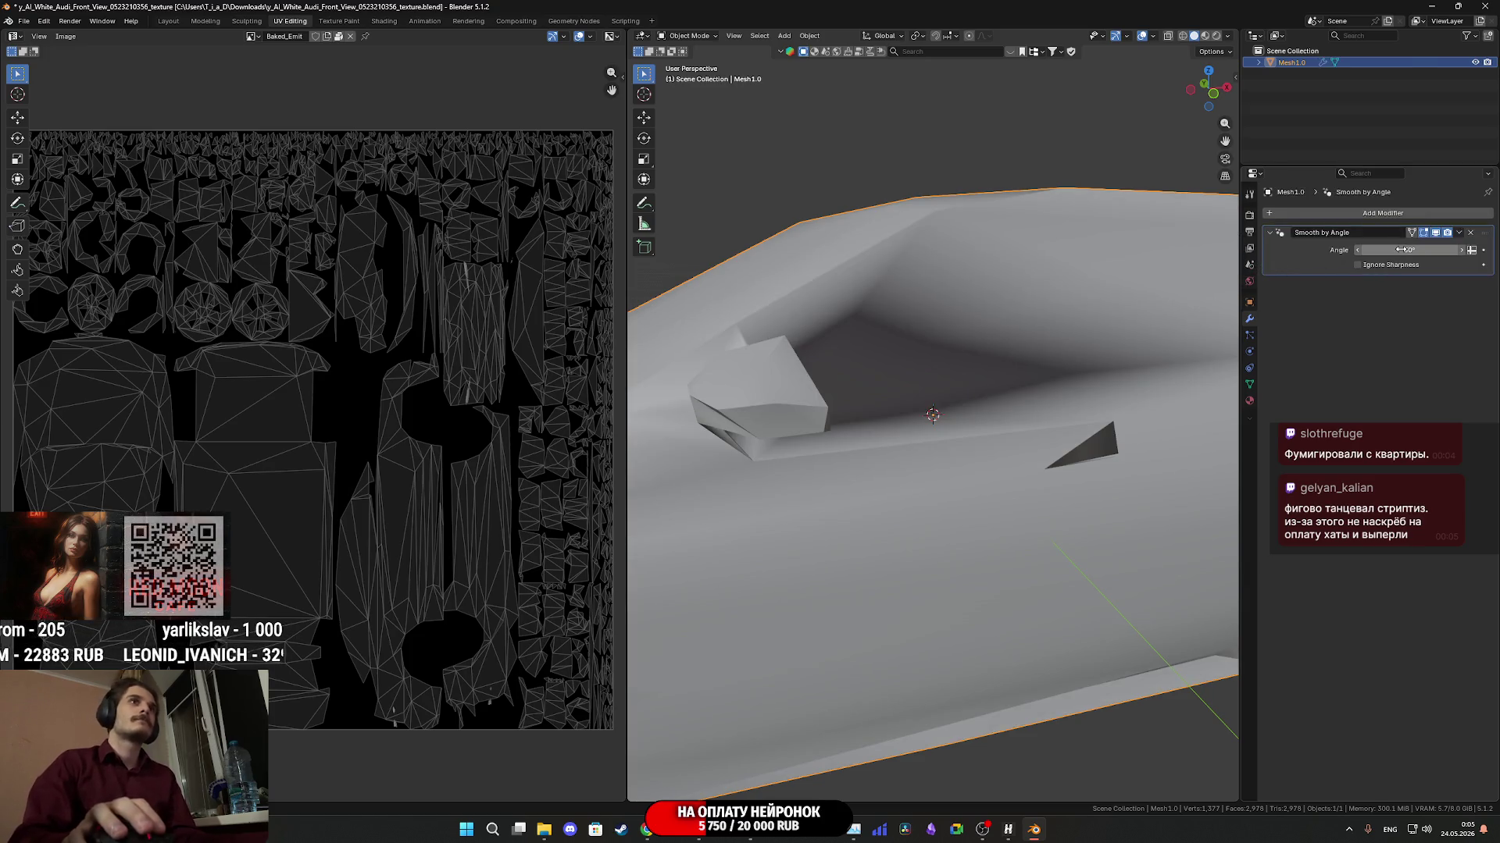
click(1470, 232)
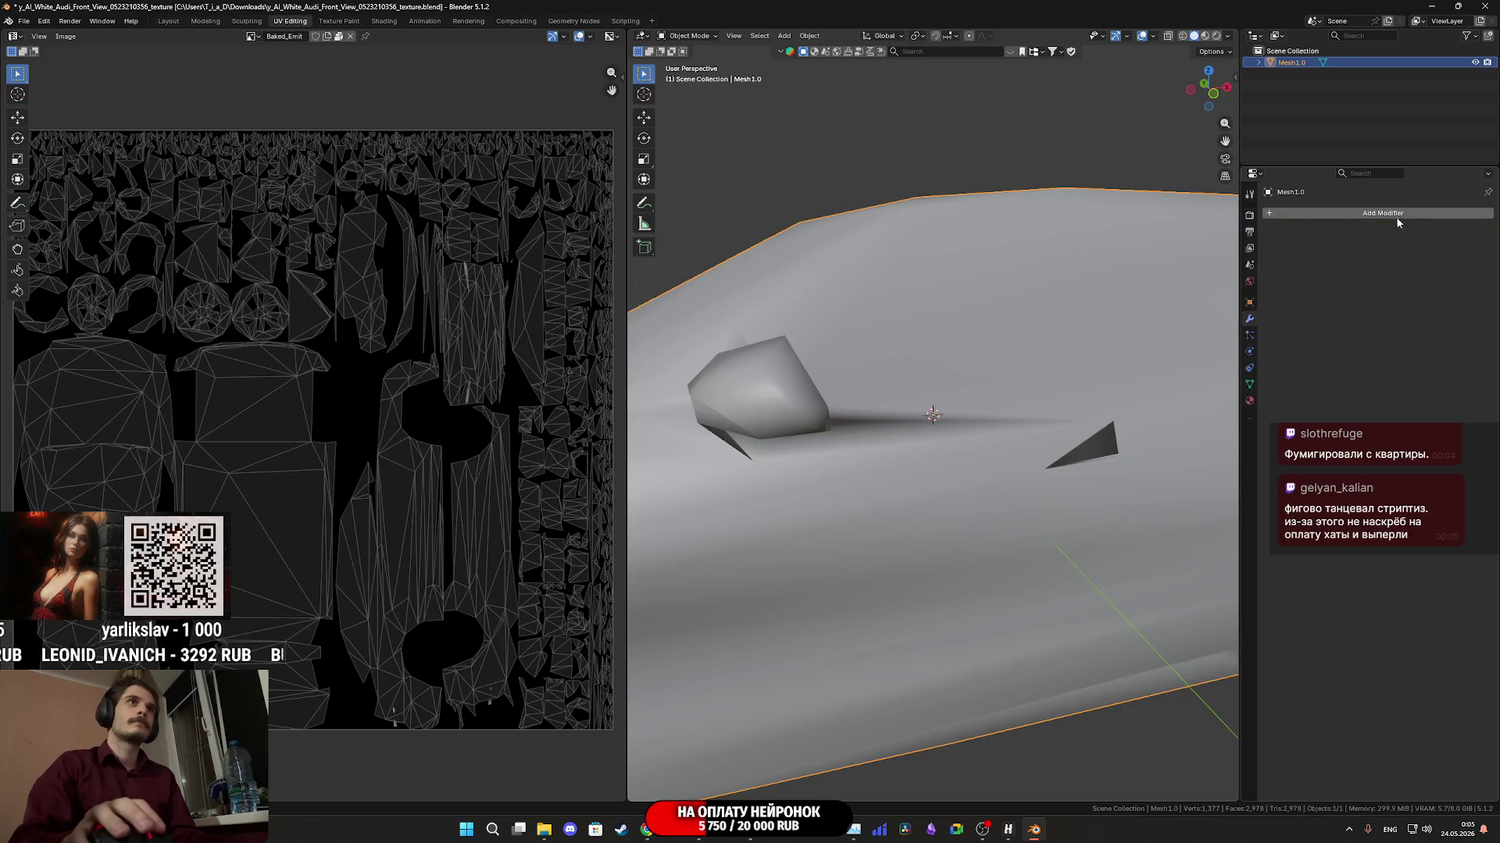
Add a Weighted Normal modifier from the Normals modifier list.
click(1384, 213)
mouse_move(1343, 217)
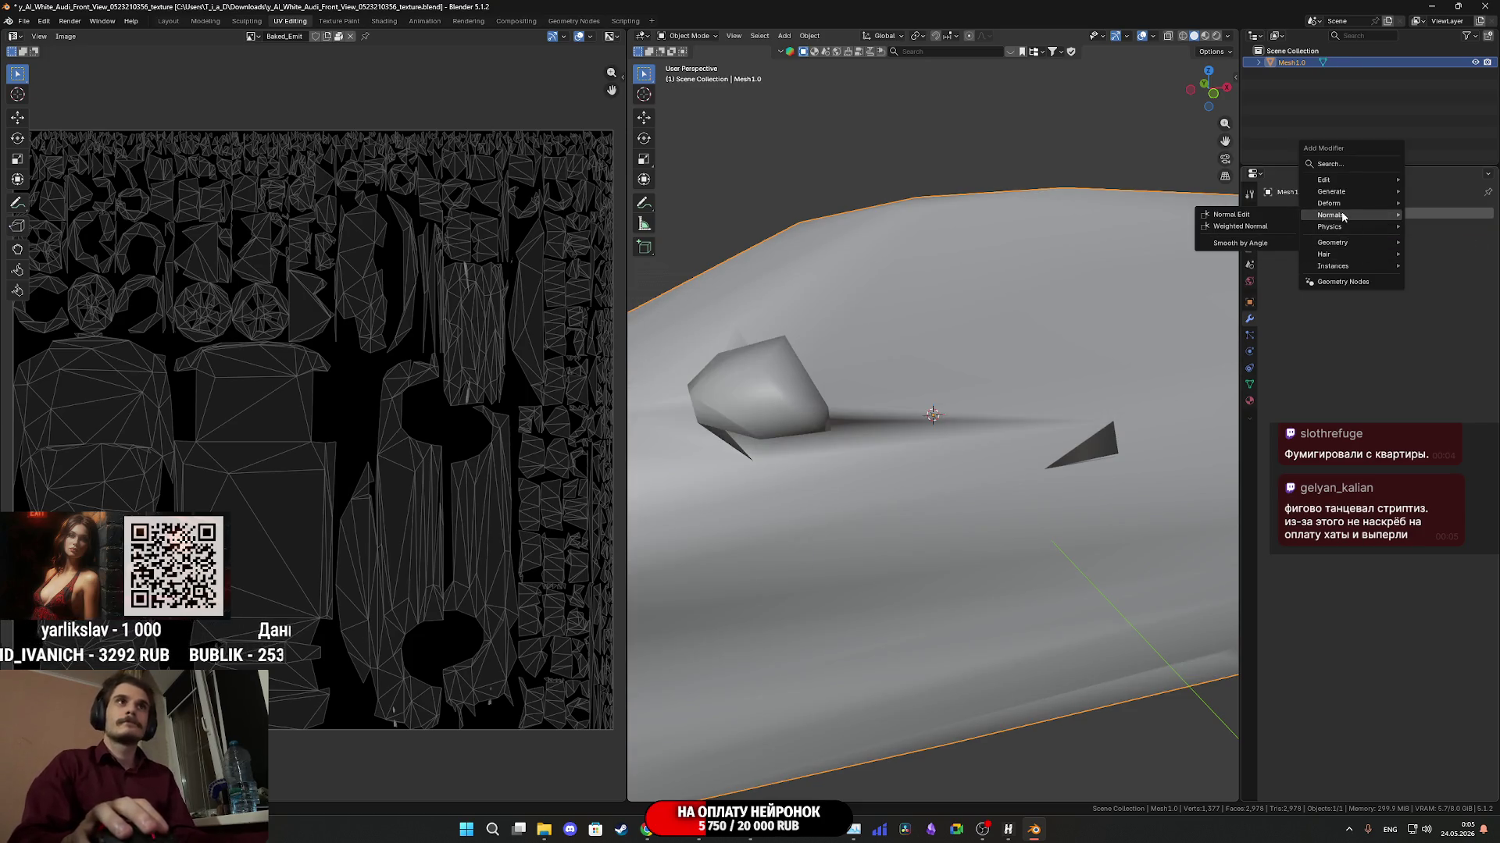
click(1250, 226)
scroll(981, 493, down, 4)
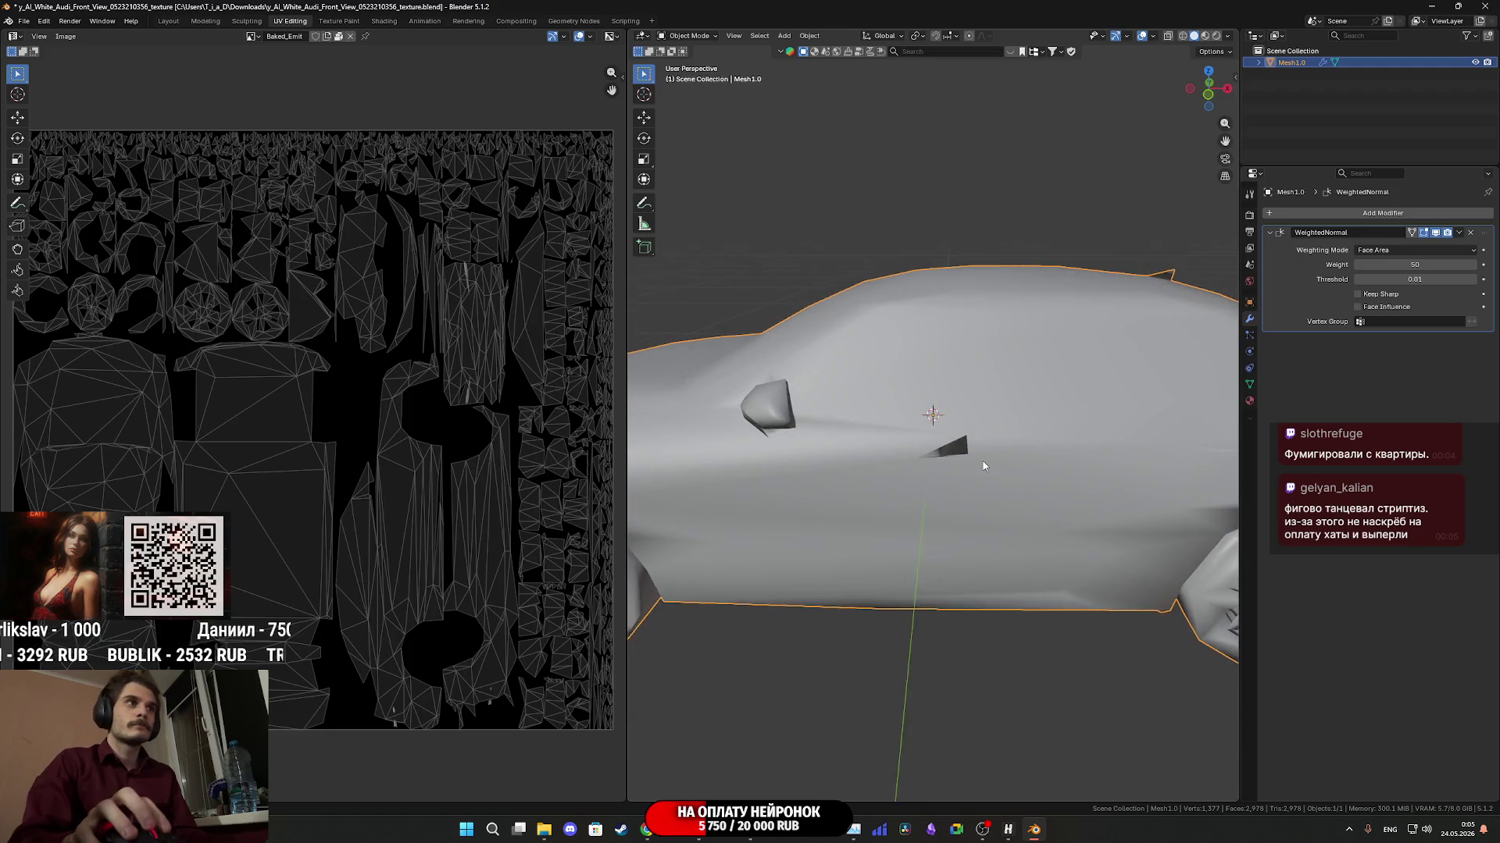
scroll(982, 493, up, 5)
Put the car mesh into edit mode with face selection.
key(Tab)
middle_drag(982, 493, 939, 464)
click(743, 36)
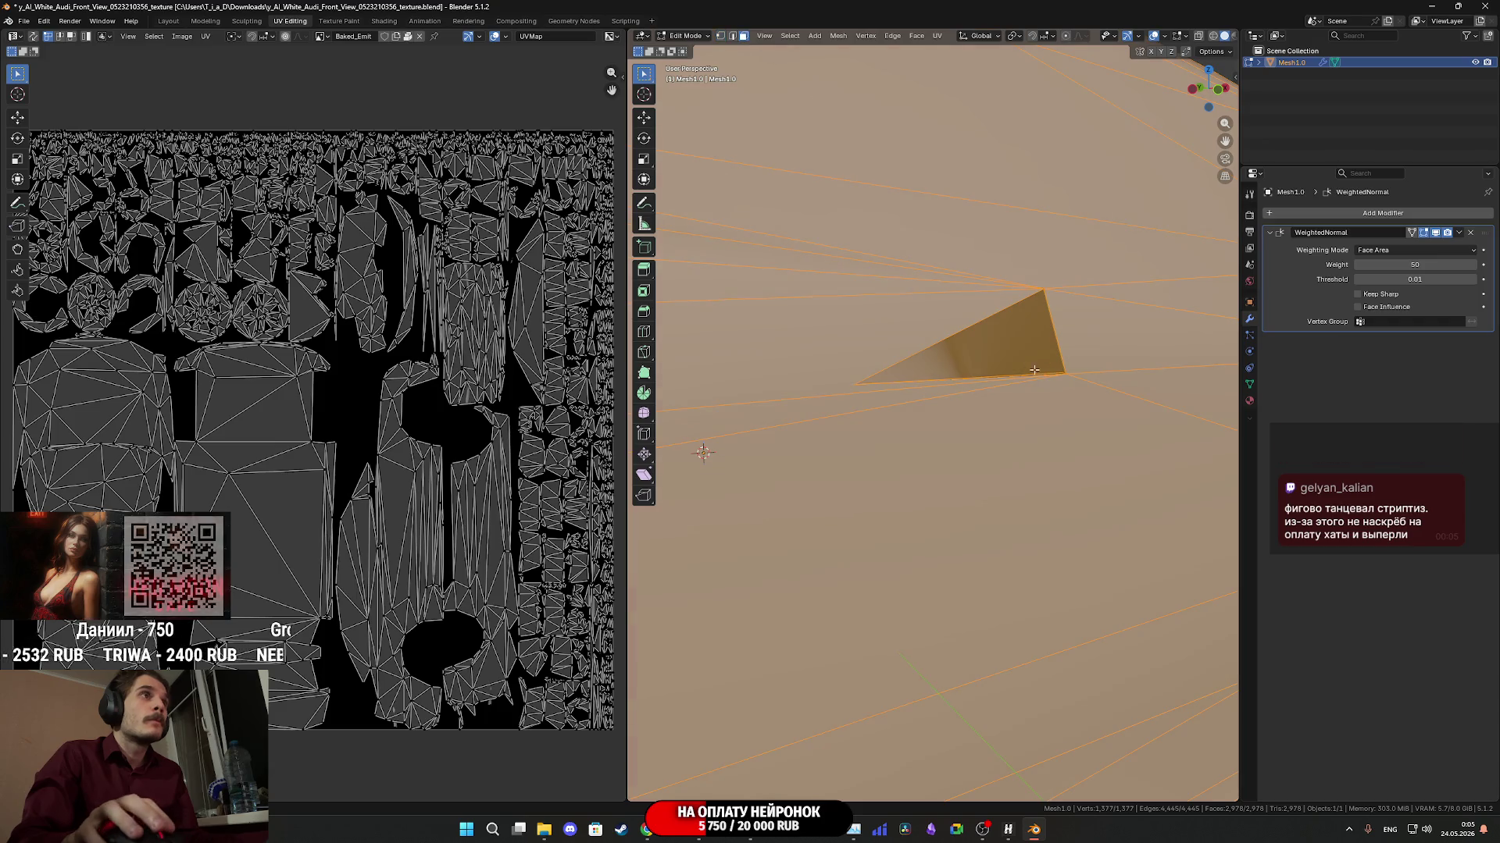
Select the stray triangular face poking out near the car's mirror.
click(1007, 353)
key(a)
key(ctrl+z)
scroll(1015, 352, up, 5)
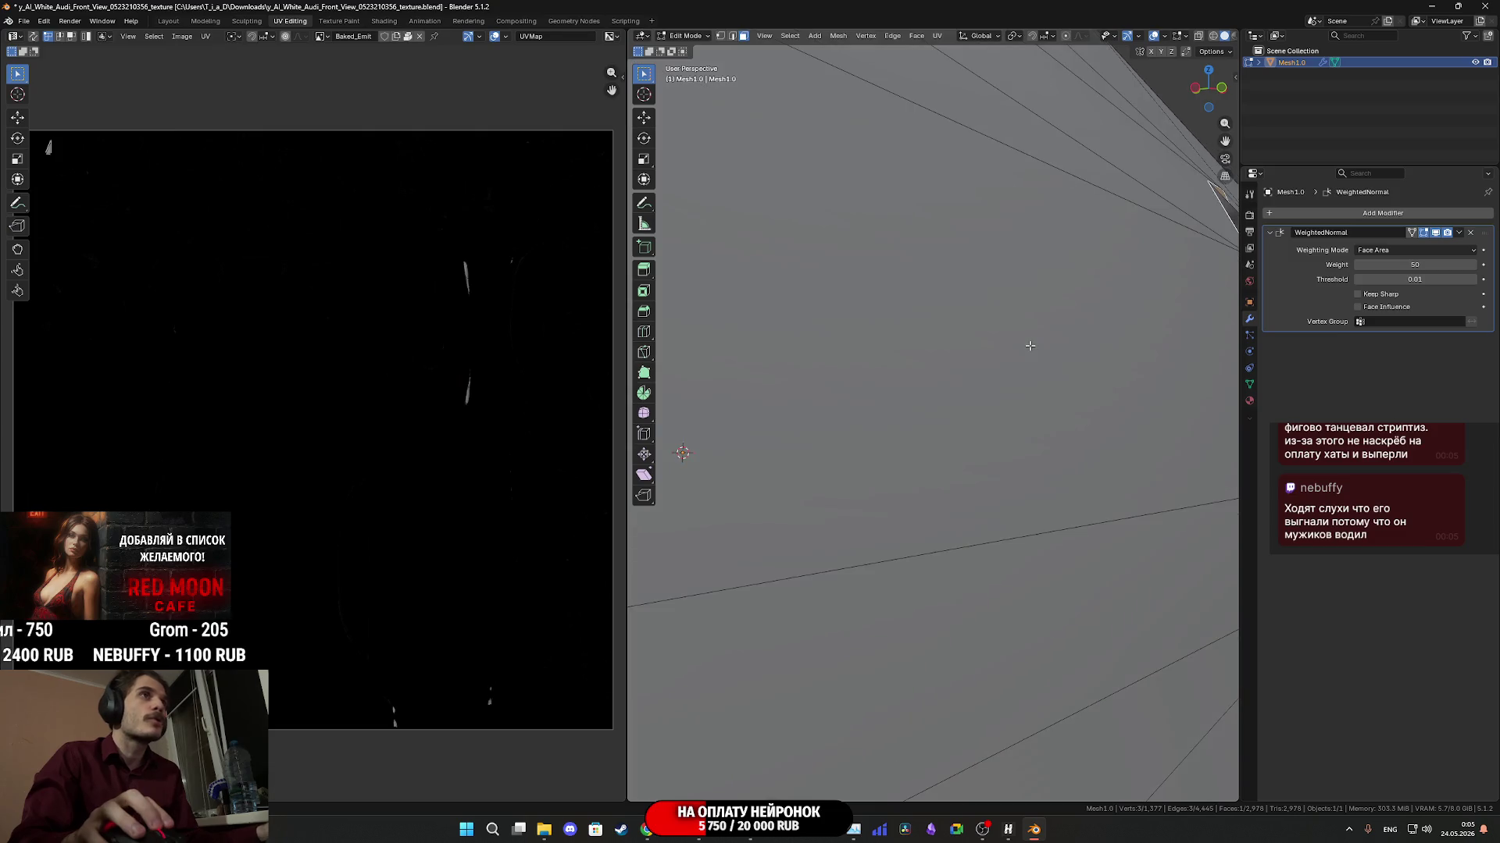
scroll(1030, 345, down, 10)
mouse_move(1031, 346)
middle_down()
mouse_move(930, 386)
mouse_move(1068, 486)
mouse_move(987, 334)
middle_up()
scroll(930, 386, up, 6)
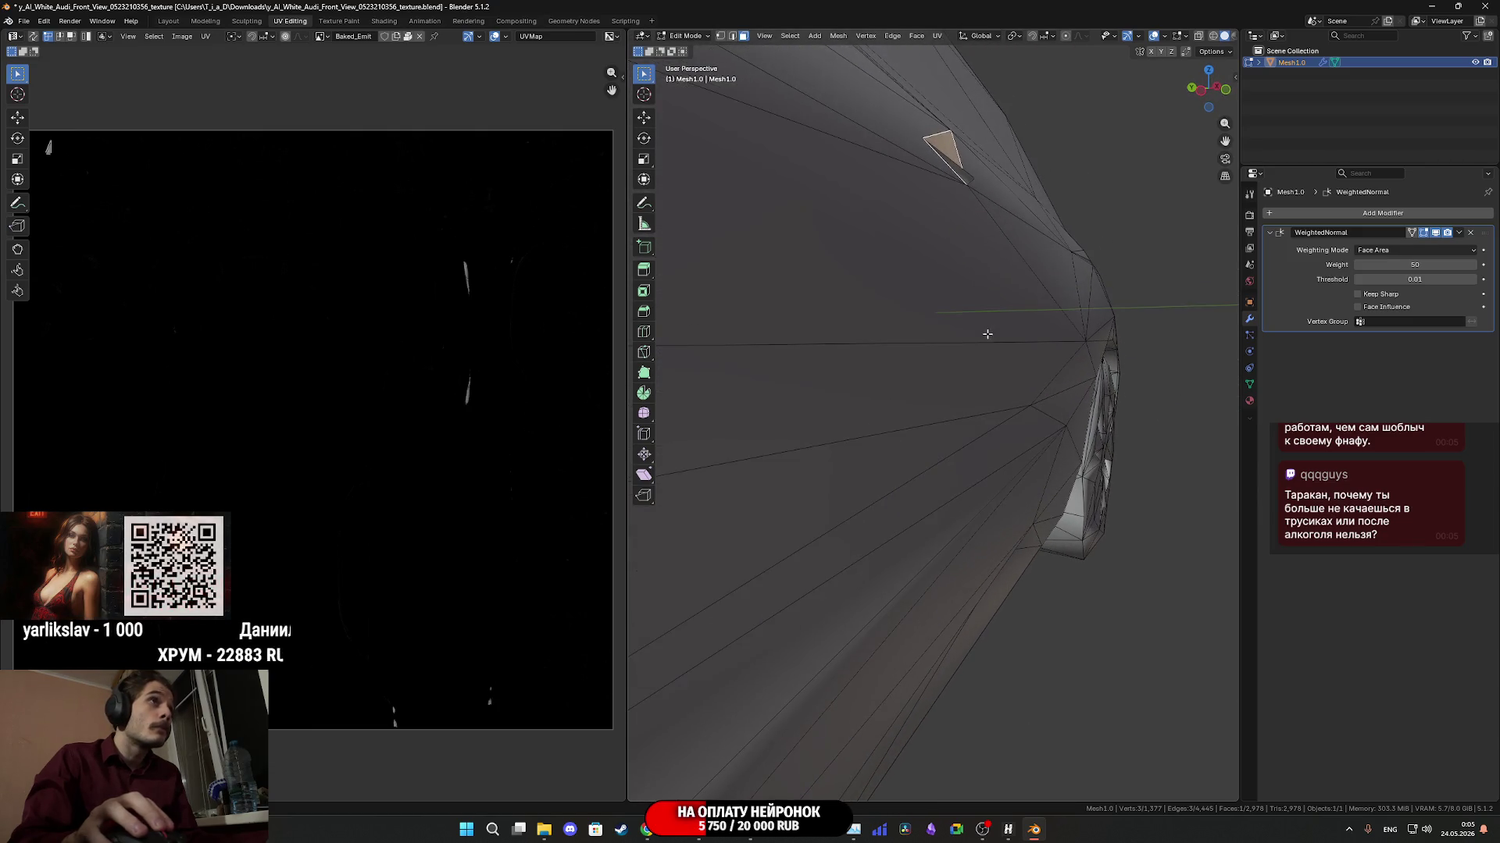
mouse_move(967, 176)
middle_down()
mouse_move(888, 348)
mouse_move(876, 291)
middle_up()
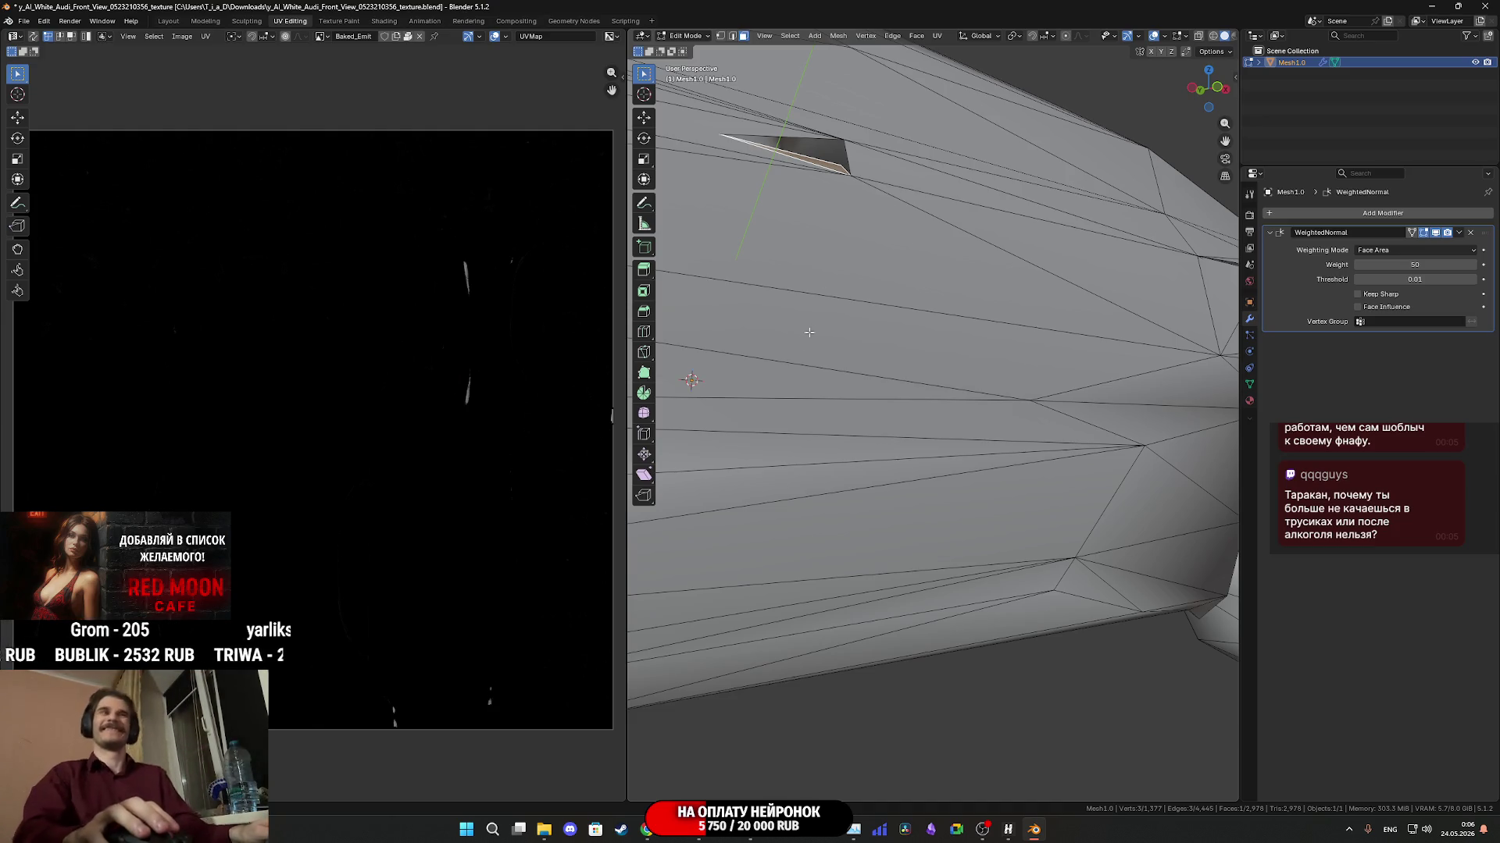
middle_drag(931, 223, 935, 280)
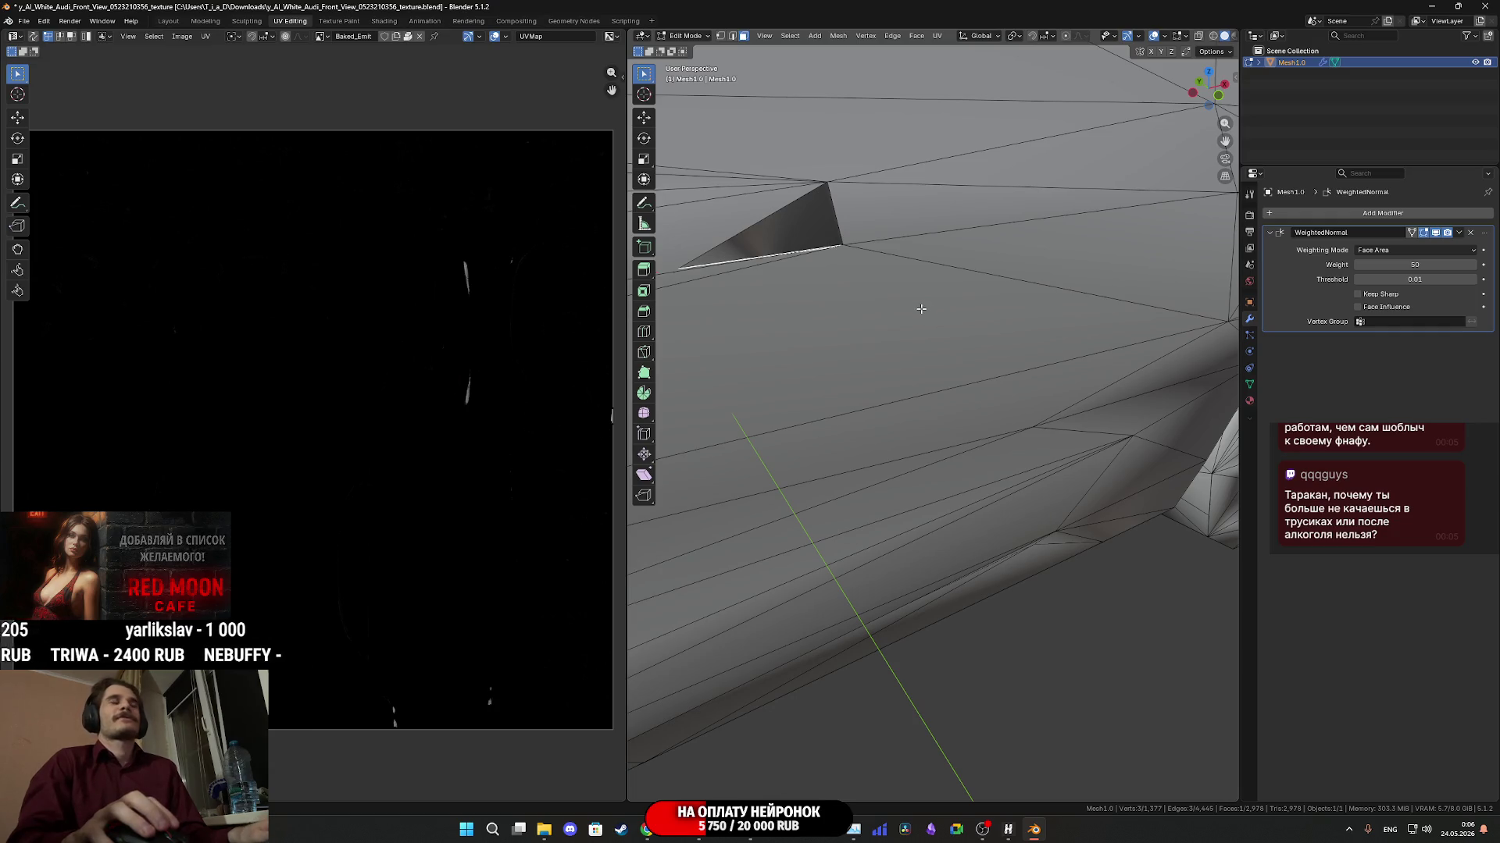
Delete the two stray triangle faces from the car's side.
key(x)
click(892, 337)
mouse_move(886, 318)
middle_down()
mouse_move(910, 337)
mouse_move(885, 308)
mouse_move(926, 418)
mouse_move(988, 433)
mouse_move(968, 469)
mouse_move(1048, 492)
mouse_move(1013, 451)
middle_up()
key(x)
click(1028, 464)
Switch to Material Preview and inspect the textured car side in object mode.
key(z)
click(971, 552)
key(Tab)
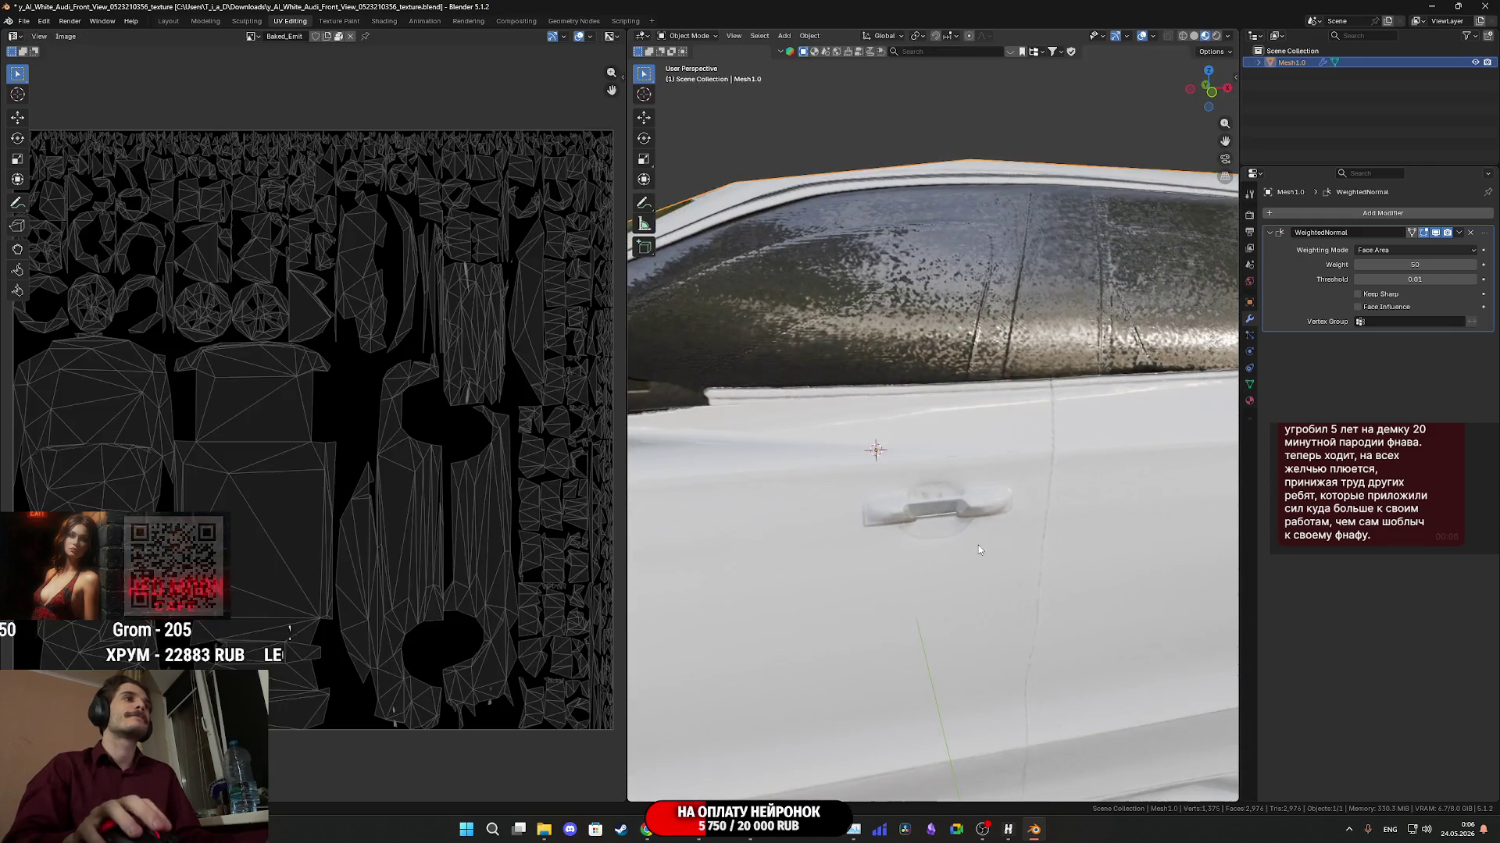
mouse_move(977, 544)
middle_down()
mouse_move(833, 499)
mouse_move(911, 526)
mouse_move(1082, 545)
mouse_move(792, 538)
middle_up()
scroll(962, 532, up, 5)
scroll(962, 533, down, 8)
scroll(1081, 544, up, 3)
Re-enter edit mode, then switch to the Twitch stream manager in Chrome.
key(Tab)
scroll(937, 540, down, 5)
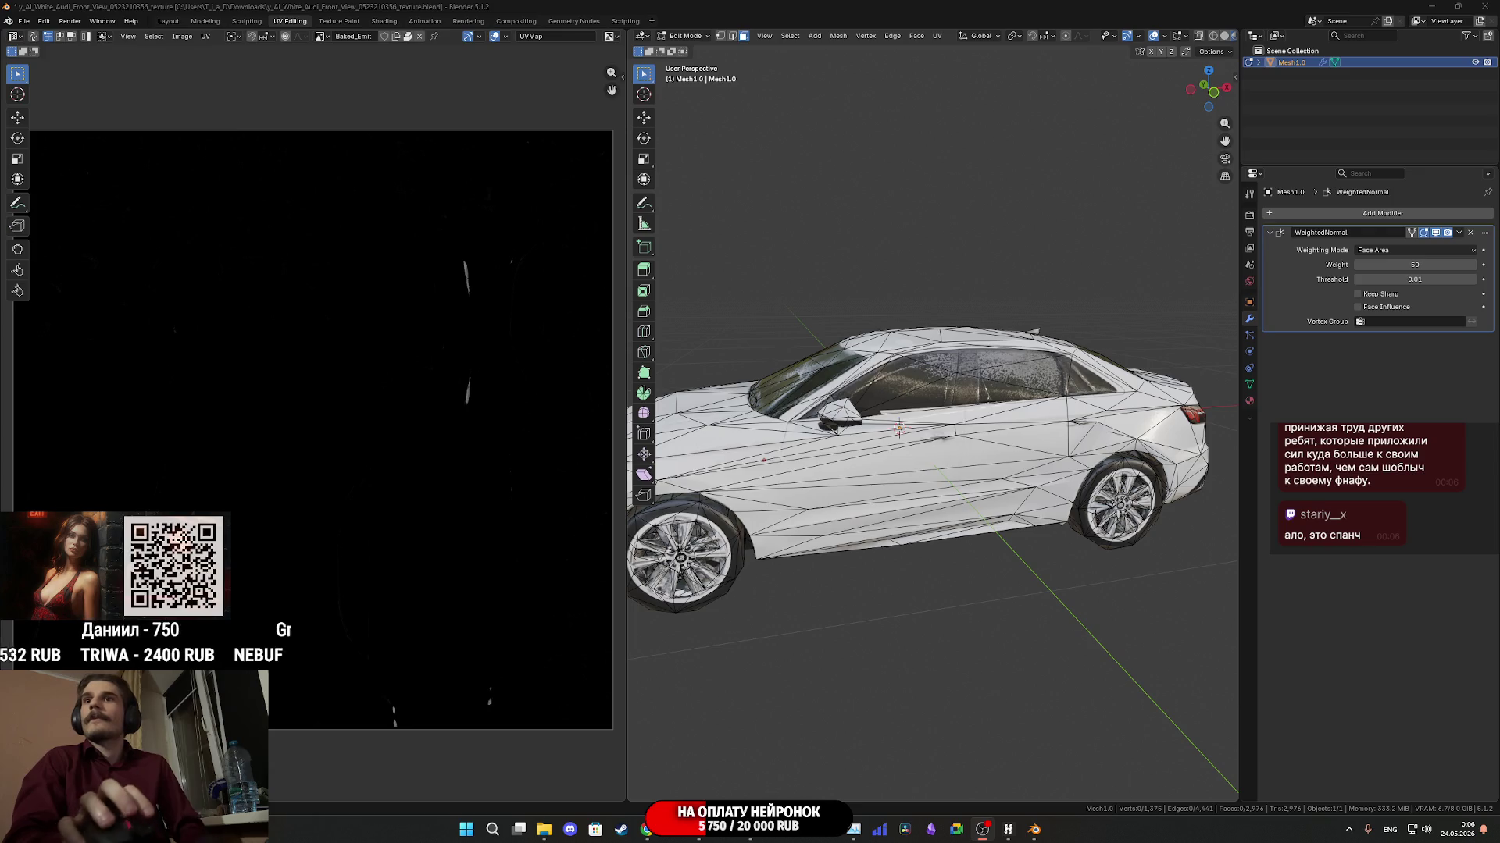
click(648, 831)
click(788, 12)
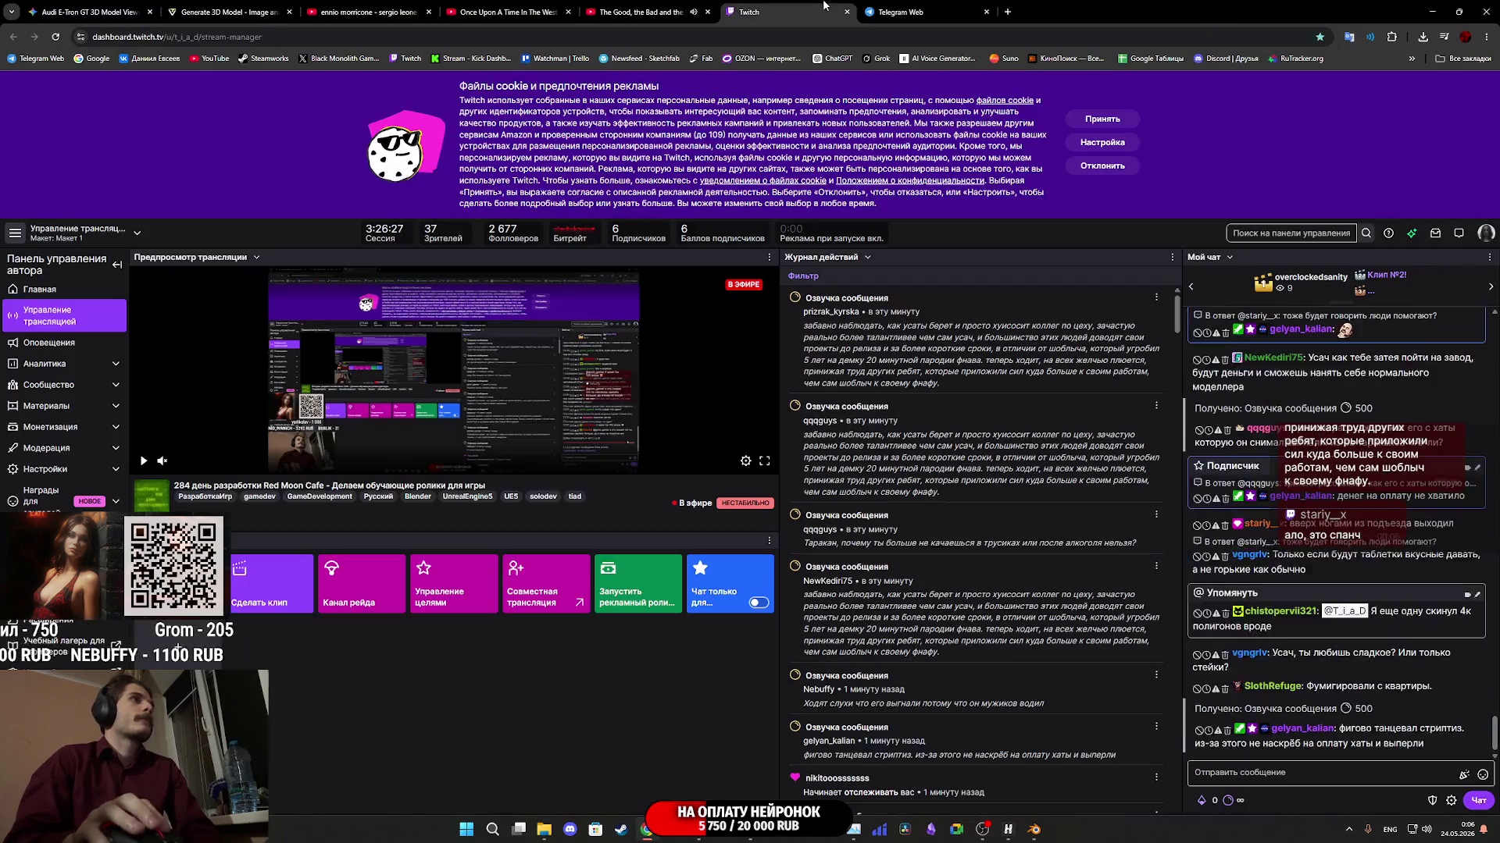
Scroll the stream chat and delete a viewer's message.
scroll(1382, 582, up, 2)
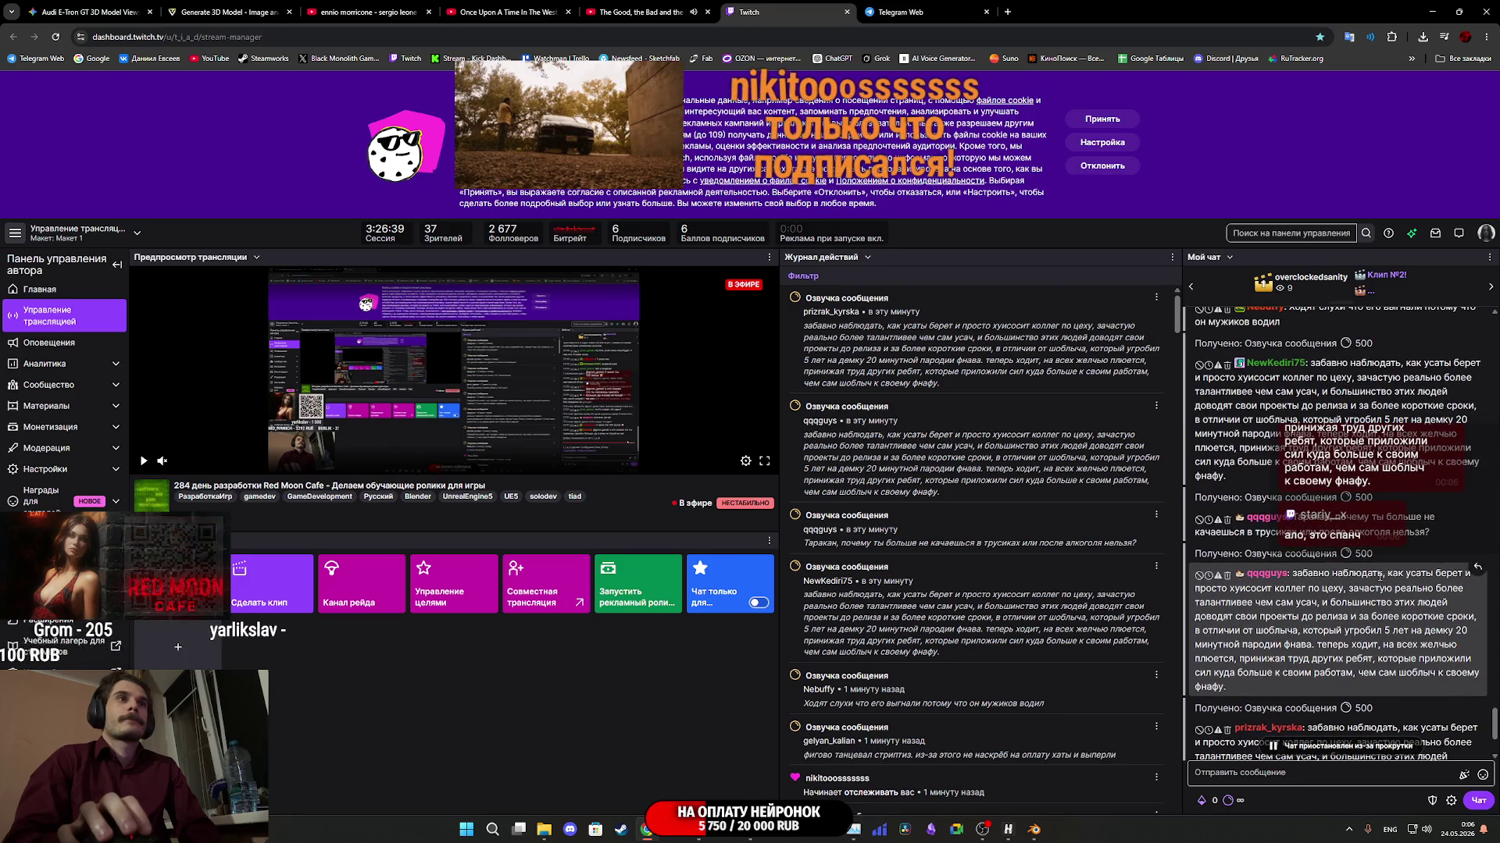
scroll(1381, 577, up, 1)
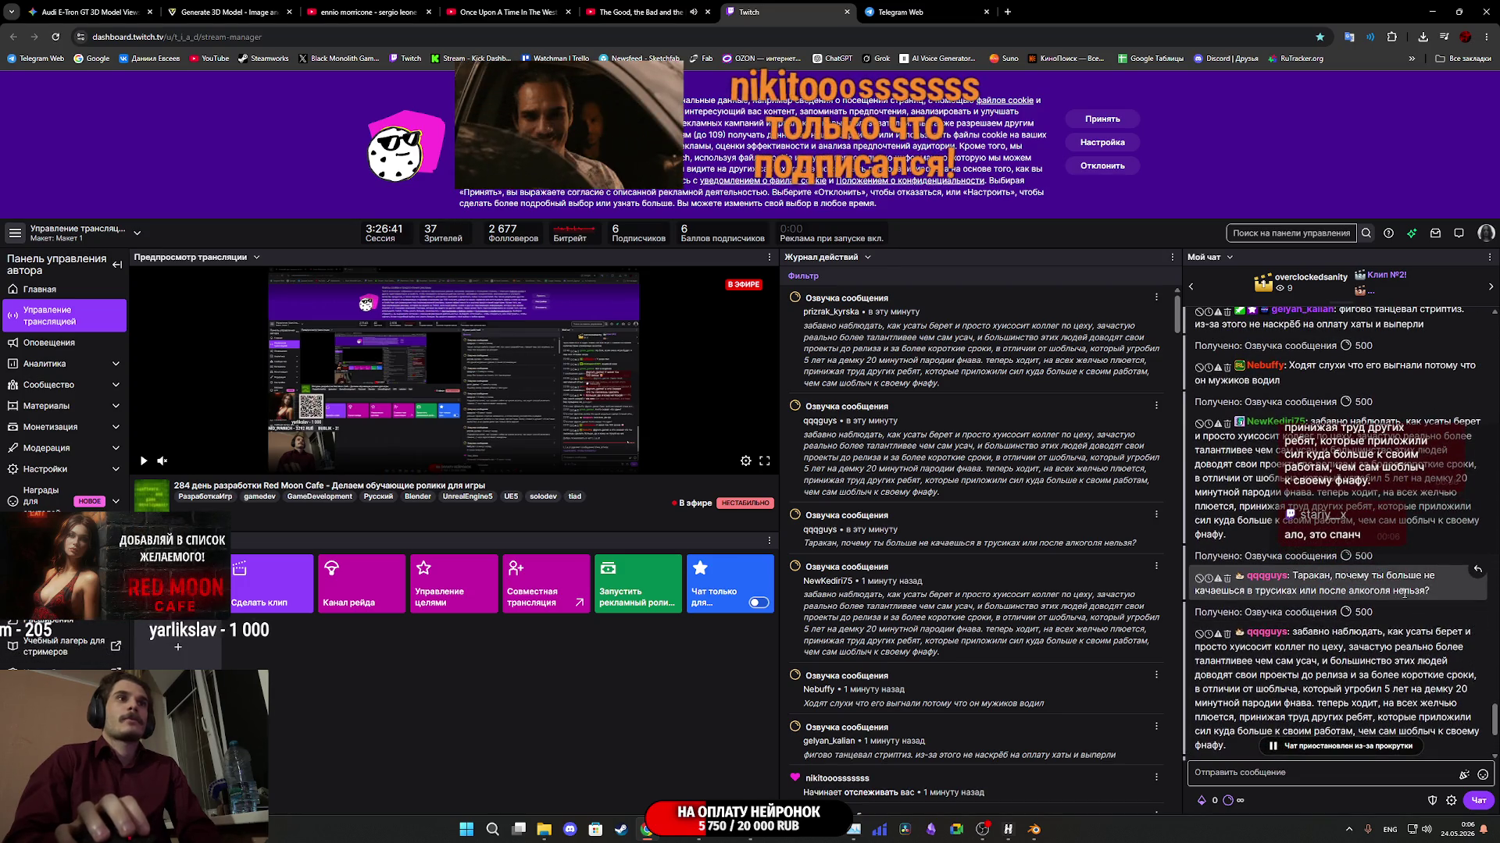
scroll(1394, 589, down, 2)
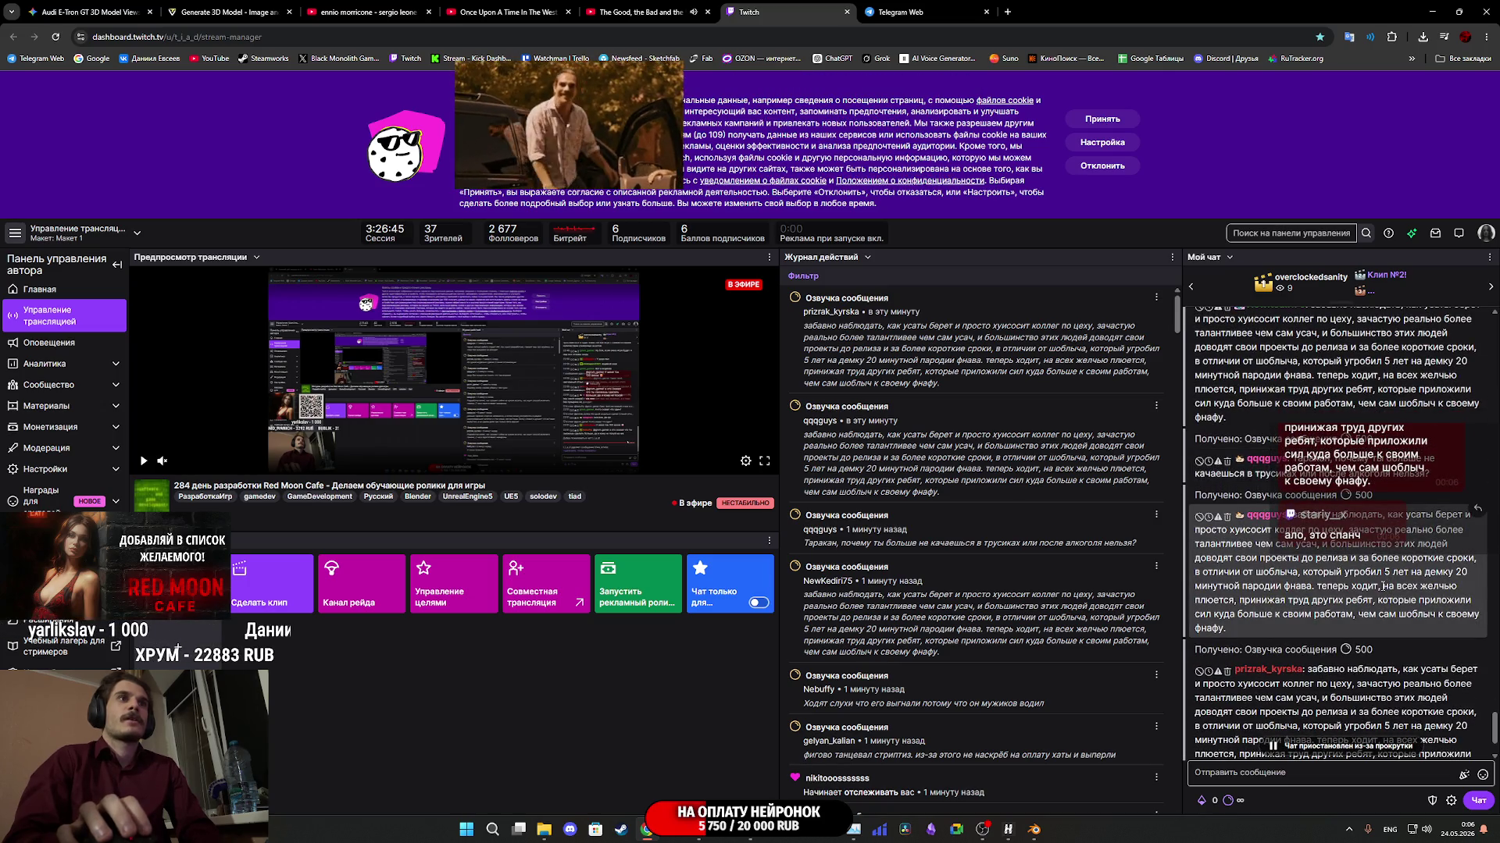
scroll(1373, 583, down, 2)
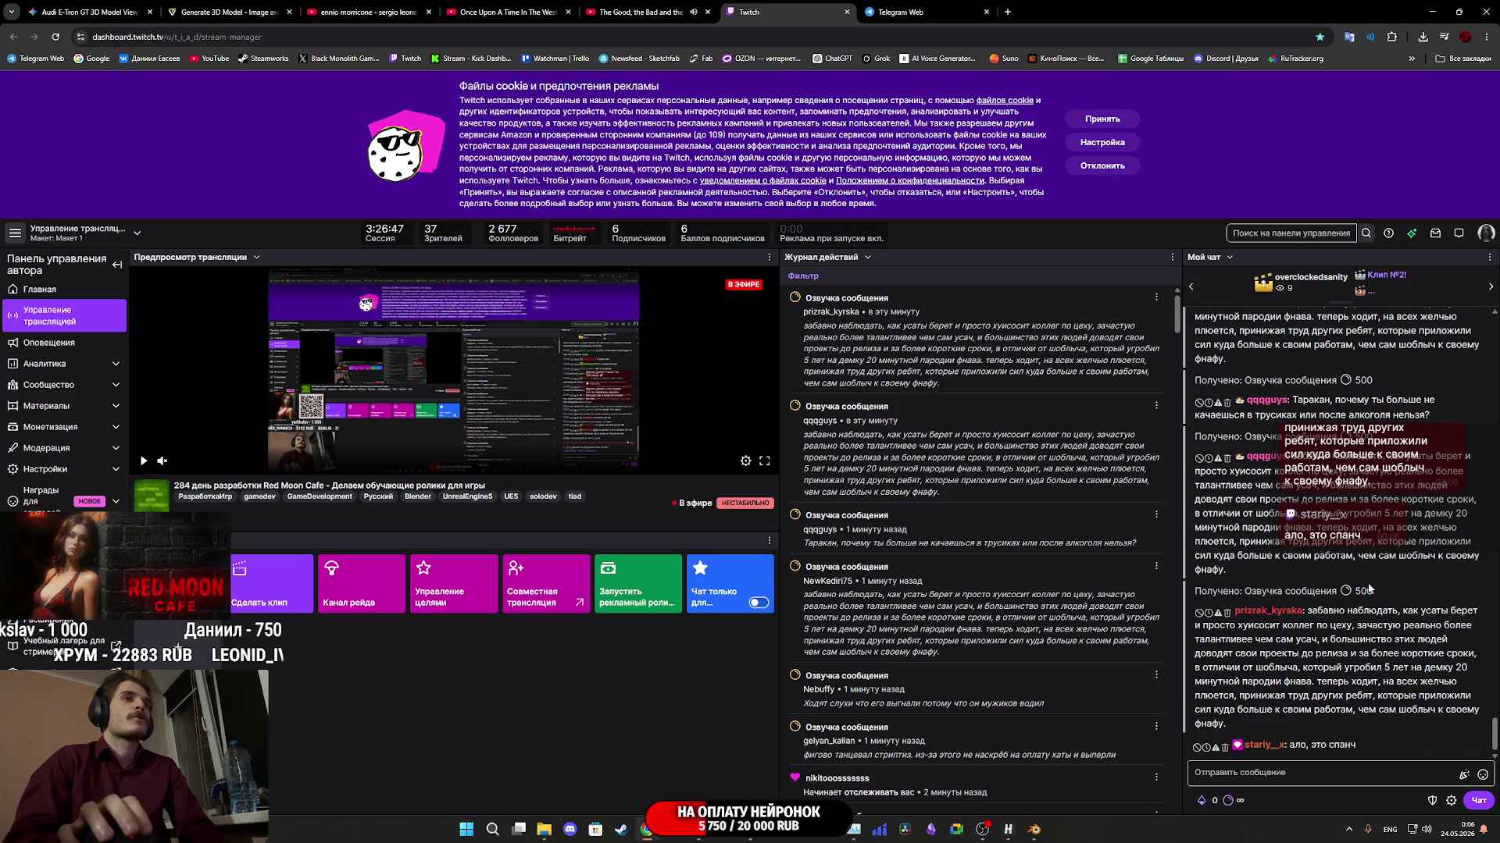
scroll(1367, 590, up, 4)
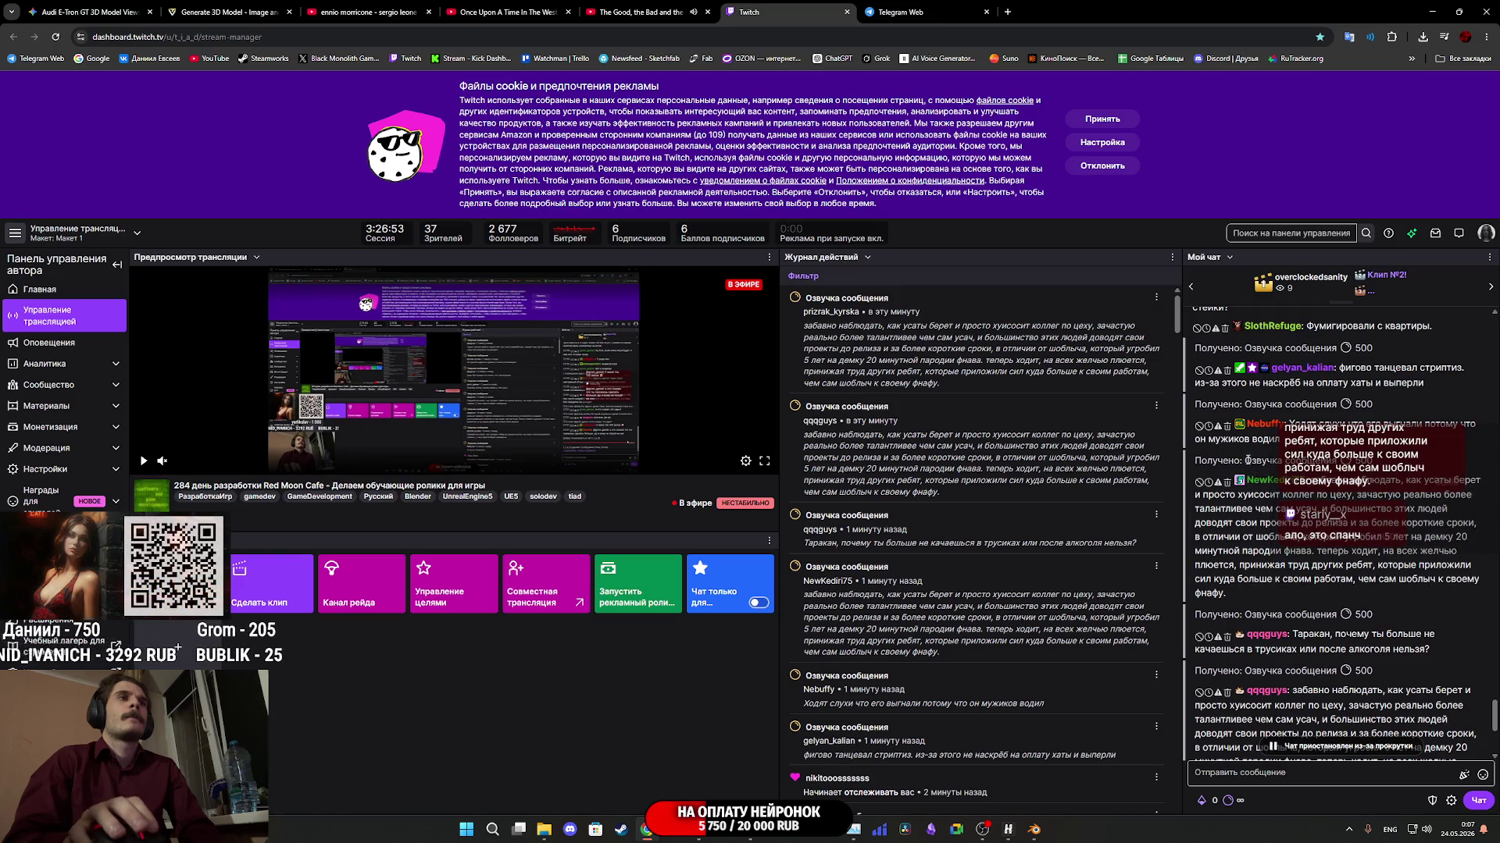
click(1226, 427)
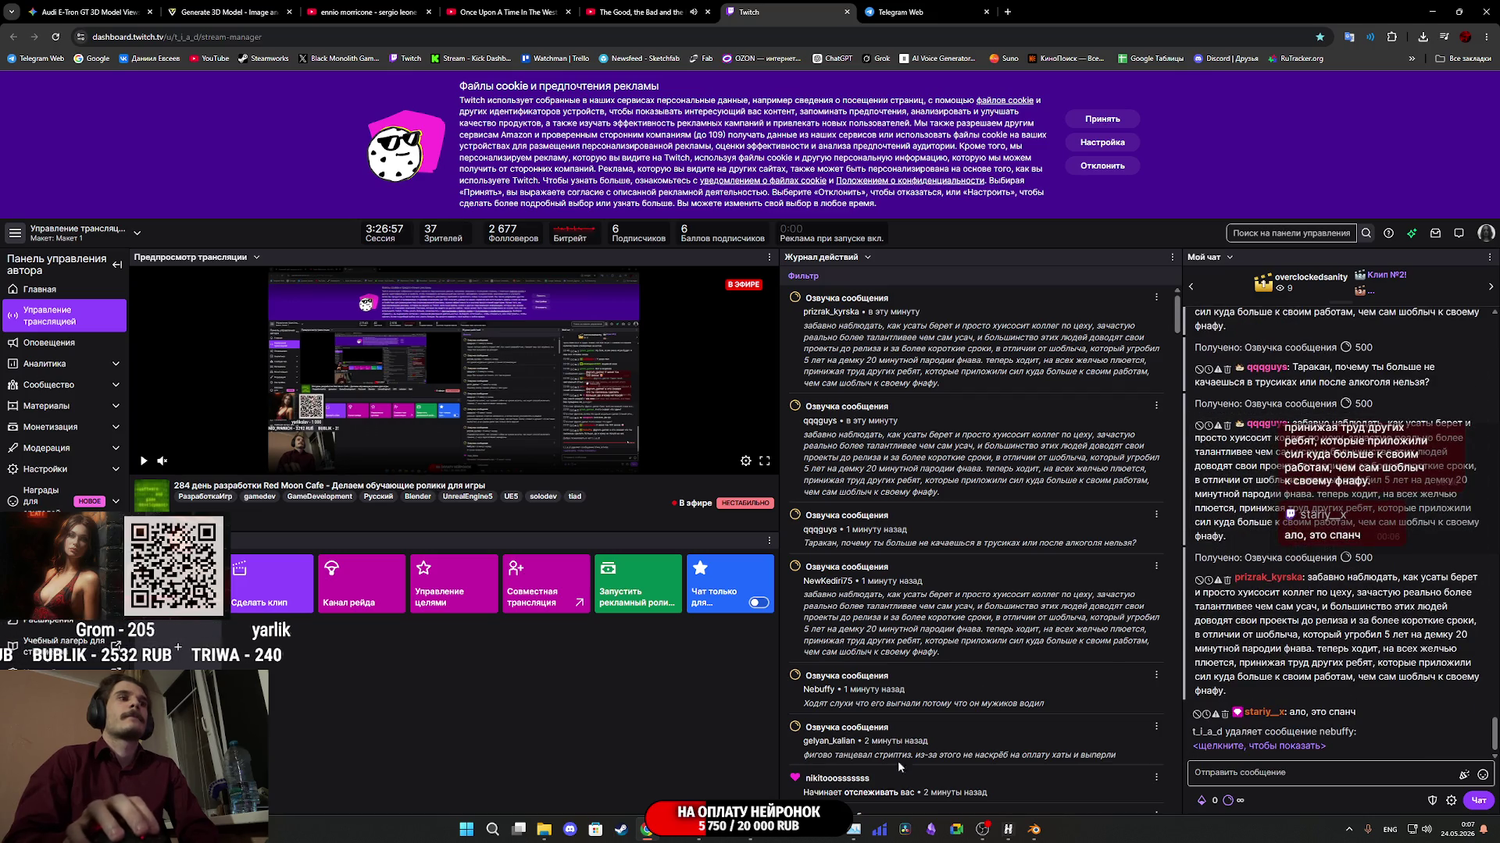
Return to Blender and orbit around the car mesh.
mouse_move(748, 837)
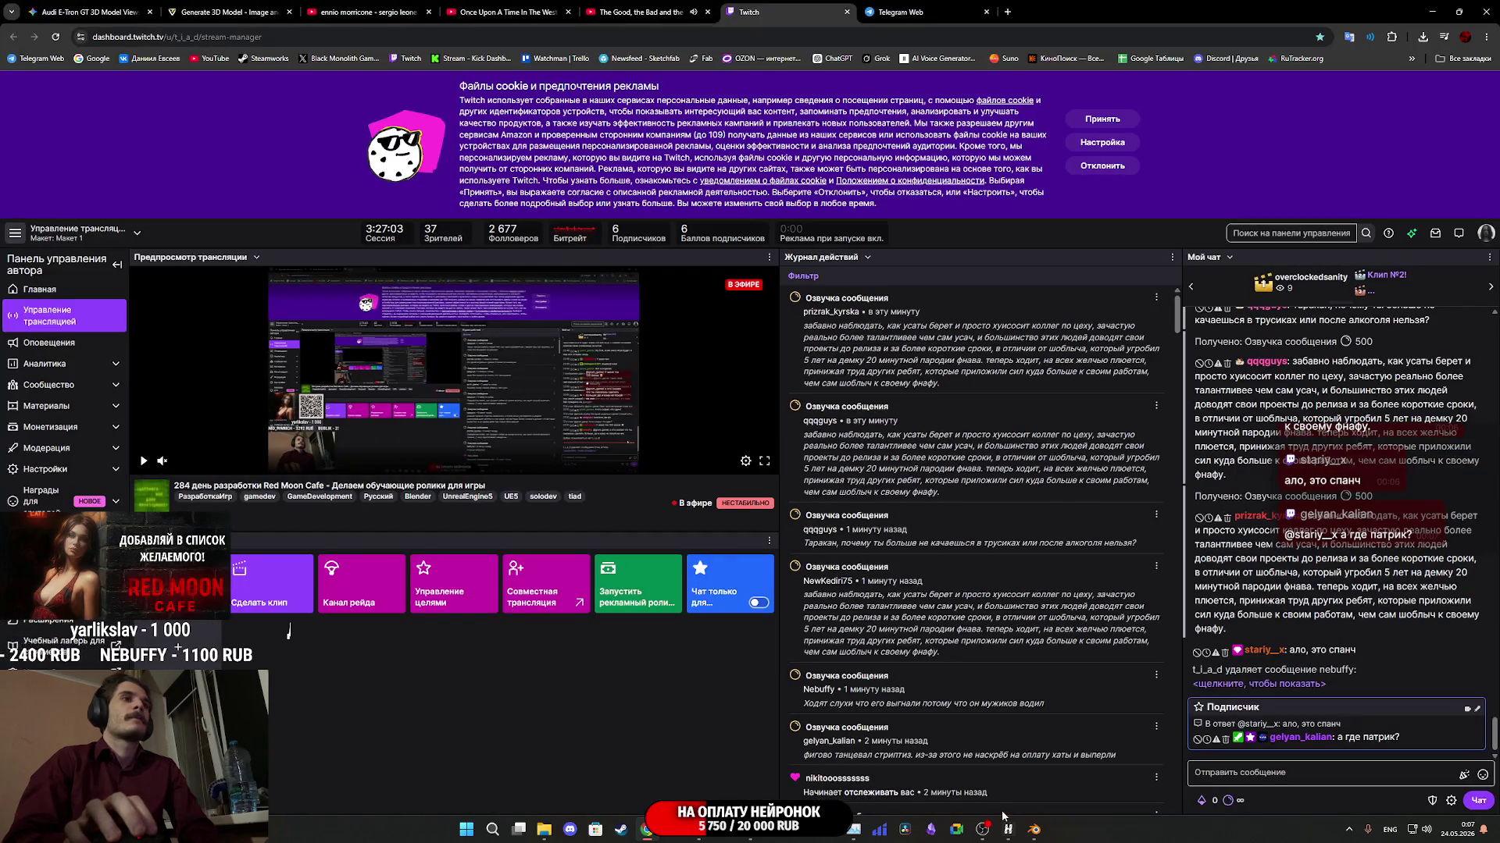
click(1031, 831)
mouse_move(921, 500)
middle_down()
mouse_move(977, 478)
mouse_move(922, 461)
mouse_move(1022, 391)
mouse_move(997, 432)
middle_up()
Leave edit mode and orbit the textured Audi from the rear to a front three-quarter view.
scroll(922, 461, up, 3)
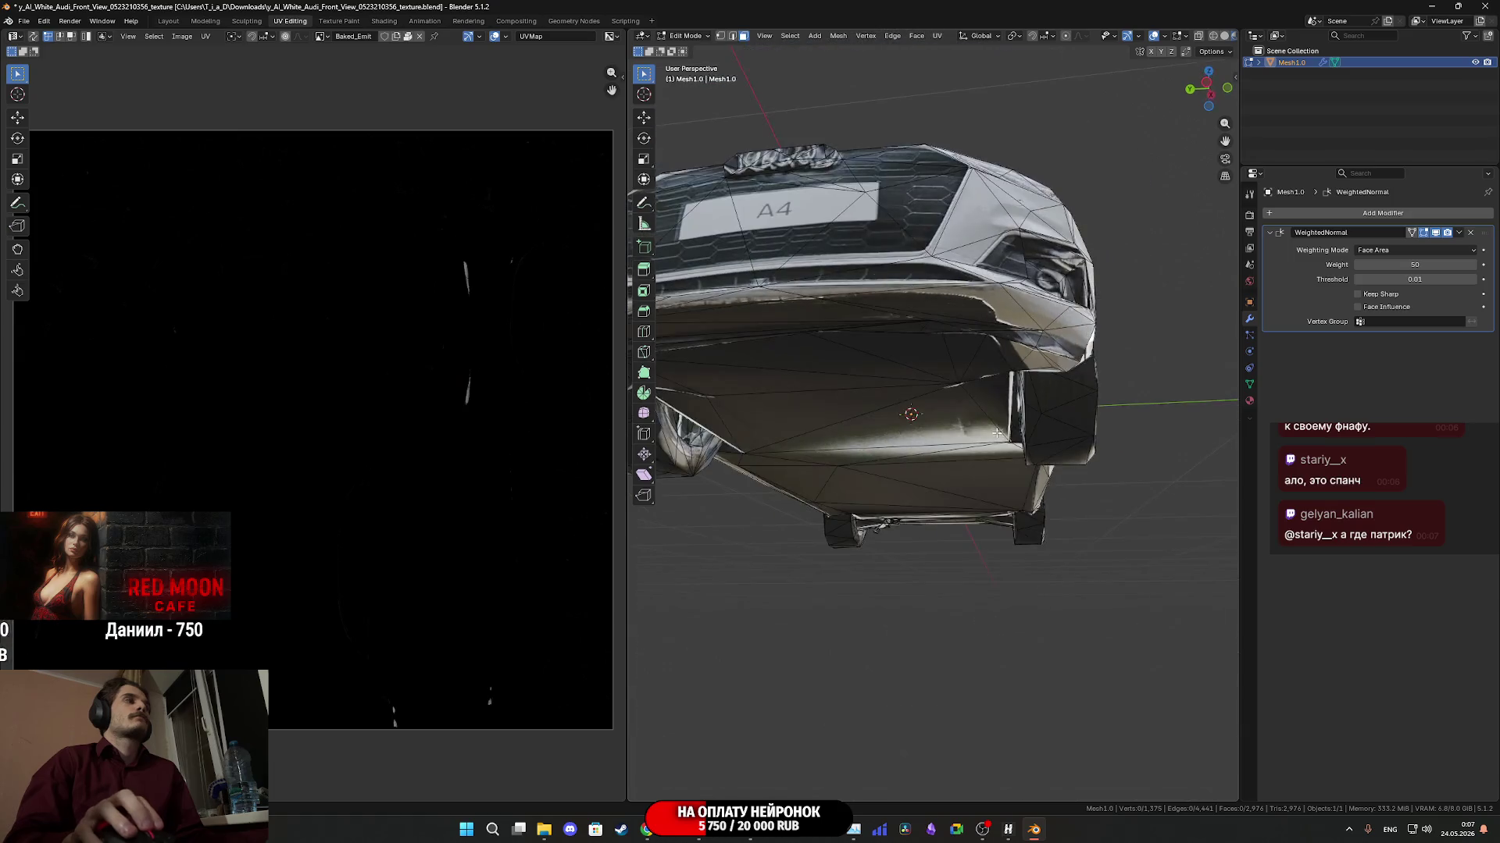
key(Tab)
mouse_move(886, 414)
middle_down()
mouse_move(917, 471)
mouse_move(941, 474)
mouse_move(856, 466)
mouse_move(817, 486)
mouse_move(659, 462)
mouse_move(863, 453)
mouse_move(895, 420)
middle_up()
scroll(659, 463, down, 2)
scroll(864, 453, up, 5)
scroll(864, 453, down, 3)
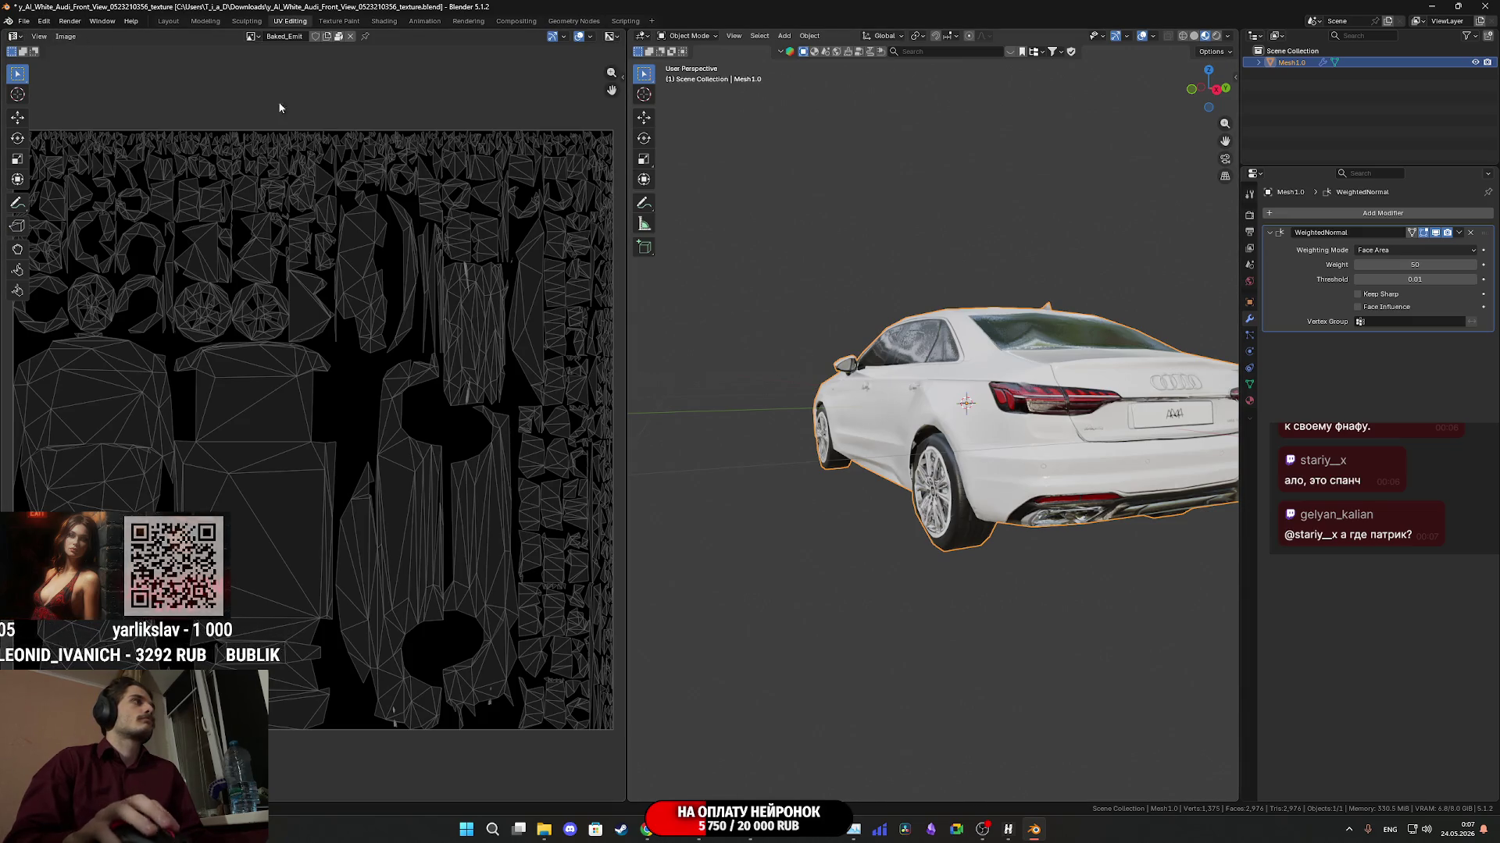
mouse_move(987, 341)
middle_down()
mouse_move(1075, 415)
mouse_move(1014, 418)
middle_up()
scroll(922, 434, up, 4)
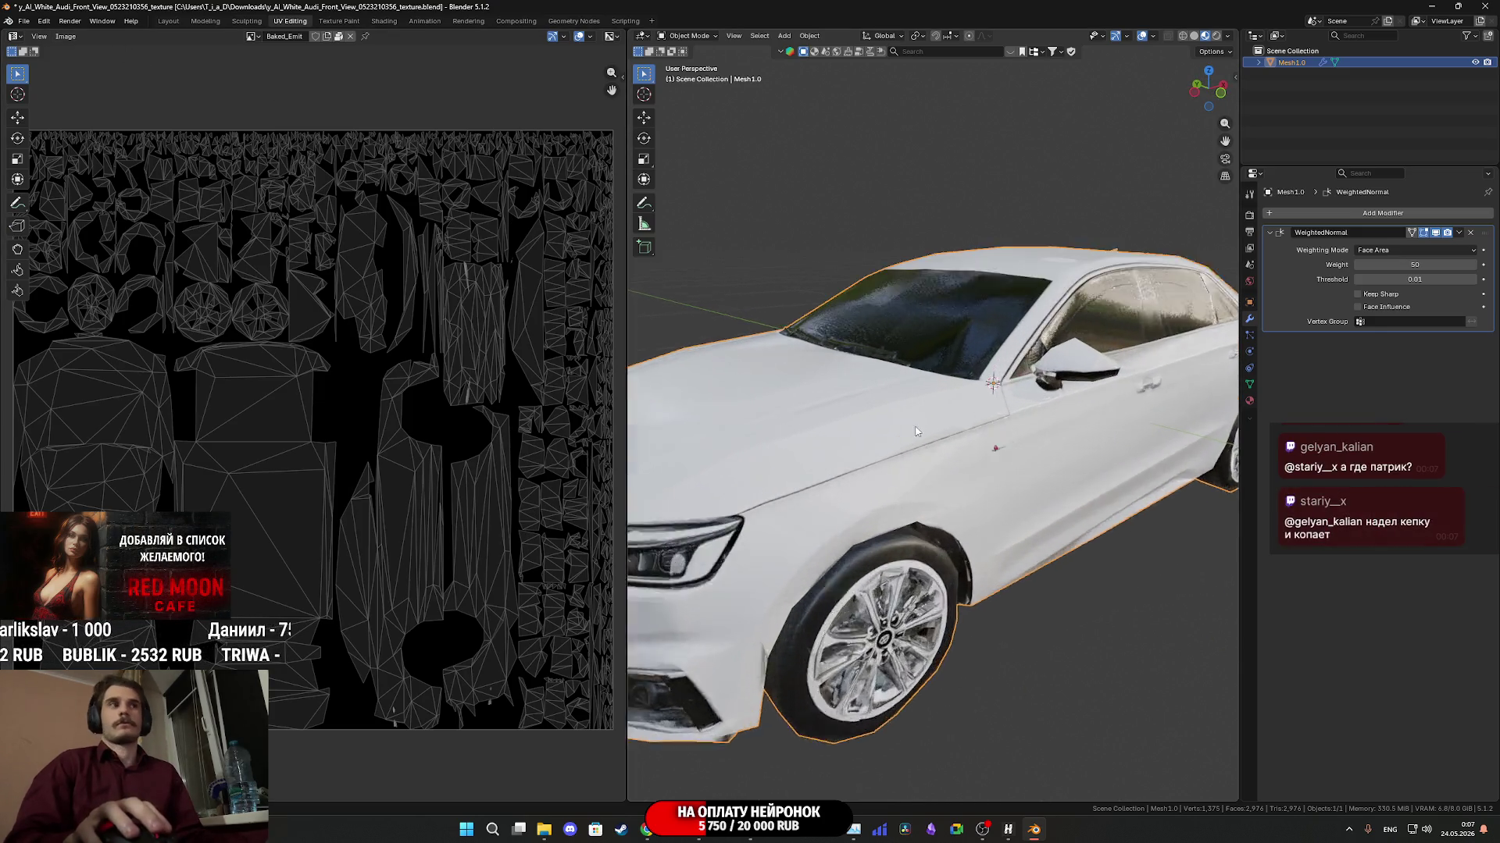